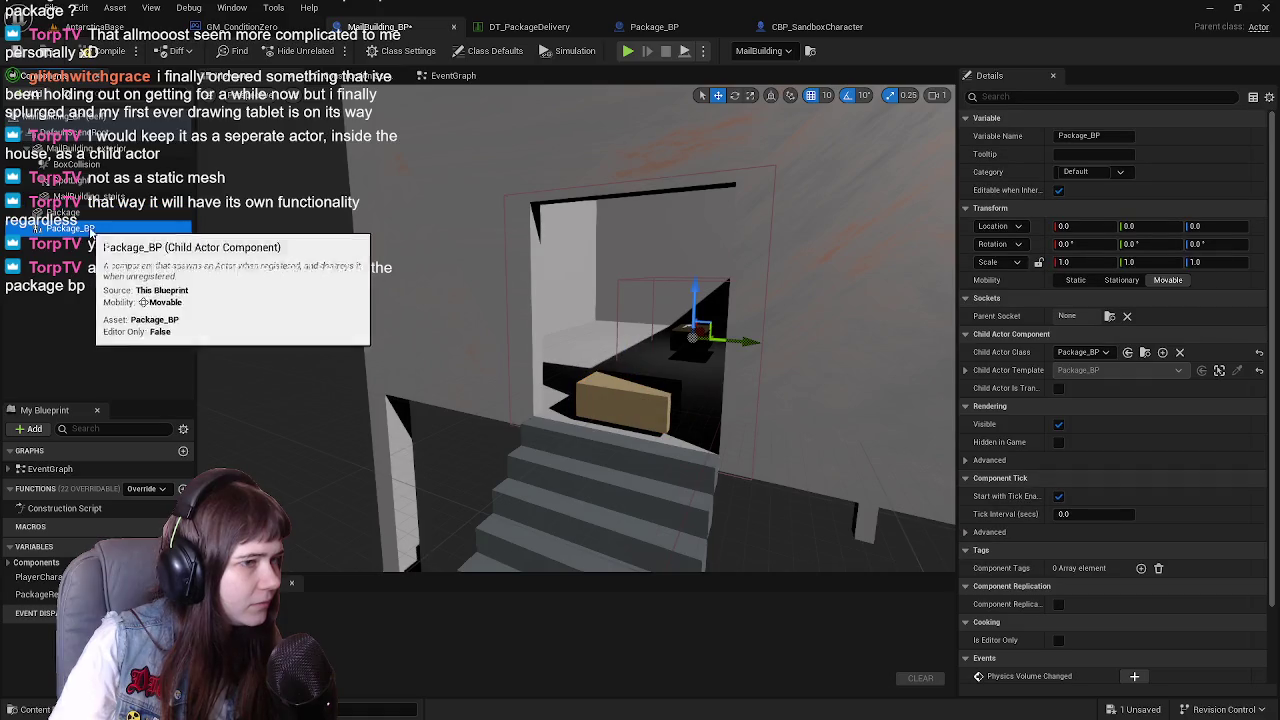
Attach Package_BP under the Package mesh with its location and rotation reset to zero
drag(83, 229, 62, 213)
click(1259, 226)
click(1259, 244)
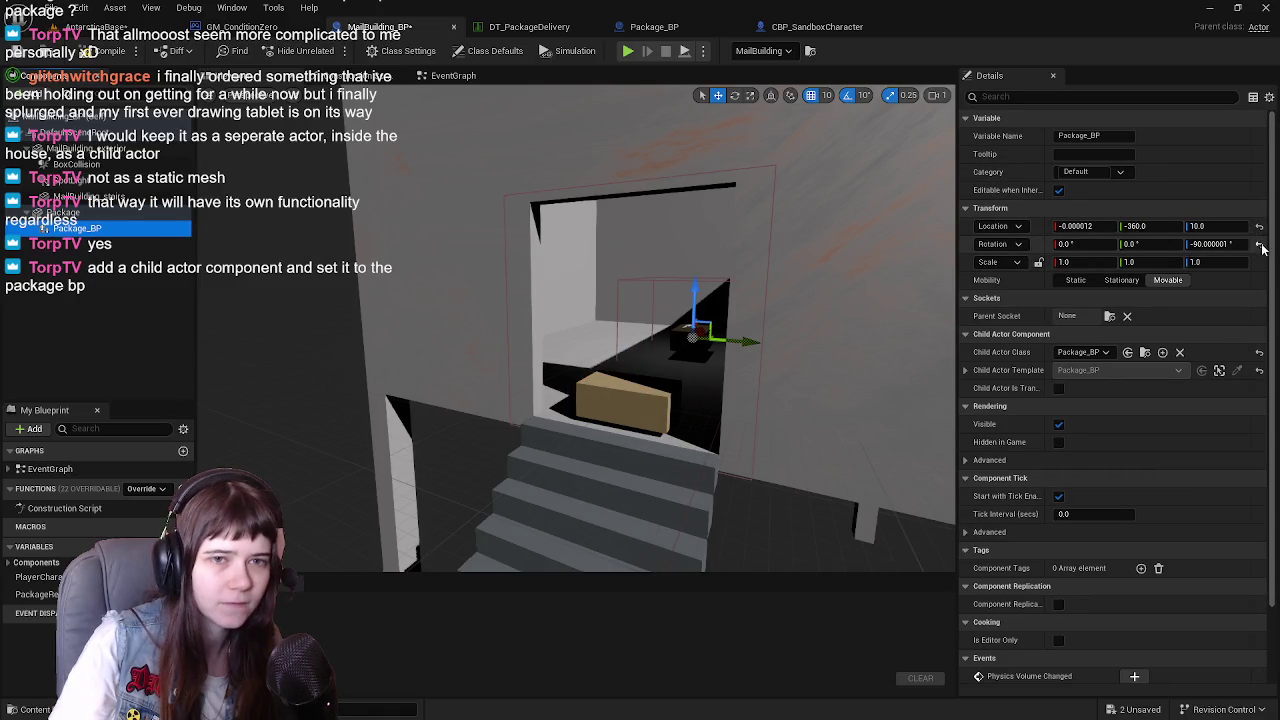
Remove the old Package mesh component and compile MailBuilding_BP
click(62, 213)
mouse_move(118, 318)
mouse_down()
mouse_move(150, 155)
mouse_move(140, 150)
mouse_up()
click(105, 51)
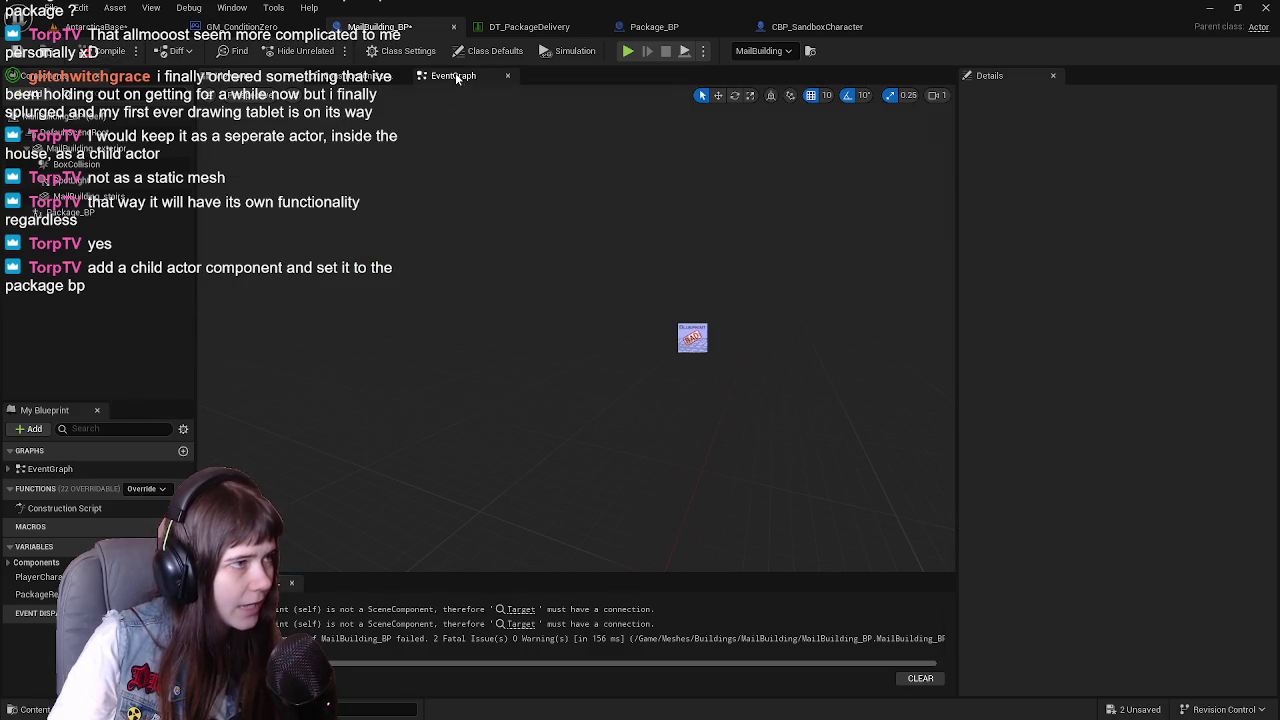
Place two Package BP reference nodes beside the Set Visibility nodes as their Targets
click(457, 76)
scroll(400, 330, up, 2)
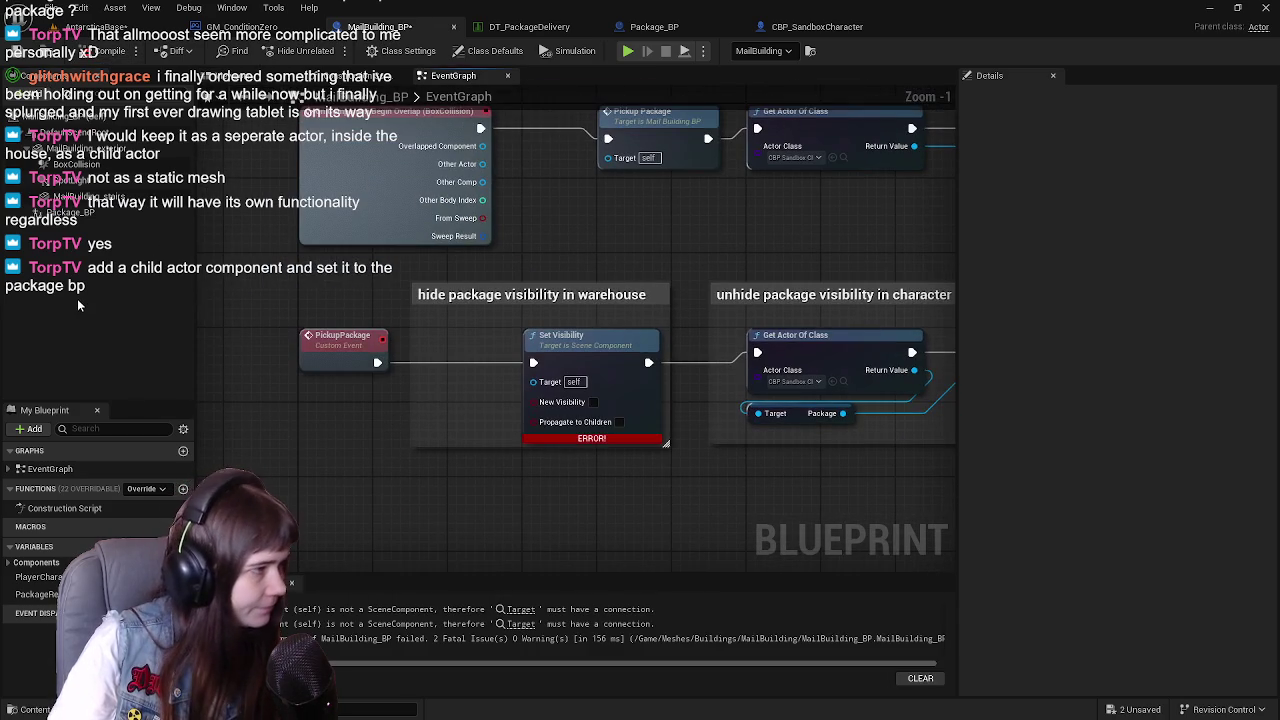
mouse_move(65, 213)
mouse_down()
mouse_move(440, 390)
mouse_move(417, 399)
mouse_move(422, 412)
mouse_move(533, 380)
mouse_up()
mouse_move(484, 334)
mouse_down()
mouse_move(466, 504)
mouse_move(420, 449)
mouse_up()
drag(445, 330, 400, 456)
mouse_move(45, 594)
mouse_down()
mouse_move(362, 345)
mouse_move(520, 365)
mouse_move(462, 348)
mouse_up()
mouse_move(496, 263)
mouse_down()
mouse_move(502, 470)
mouse_move(517, 365)
mouse_up()
mouse_move(457, 449)
mouse_down()
mouse_move(420, 312)
mouse_move(400, 303)
mouse_move(507, 259)
mouse_up()
drag(400, 295, 404, 252)
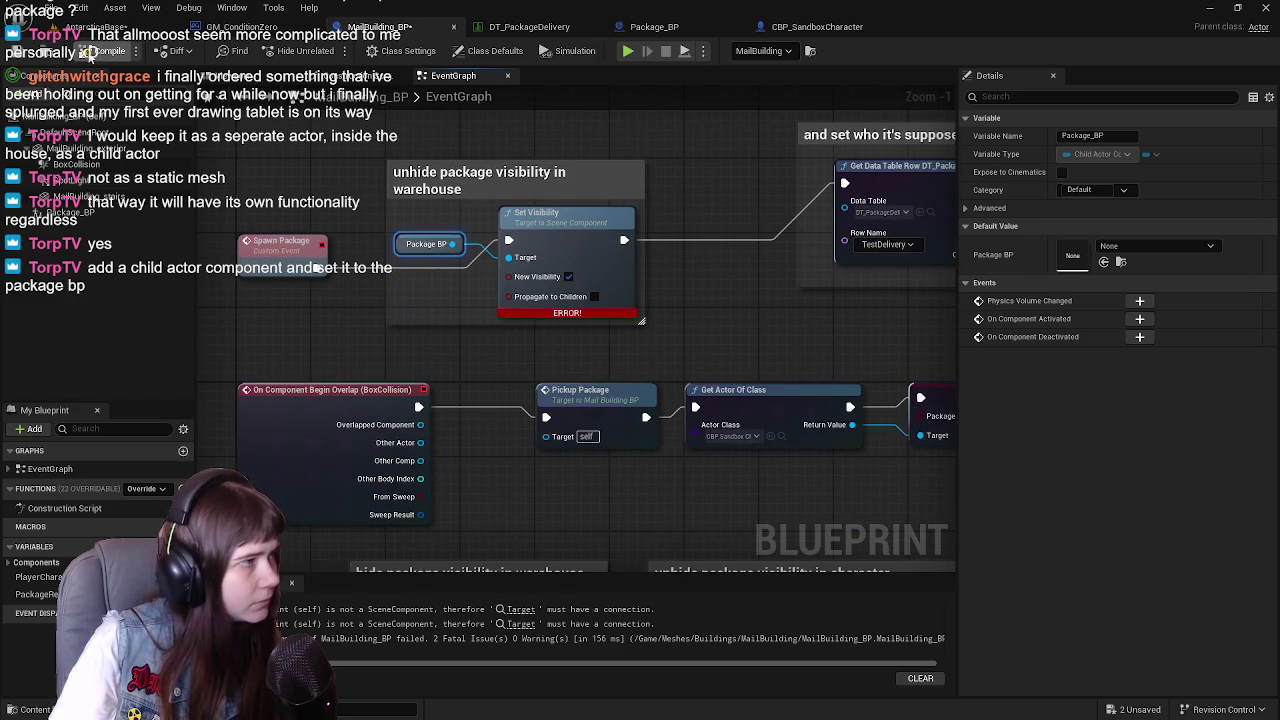
Recompile MailBuilding_BP without errors and show the building's Viewport
click(94, 60)
scroll(380, 104, down, 1)
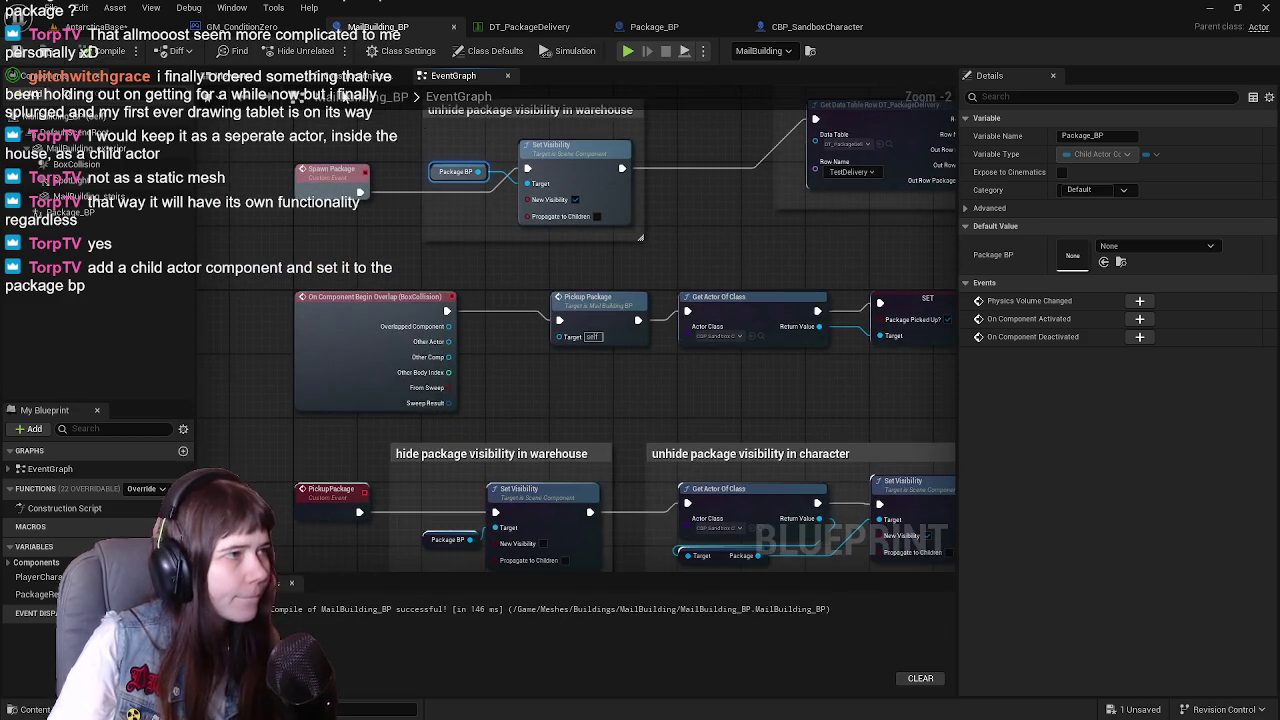
click(263, 82)
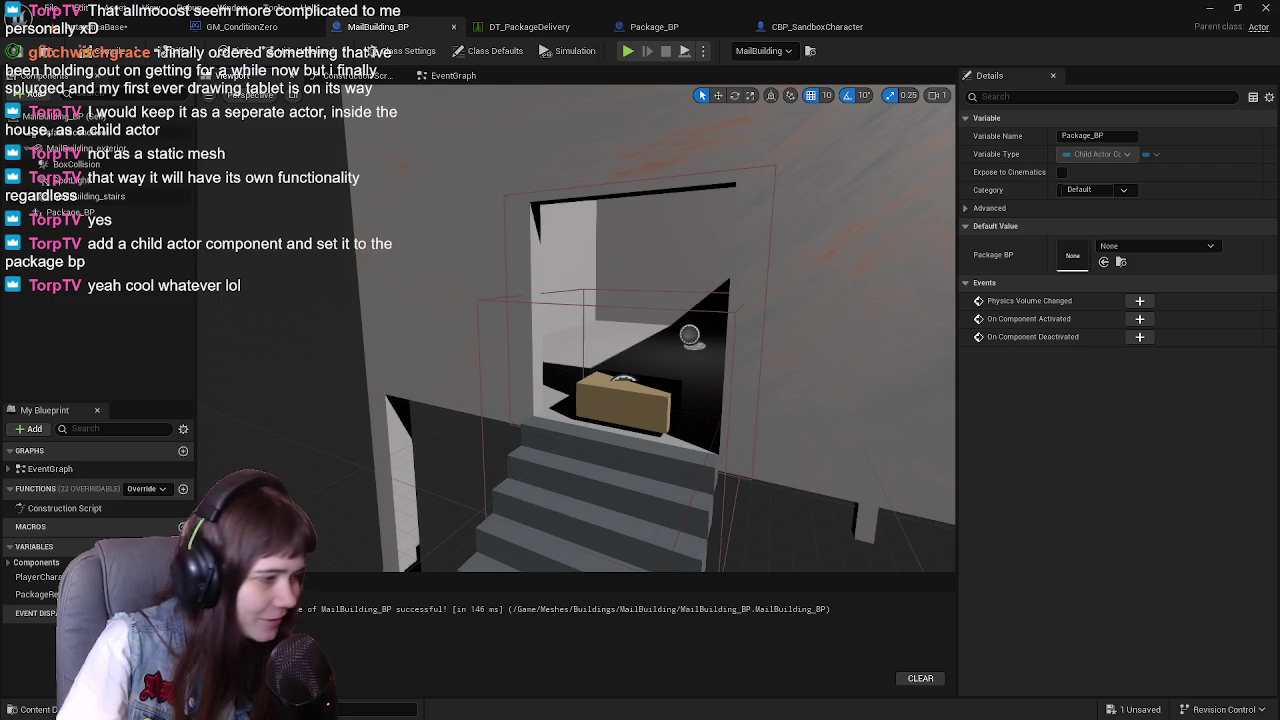
Review MailBuilding_BP's Set Visibility, delivery and overlap event nodes in the Event Graph
key(ctrl+space)
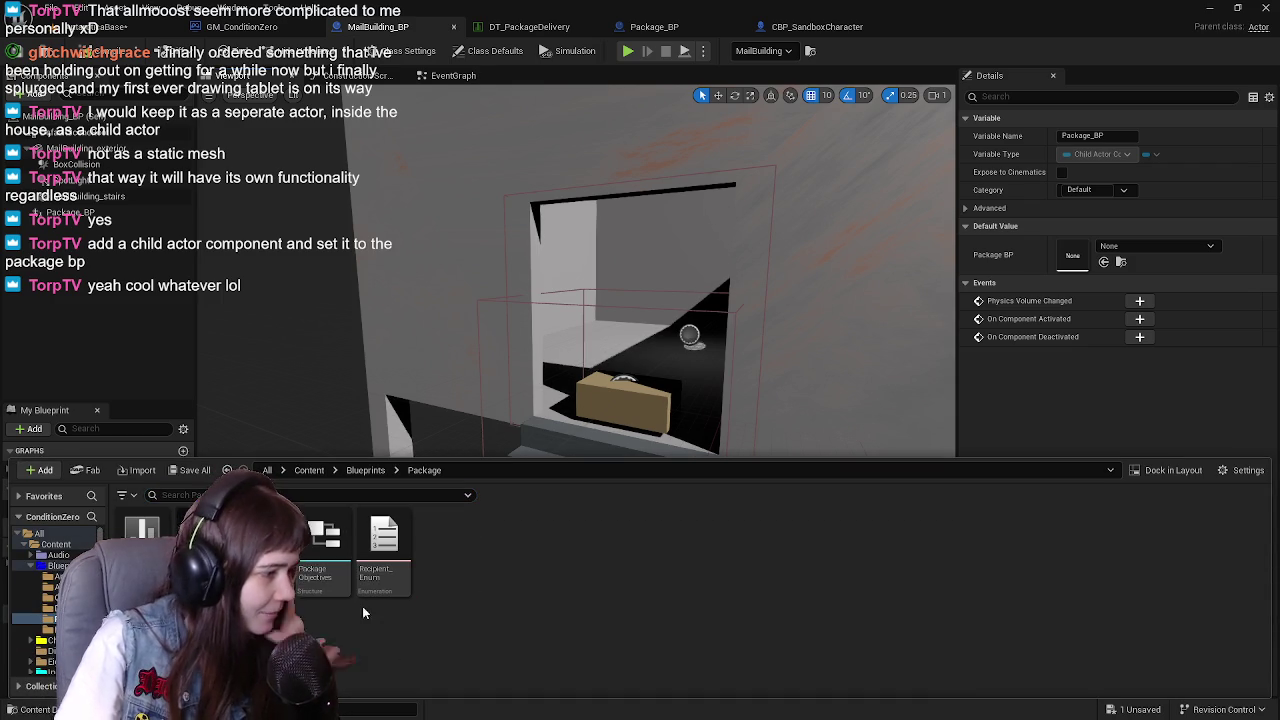
click(449, 76)
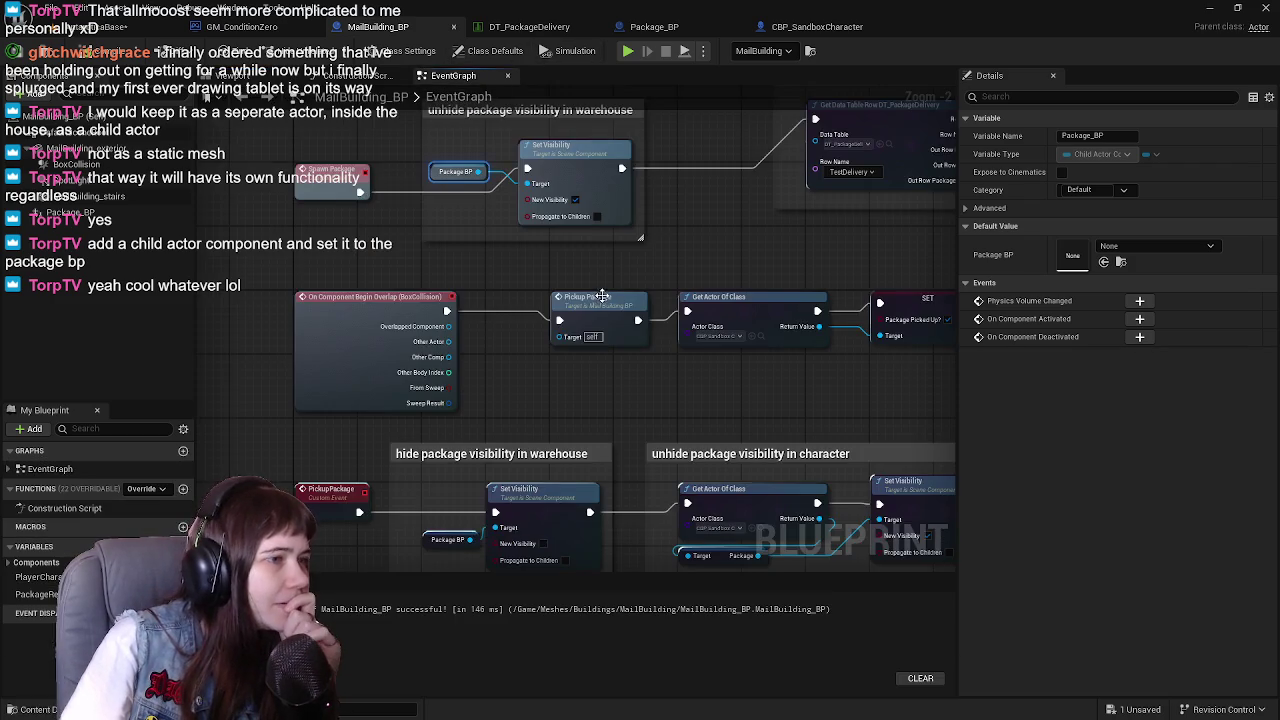
scroll(622, 316, up, 1)
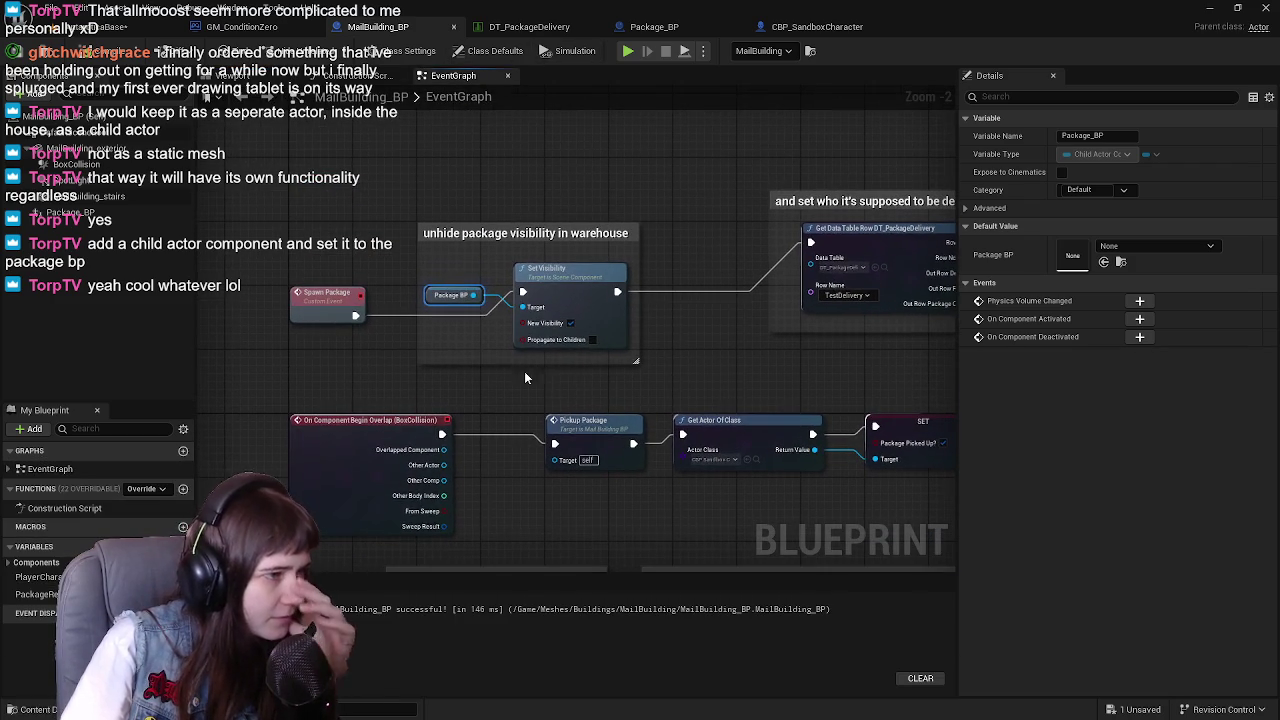
scroll(587, 382, down, 1)
scroll(592, 375, up, 1)
scroll(668, 383, down, 1)
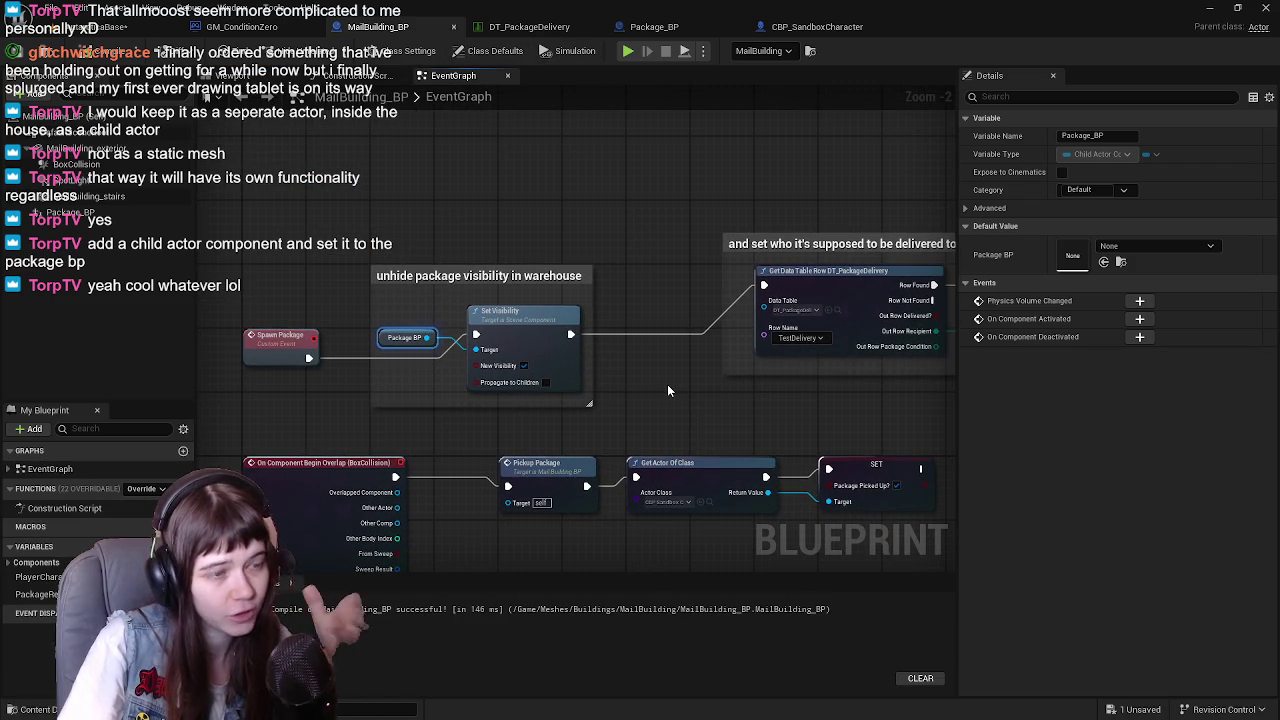
click(548, 349)
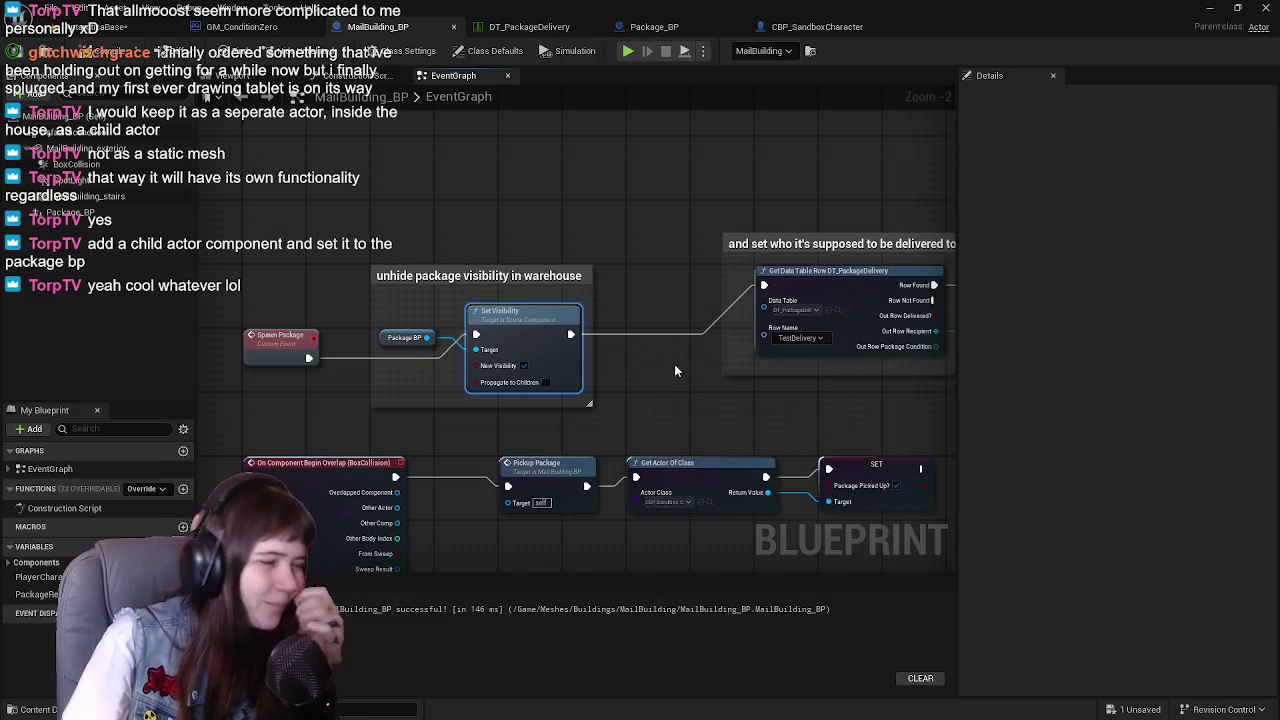
mouse_move(675, 371)
mouse_down()
mouse_move(780, 376)
mouse_move(501, 392)
mouse_move(673, 405)
mouse_up()
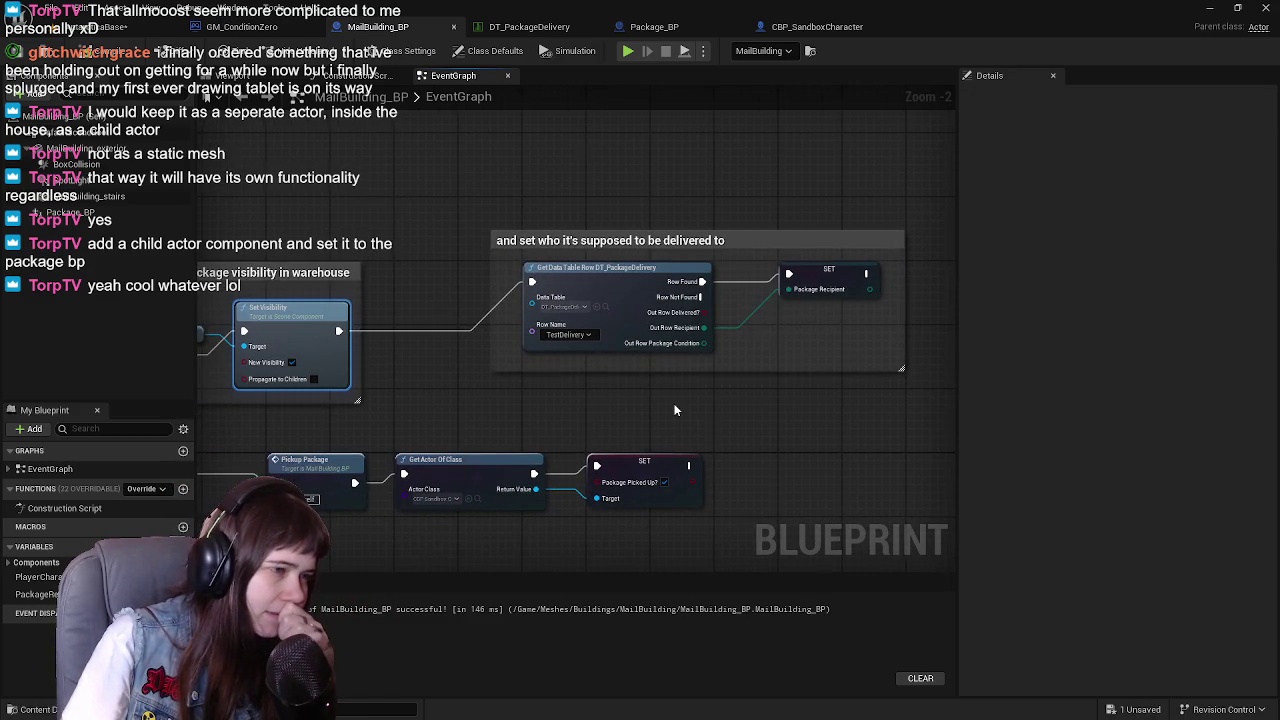
drag(549, 410, 728, 392)
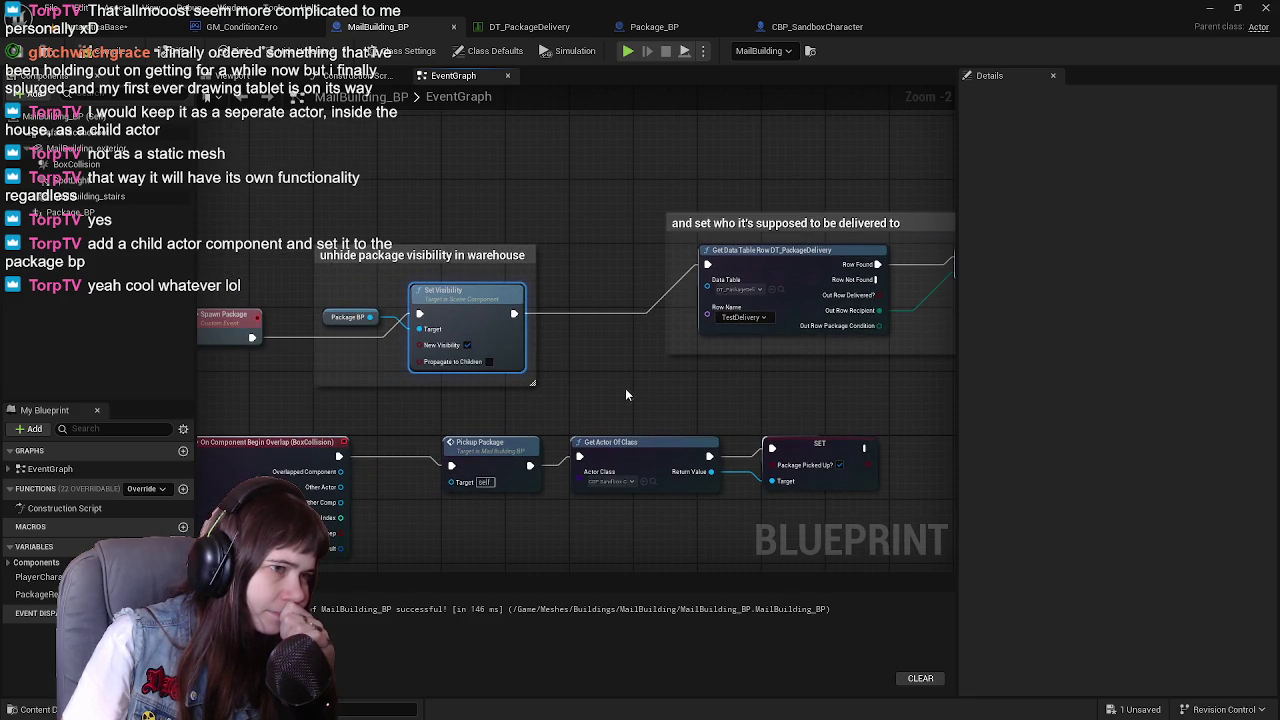
mouse_move(638, 400)
mouse_down()
mouse_move(523, 394)
mouse_move(751, 374)
mouse_move(640, 211)
mouse_move(659, 268)
mouse_up()
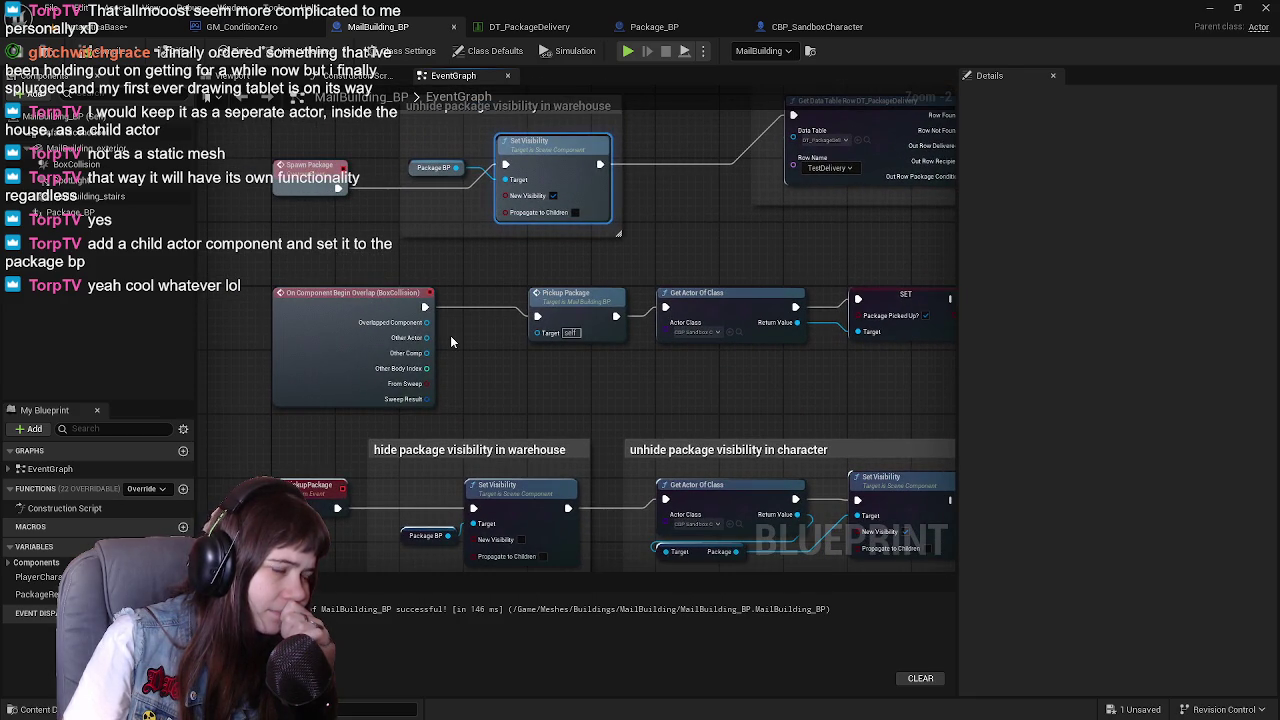
mouse_move(526, 380)
mouse_down()
mouse_move(423, 380)
mouse_move(569, 389)
mouse_up()
mouse_move(664, 398)
mouse_down()
mouse_move(594, 389)
mouse_move(672, 382)
mouse_up()
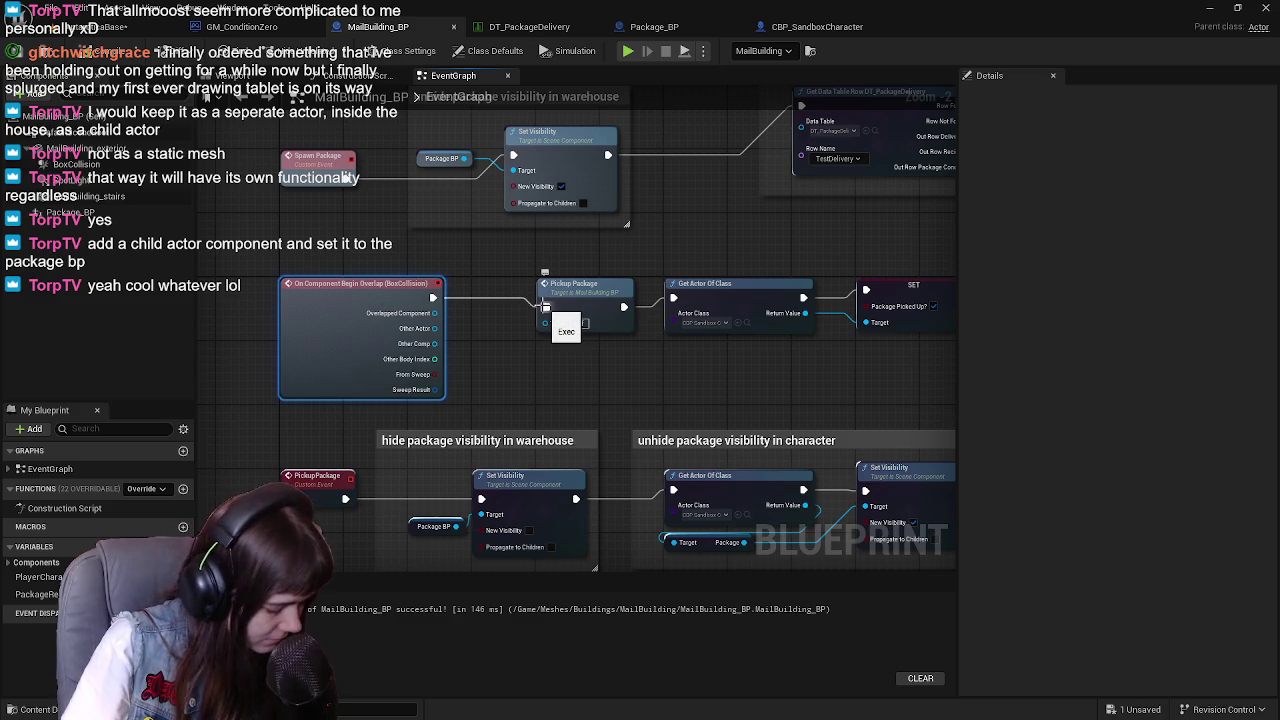
Break the overlap event's link to Pickup Package and recompile MailBuilding_BP
alt+click(545, 307)
mouse_move(636, 379)
mouse_down()
mouse_move(596, 341)
mouse_move(590, 253)
mouse_up()
click(20, 55)
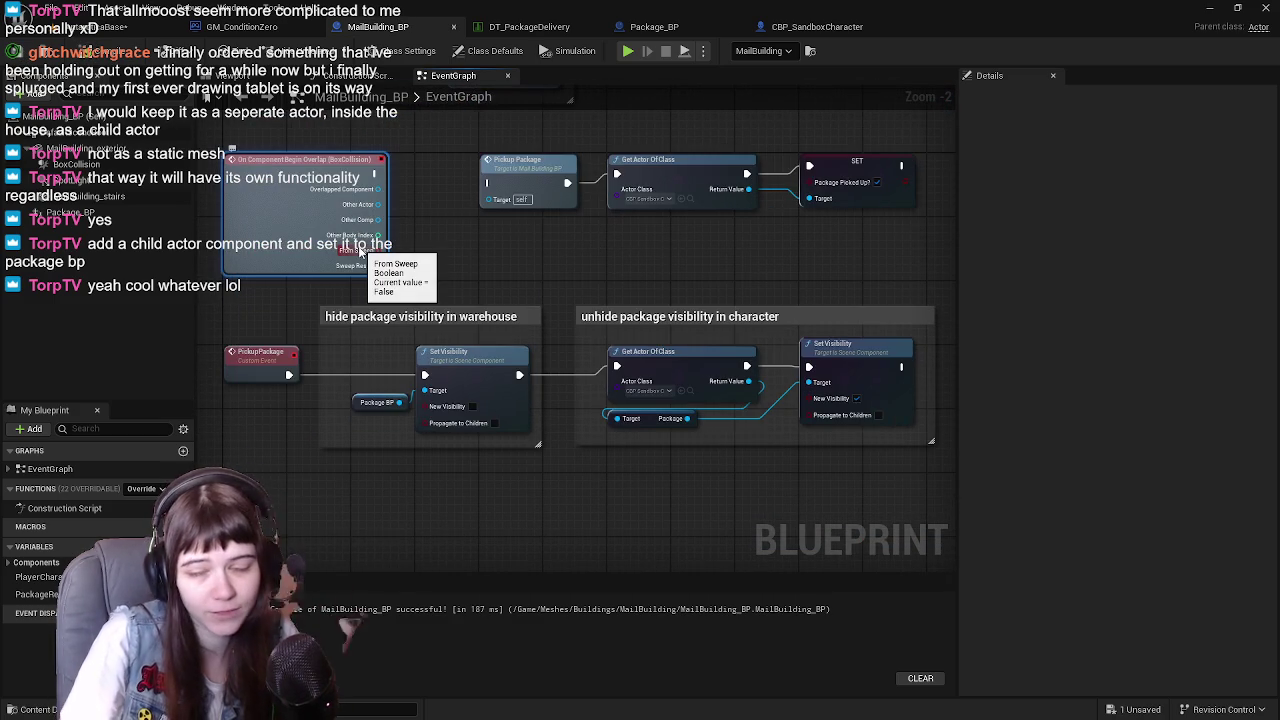
Inspect the PickupPackage event, then bring up Package_BP's Event Graph
drag(453, 320, 521, 296)
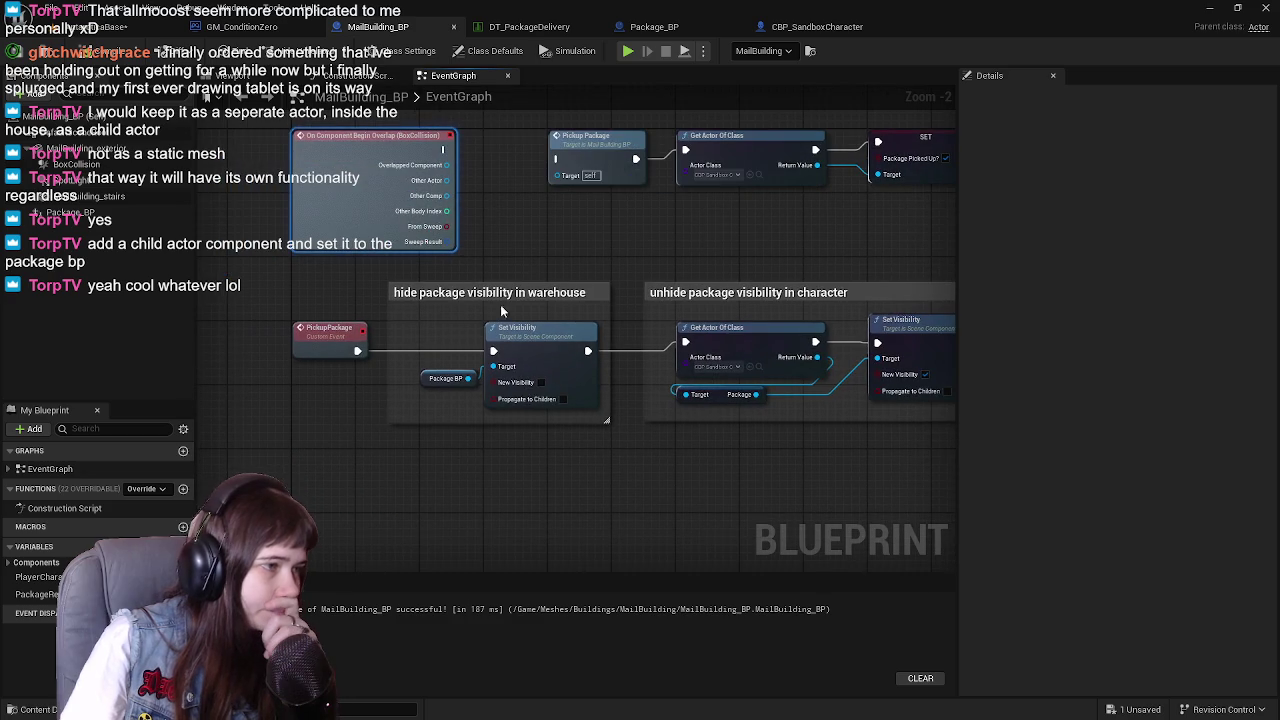
click(330, 342)
drag(569, 262, 514, 261)
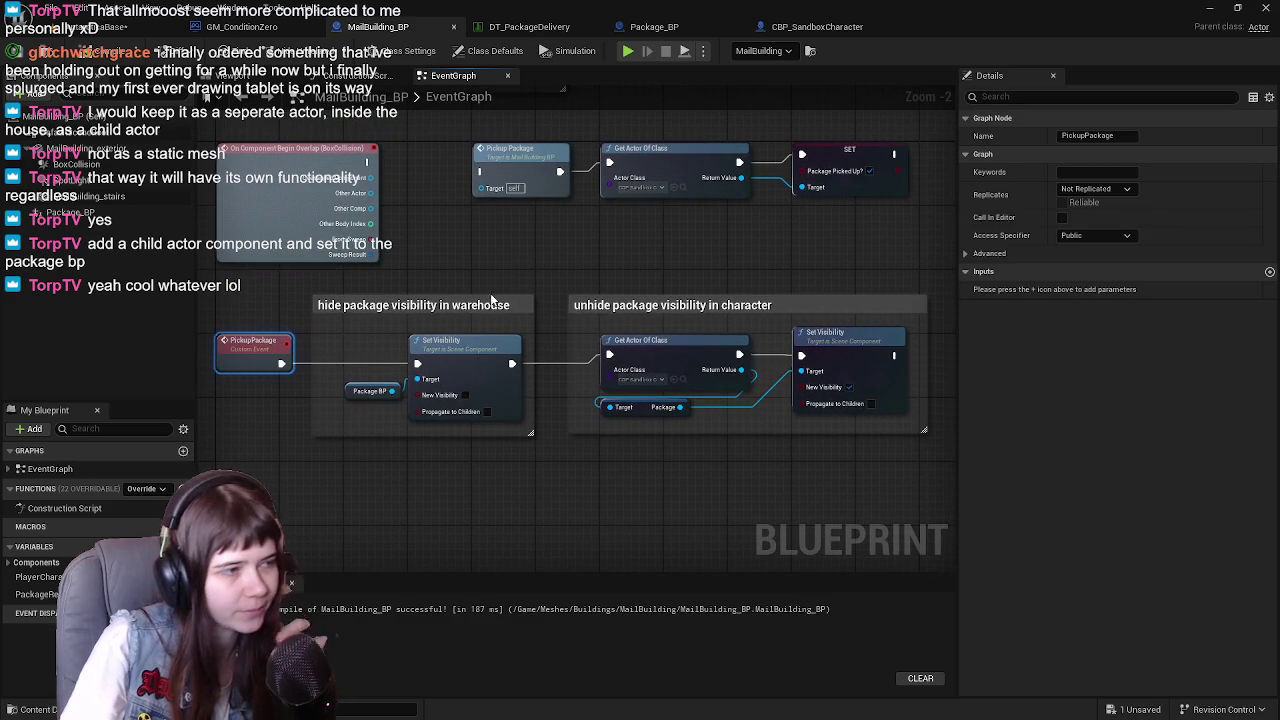
drag(512, 352, 440, 350)
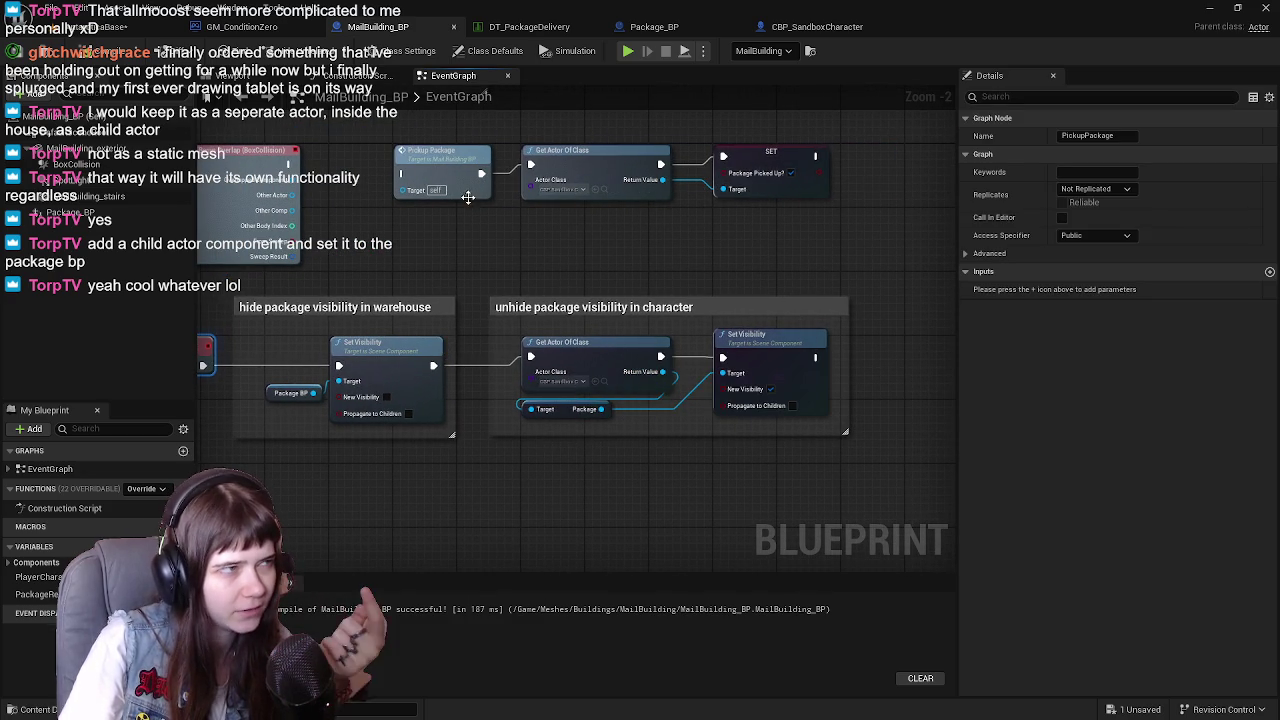
click(250, 76)
click(470, 76)
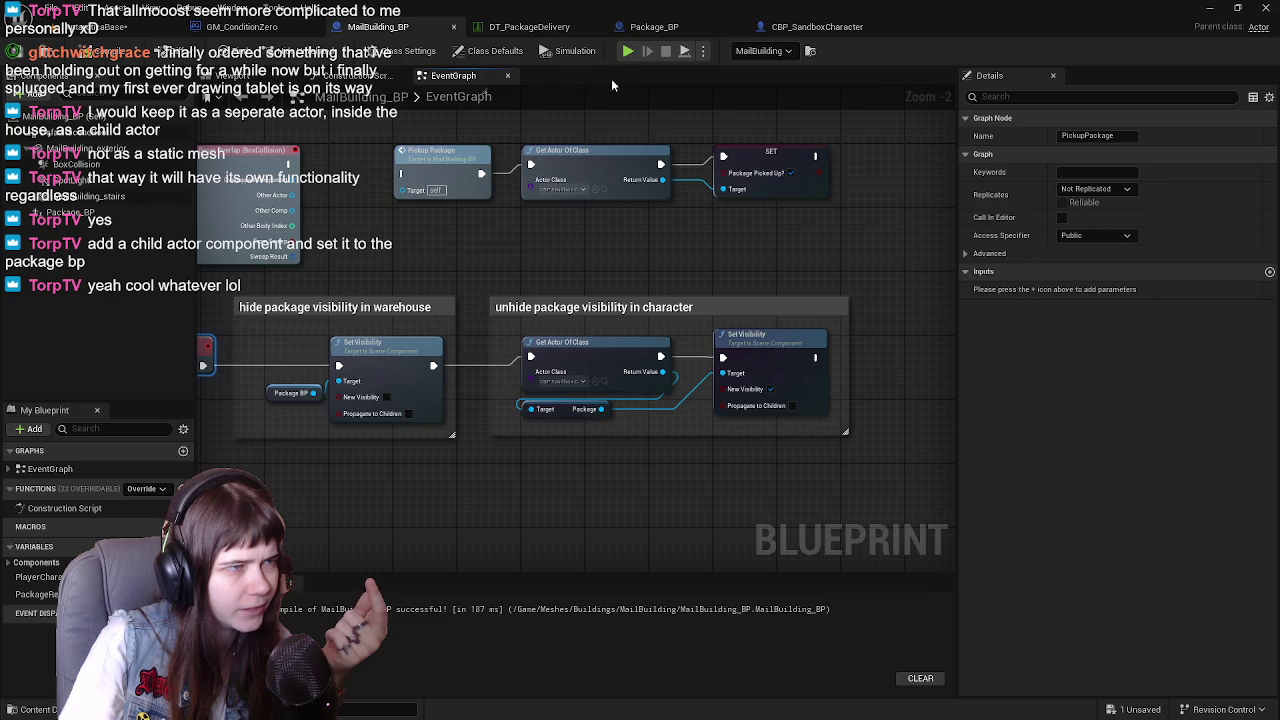
click(655, 27)
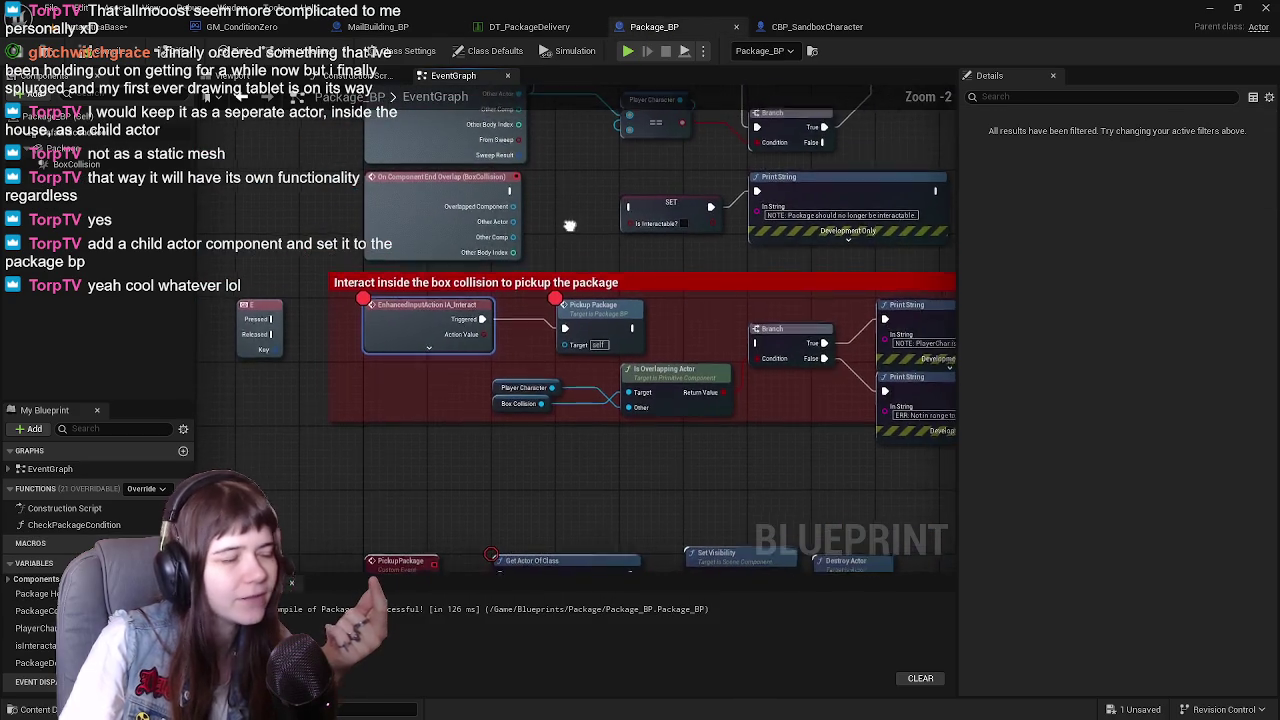
Delete the Destroy Actor node from Package_BP's PickupPackage event
click(405, 28)
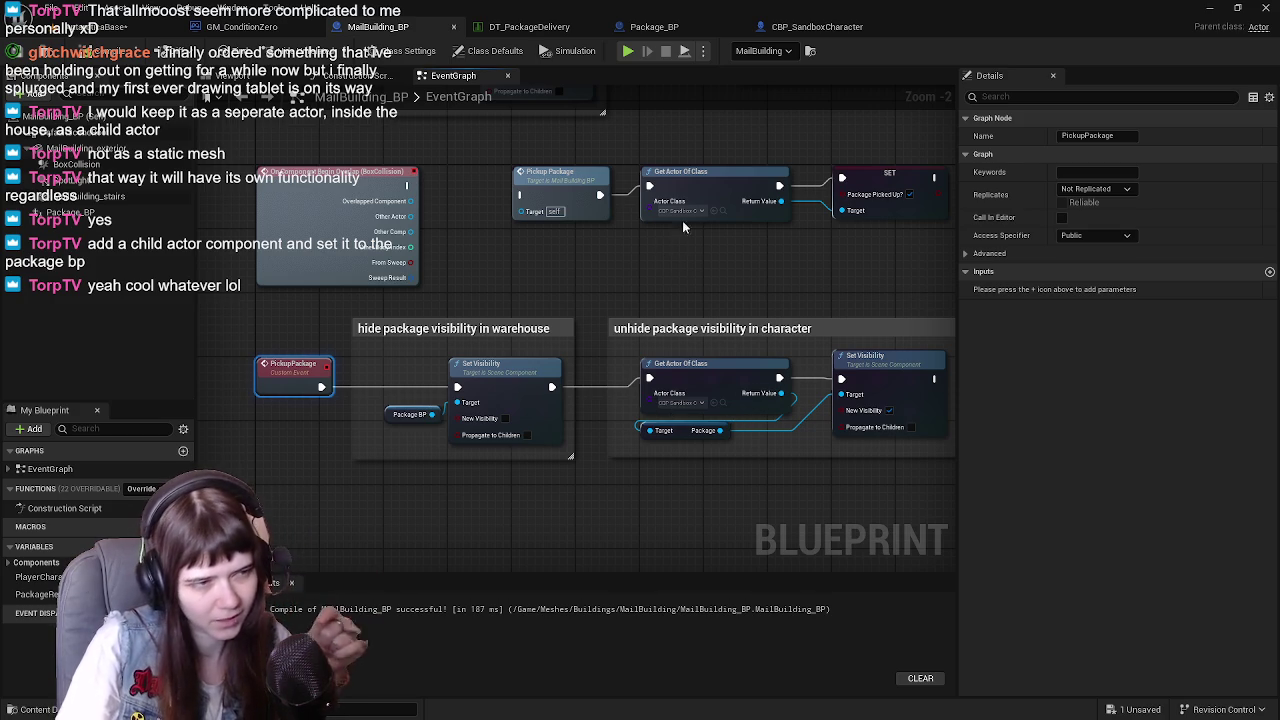
click(654, 27)
mouse_move(490, 314)
mouse_down()
mouse_move(549, 234)
mouse_move(612, 246)
mouse_move(568, 253)
mouse_up()
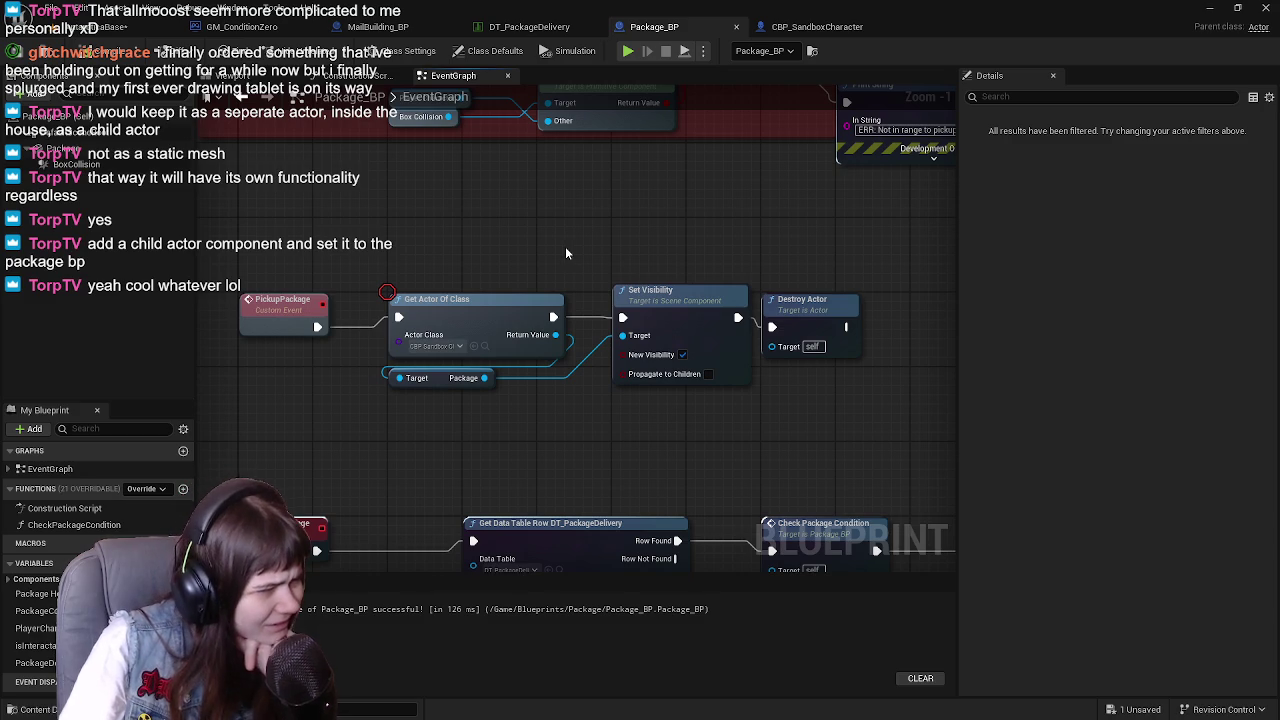
click(800, 300)
key(Delete)
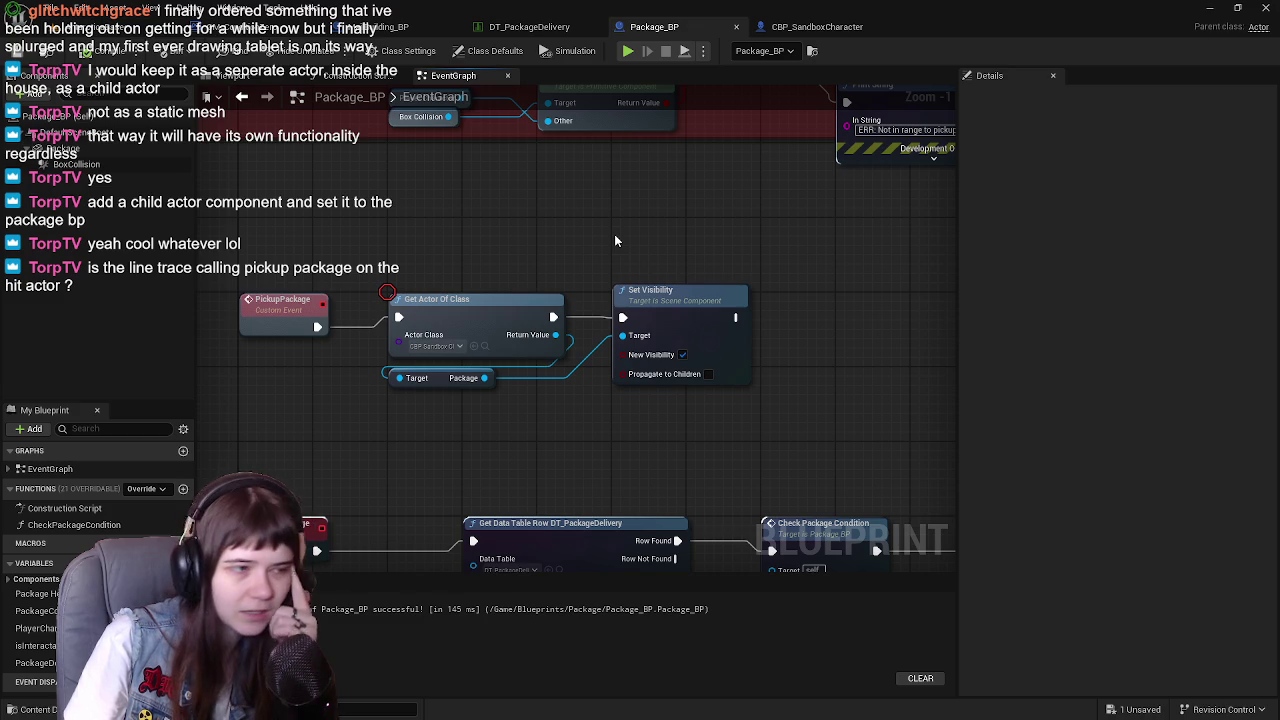
mouse_move(592, 214)
mouse_down()
mouse_move(557, 323)
mouse_move(543, 509)
mouse_move(619, 338)
mouse_move(609, 312)
mouse_up()
click(90, 26)
Save all and play-test running to the building and pressing E to pick up the package
click(17, 51)
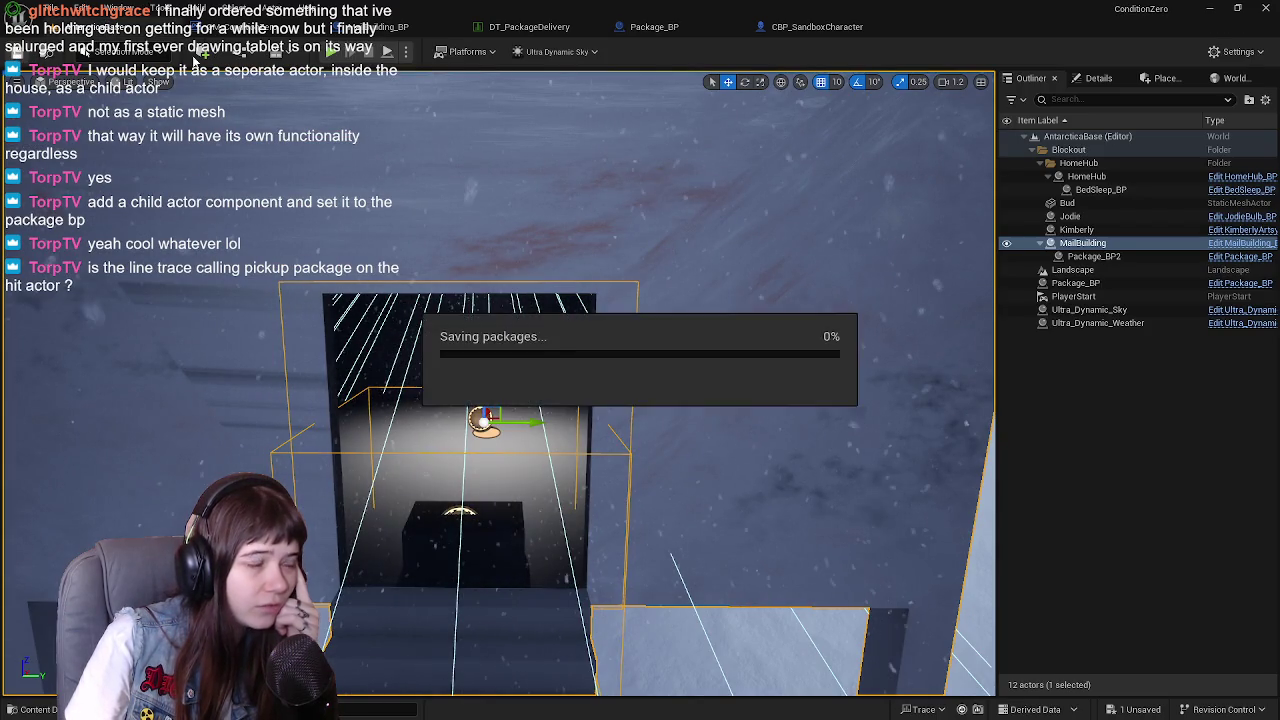
key(alt+p)
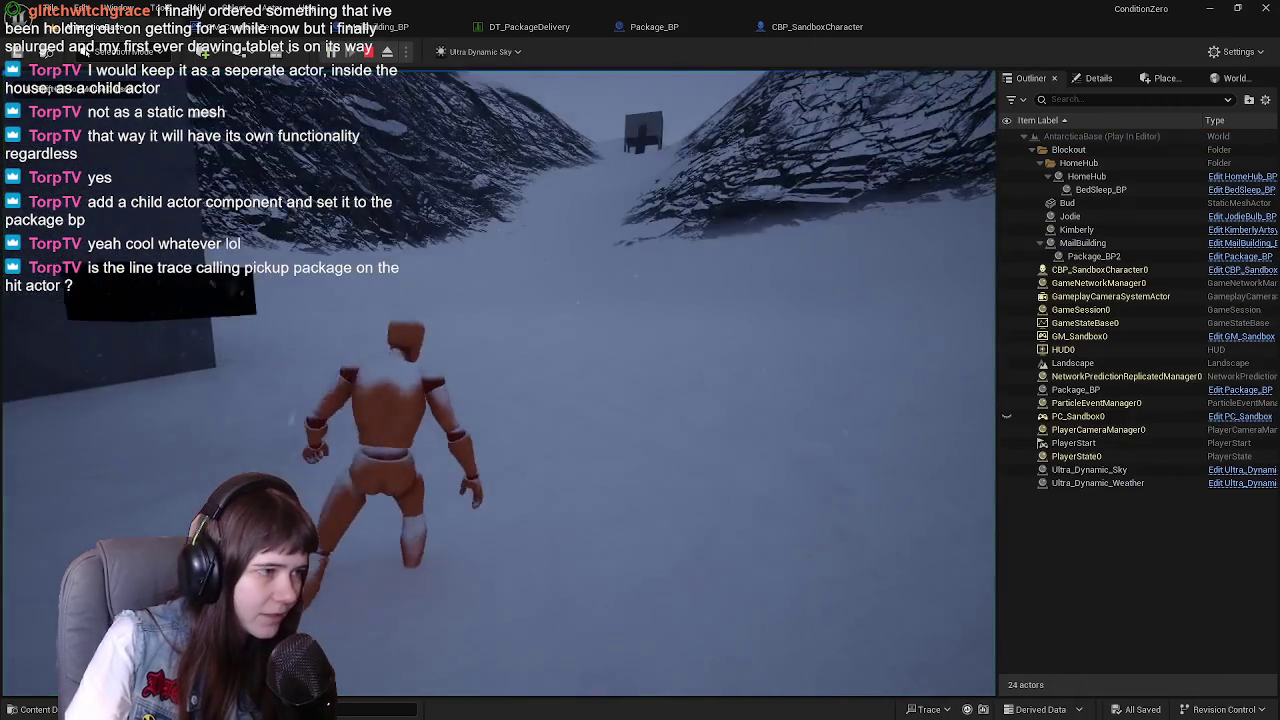
key(w)
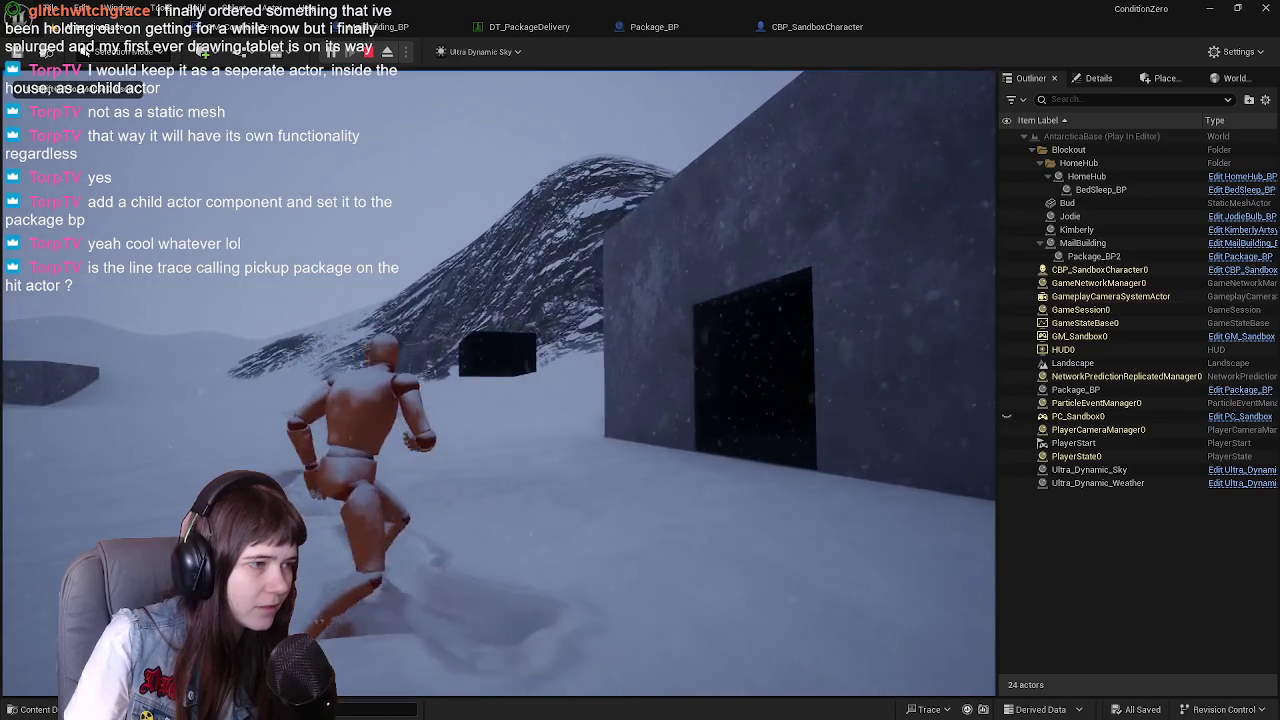
key(e)
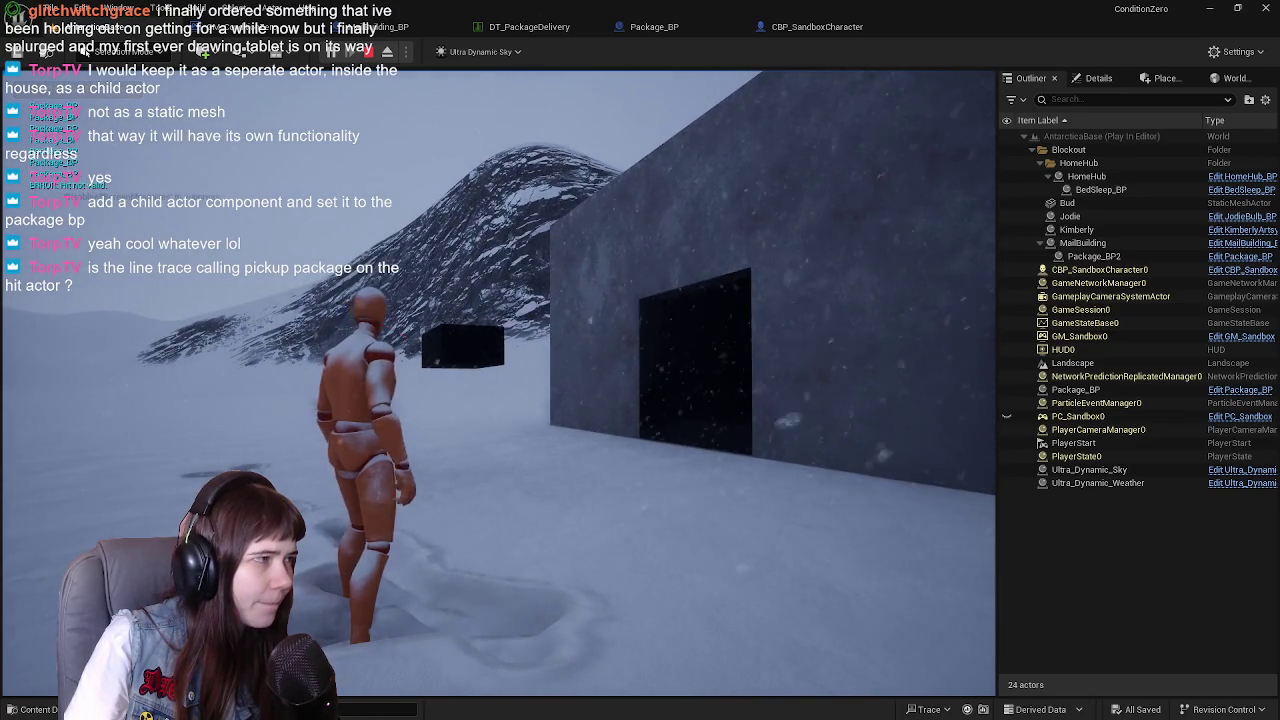
key(w)
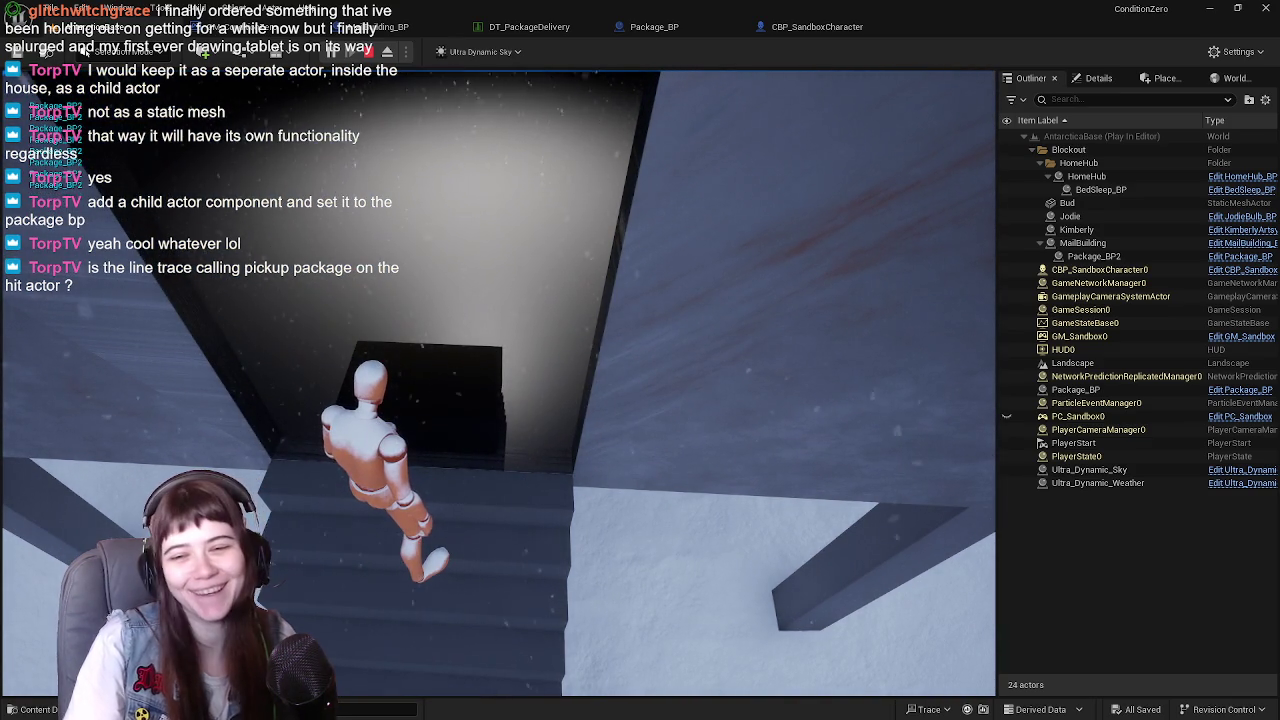
key(Escape)
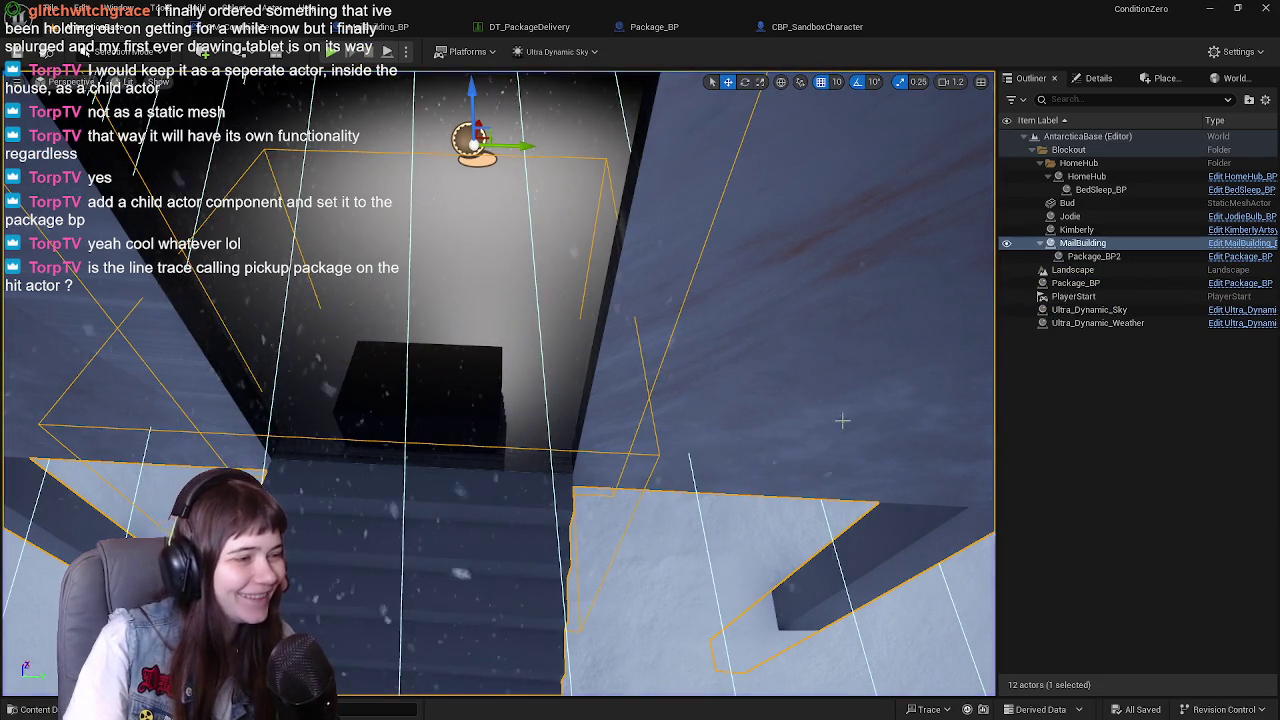
Frame MailBuilding and fly the viewport close to its doorway and stairs
key(f)
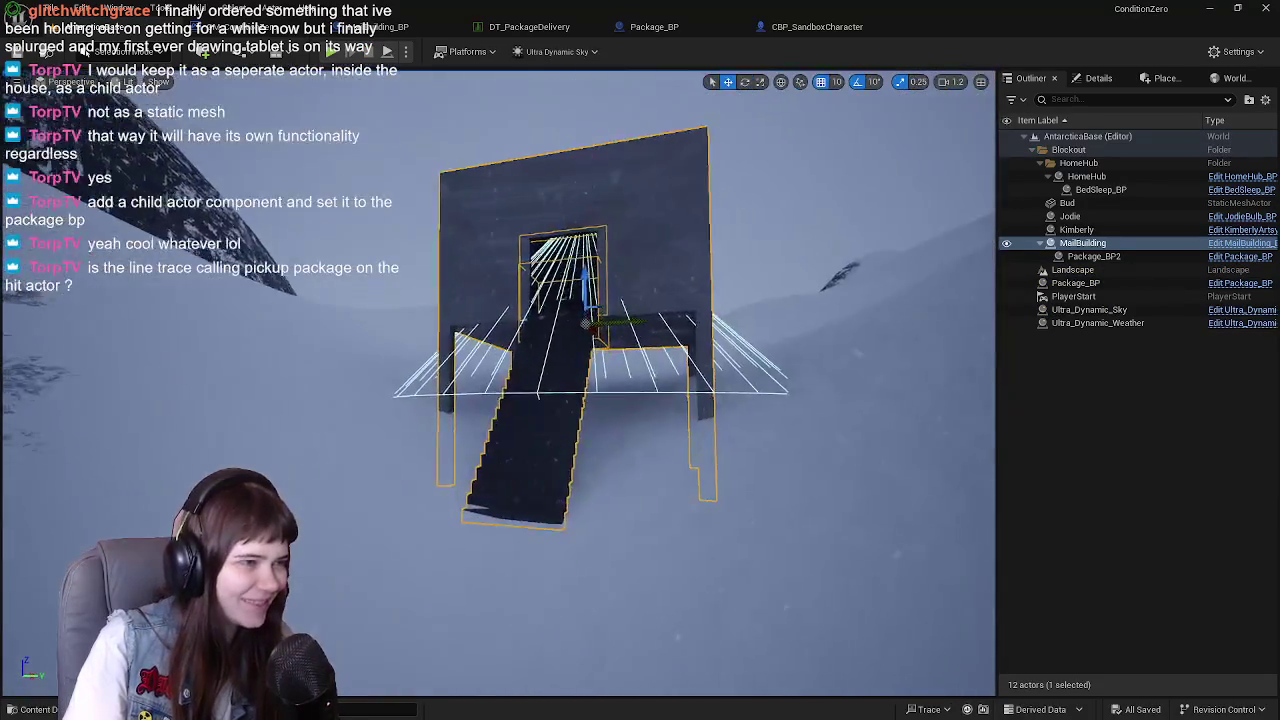
key(w)
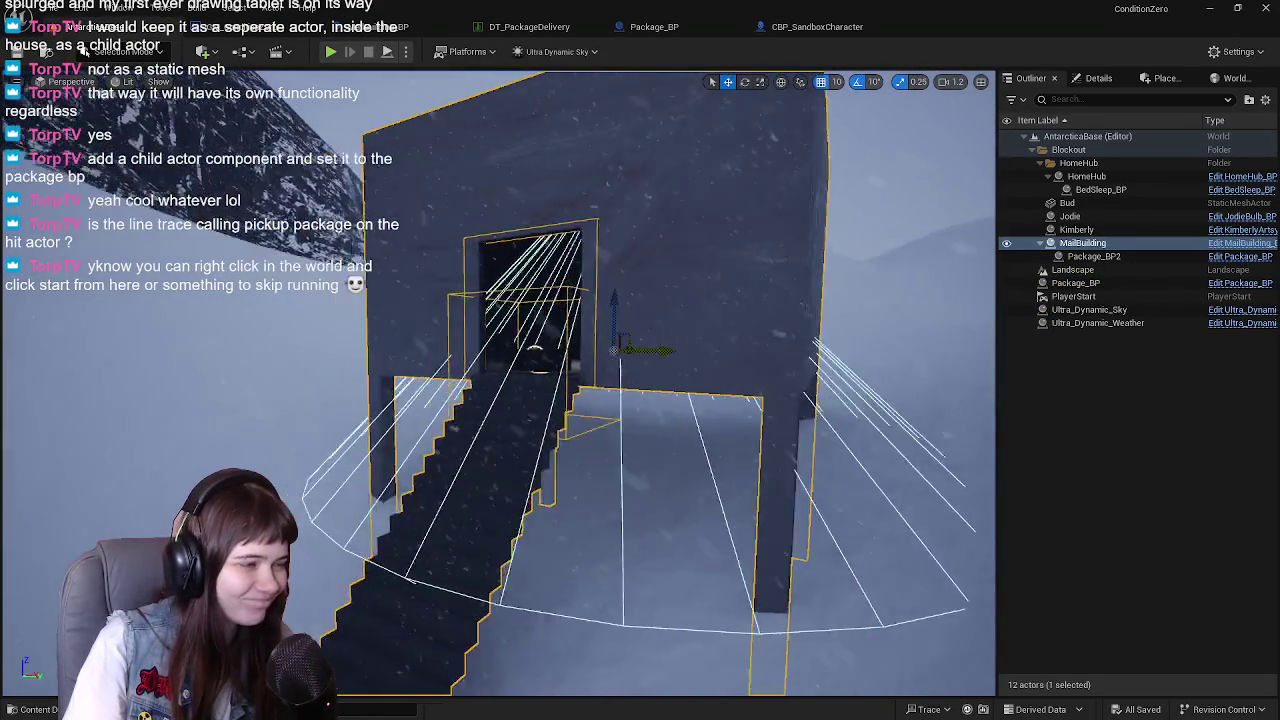
key(ctrl+space)
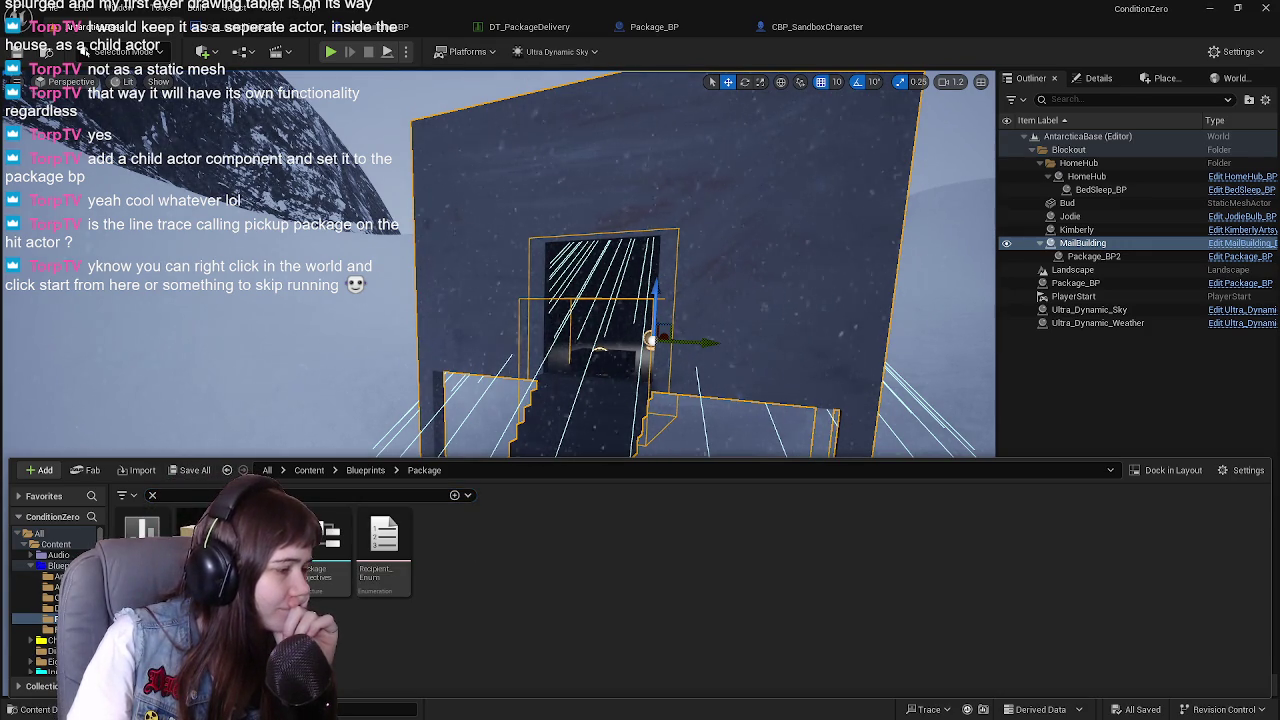
key(ctrl+space)
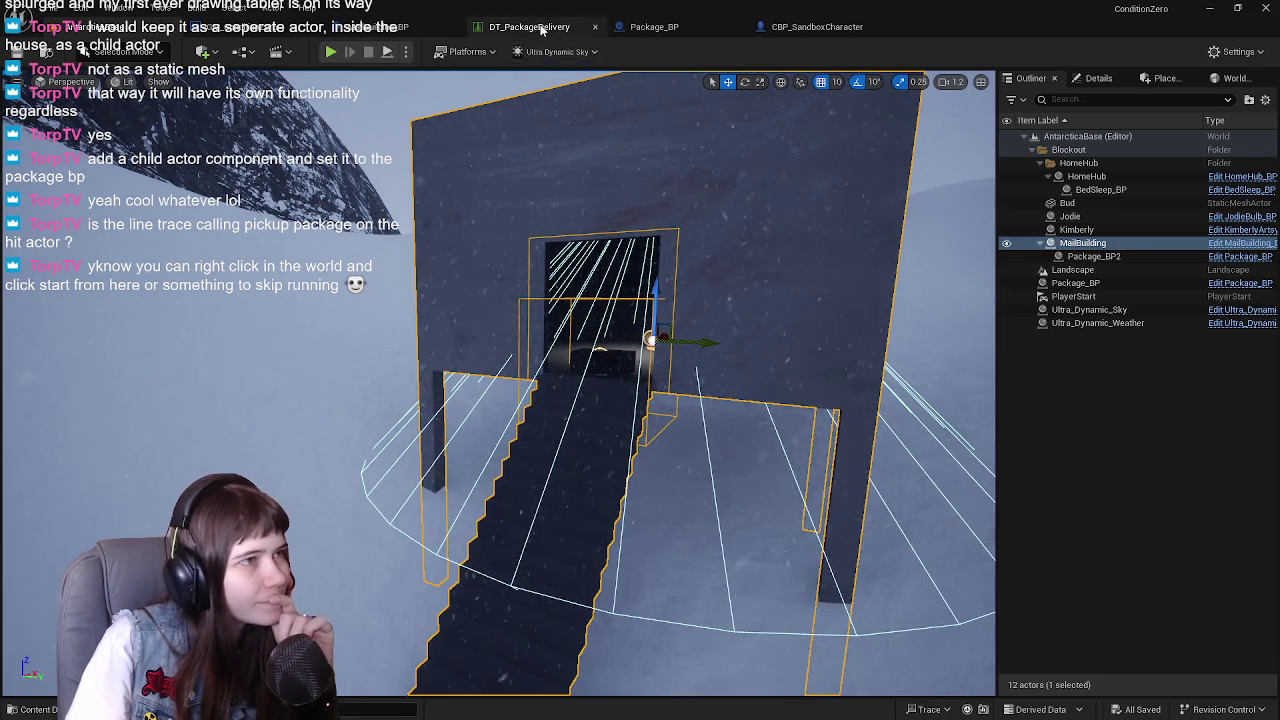
click(540, 30)
click(700, 31)
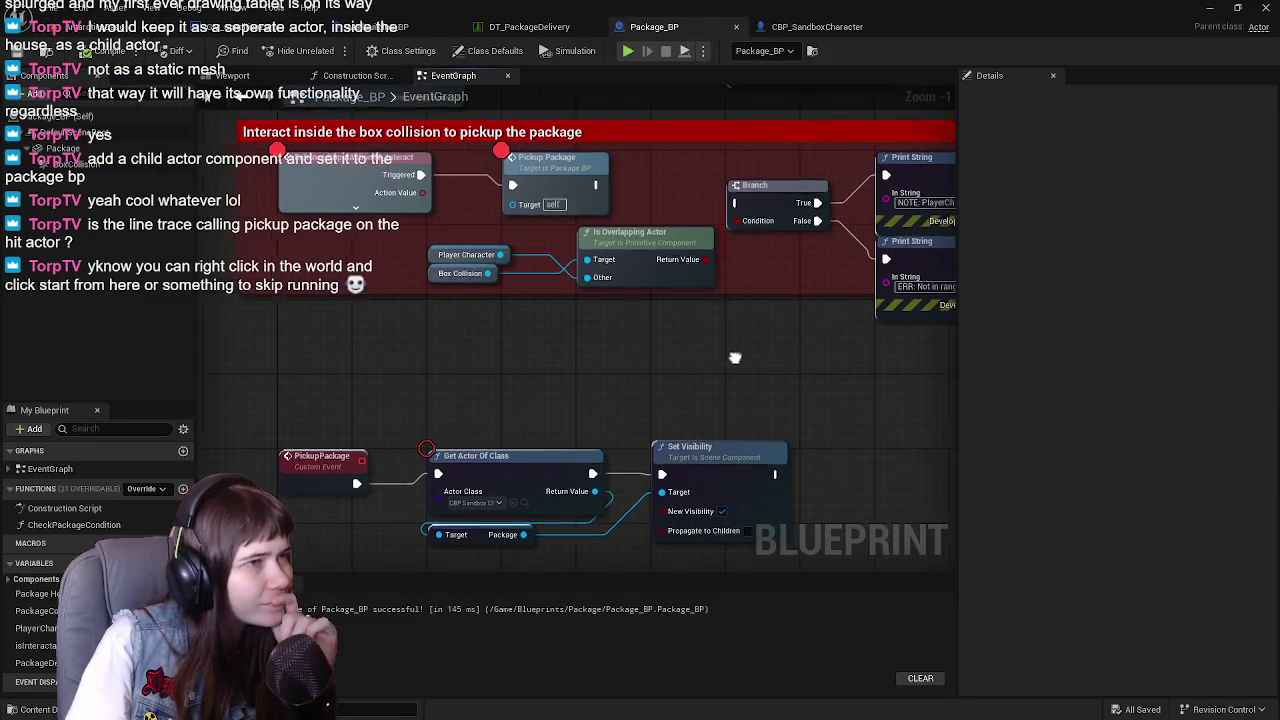
Look over MailBuilding_BP's package pickup and visibility comment groups
drag(614, 33, 530, 27)
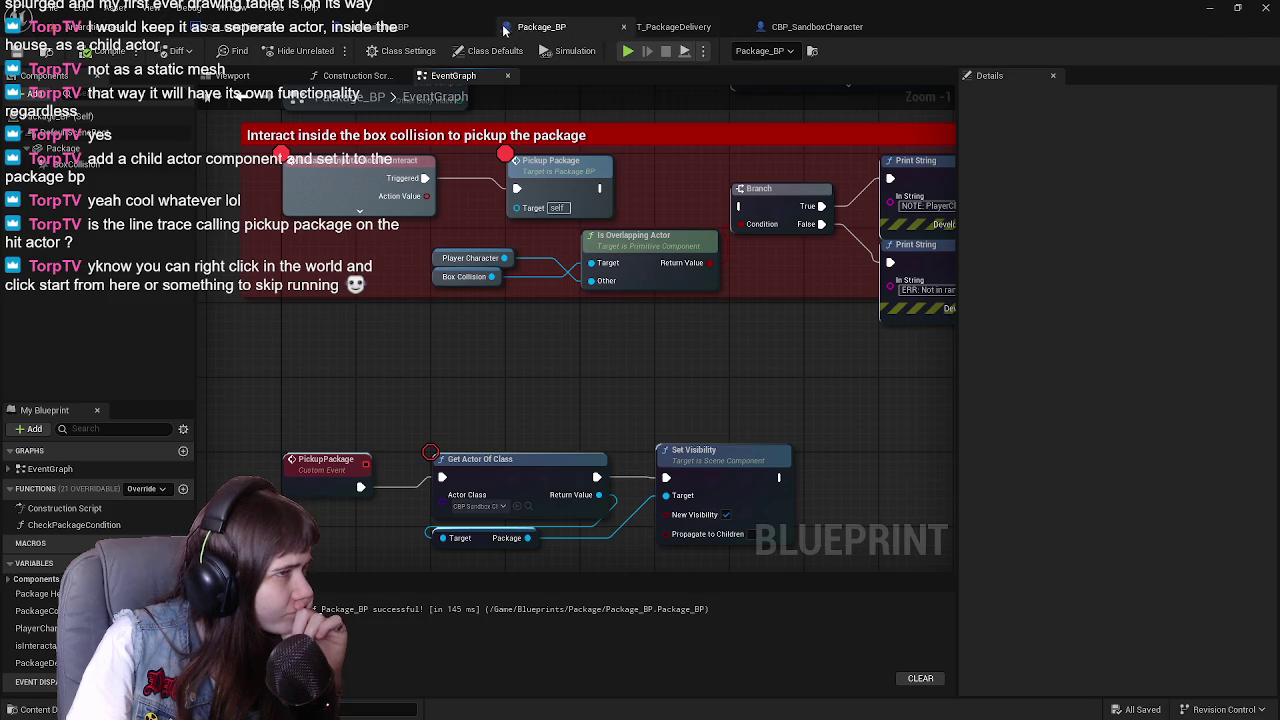
click(400, 26)
mouse_move(669, 272)
mouse_down()
mouse_move(611, 252)
mouse_move(670, 284)
mouse_up()
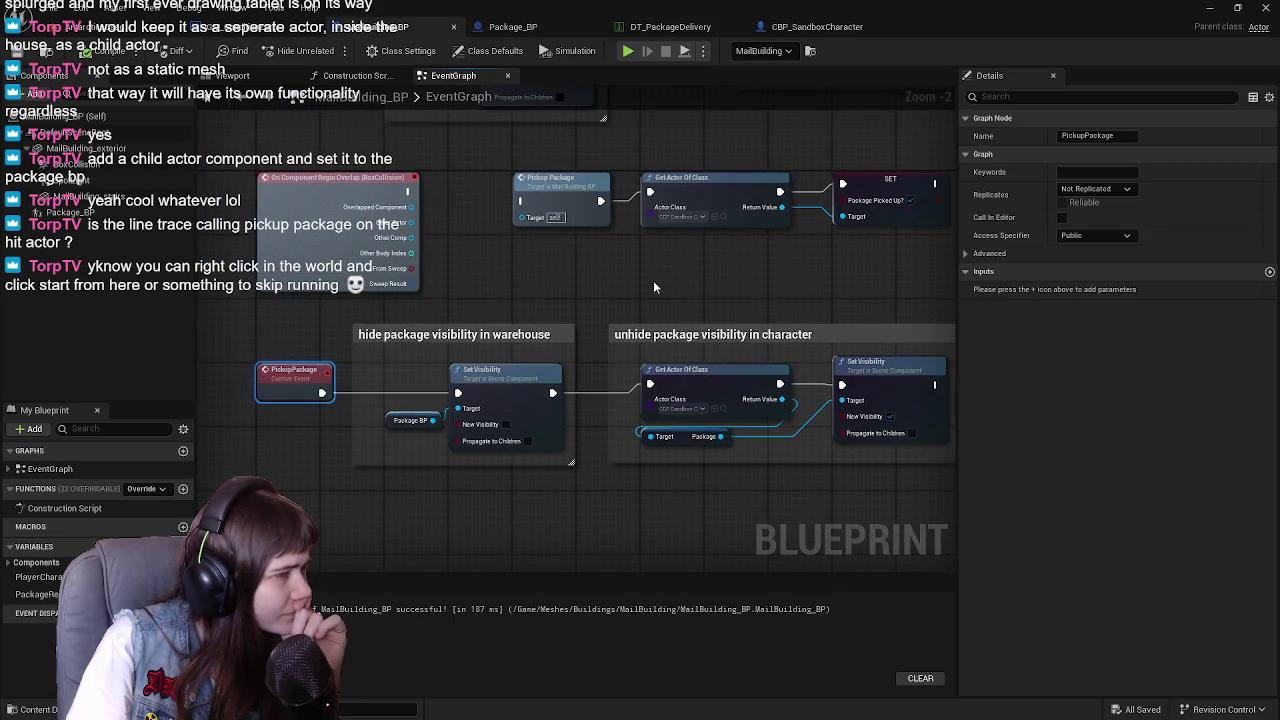
mouse_move(530, 270)
mouse_down()
mouse_move(623, 191)
mouse_move(620, 420)
mouse_move(350, 378)
mouse_move(635, 358)
mouse_move(688, 246)
mouse_up()
Centre Package_BP's red Interact pickup comment group in its Event Graph
click(512, 26)
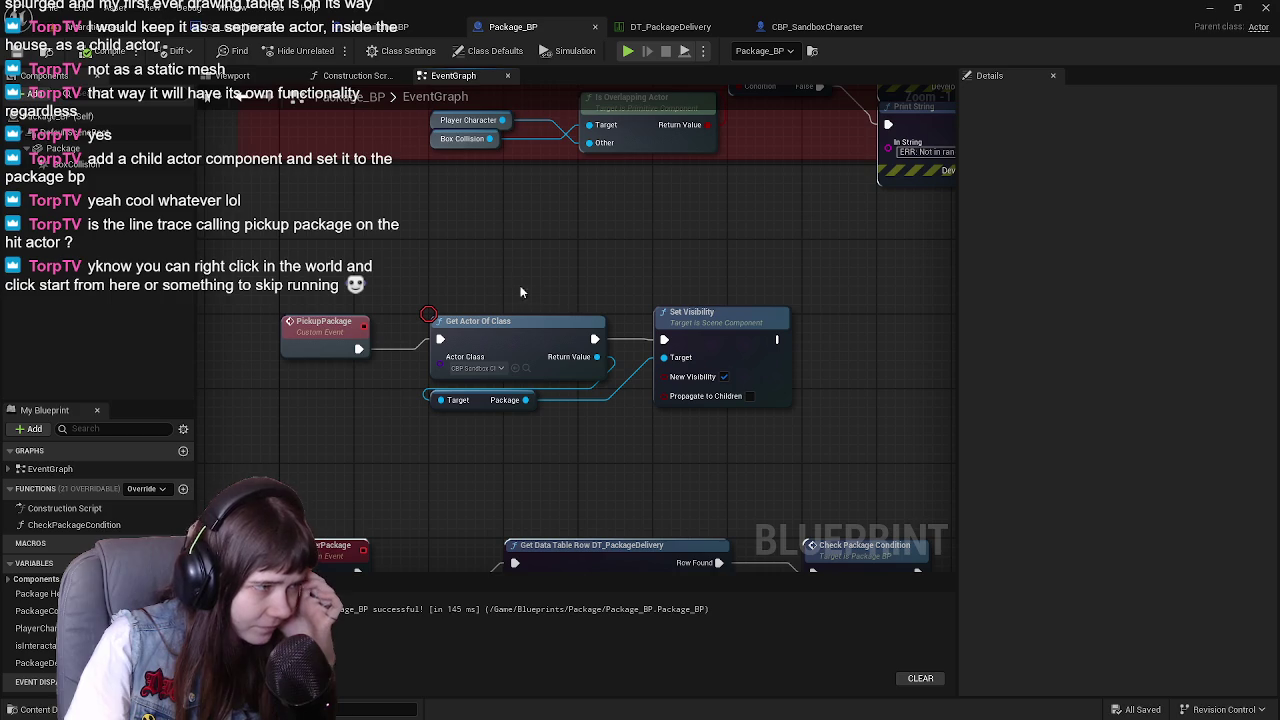
drag(518, 286, 497, 521)
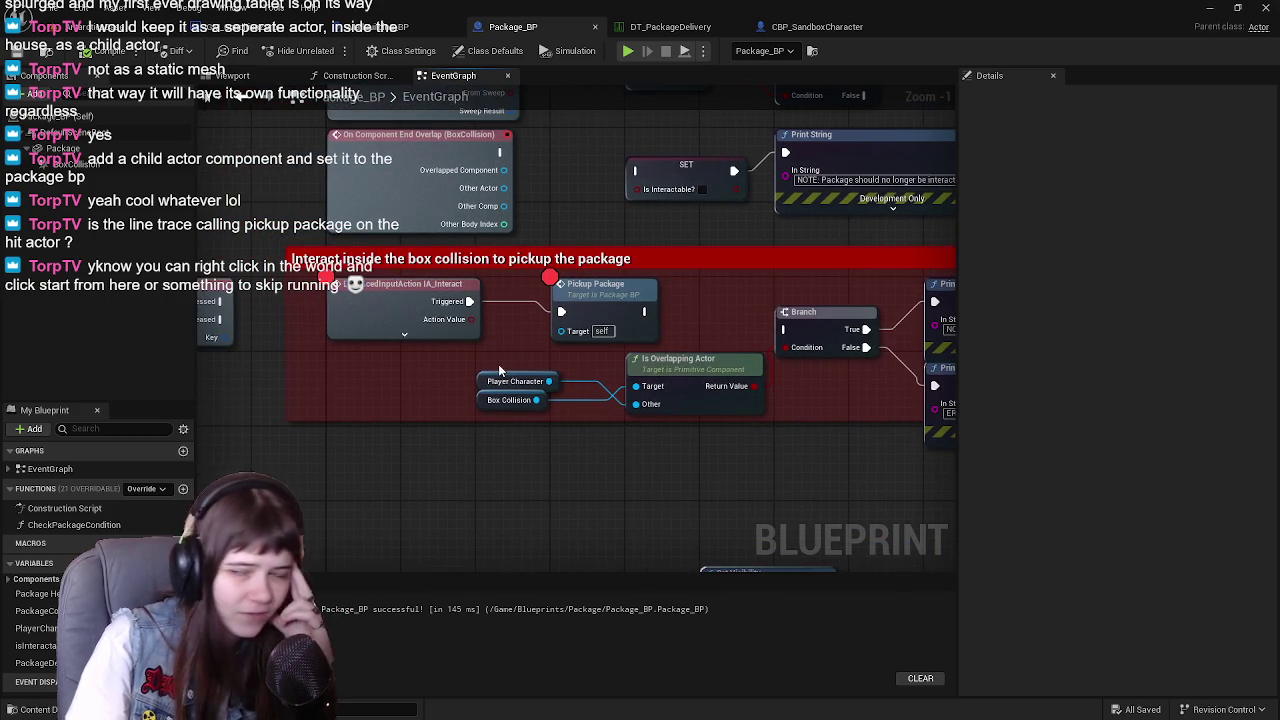
drag(357, 335, 424, 361)
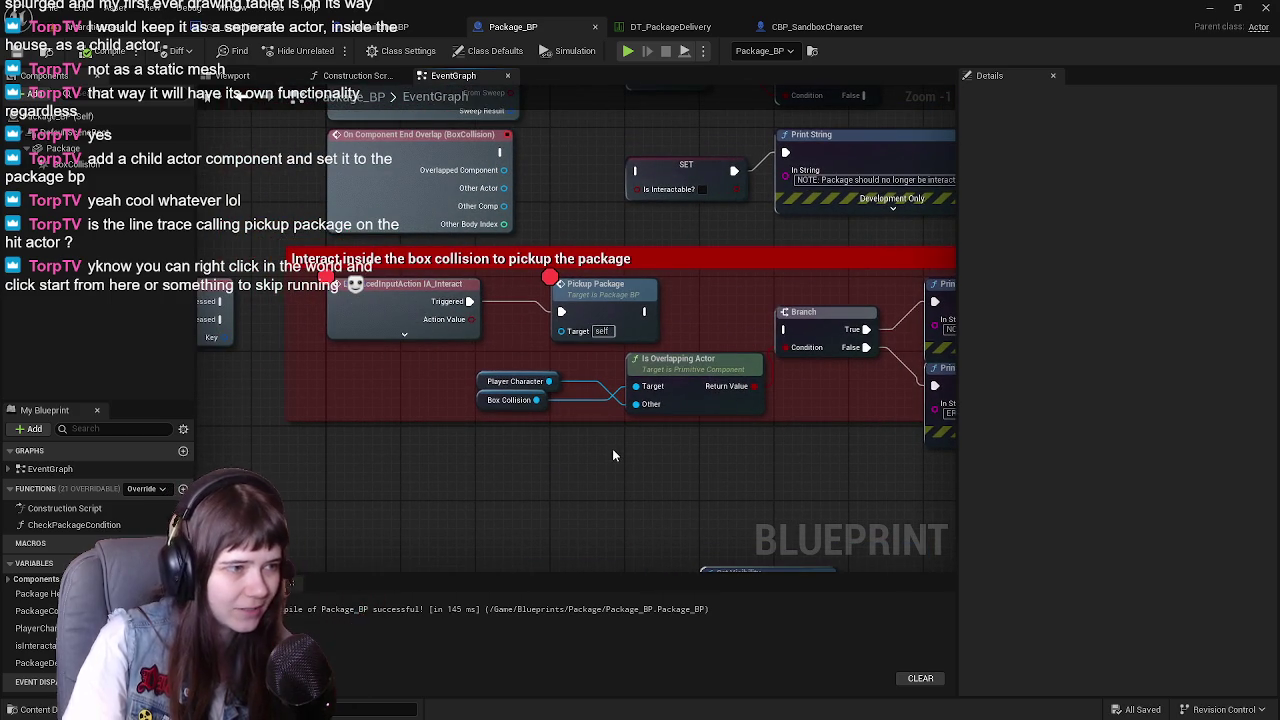
drag(612, 455, 599, 468)
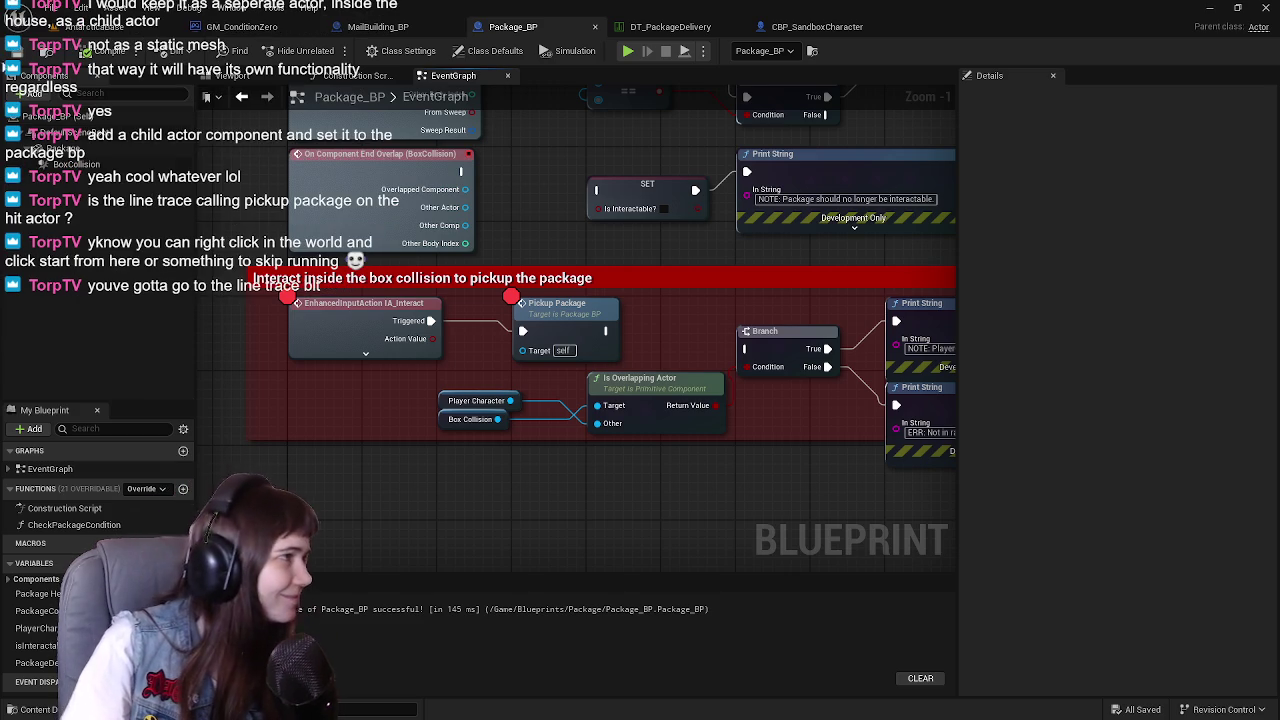
mouse_move(645, 480)
mouse_down()
mouse_move(629, 463)
mouse_move(625, 486)
mouse_up()
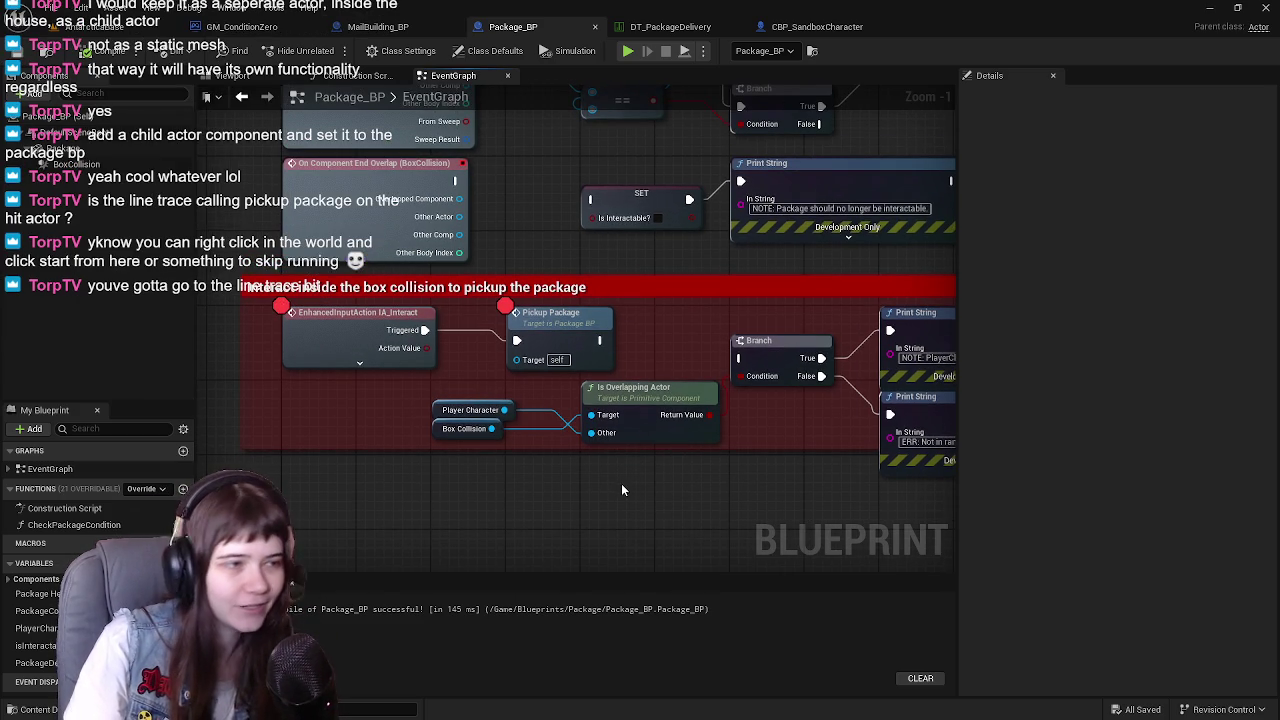
click(796, 28)
Pan CBP_SandboxCharacter's graph to the Line Trace By Channel, Break Hit Result and Branch nodes
scroll(686, 334, down, 1)
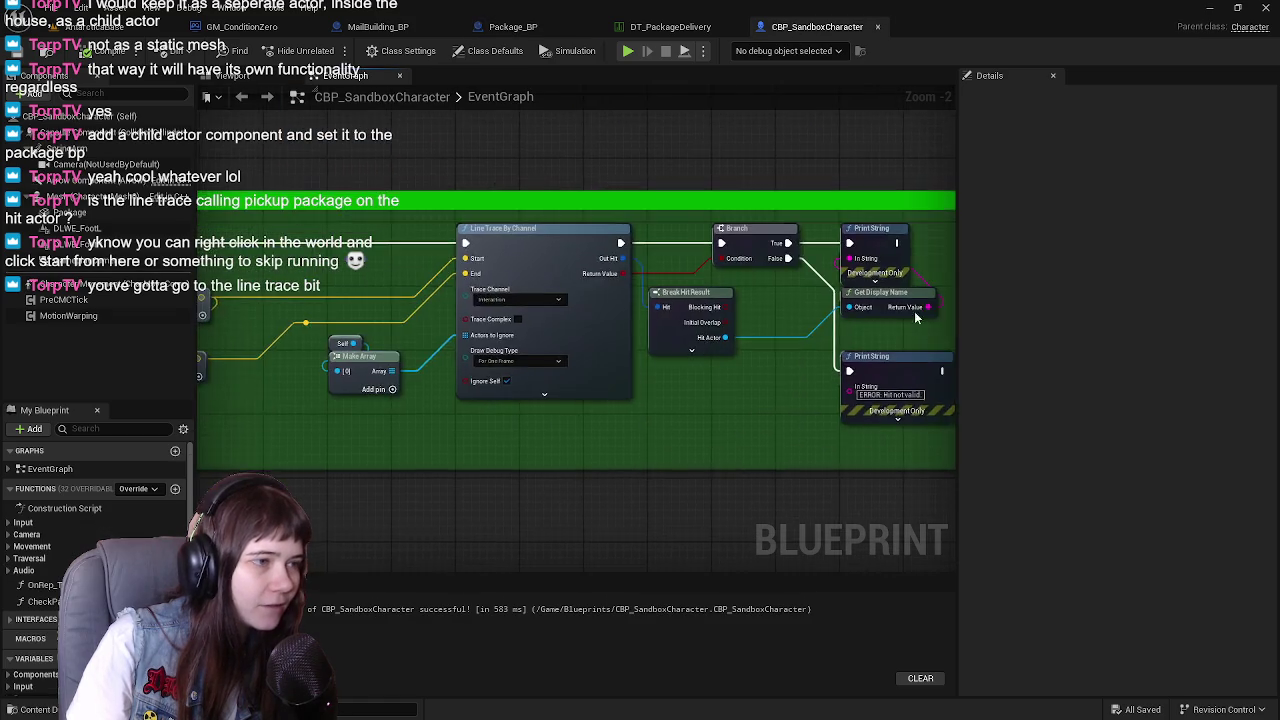
mouse_move(476, 303)
mouse_down()
mouse_move(628, 293)
mouse_move(738, 305)
mouse_up()
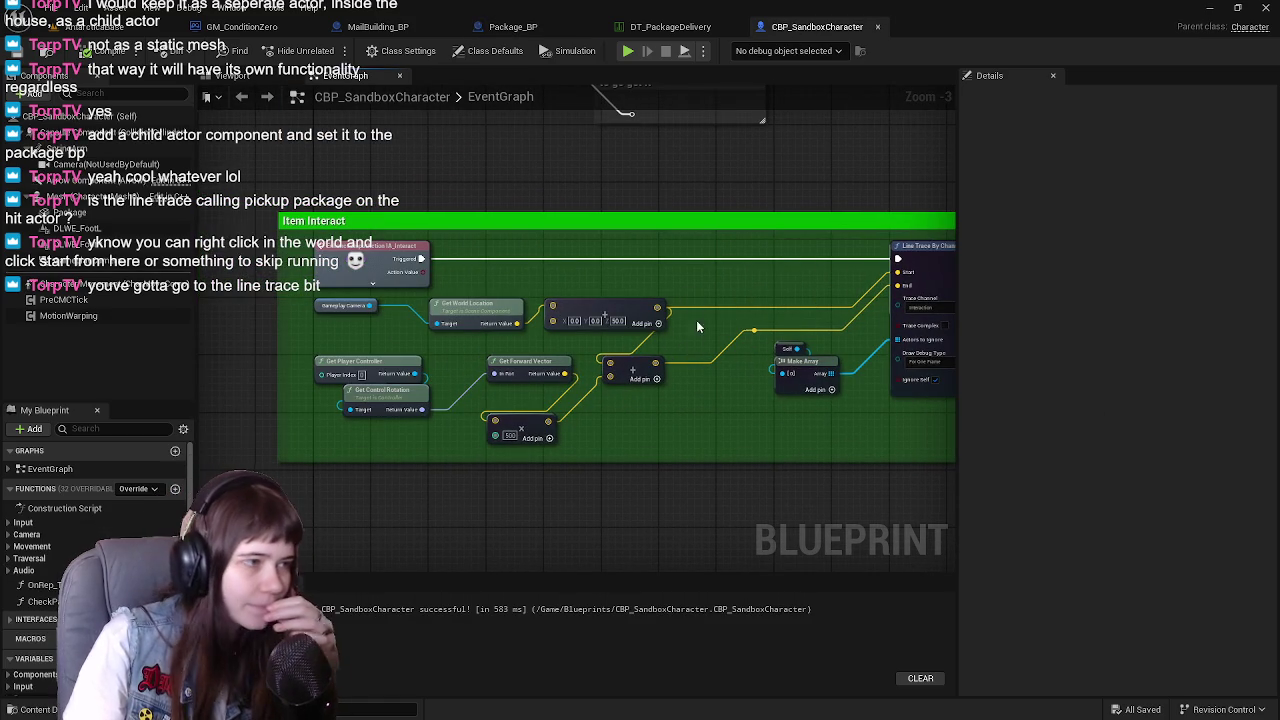
drag(697, 337, 667, 351)
mouse_move(797, 269)
mouse_down()
mouse_move(657, 240)
mouse_move(790, 228)
mouse_up()
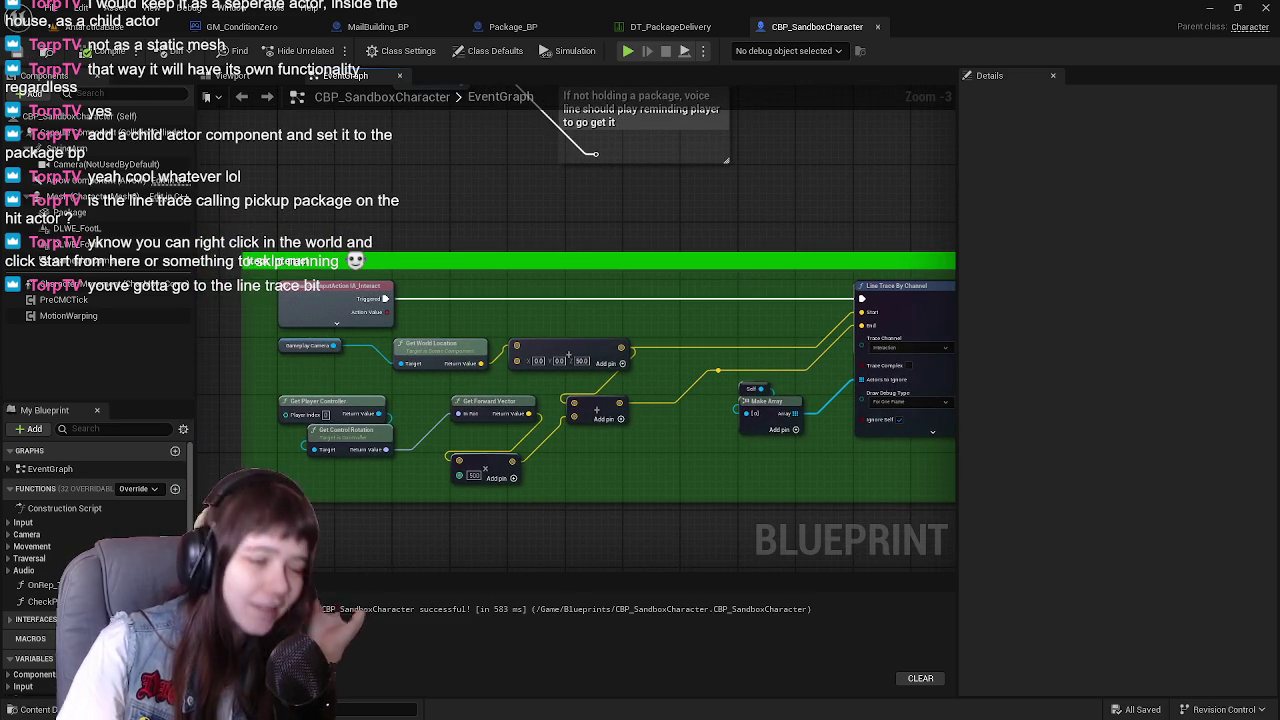
mouse_move(685, 327)
mouse_down()
mouse_move(648, 309)
mouse_move(560, 345)
mouse_up()
scroll(560, 360, up, 1)
mouse_move(760, 380)
mouse_down()
mouse_move(512, 397)
mouse_move(330, 370)
mouse_move(637, 335)
mouse_move(552, 329)
mouse_move(646, 431)
mouse_move(560, 418)
mouse_move(601, 465)
mouse_move(500, 453)
mouse_move(620, 371)
mouse_move(561, 372)
mouse_move(757, 376)
mouse_up()
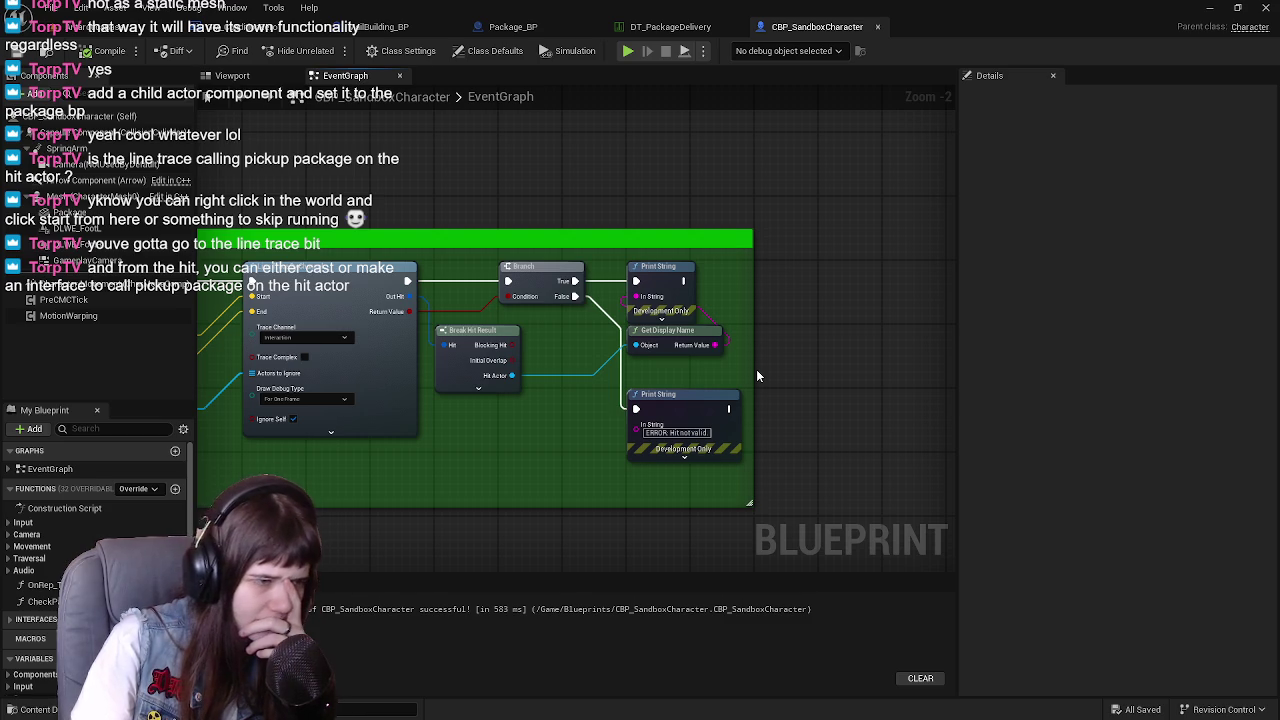
mouse_move(757, 375)
mouse_down()
mouse_move(583, 400)
mouse_move(704, 378)
mouse_up()
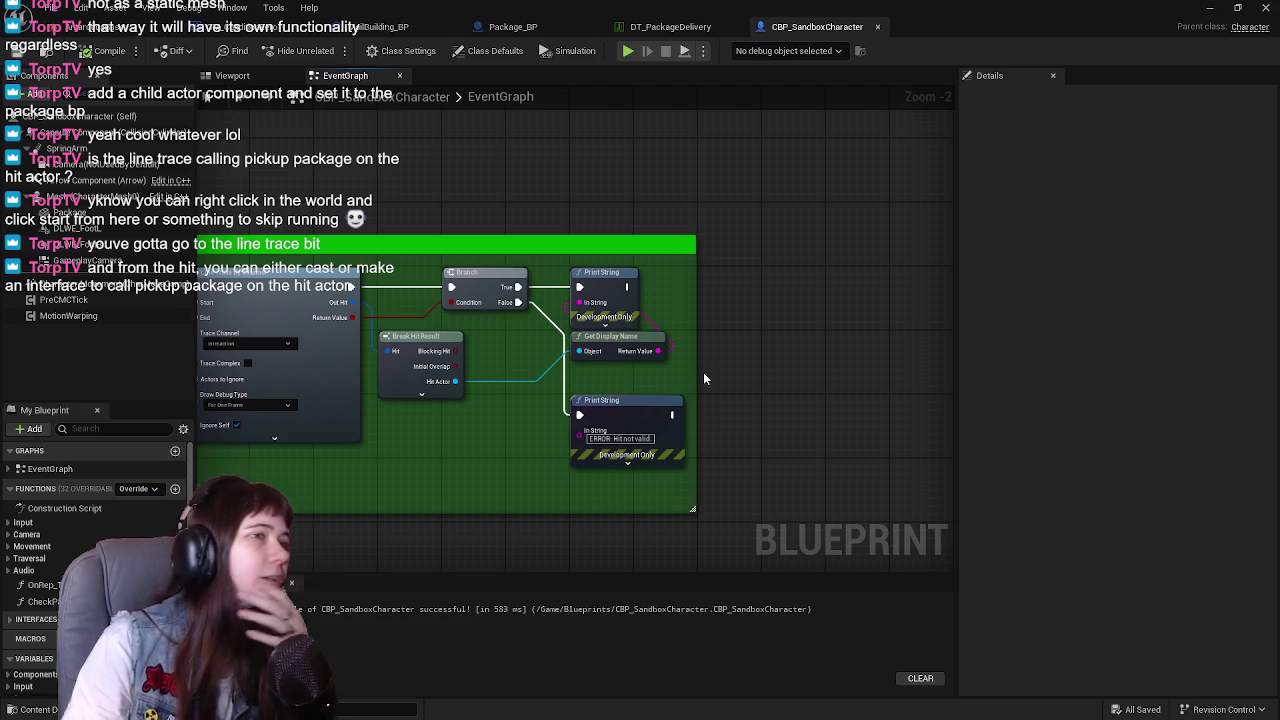
mouse_move(768, 280)
mouse_down()
mouse_move(678, 266)
mouse_move(728, 267)
mouse_up()
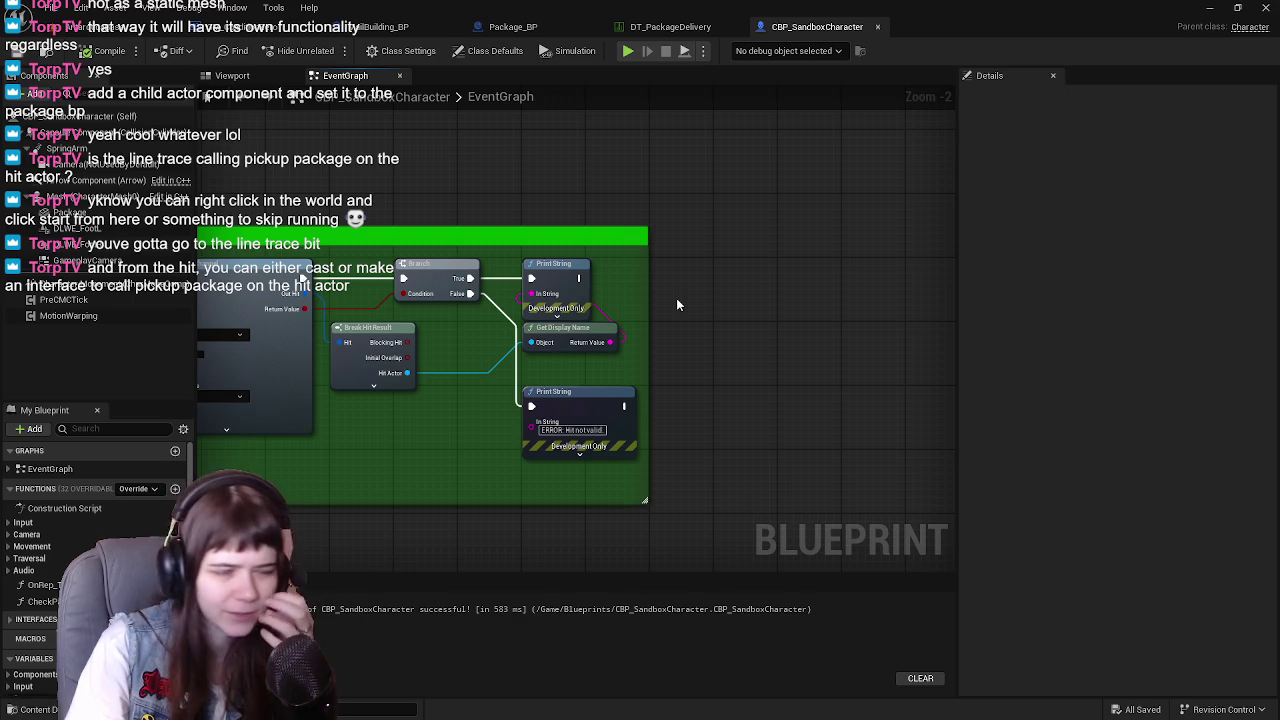
drag(677, 304, 617, 313)
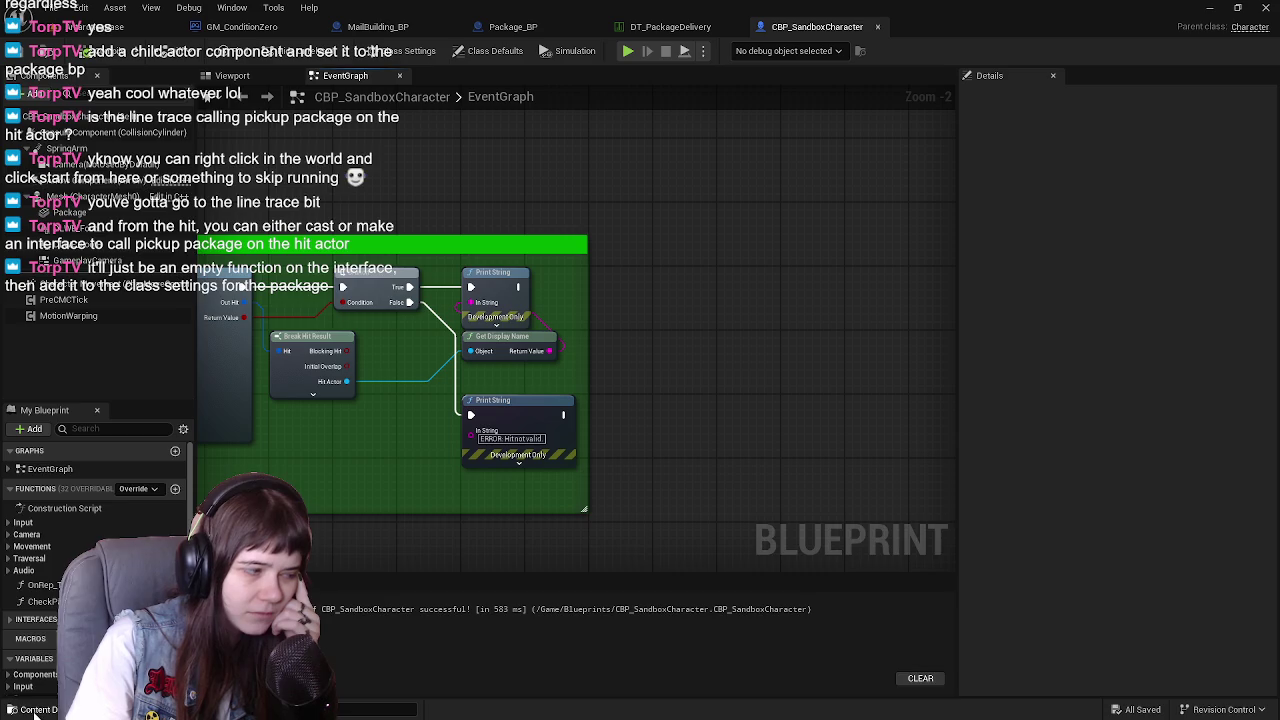
Browse the Content Drawer to the Content > Blueprints folder
key(ctrl+space)
click(316, 470)
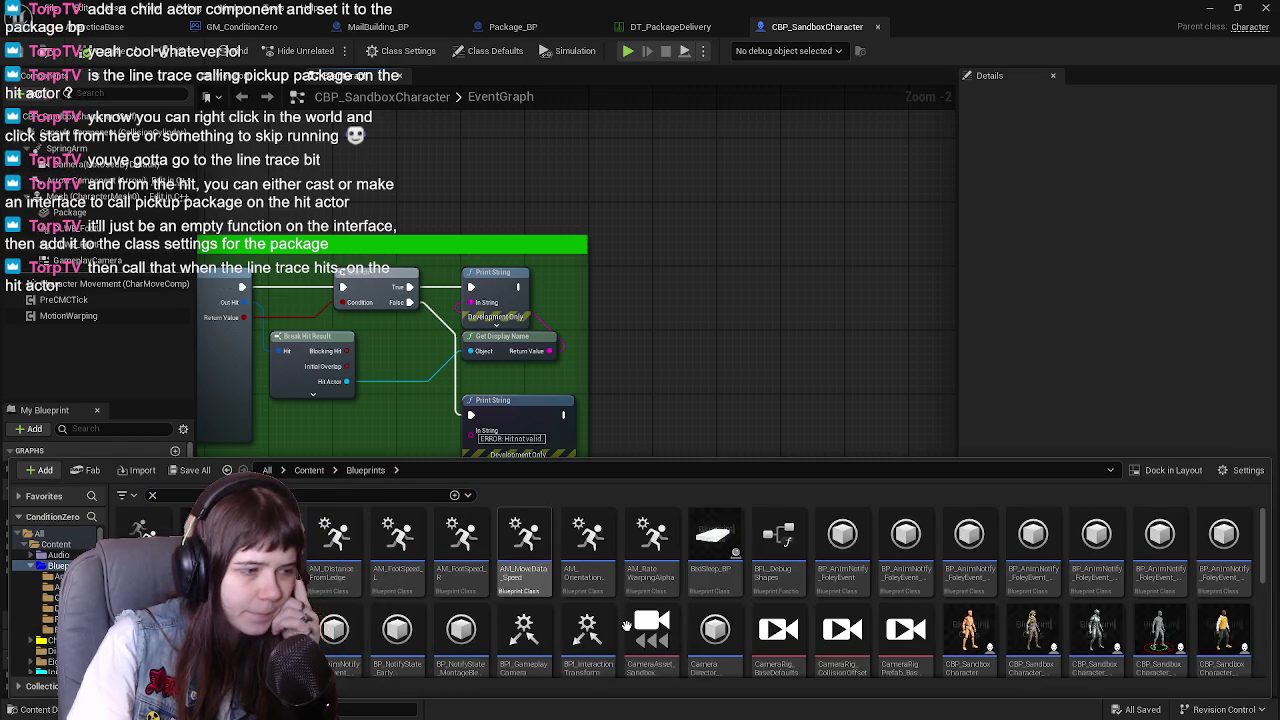
click(267, 470)
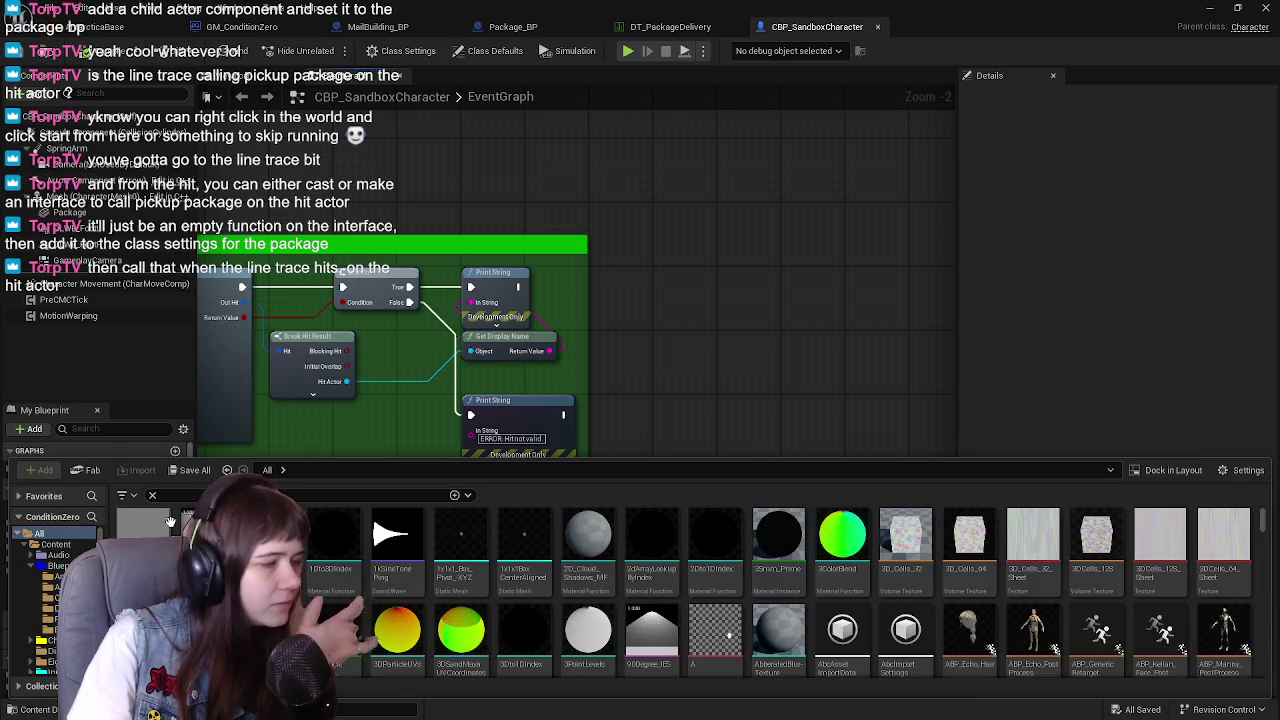
click(56, 543)
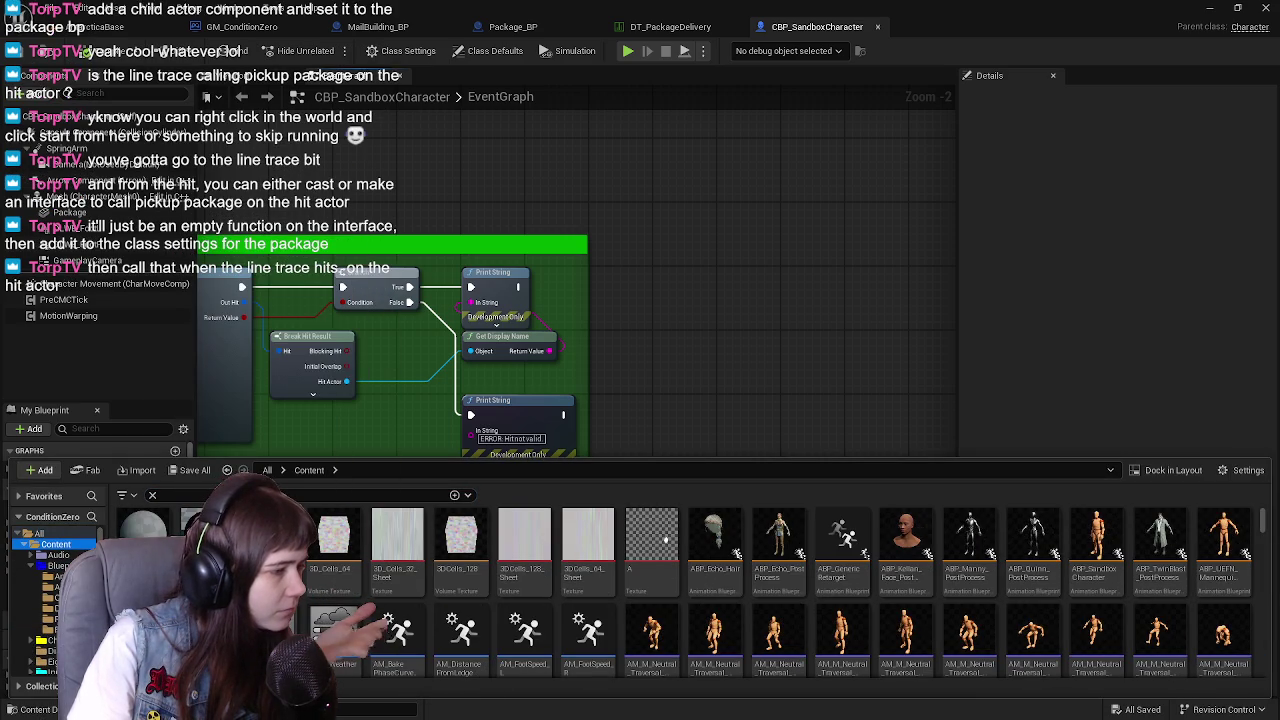
click(39, 532)
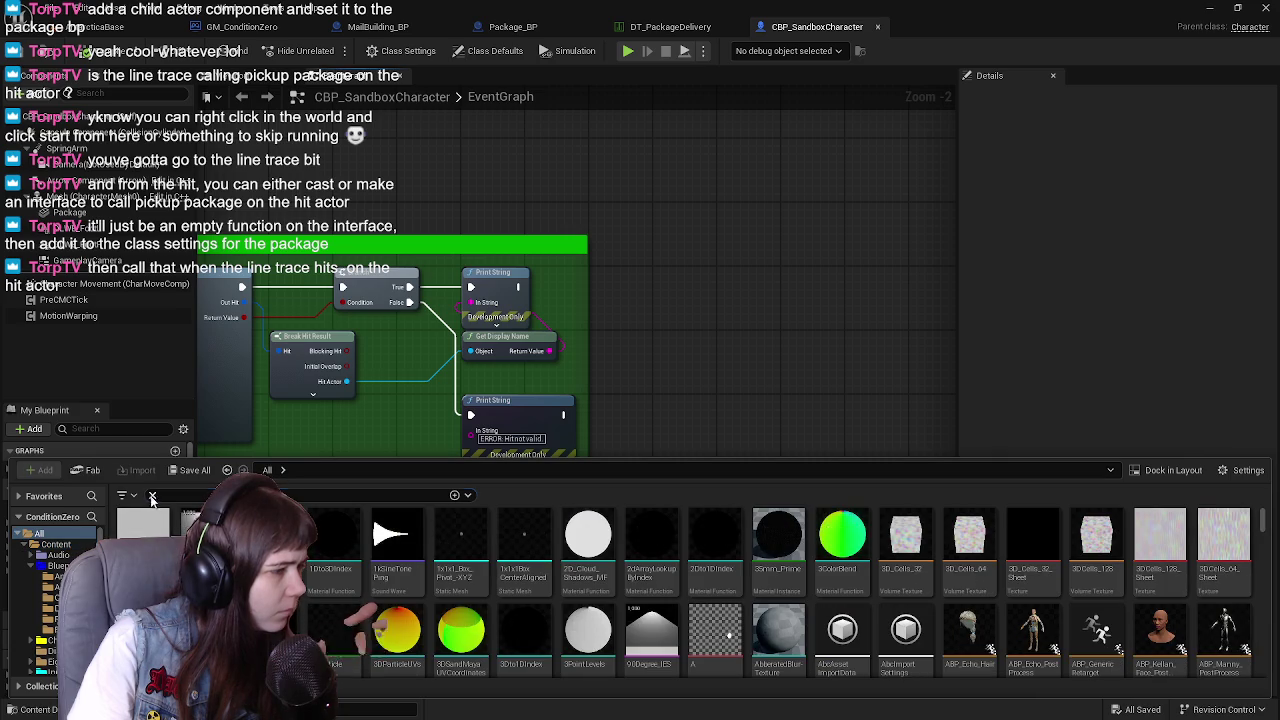
click(56, 543)
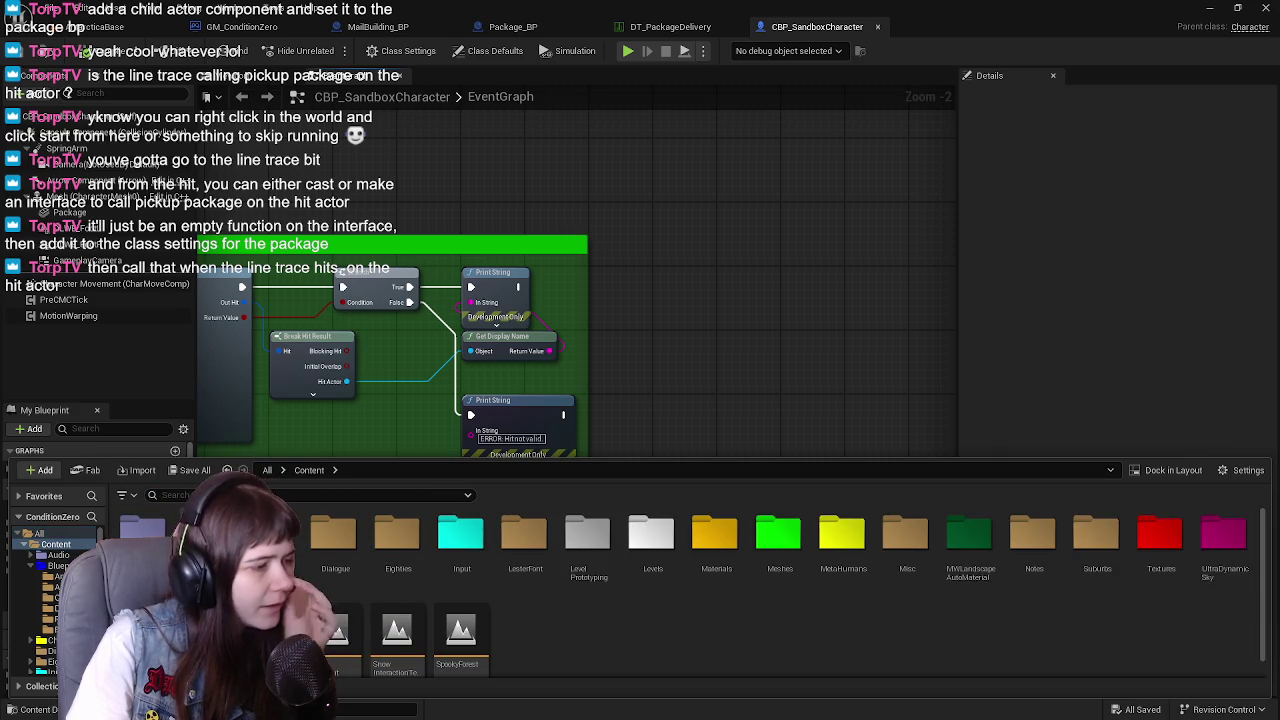
click(59, 566)
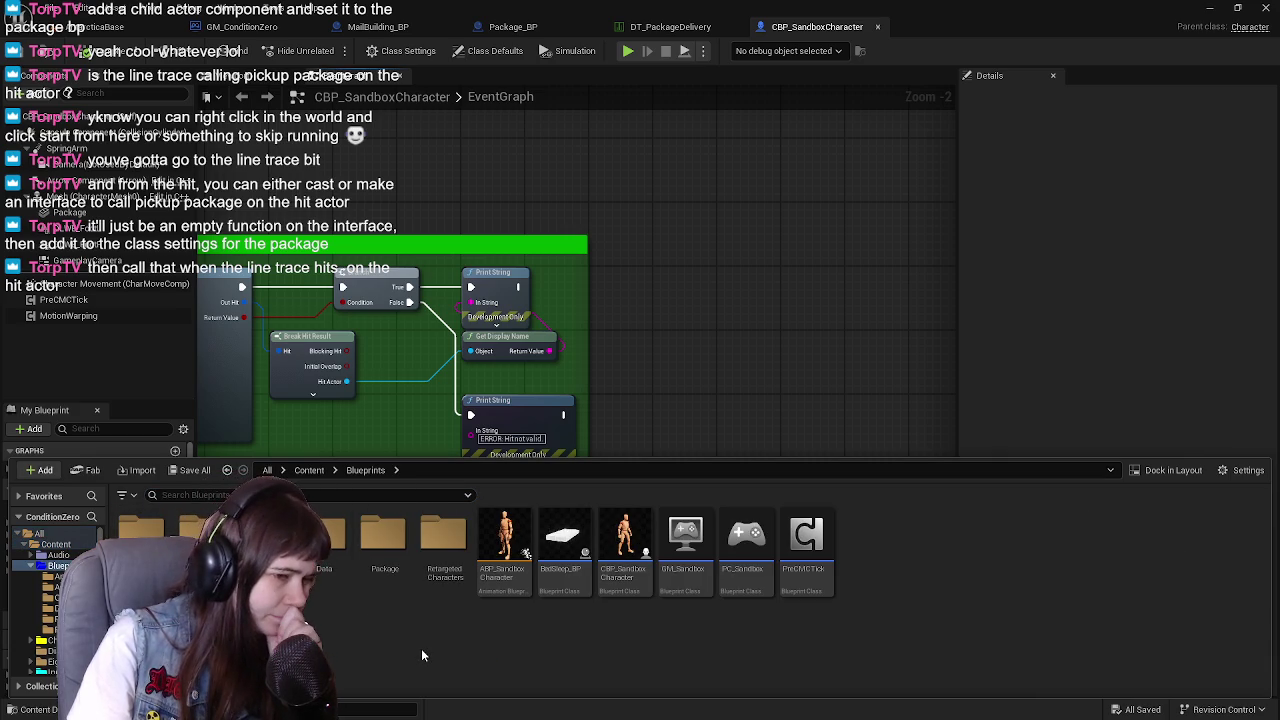
In the Package folder, filter the create-asset menu by 'blueprint'
double_click(384, 535)
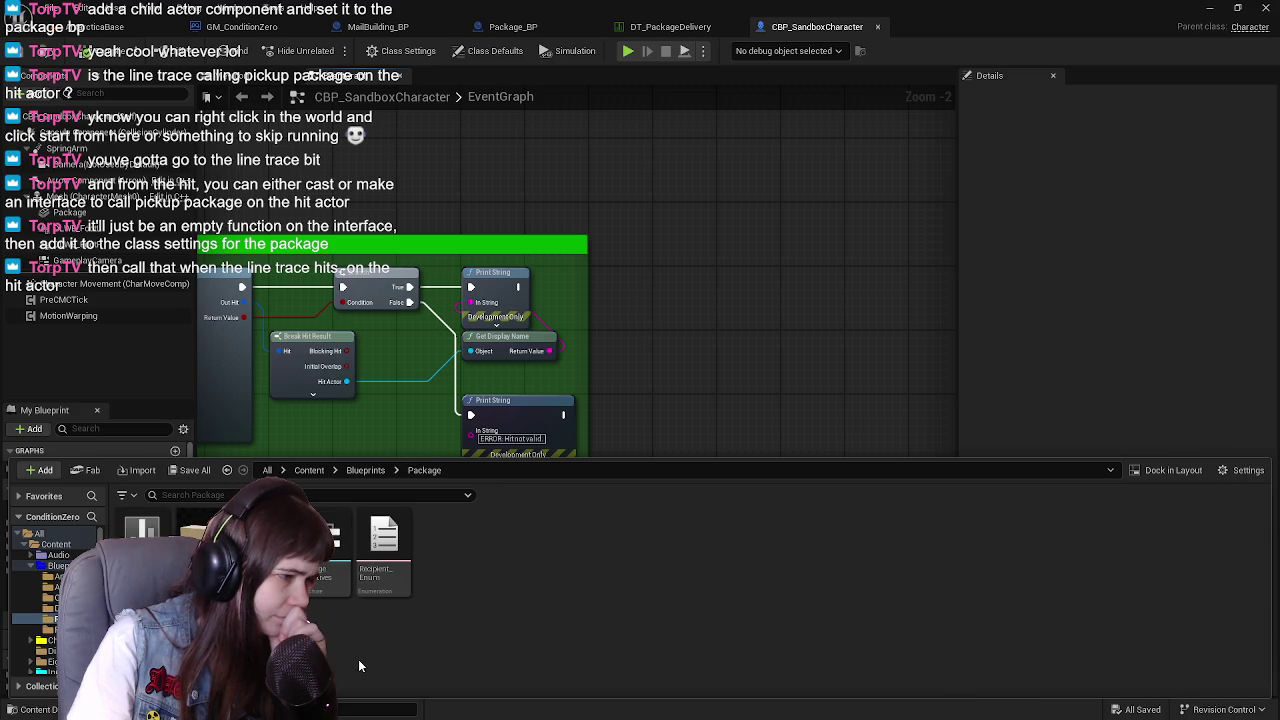
click(365, 470)
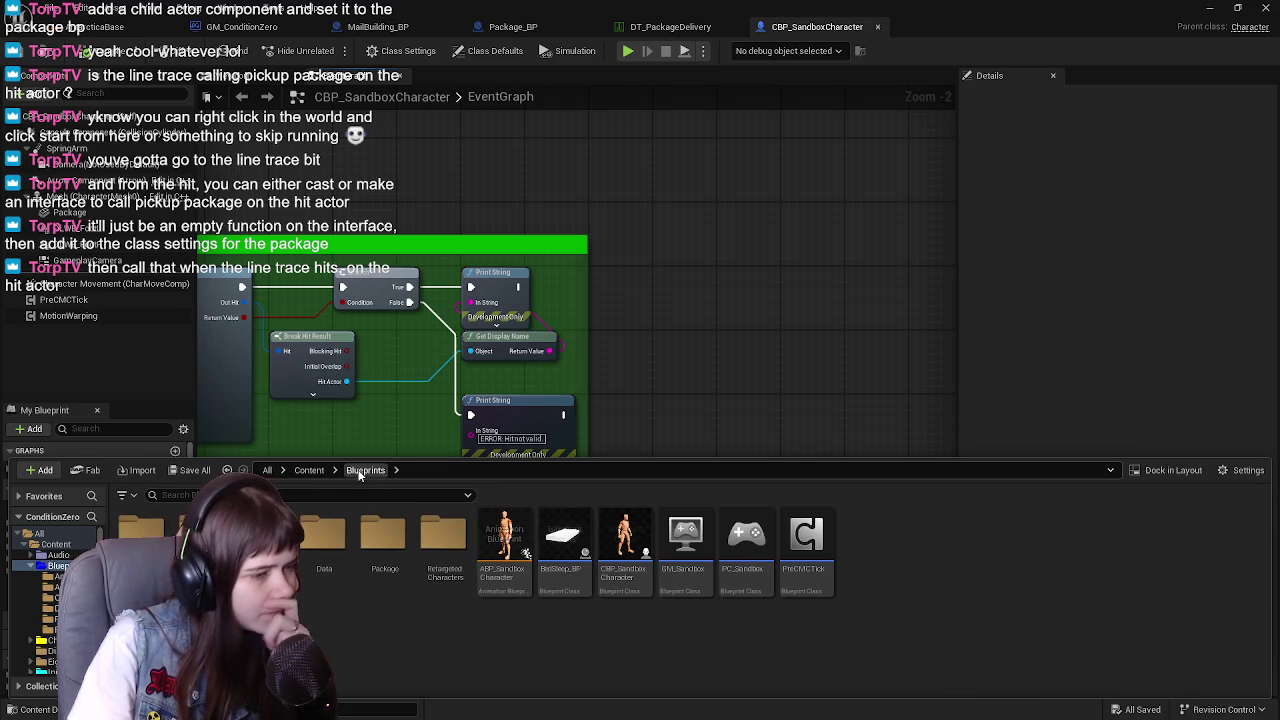
double_click(370, 560)
right_click(468, 552)
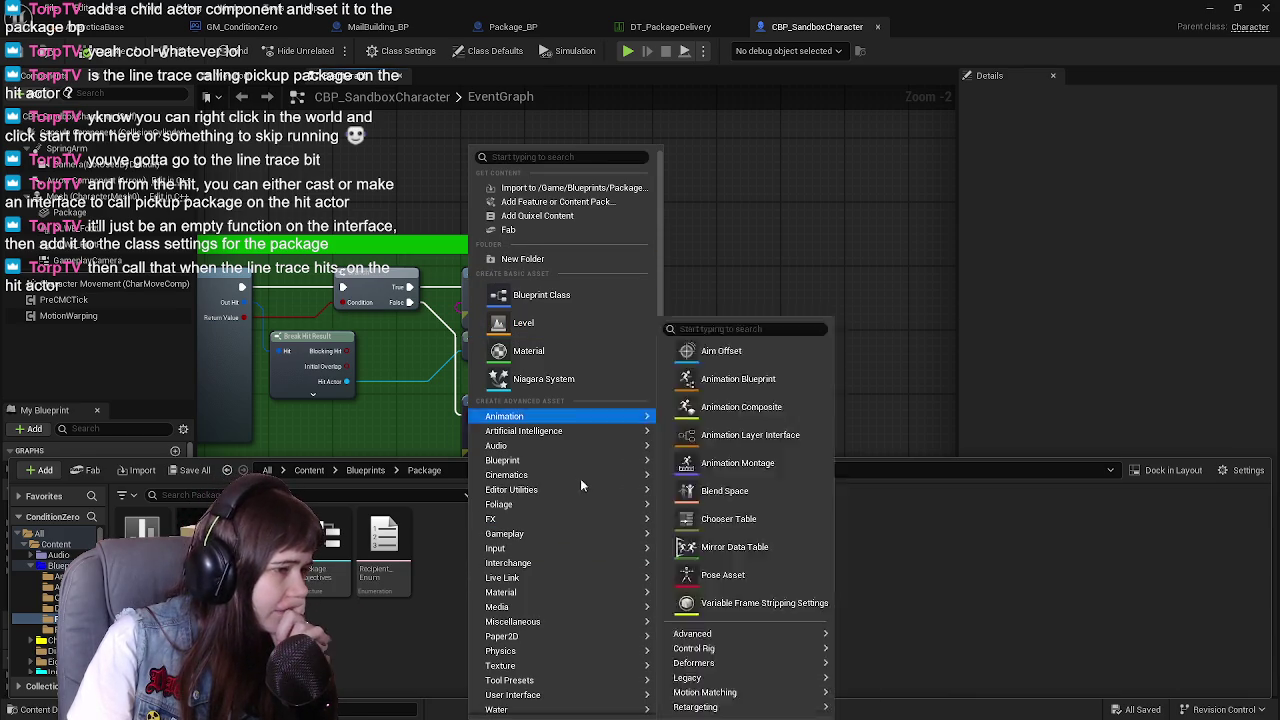
text(blueprint)
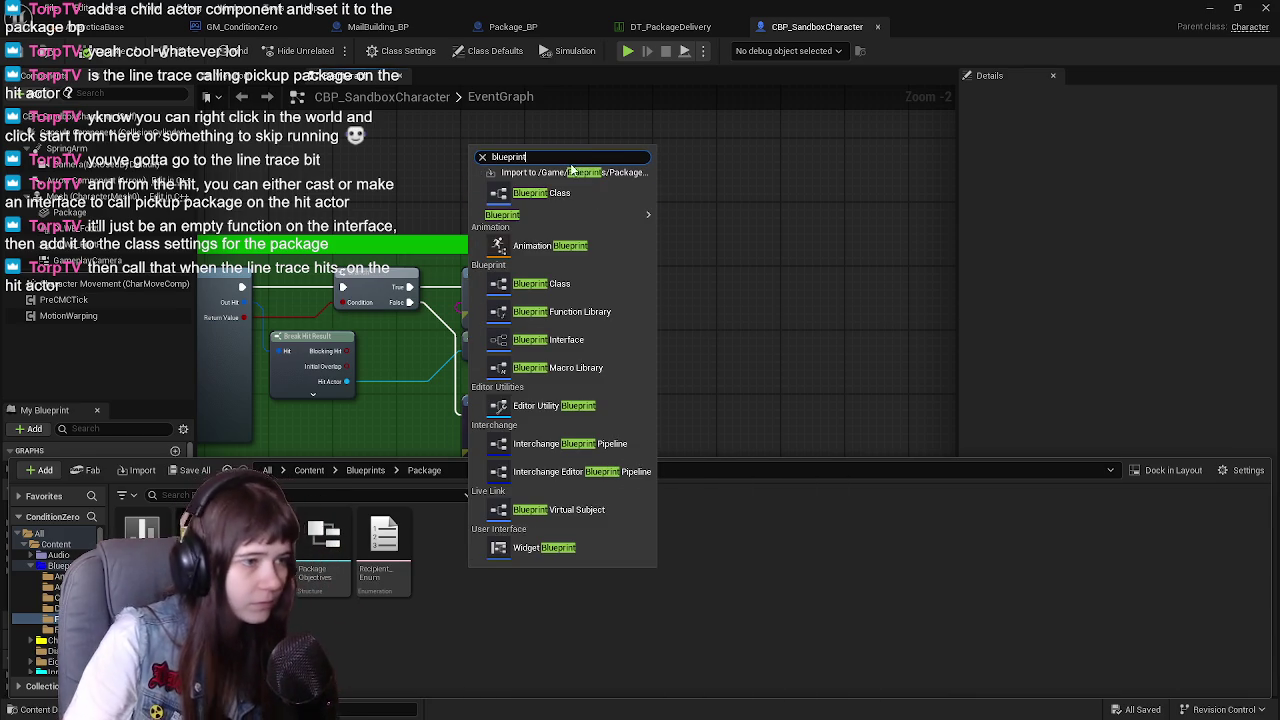
Create Blueprint Interface BPI_Interact with its function renamed to Interact, and save it
click(560, 340)
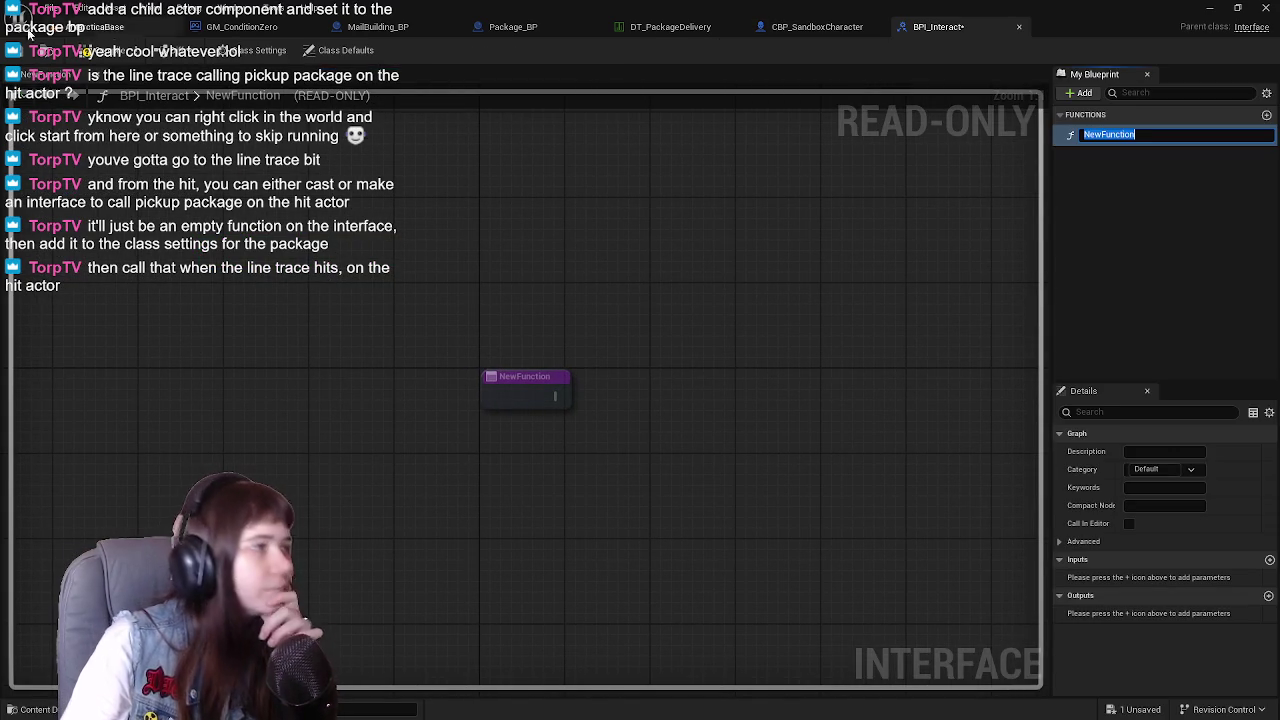
click(88, 55)
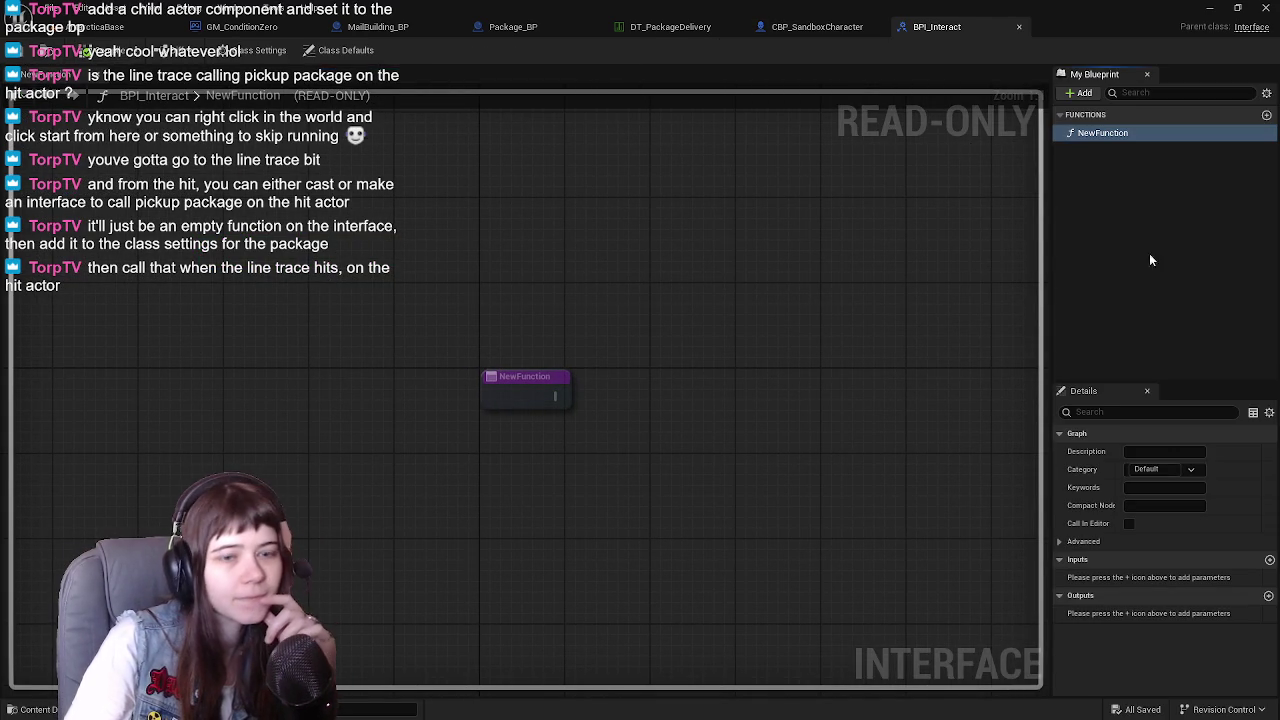
click(1110, 133)
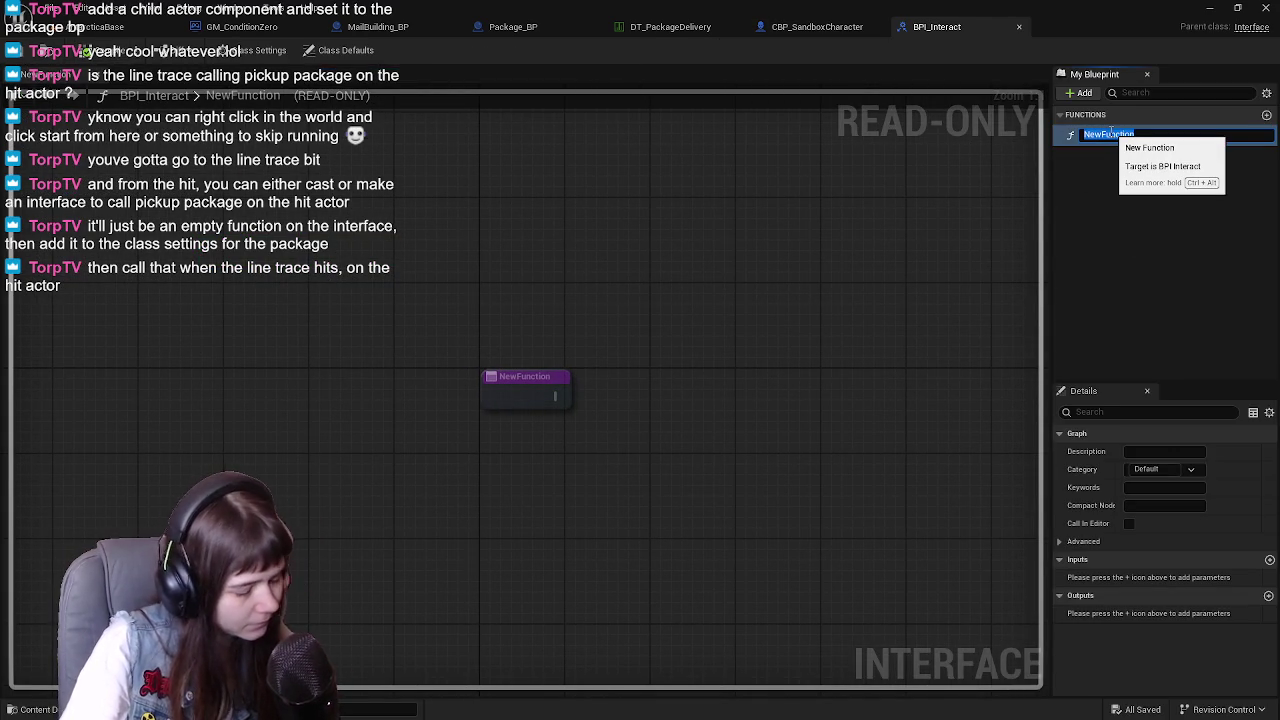
text(Int)
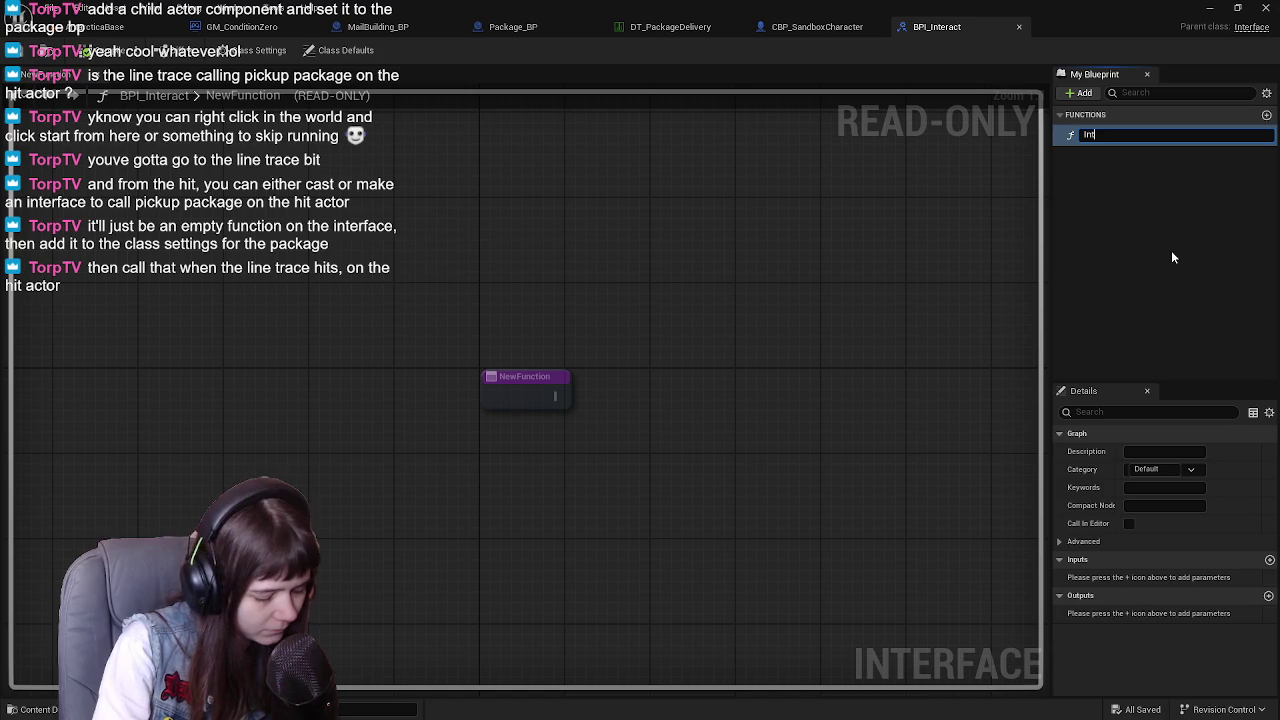
text(eract)
key(Return)
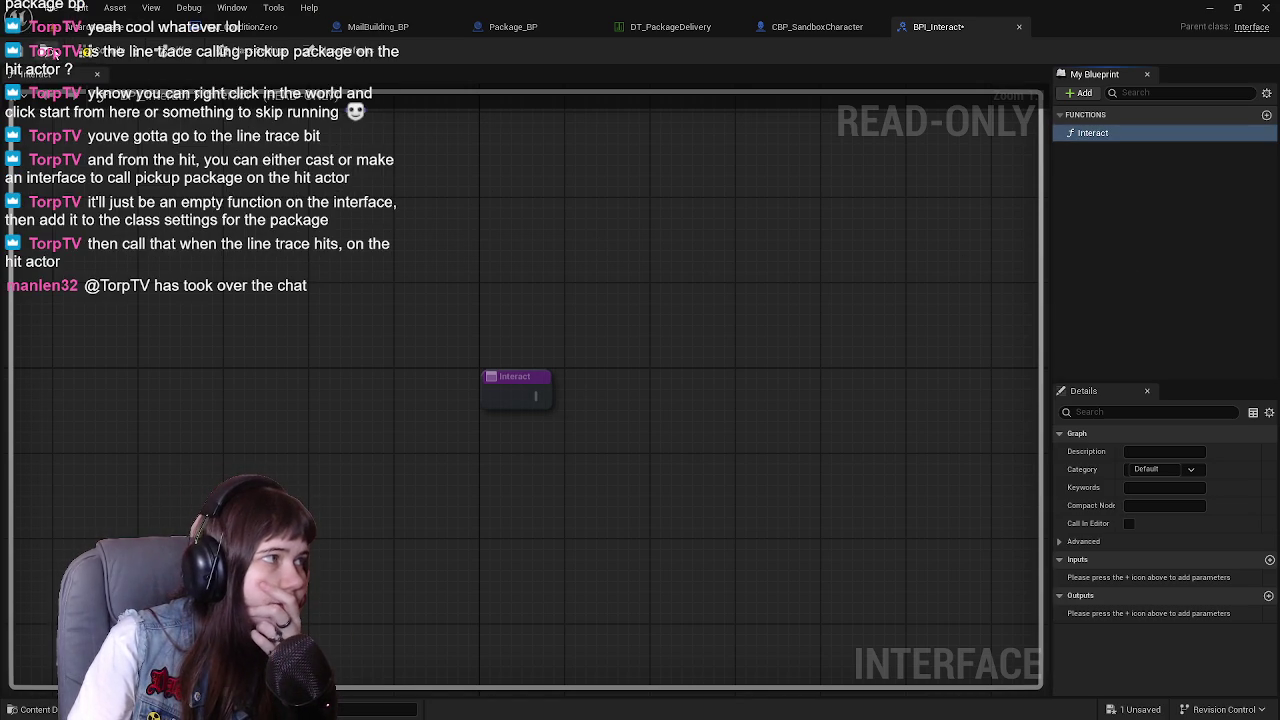
click(20, 50)
click(818, 27)
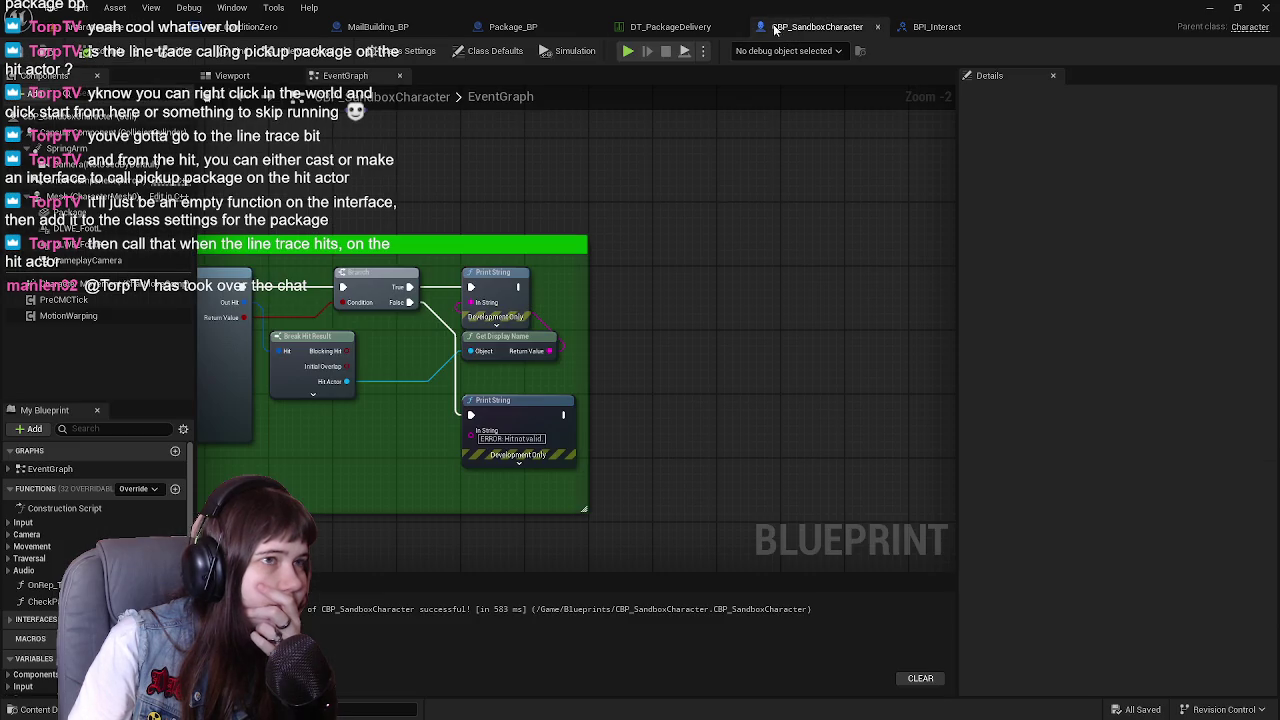
Open CBP_SandboxCharacter's Class Settings and view its Implemented Interfaces list
mouse_move(682, 263)
mouse_down()
mouse_move(534, 337)
mouse_move(467, 344)
mouse_up()
mouse_move(382, 362)
mouse_down()
mouse_move(722, 340)
mouse_move(733, 318)
mouse_move(652, 310)
mouse_up()
click(560, 481)
click(397, 51)
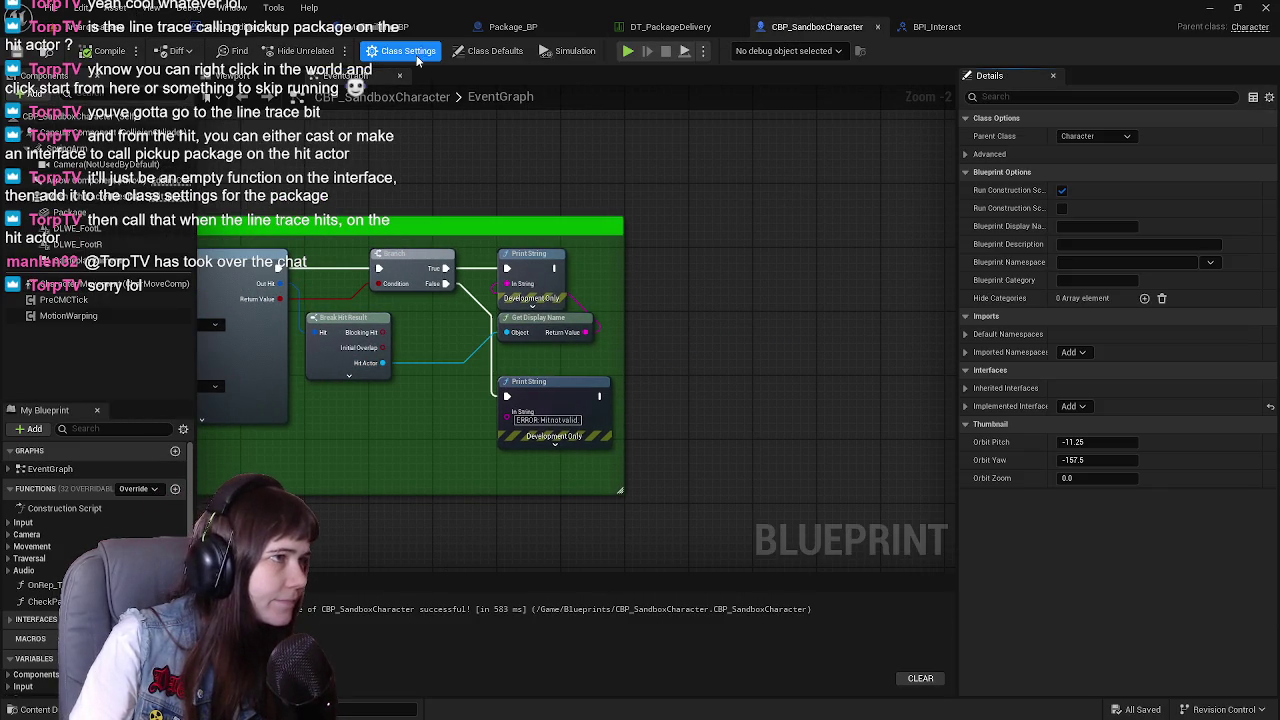
click(966, 406)
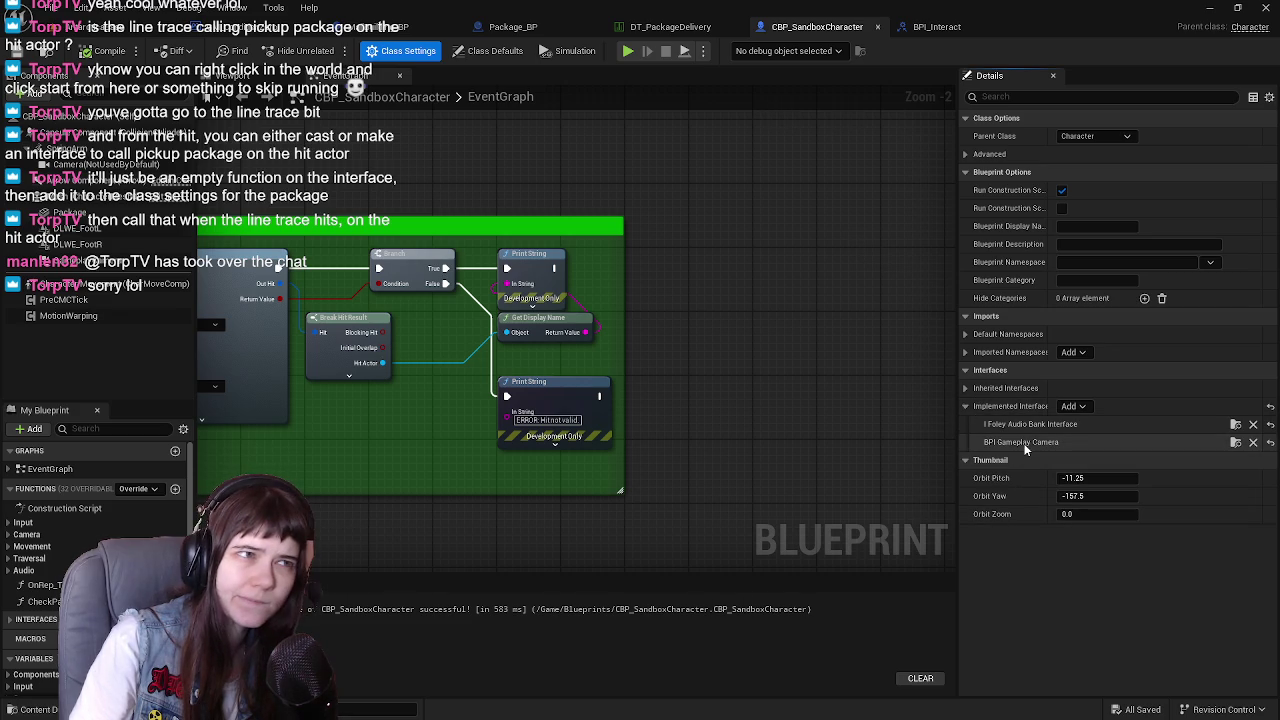
click(966, 405)
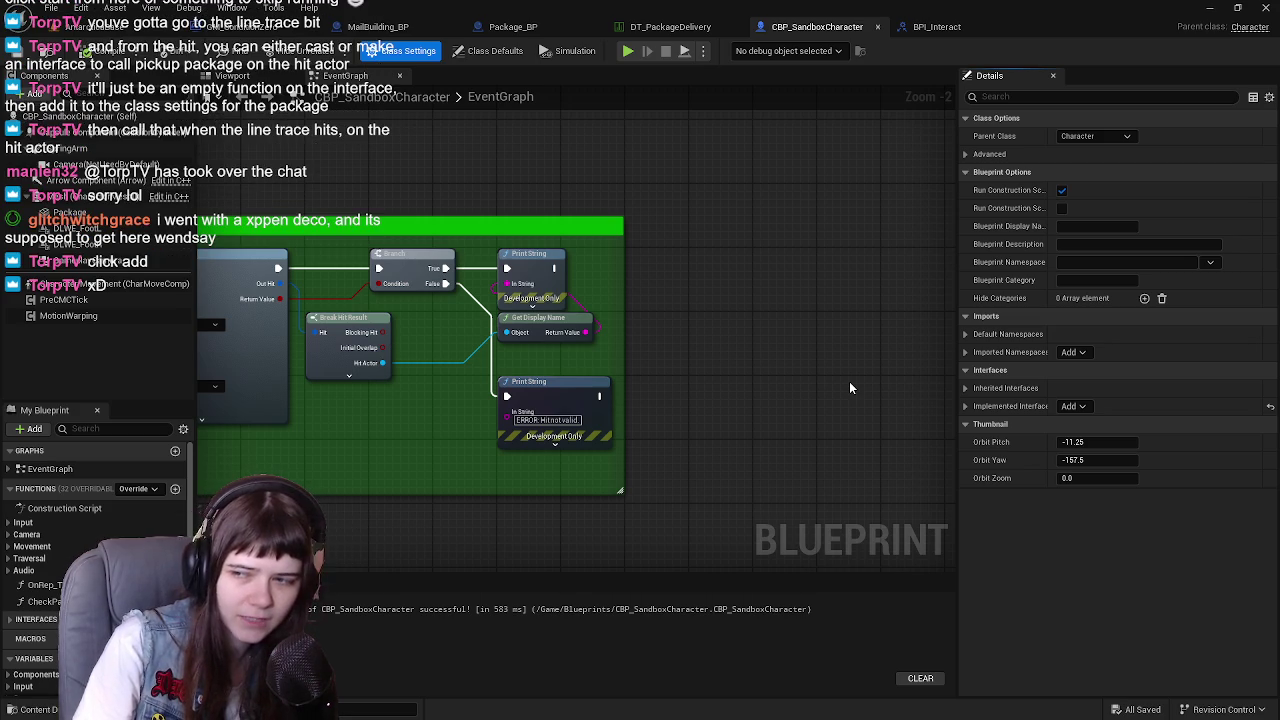
Search the interface picker for BPI_Int, close it, then compile and save the character
click(1073, 406)
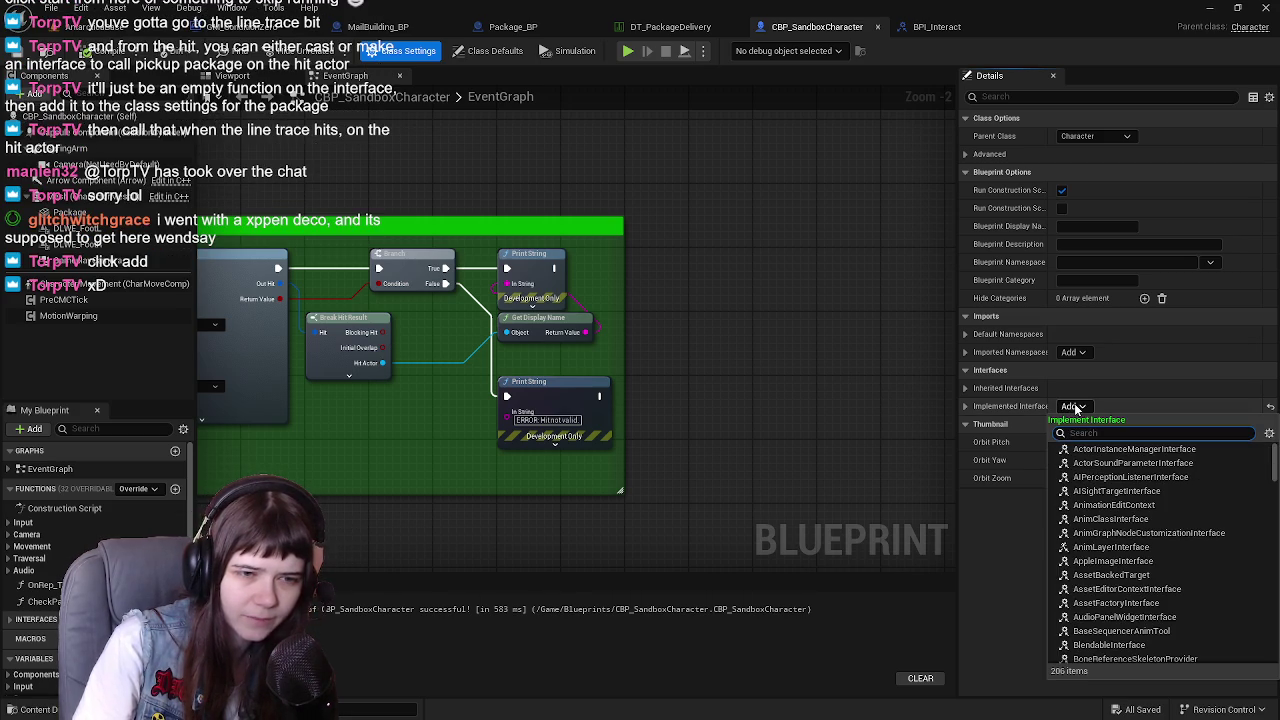
click(1083, 408)
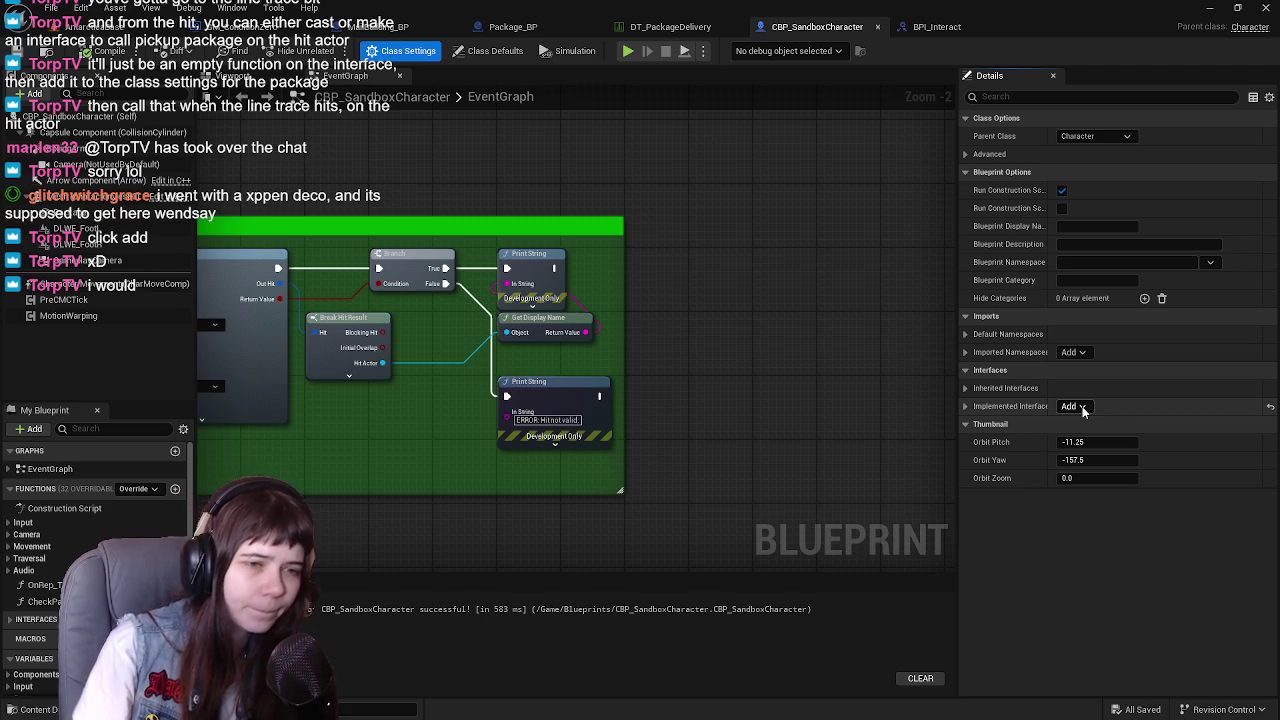
click(1075, 406)
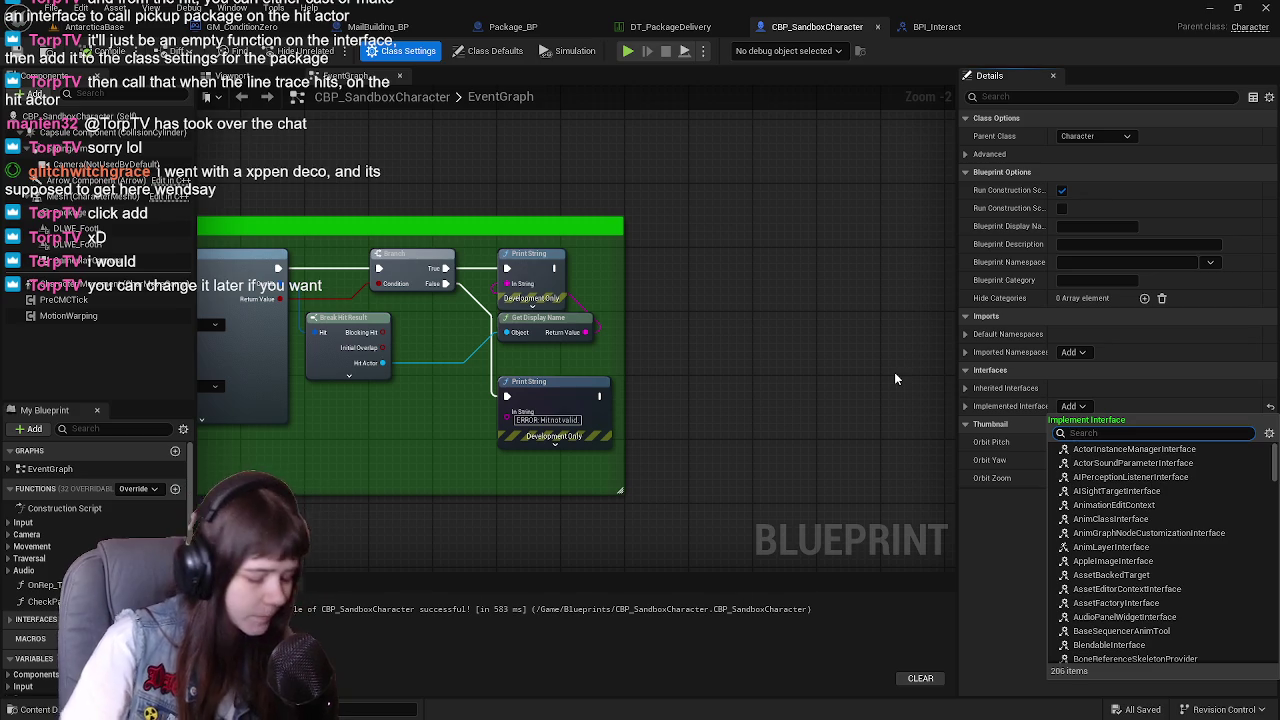
text(BPI_I)
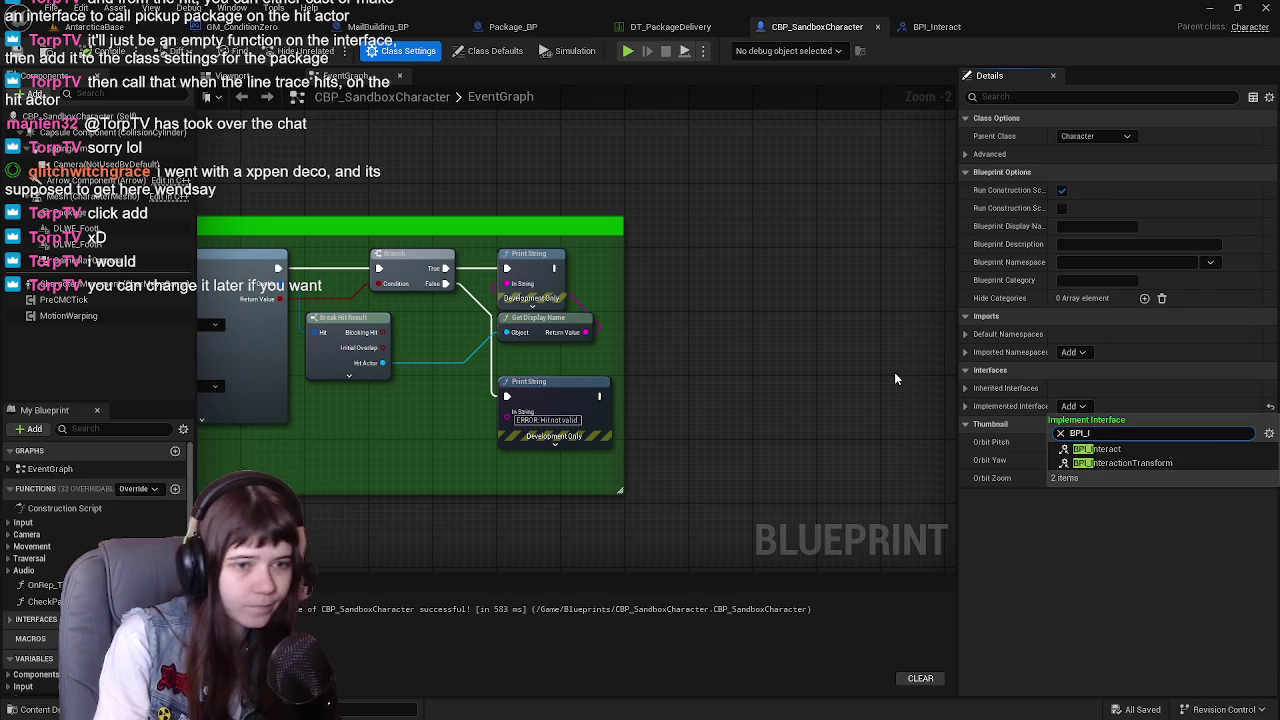
text(nt)
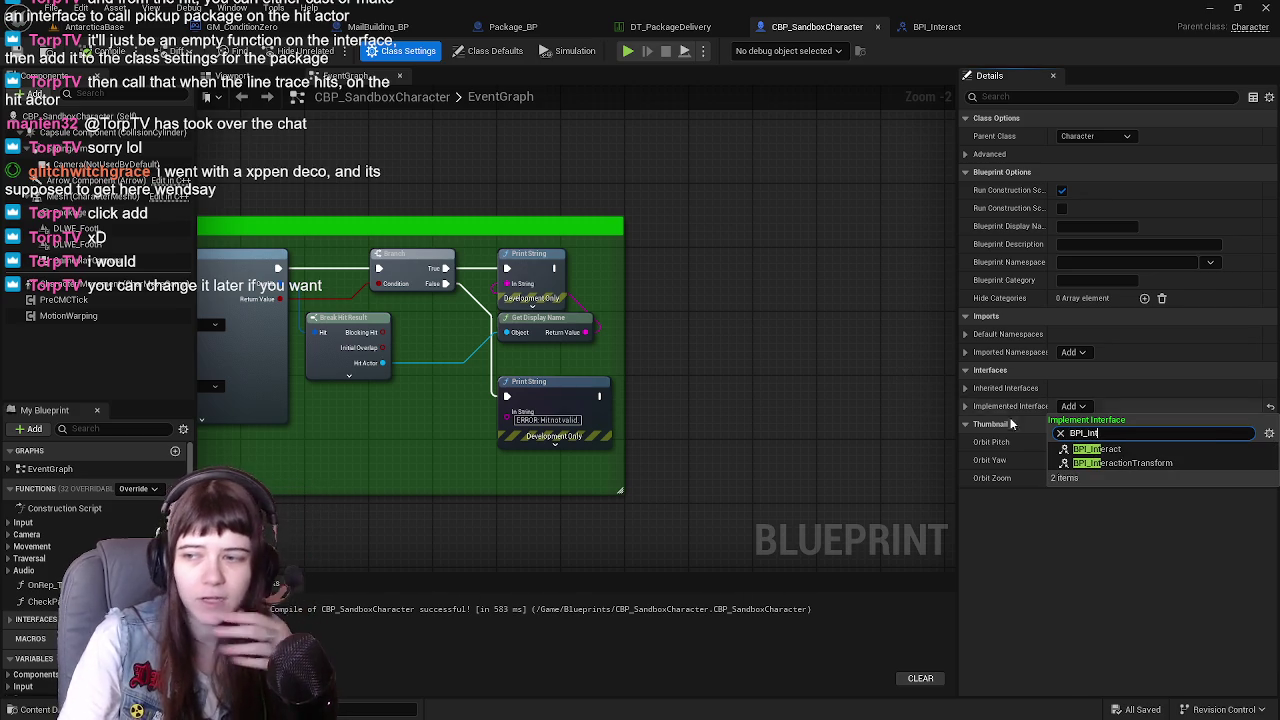
key(Escape)
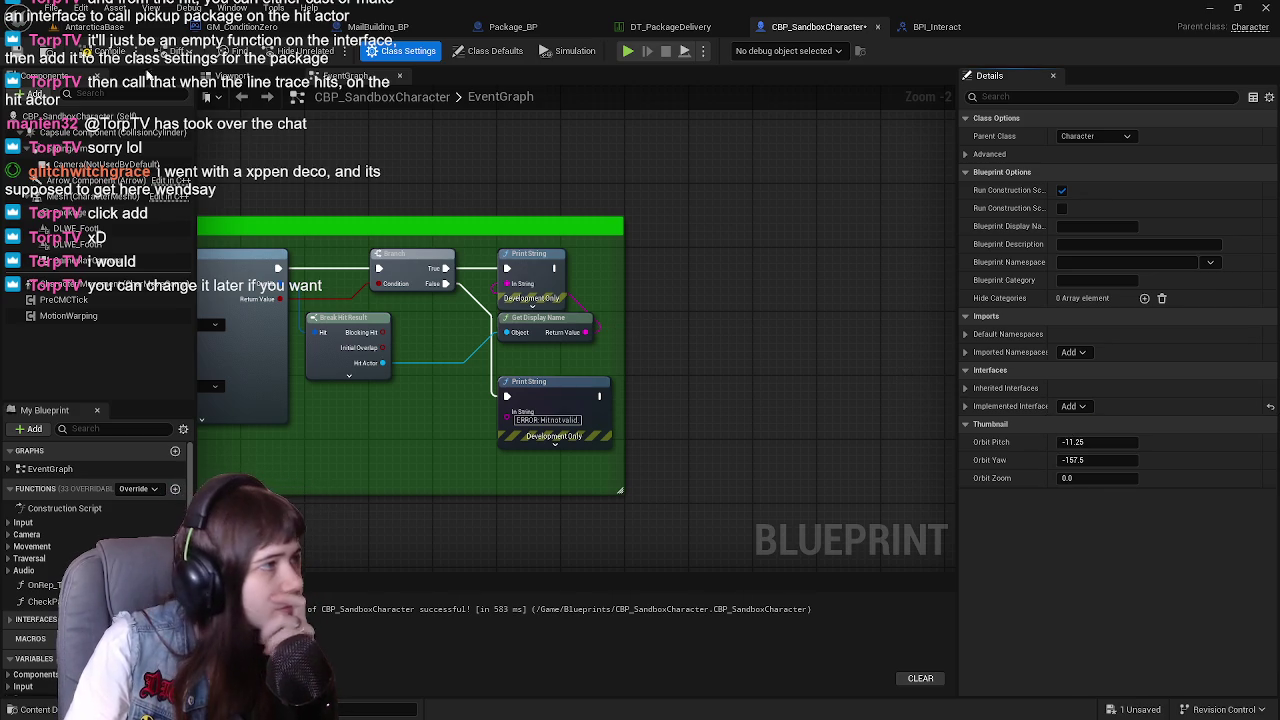
key(ctrl+s)
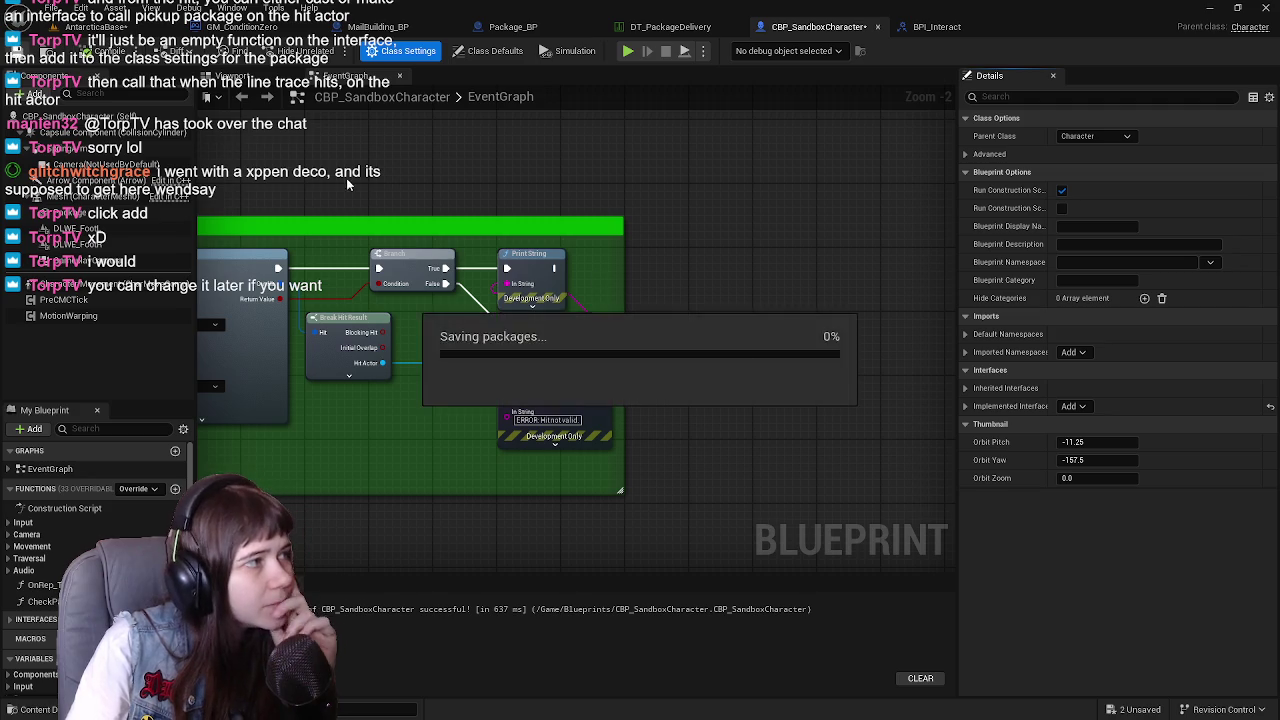
Send an Interact message to the Hit Actor after the top Print String, then save
drag(383, 362, 678, 343)
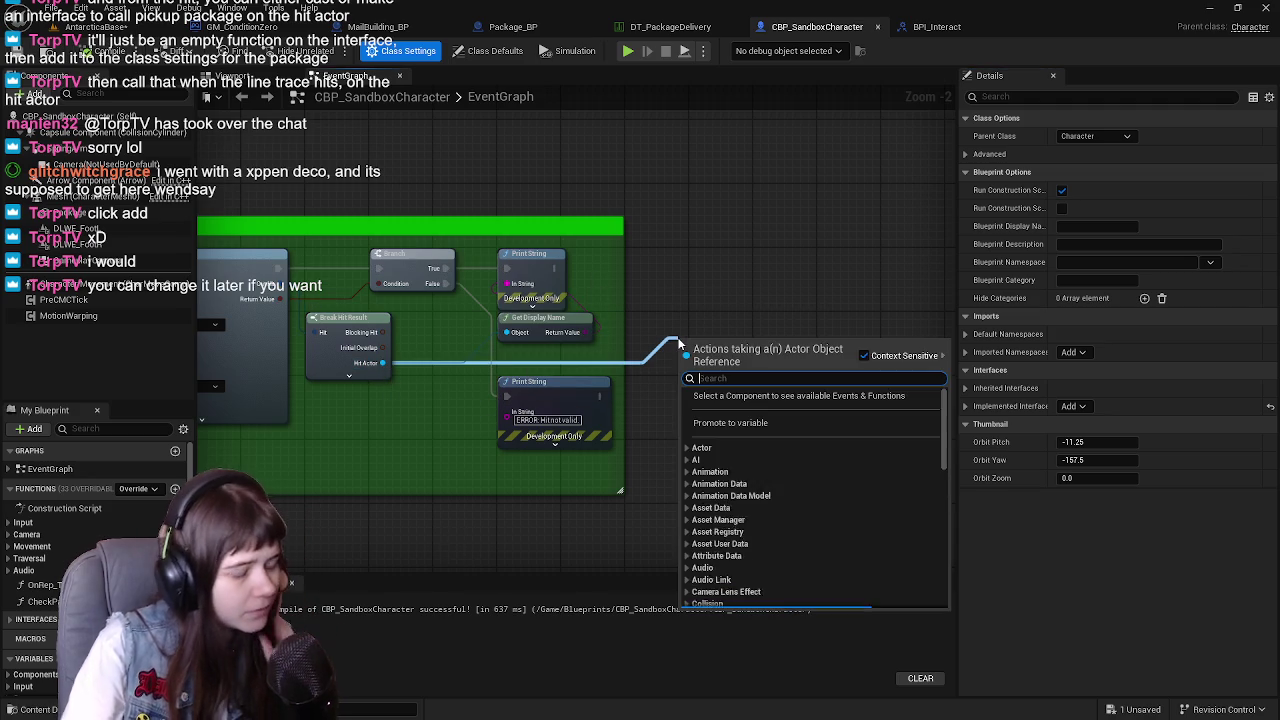
text(interact)
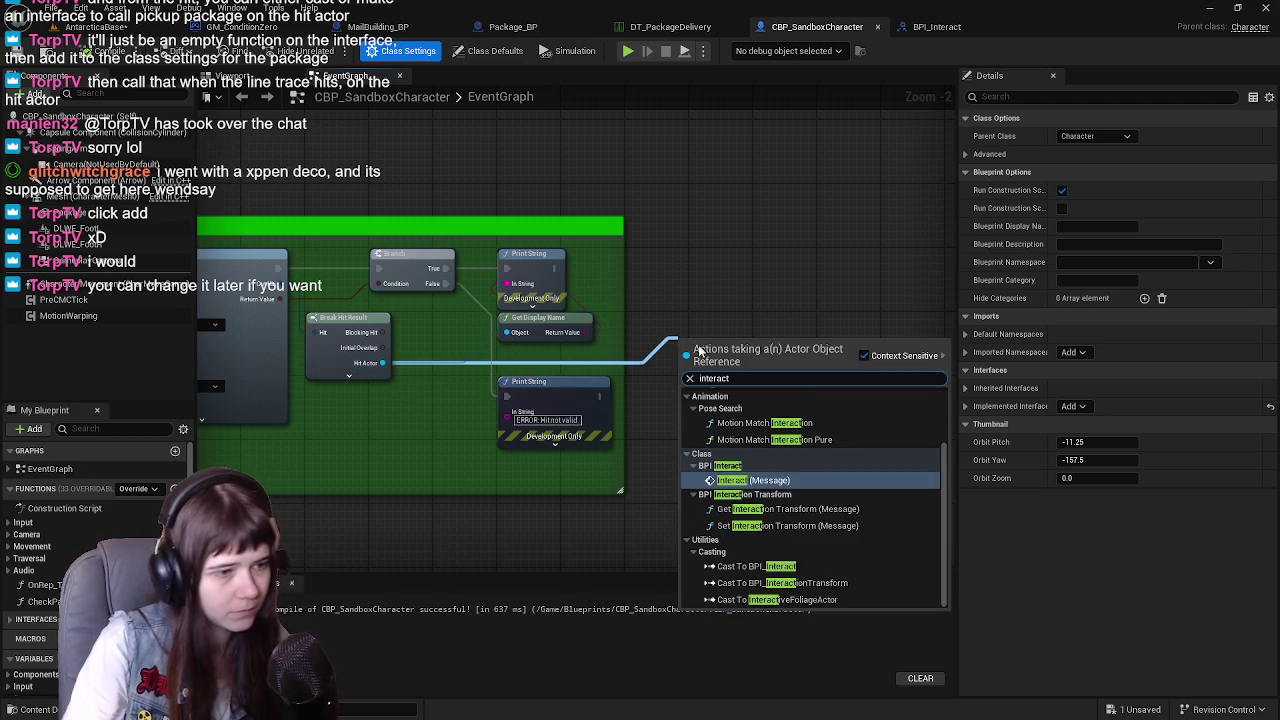
click(765, 481)
mouse_move(729, 354)
mouse_down()
mouse_move(754, 292)
mouse_move(748, 270)
mouse_up()
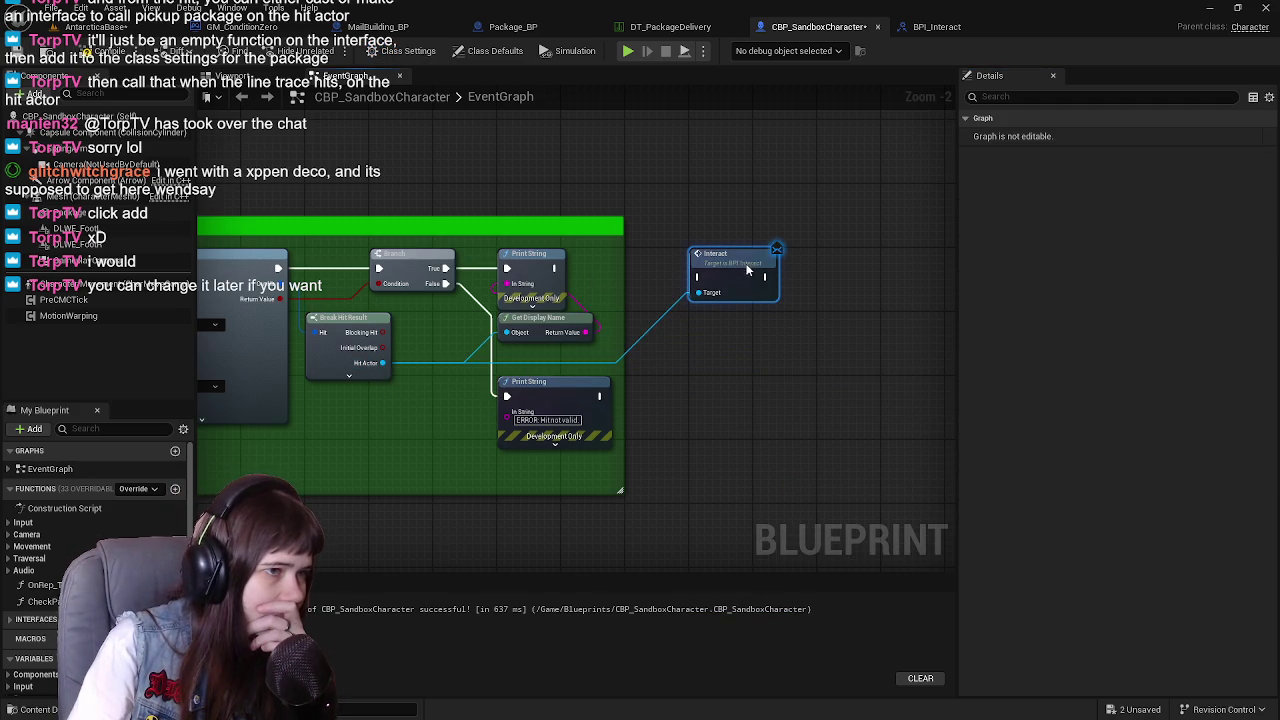
drag(556, 268, 698, 277)
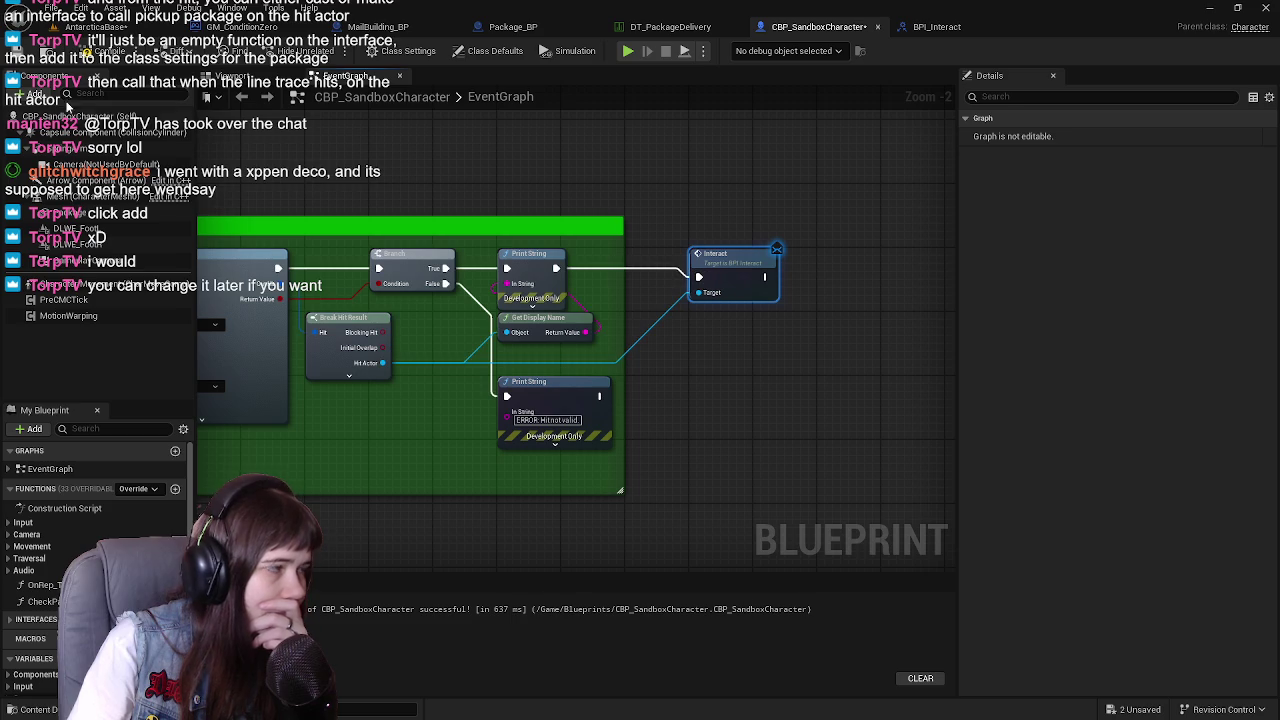
click(22, 52)
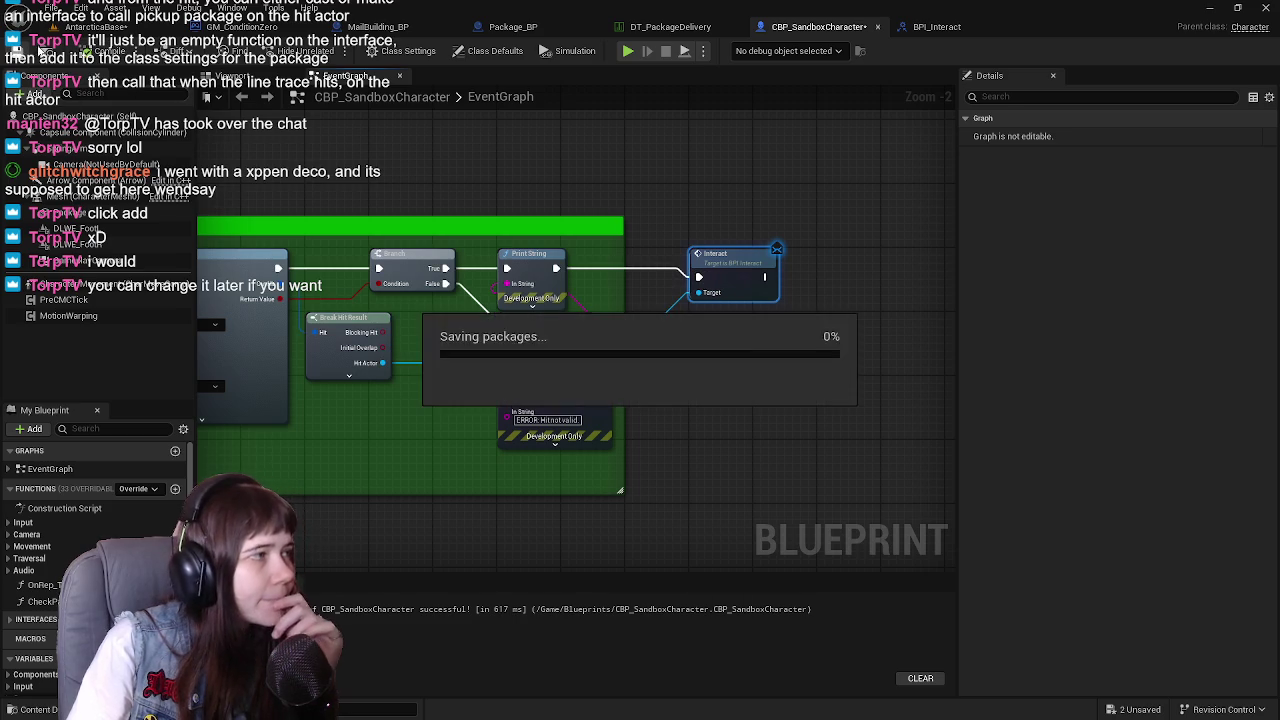
Close the BPI_Interact interface and switch to the Package_BP blueprint
click(90, 26)
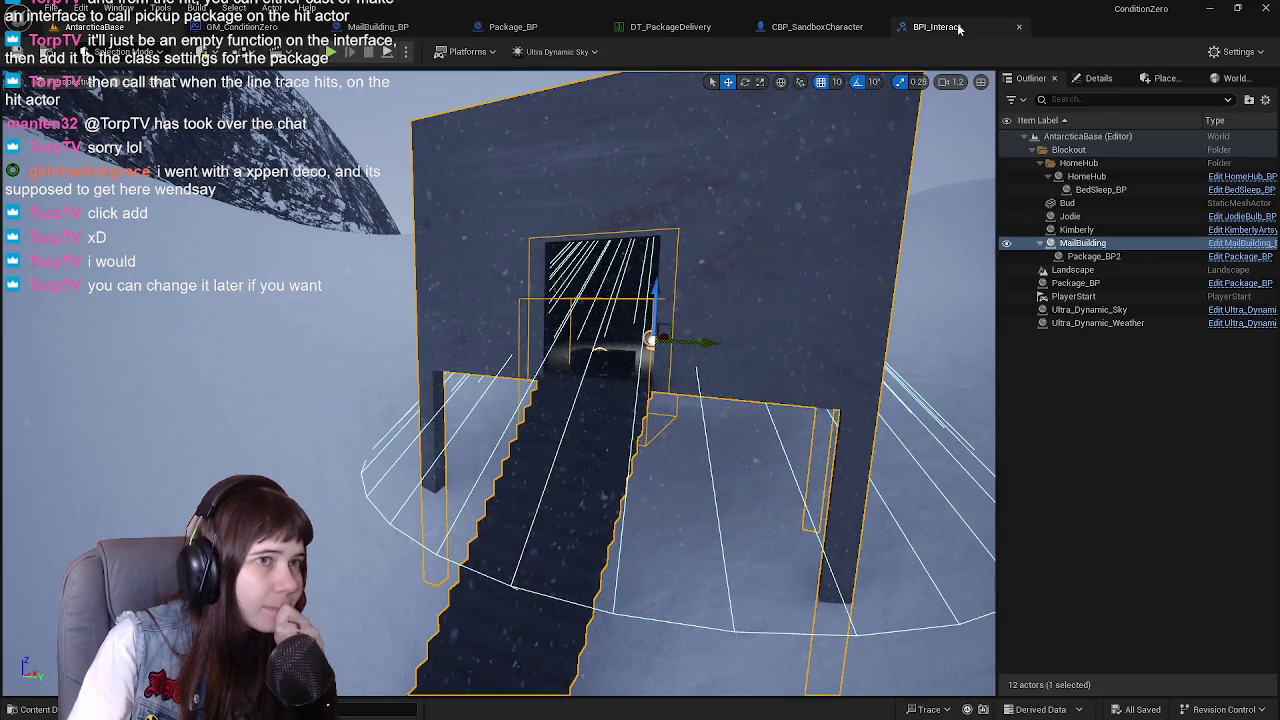
click(958, 28)
click(815, 27)
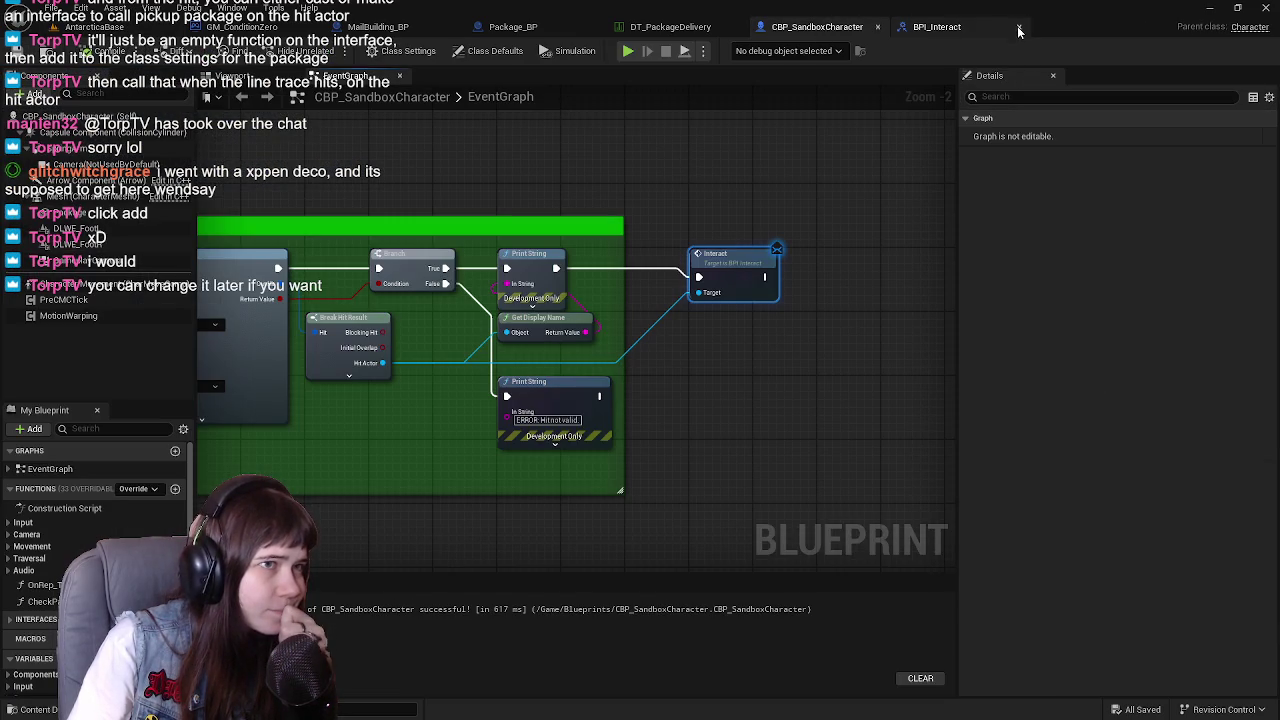
click(1018, 28)
click(520, 27)
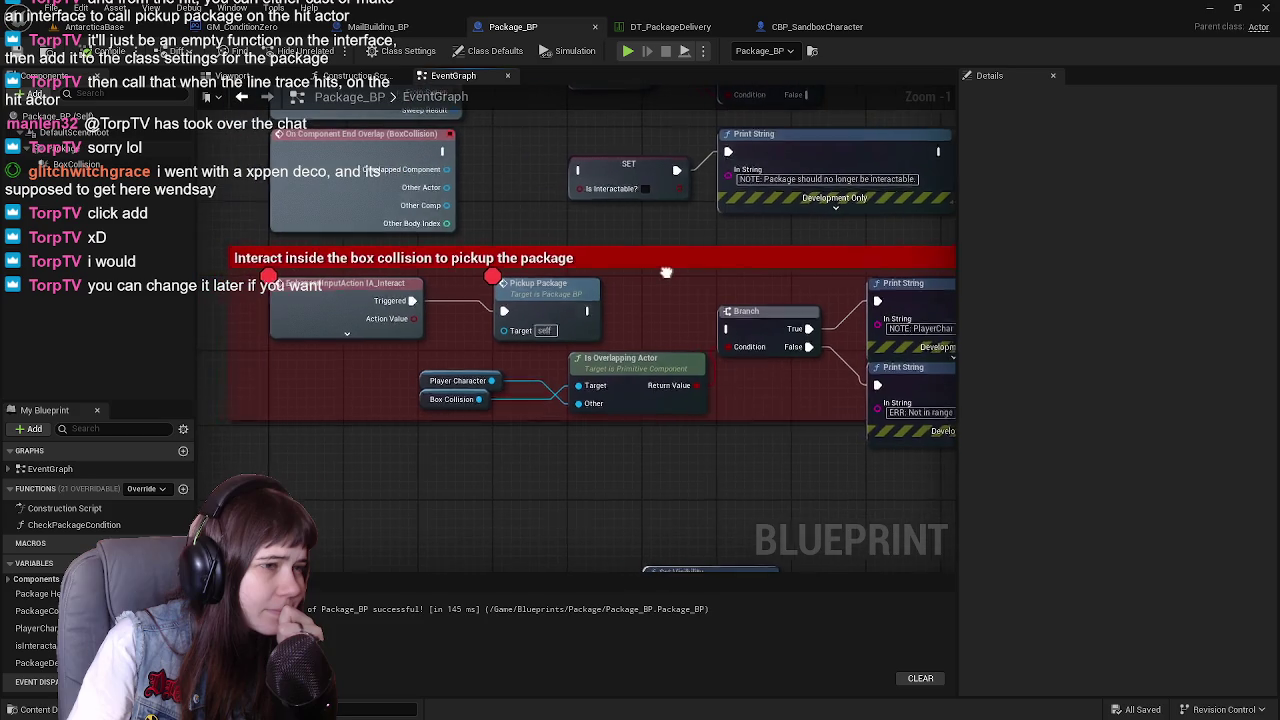
right_click(380, 420)
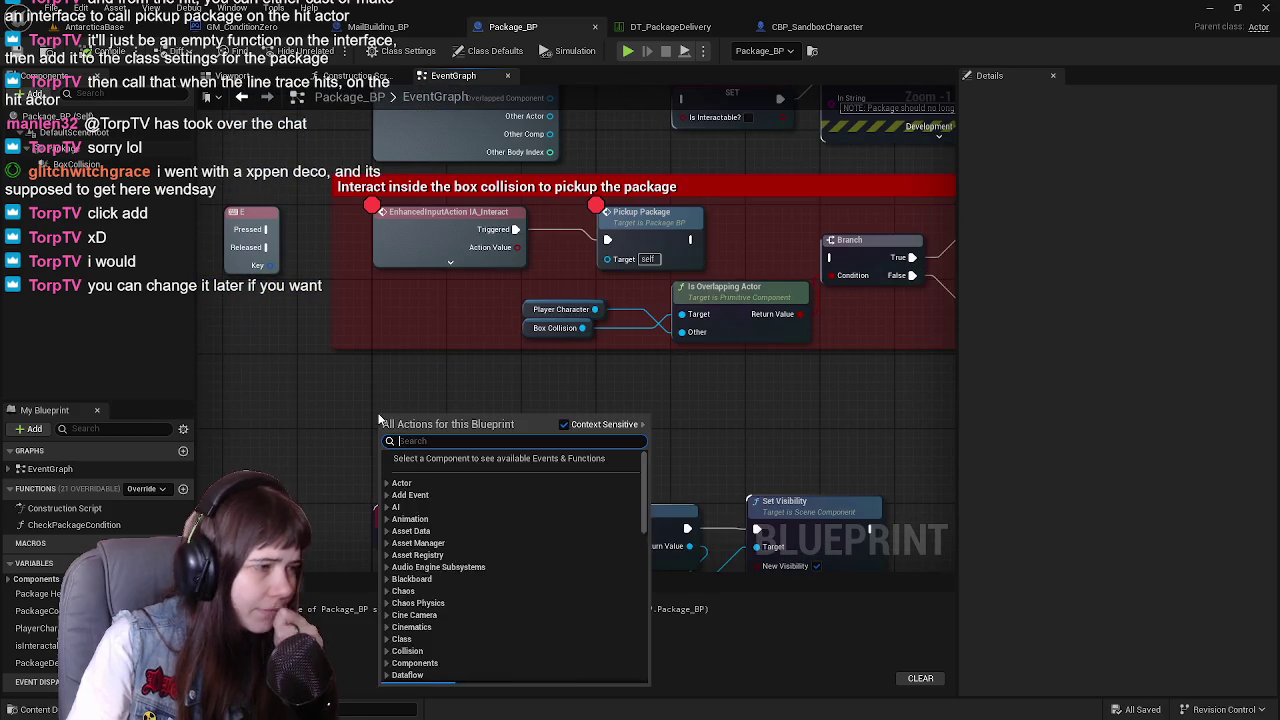
text(interact)
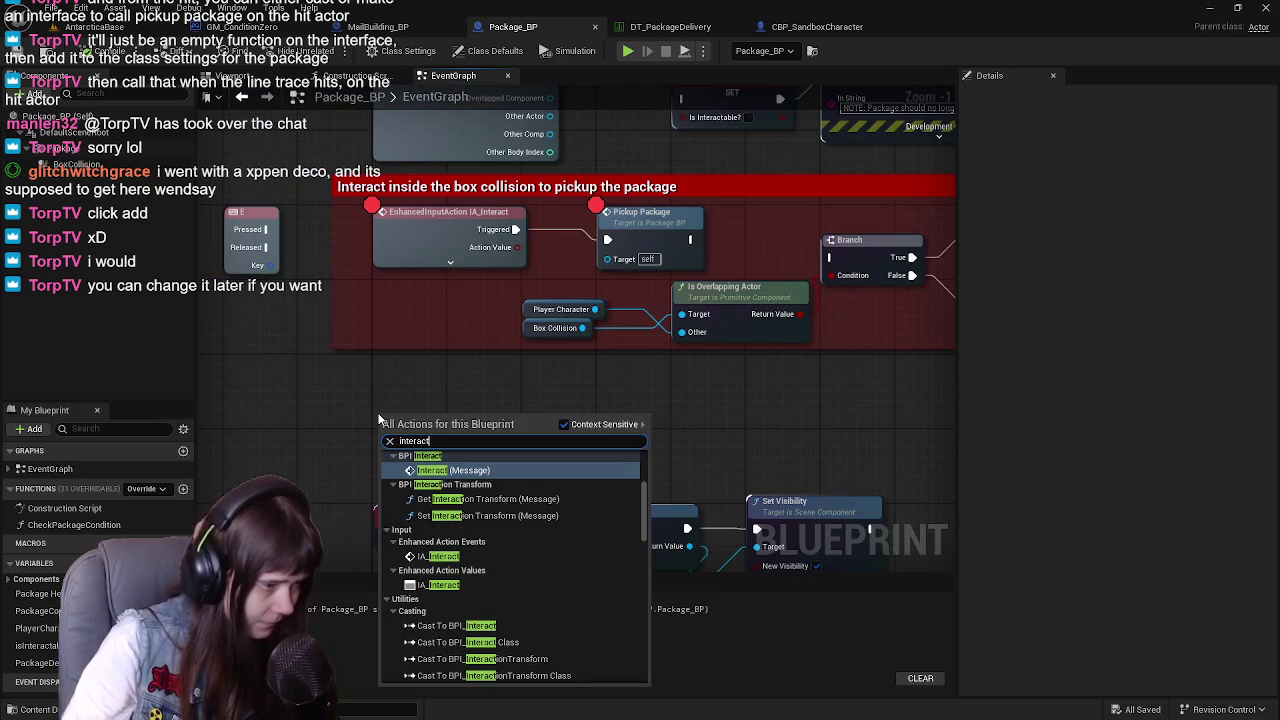
click(450, 470)
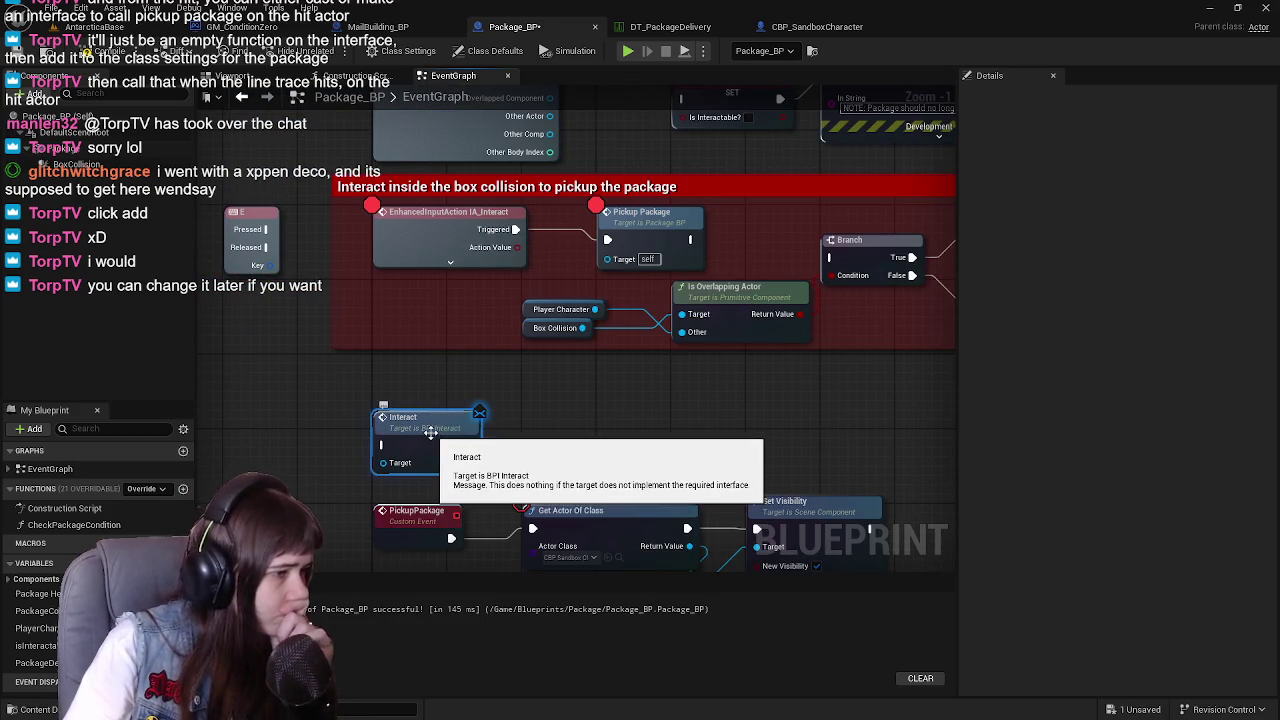
key(Delete)
right_click(389, 400)
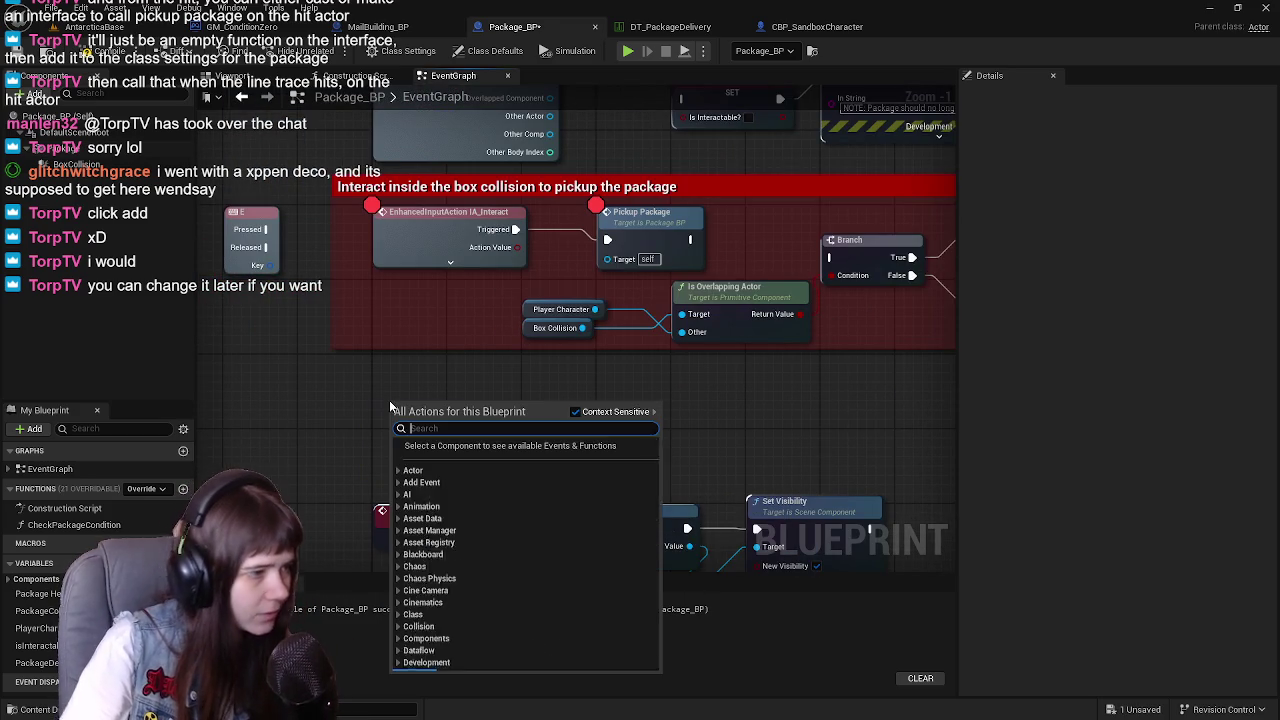
mouse_move(434, 358)
mouse_down()
mouse_move(418, 393)
mouse_move(446, 384)
mouse_up()
right_click(428, 437)
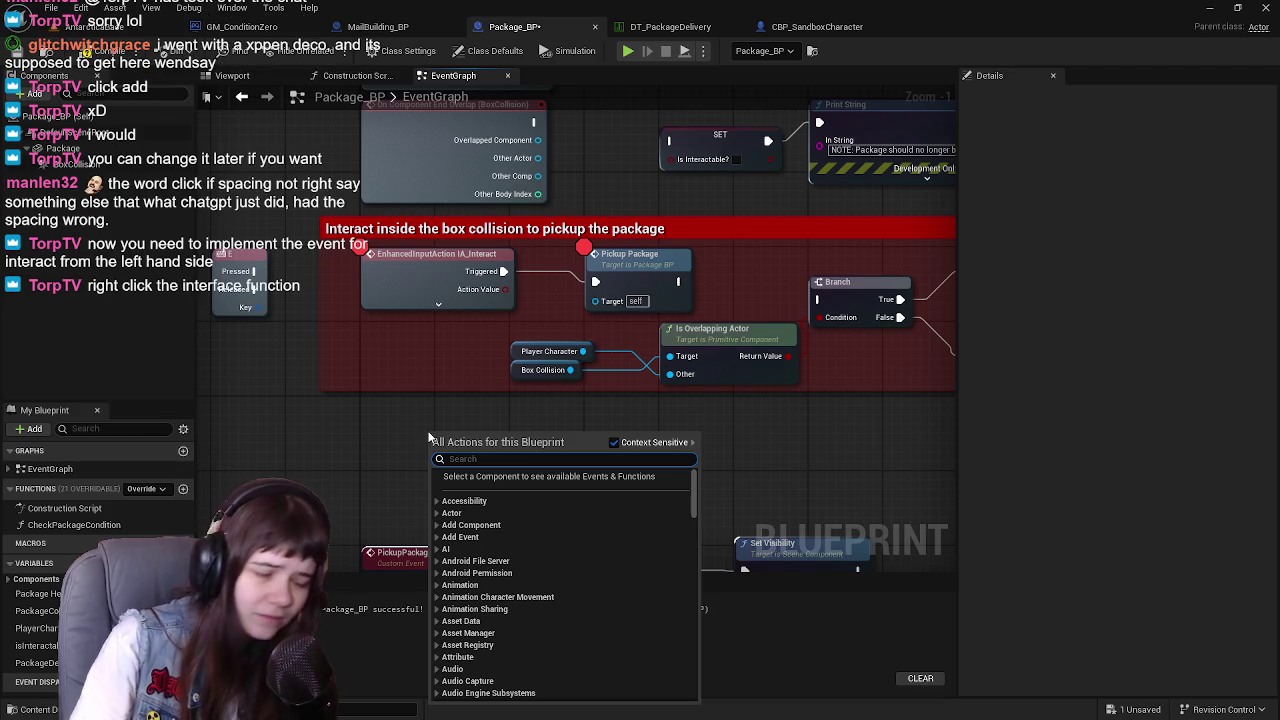
click(397, 426)
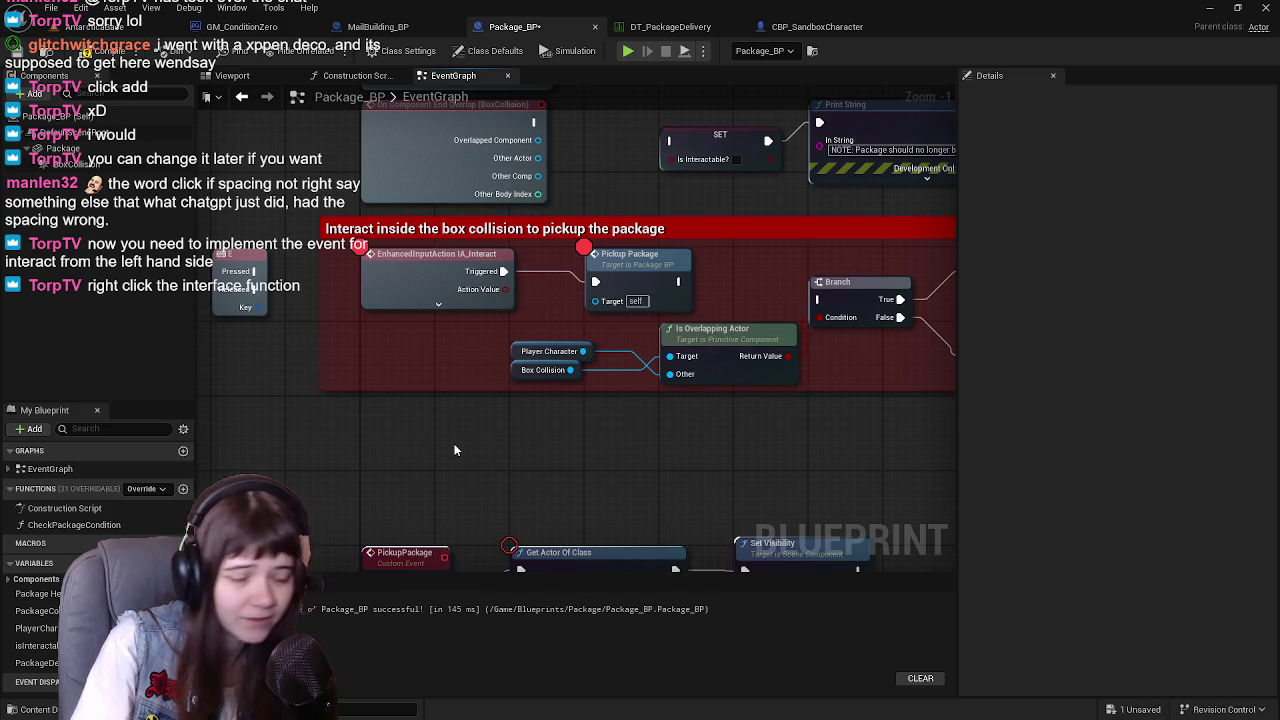
Save the Package_BP blueprint and return to its graph
click(815, 27)
click(552, 28)
click(100, 50)
click(18, 51)
click(855, 31)
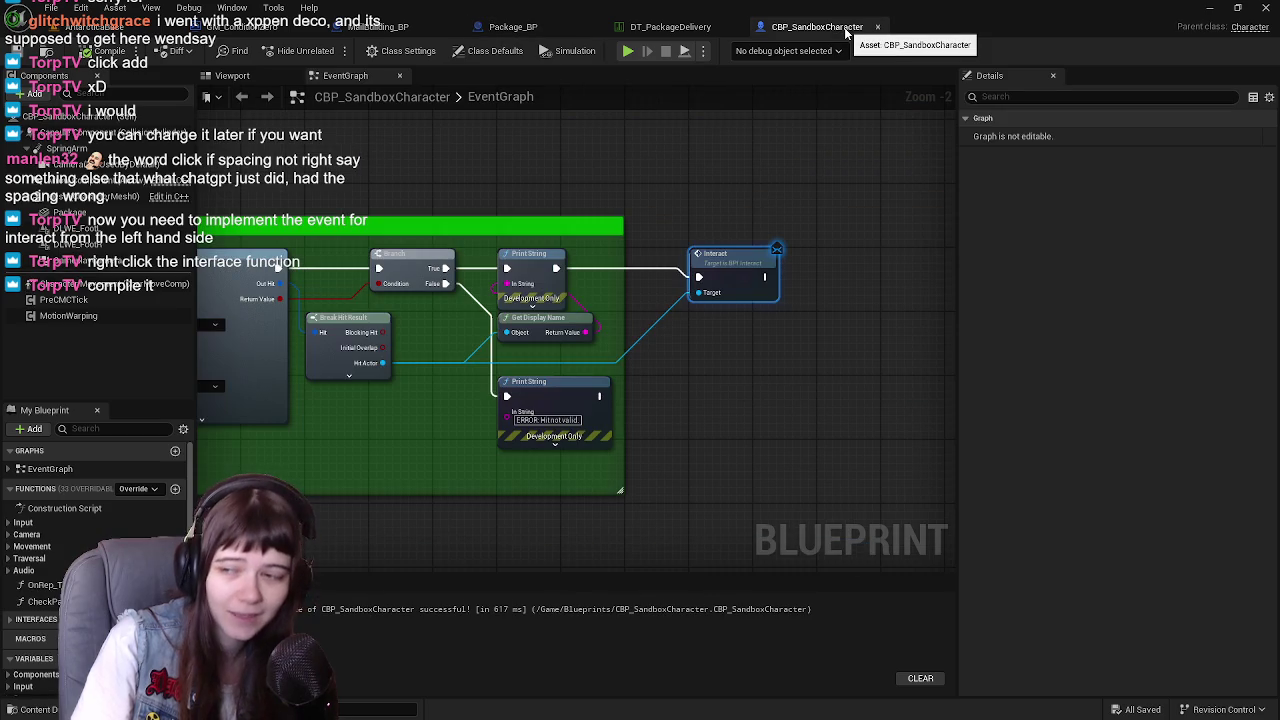
click(480, 30)
Browse the graph's action list for 'interact' entries without adding a node
right_click(392, 437)
click(377, 445)
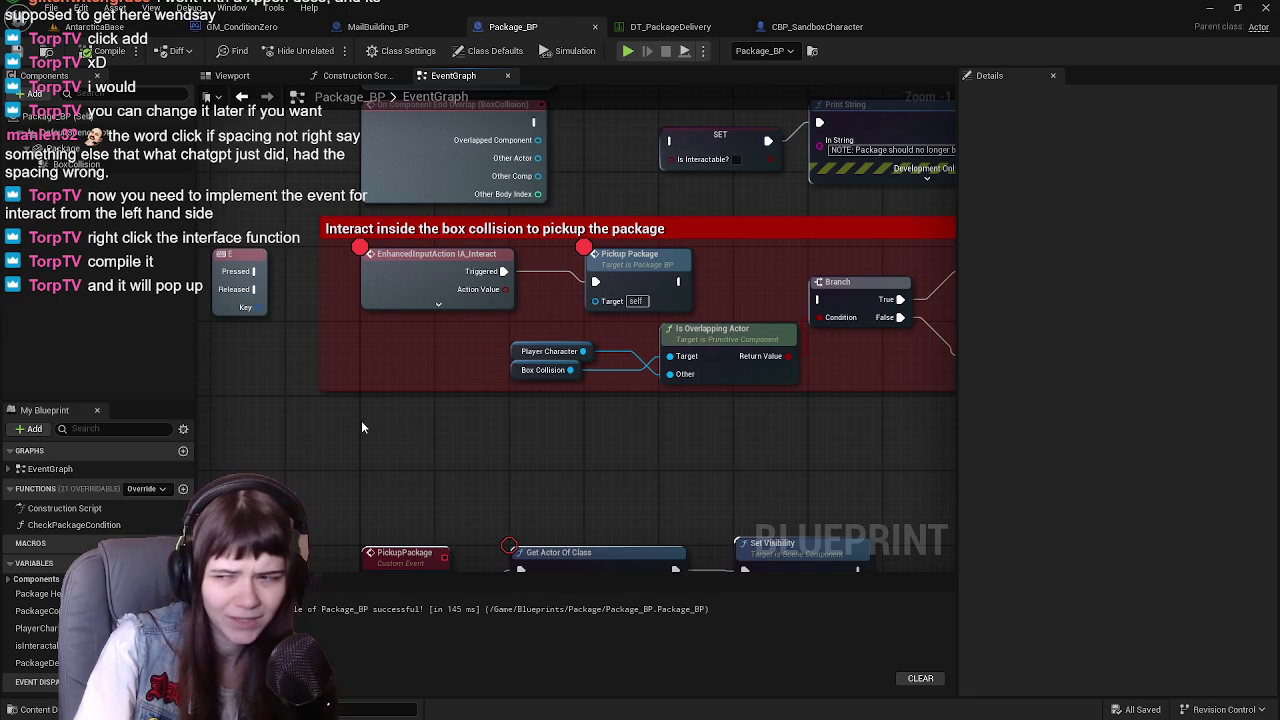
right_click(362, 427)
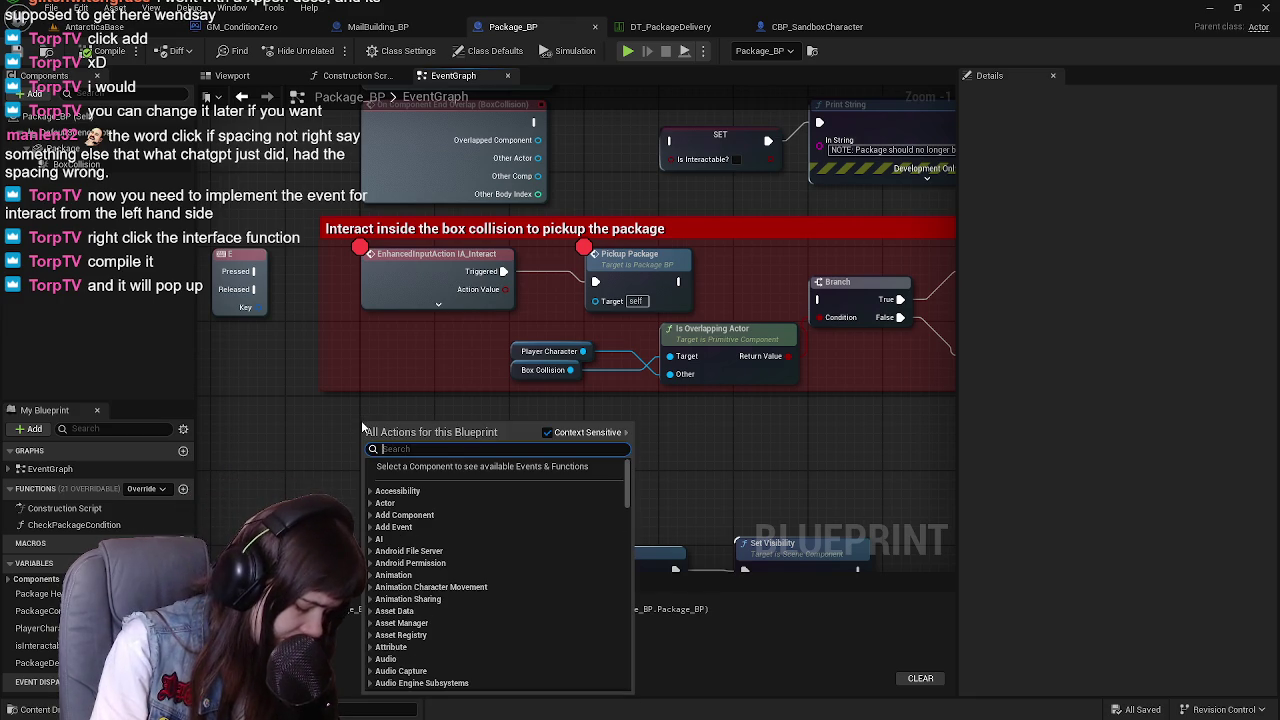
text(interact)
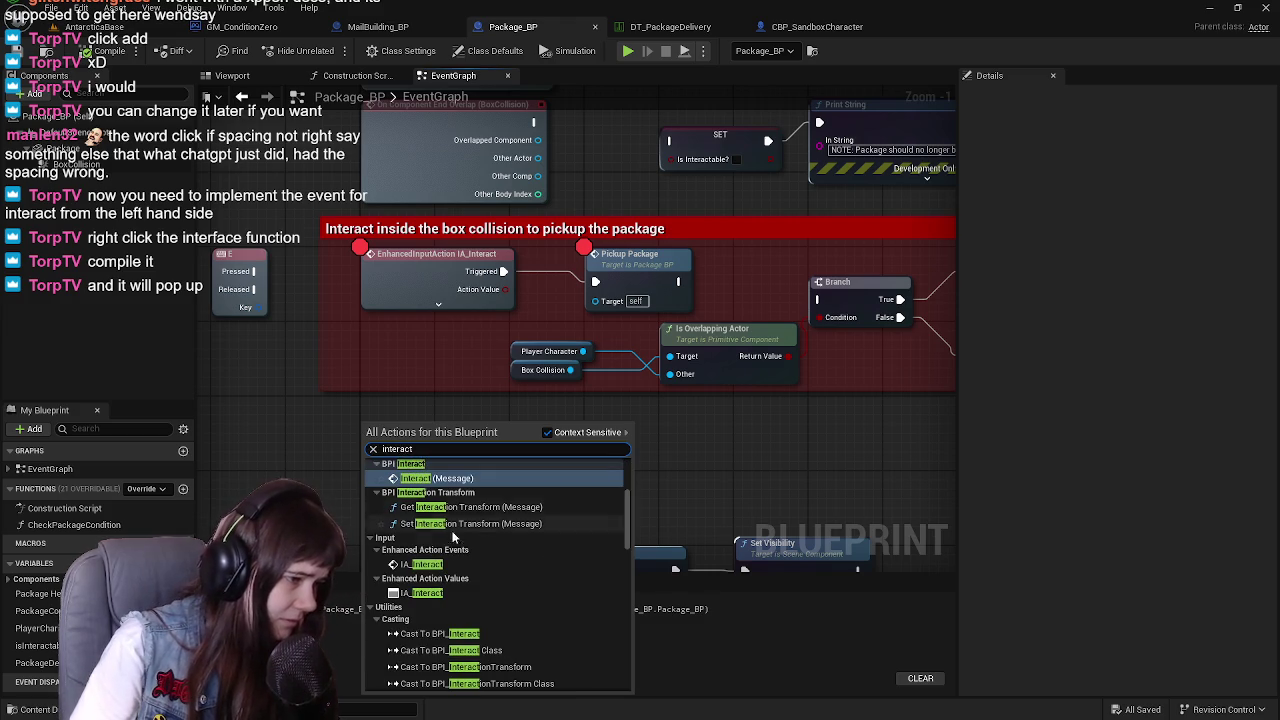
scroll(465, 570, up, 3)
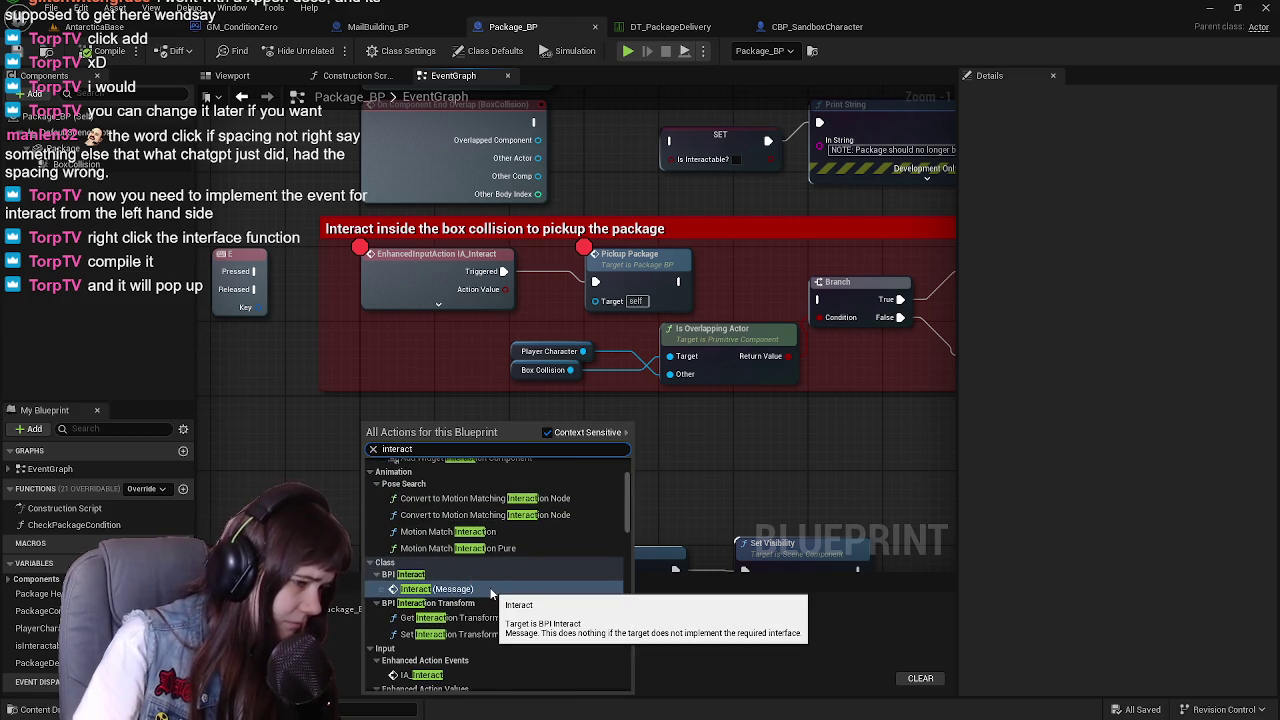
scroll(491, 594, up, 2)
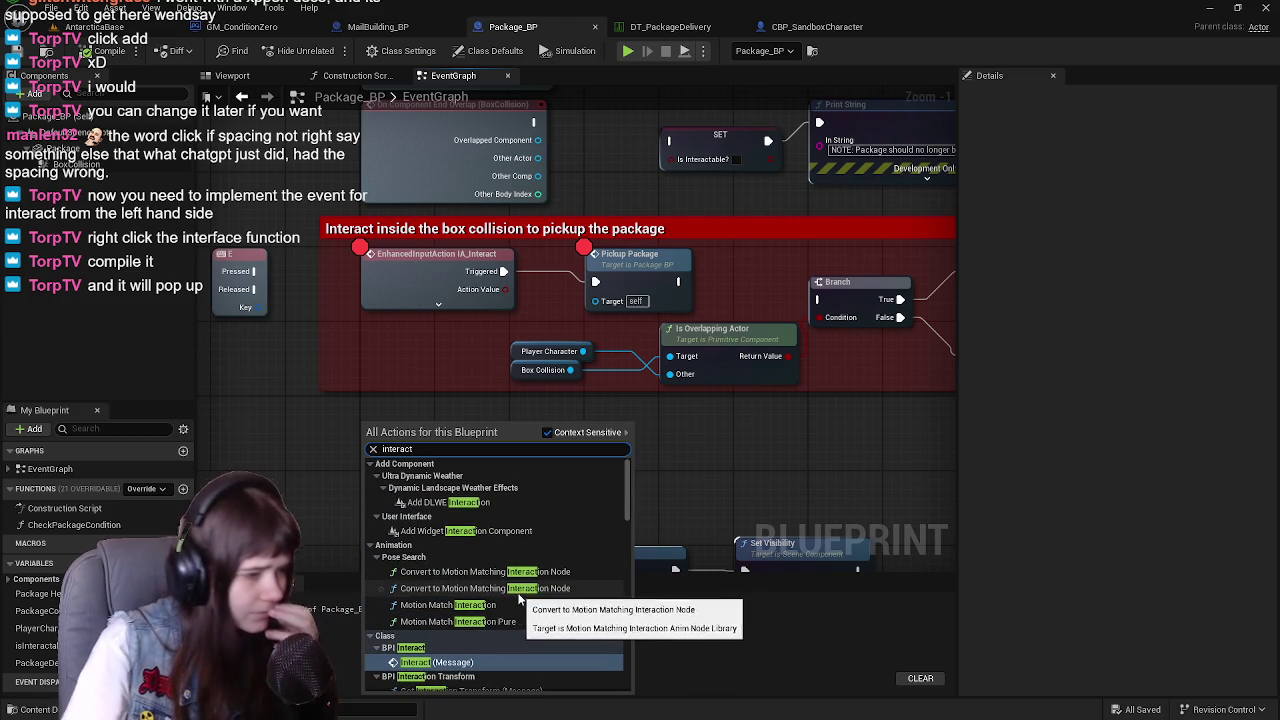
scroll(477, 524, down, 2)
scroll(477, 524, down, 10)
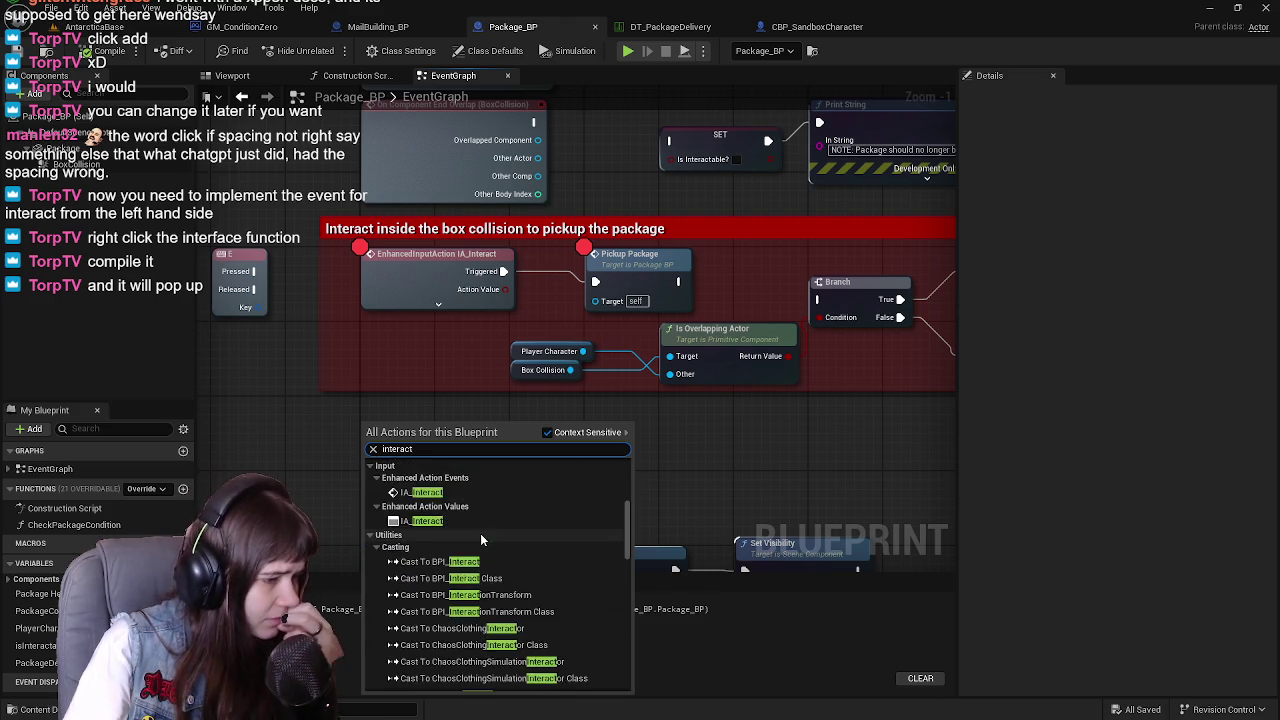
scroll(508, 589, down, 10)
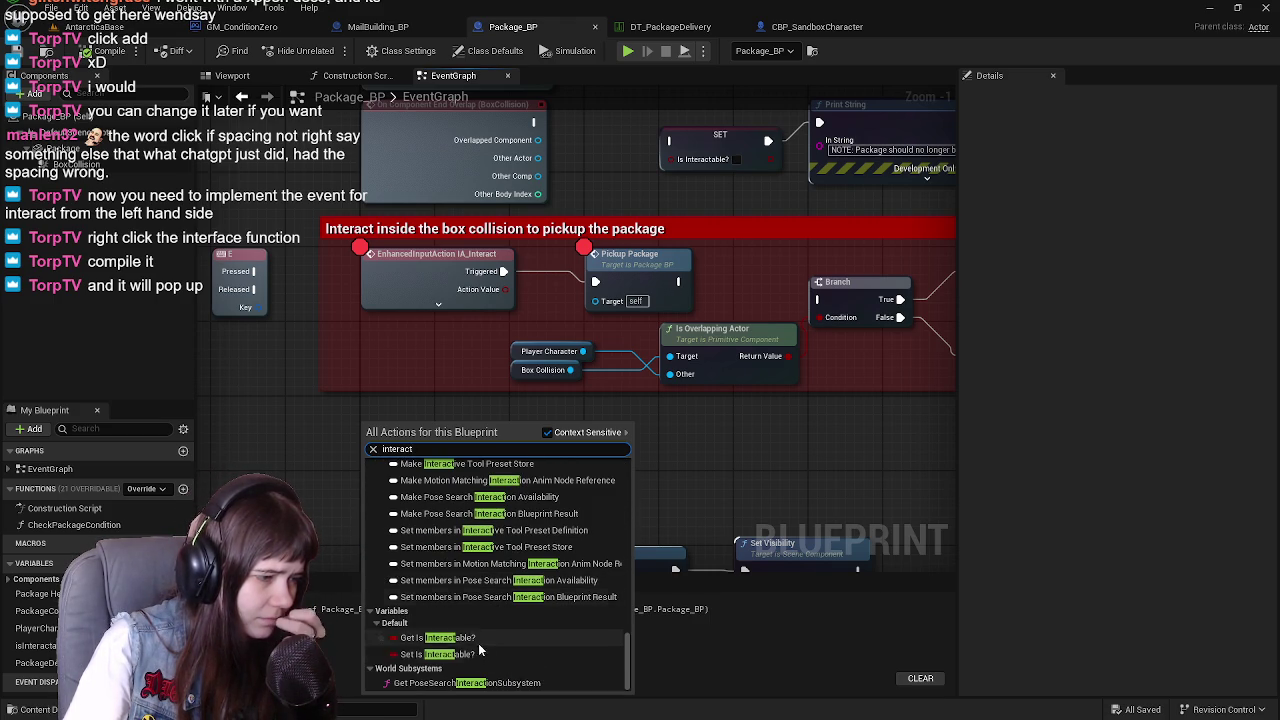
scroll(490, 630, up, 5)
scroll(477, 660, up, 10)
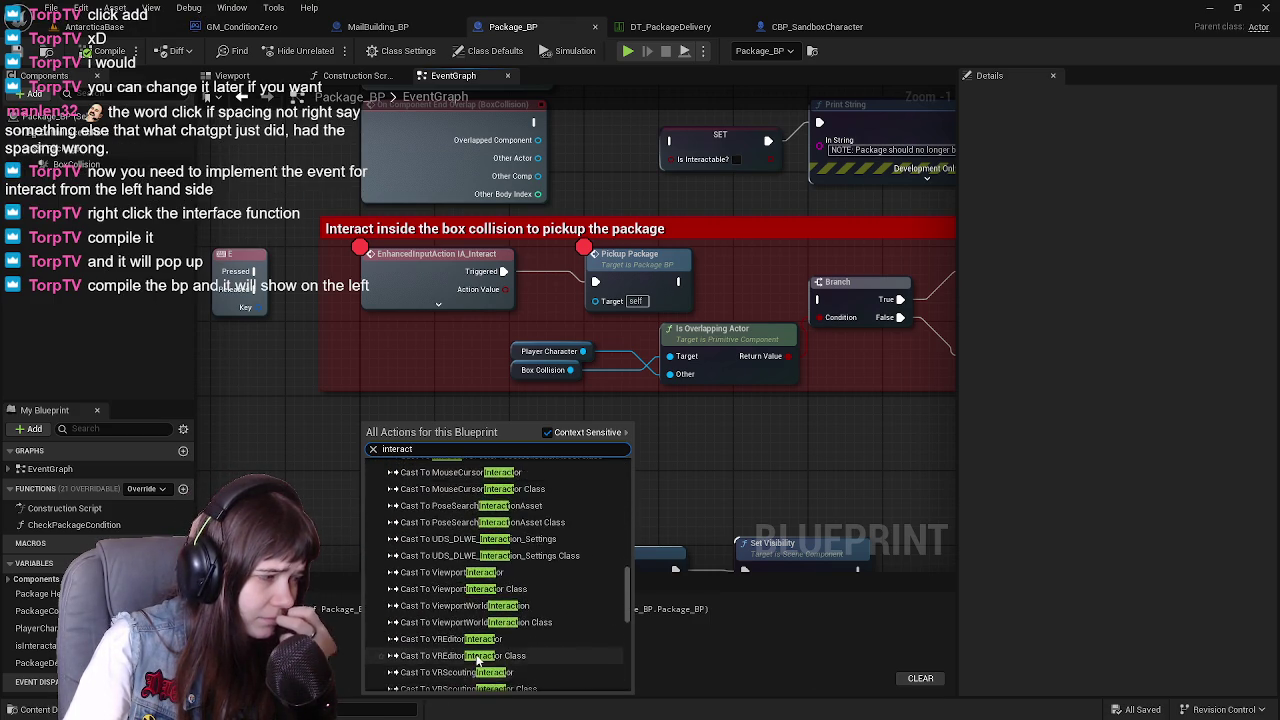
scroll(477, 660, up, 5)
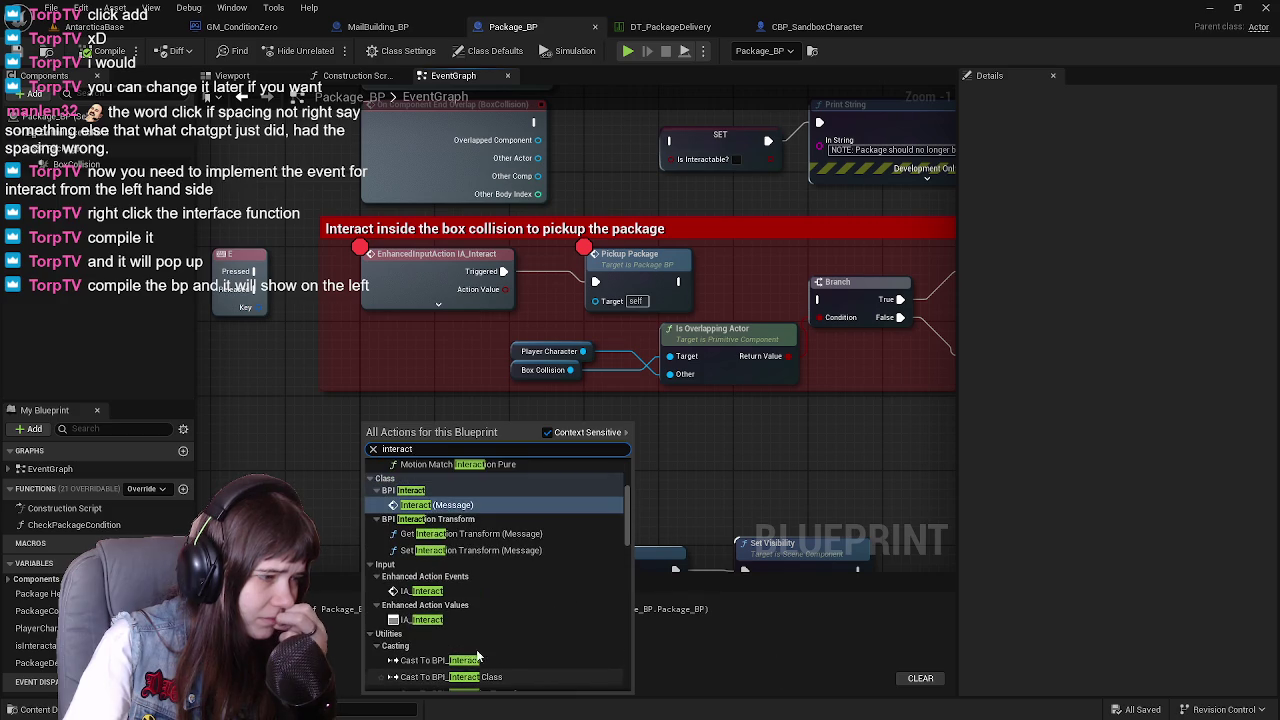
click(346, 556)
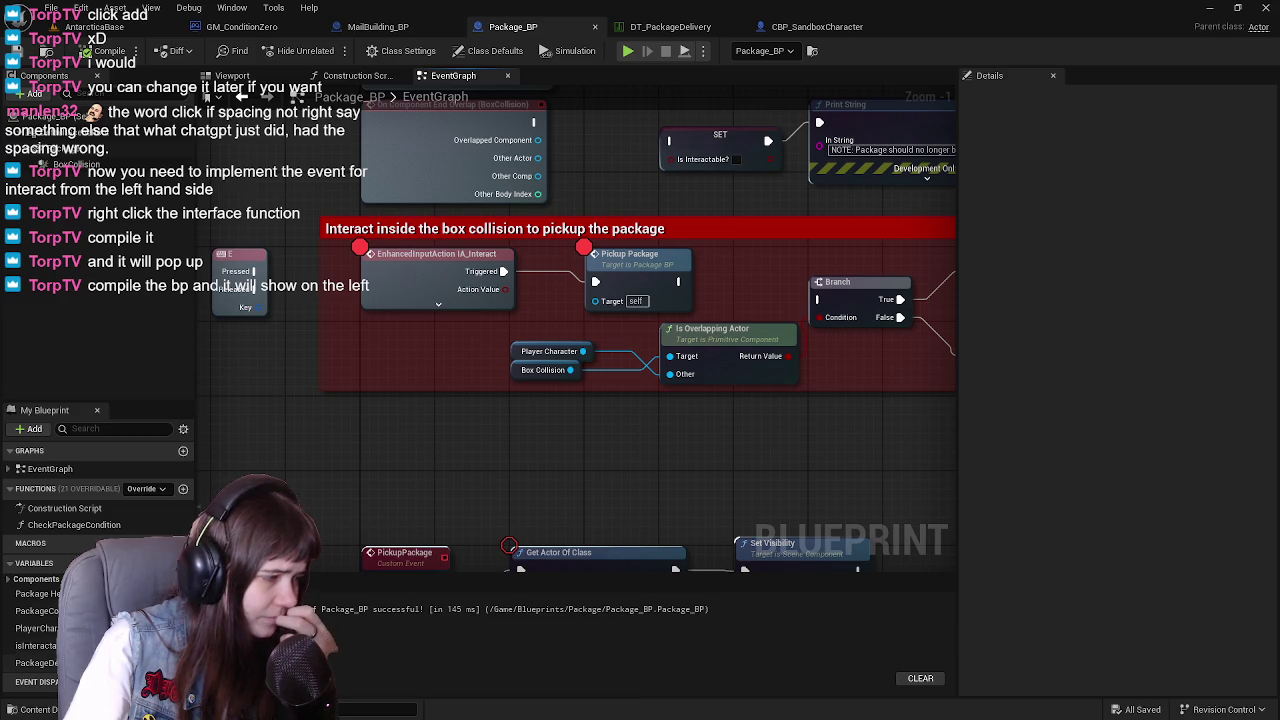
Inspect the isInteractable variable, then show Class Settings with its implemented interfaces
click(35, 645)
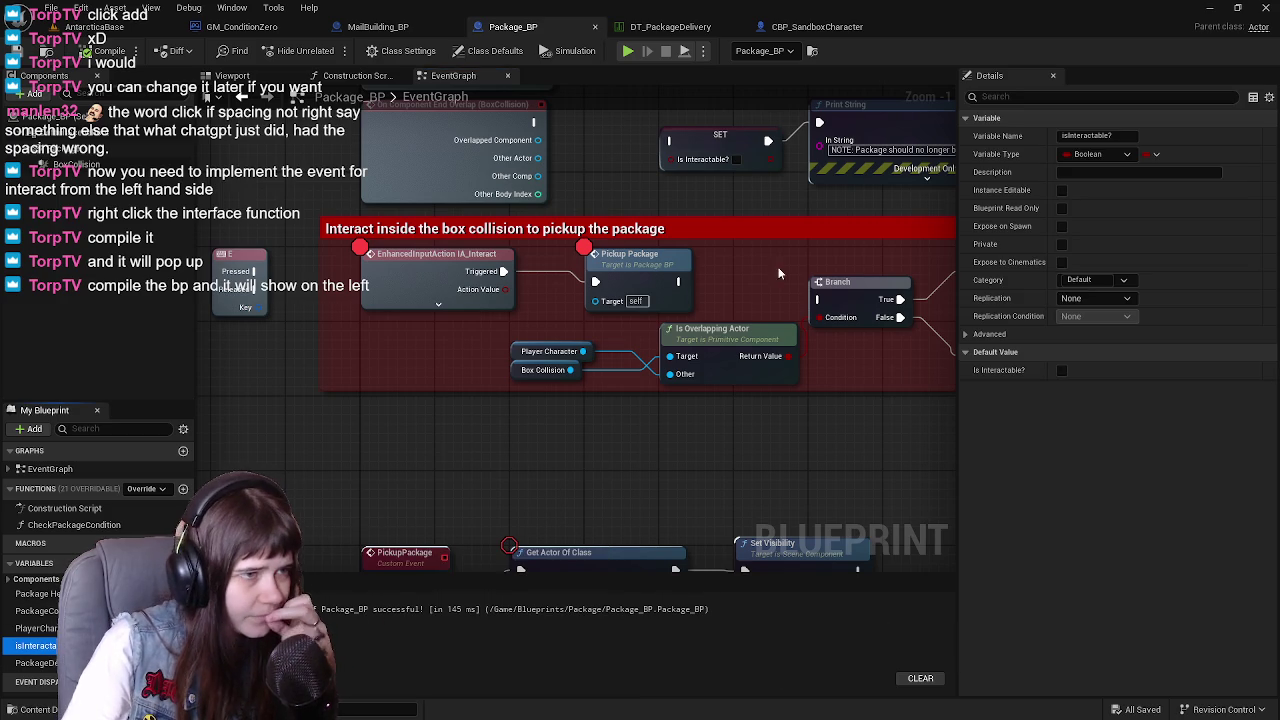
mouse_move(628, 352)
mouse_down()
mouse_move(463, 524)
mouse_move(648, 370)
mouse_up()
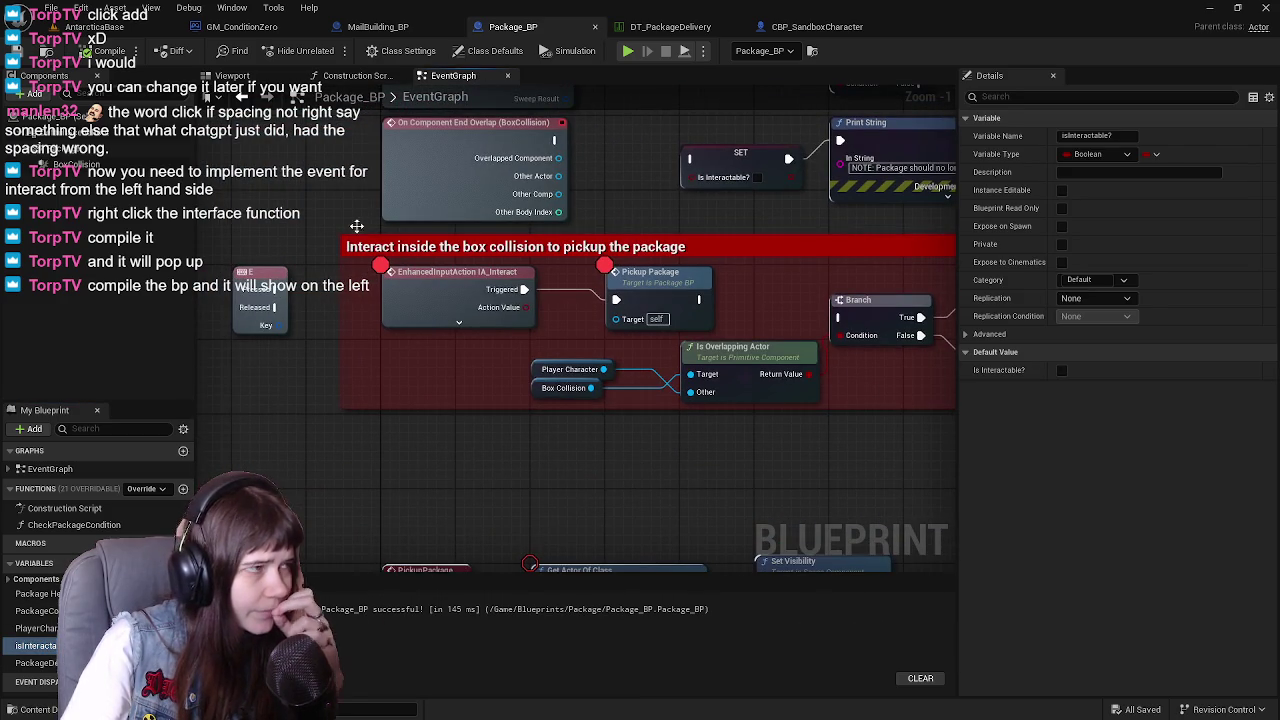
click(400, 50)
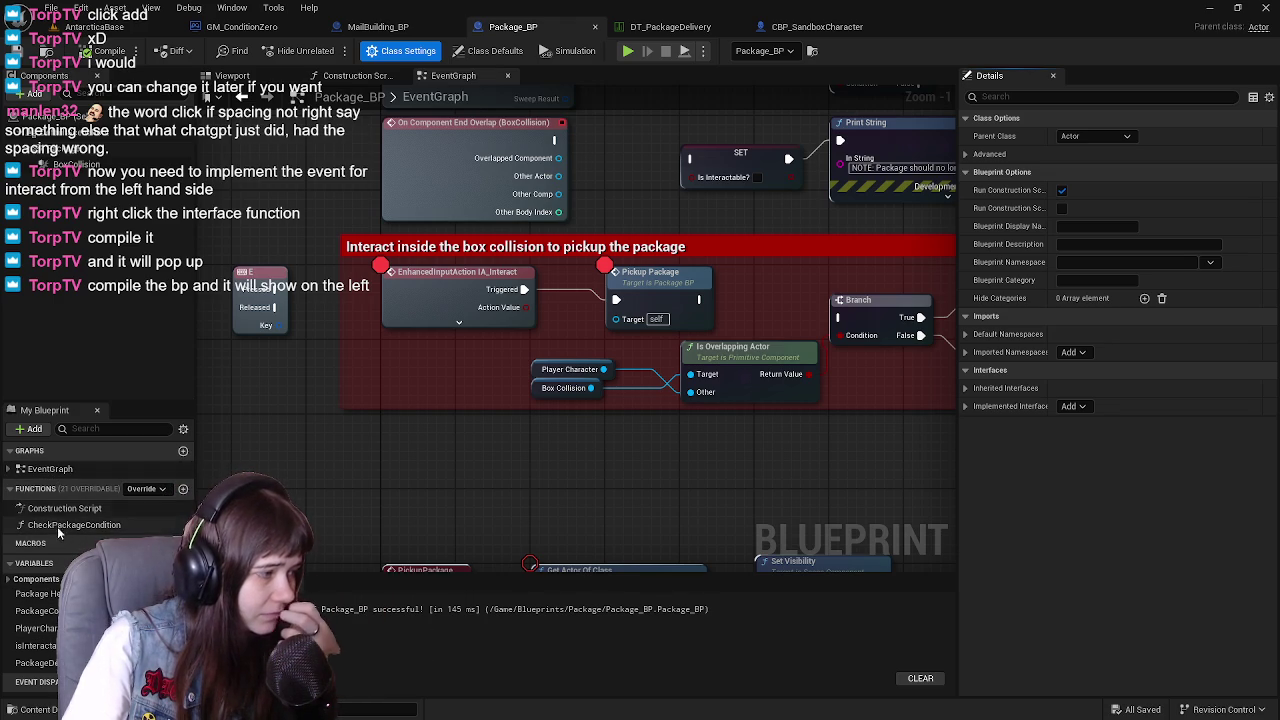
Delete the E key input node and both SET Is Interactable nodes
click(8, 469)
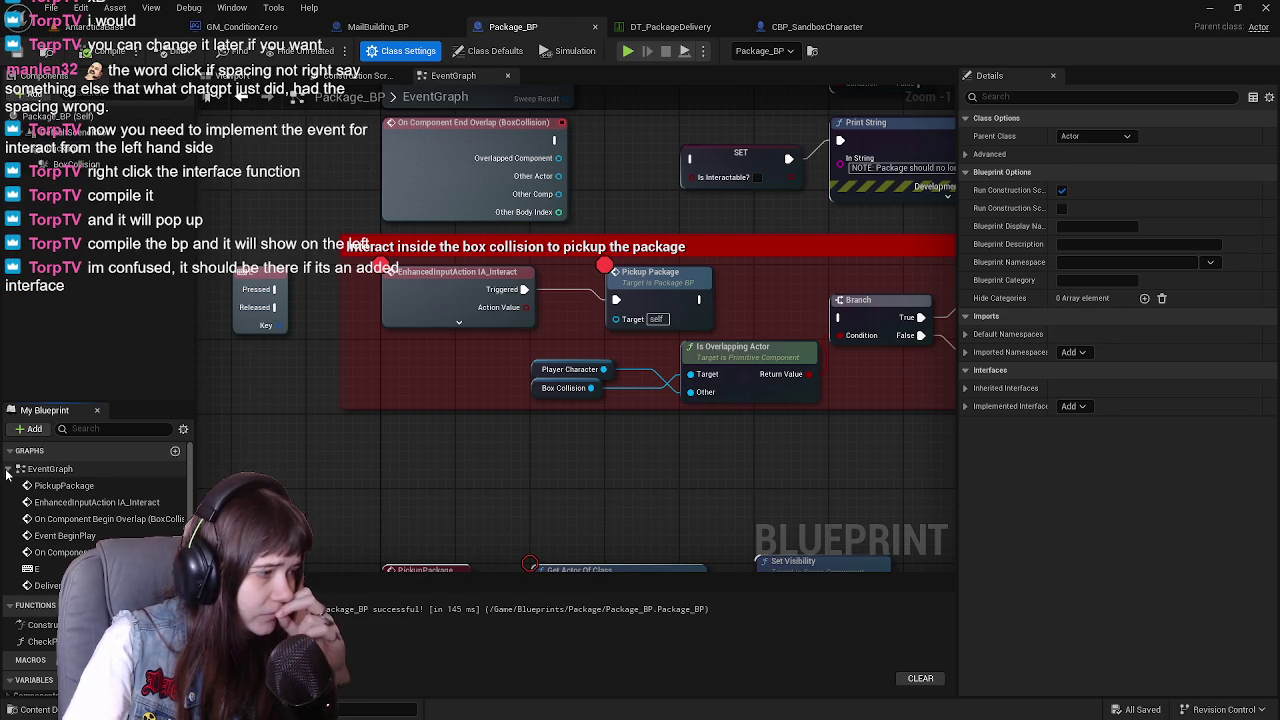
click(8, 469)
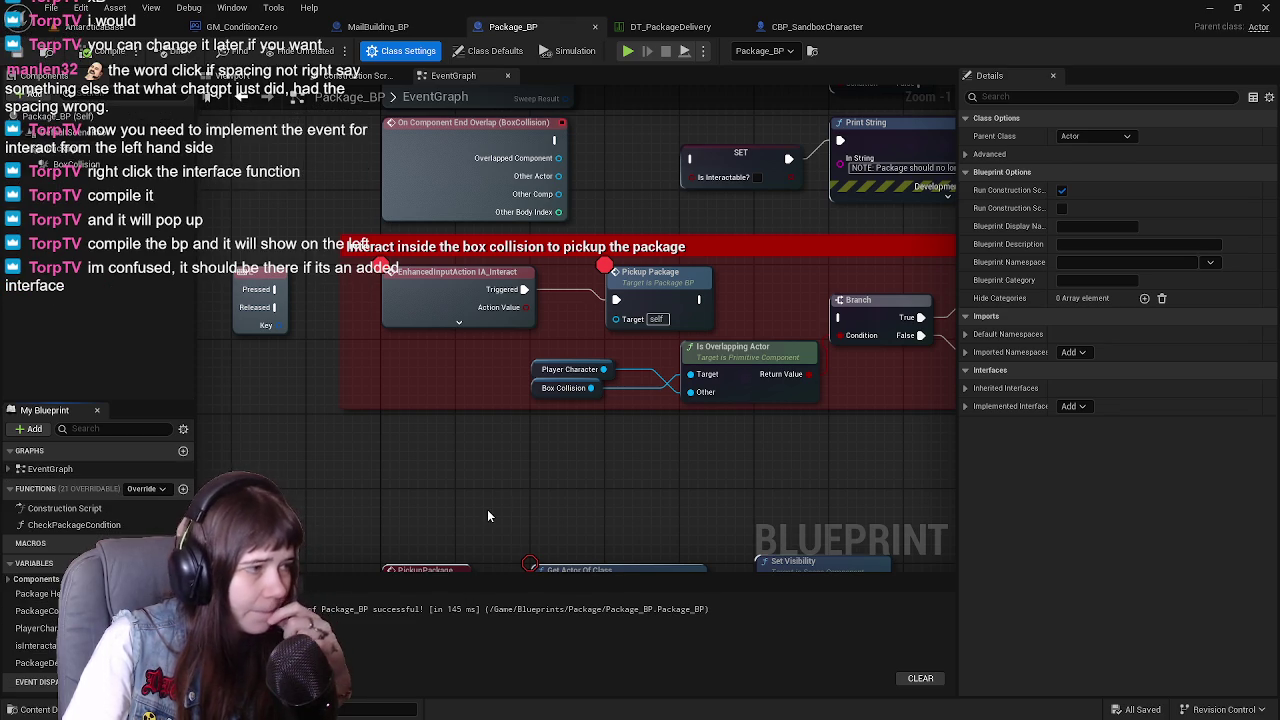
click(341, 306)
key(Delete)
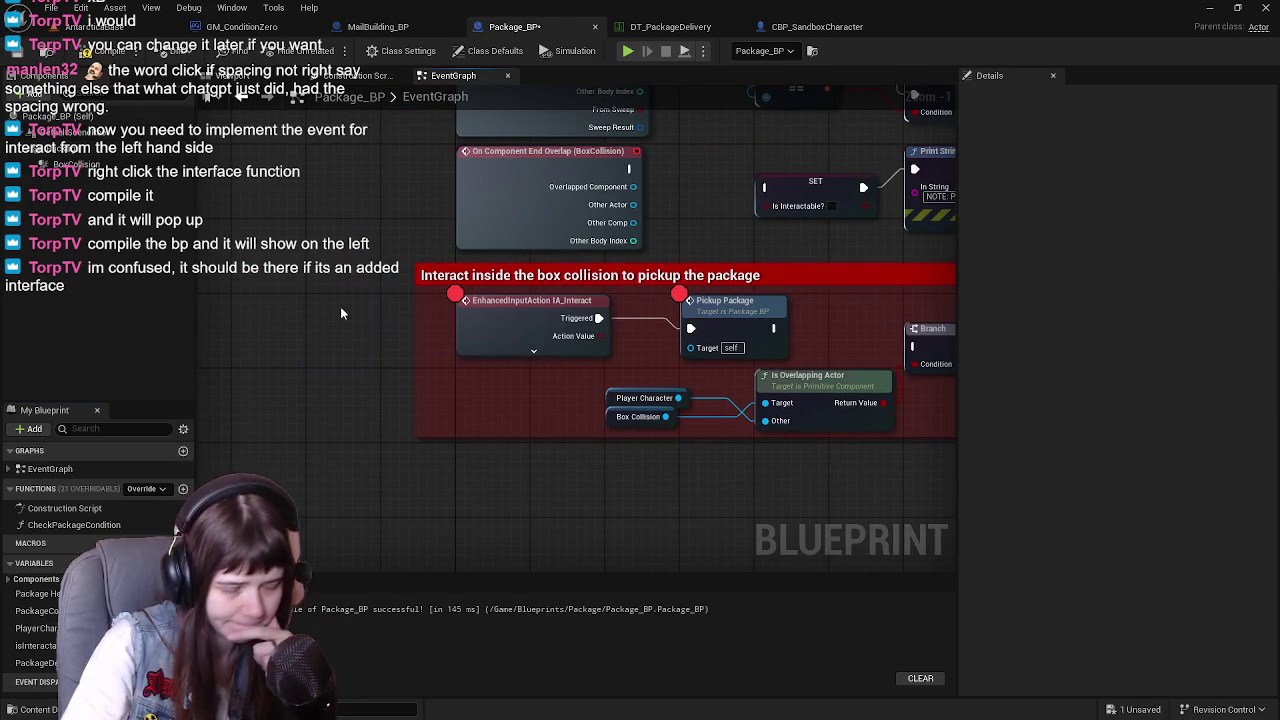
click(632, 331)
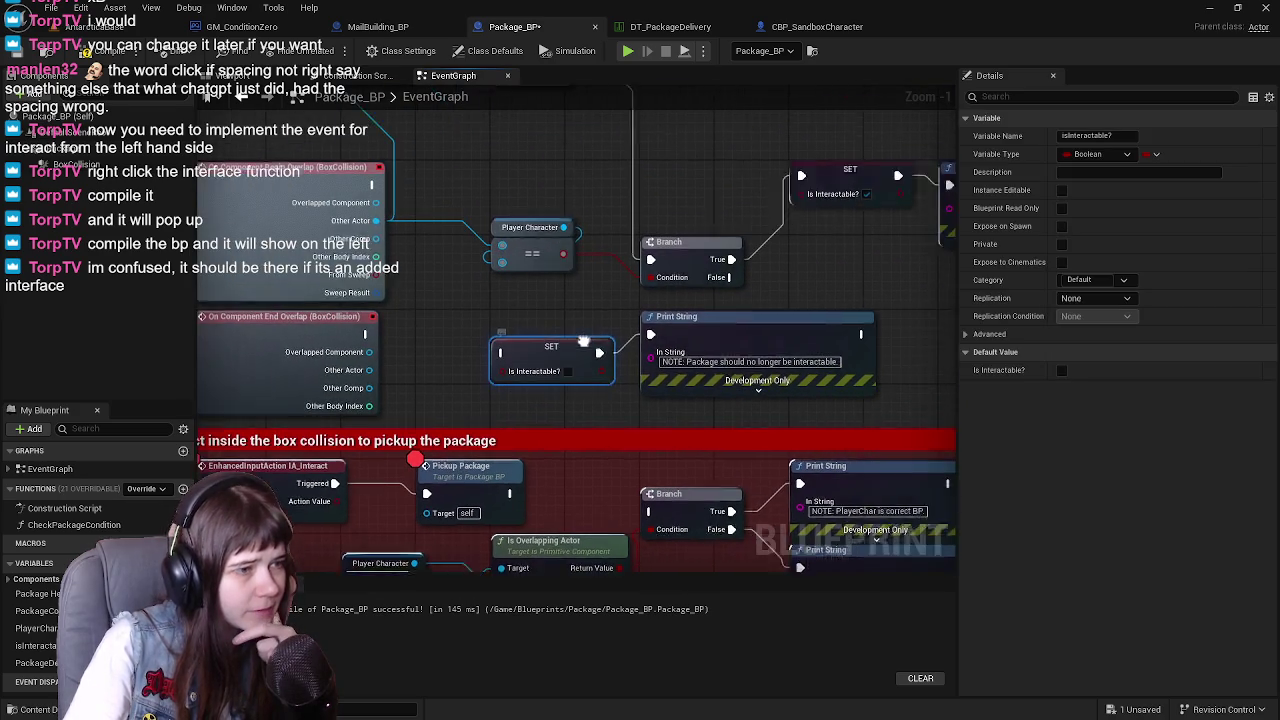
key(Delete)
drag(735, 357, 675, 411)
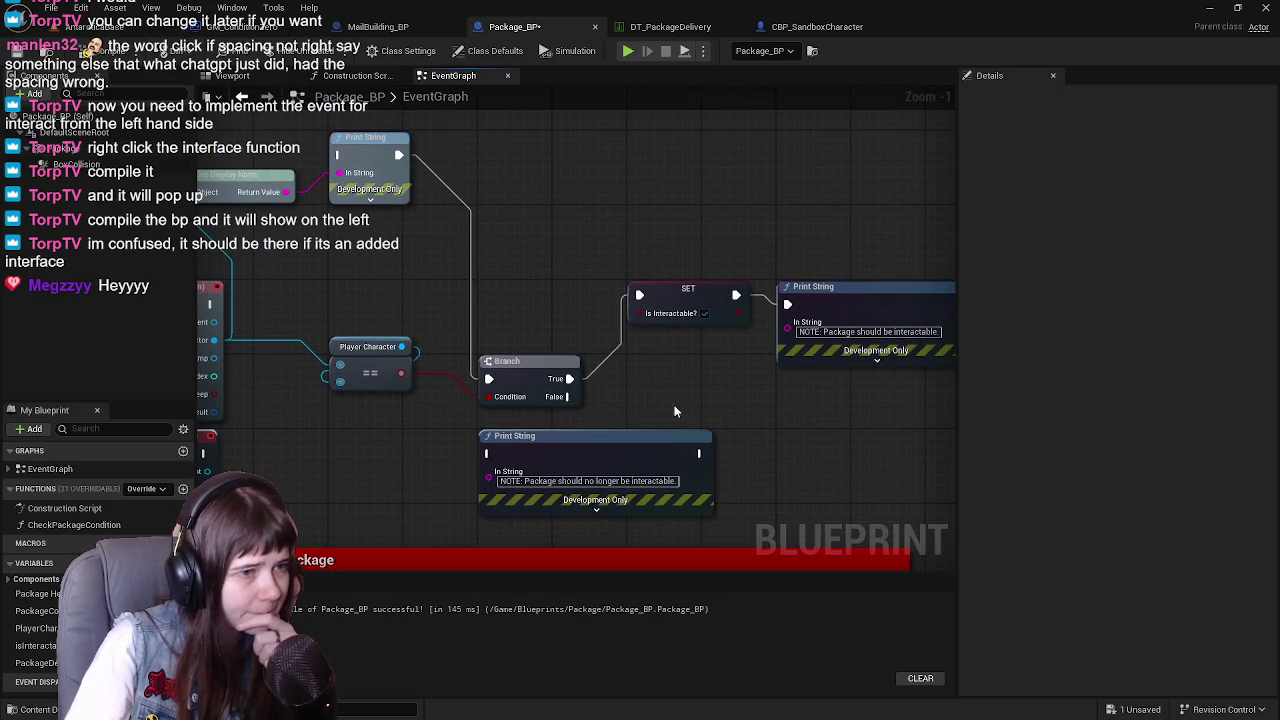
click(681, 290)
drag(681, 290, 548, 287)
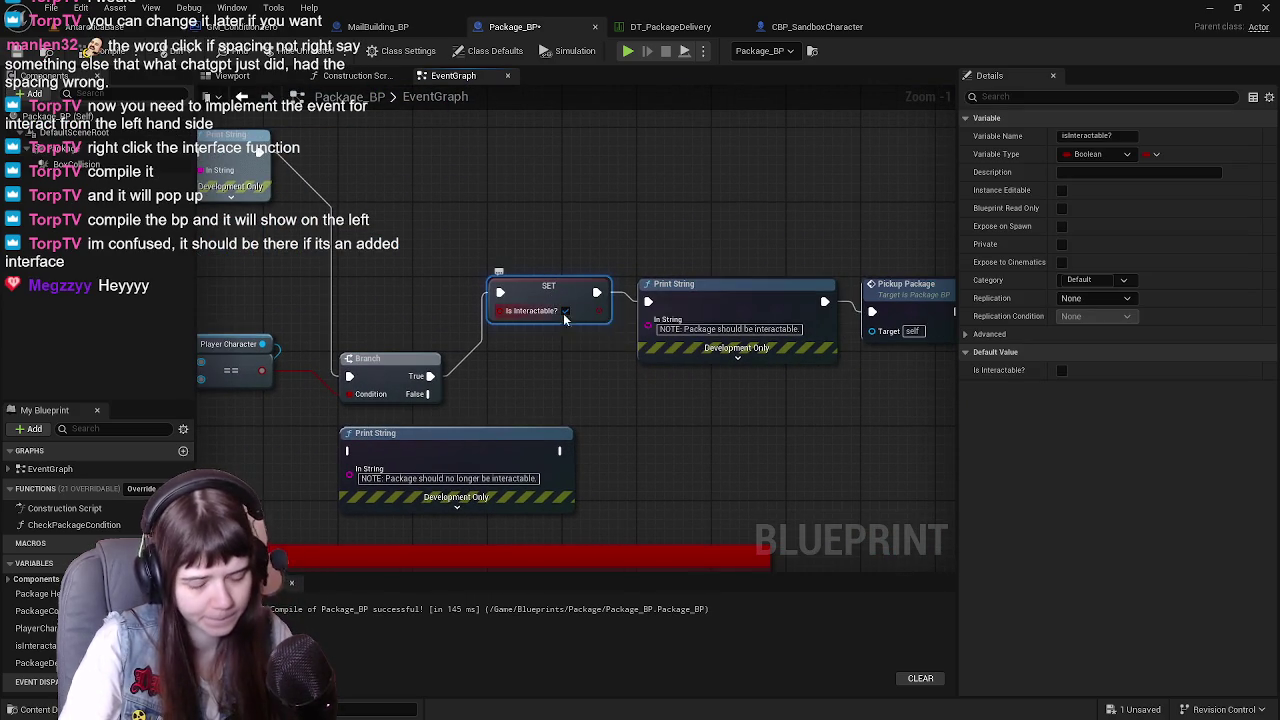
key(Delete)
Delete the Branch, Print String, Player Character comparison and Get Display Name nodes
click(753, 307)
key(Delete)
scroll(731, 309, down, 1)
scroll(617, 309, up, 1)
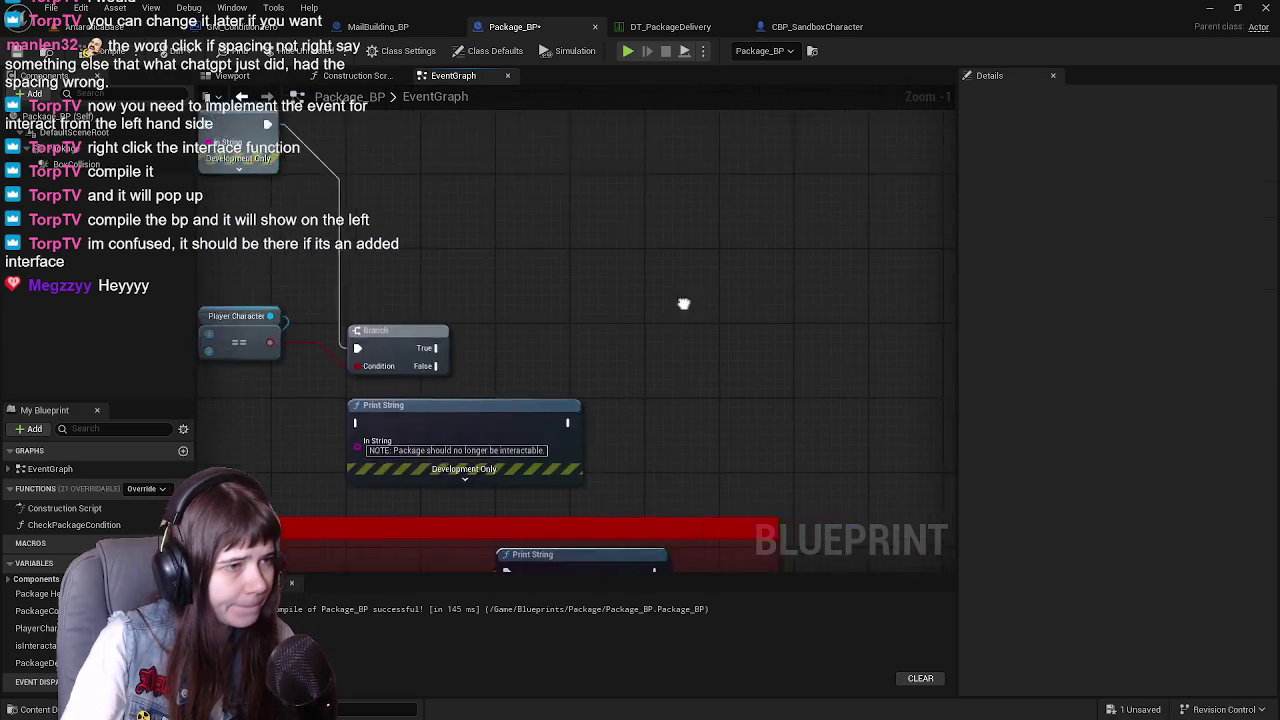
click(607, 315)
key(Delete)
click(677, 400)
key(Delete)
scroll(728, 414, up, 1)
drag(543, 343, 613, 429)
key(Delete)
drag(428, 163, 645, 200)
key(Delete)
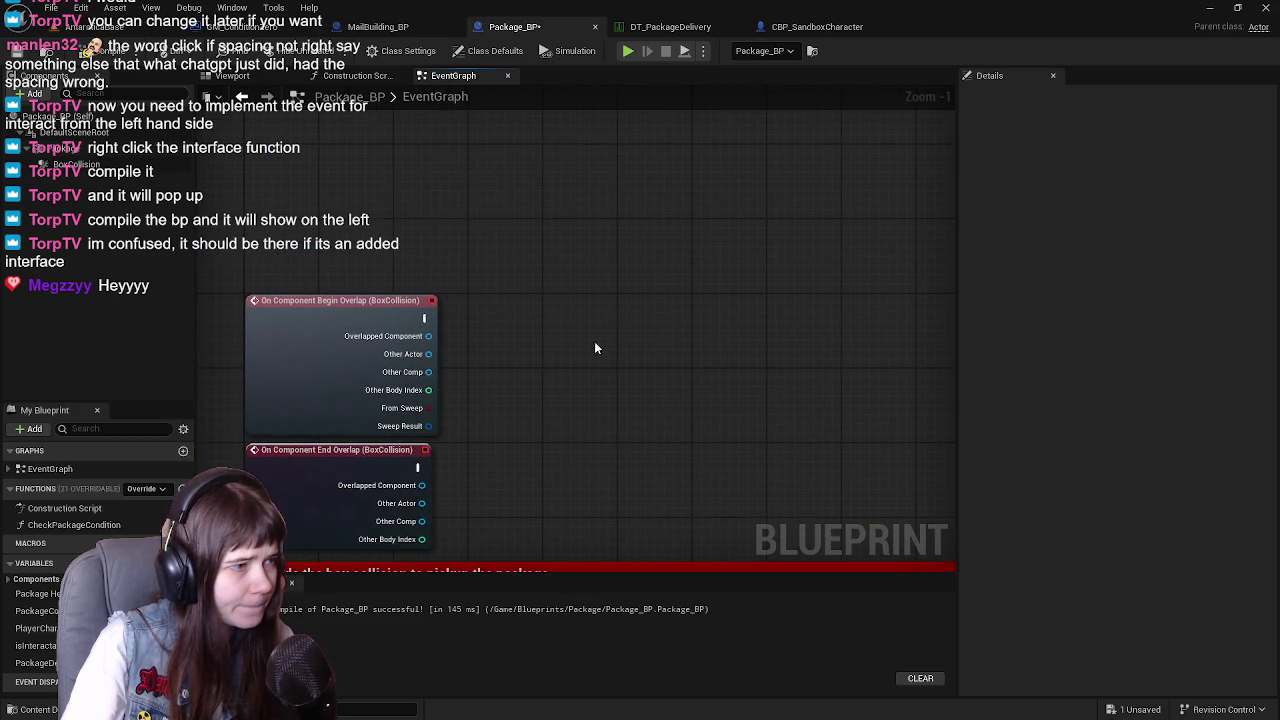
Save Package_BP and review the remaining pickup, DeliverPackage and package-condition logic
drag(612, 320, 633, 203)
key(ctrl+s)
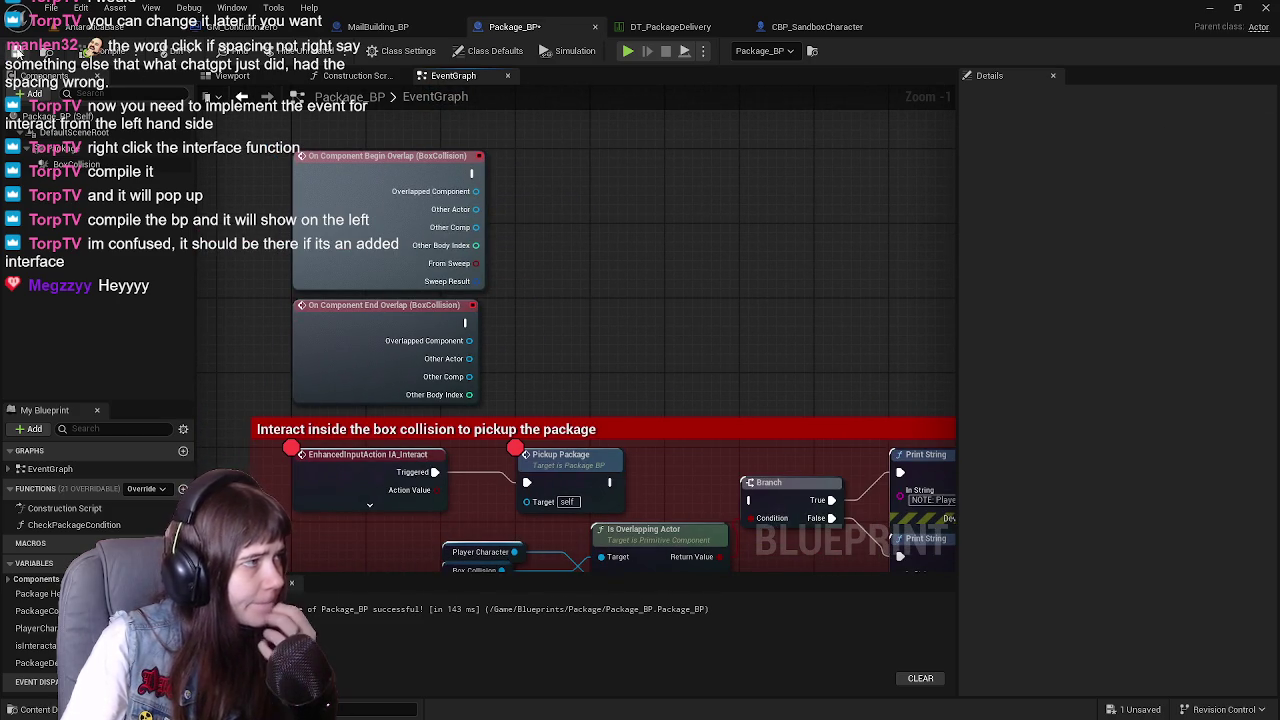
mouse_move(763, 370)
mouse_down()
mouse_move(724, 125)
mouse_move(595, 154)
mouse_move(588, 265)
mouse_up()
drag(500, 331, 461, 170)
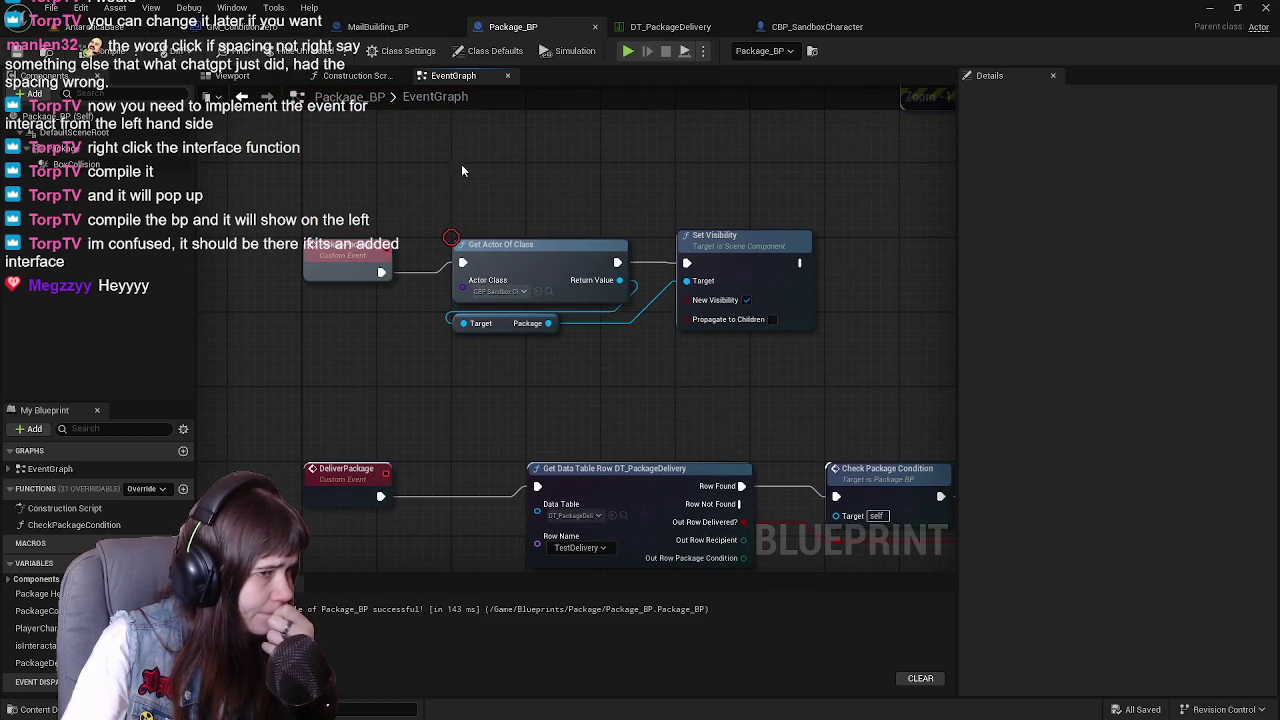
mouse_move(637, 409)
mouse_down()
mouse_move(606, 234)
mouse_move(241, 262)
mouse_move(674, 238)
mouse_up()
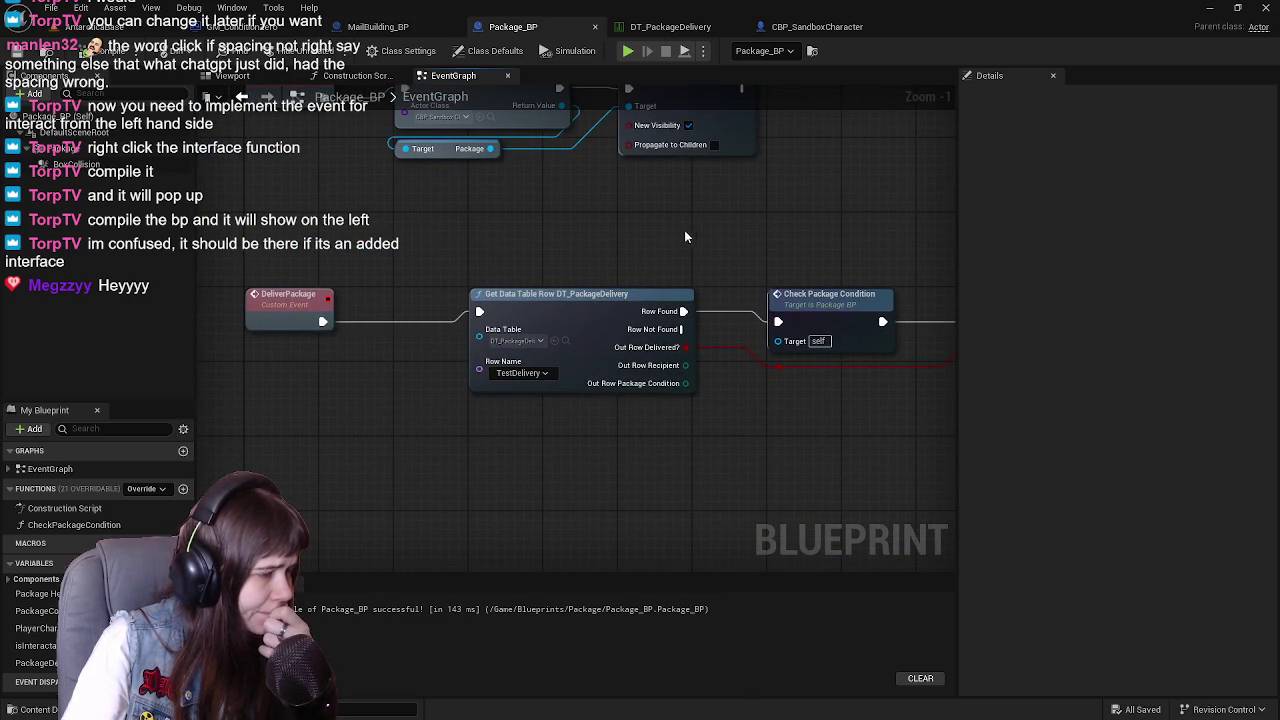
mouse_move(806, 250)
mouse_down()
mouse_move(637, 240)
mouse_move(867, 227)
mouse_move(858, 432)
mouse_move(577, 303)
mouse_move(629, 421)
mouse_up()
right_click(395, 375)
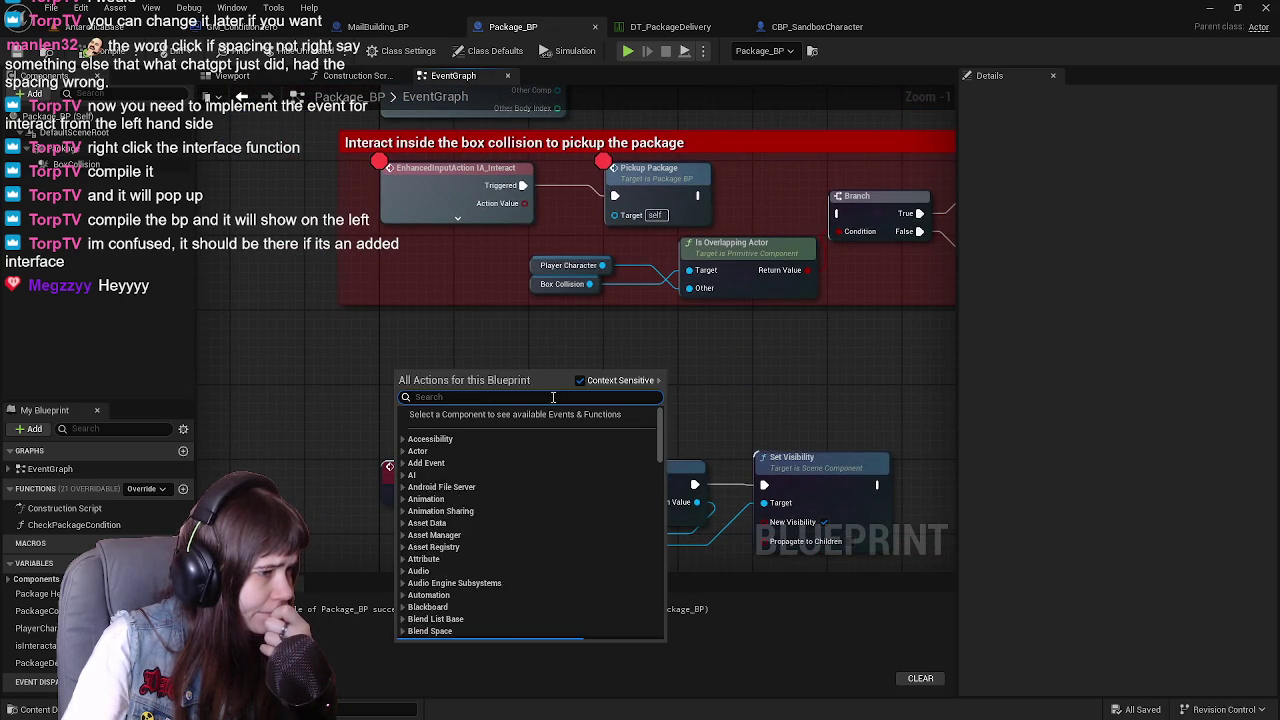
Inspect the Interact function in BPI_Interact, then return to Package_BP's event graph
click(358, 372)
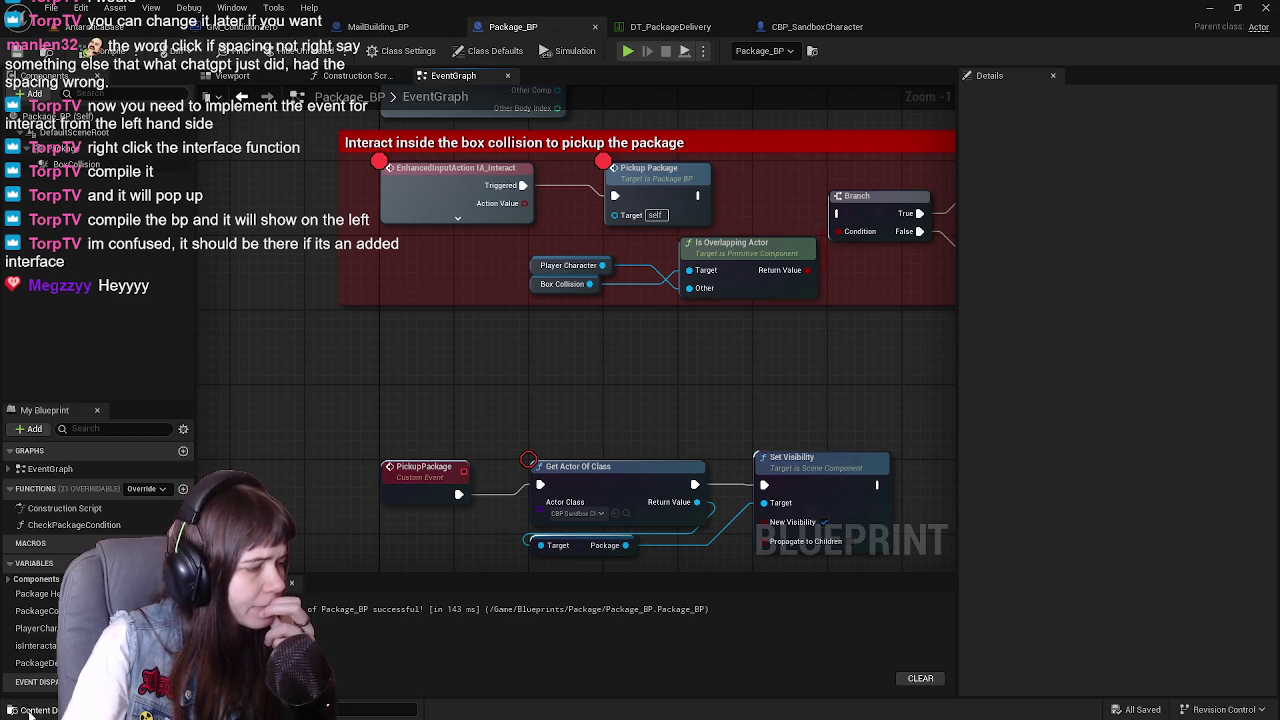
key(ctrl+space)
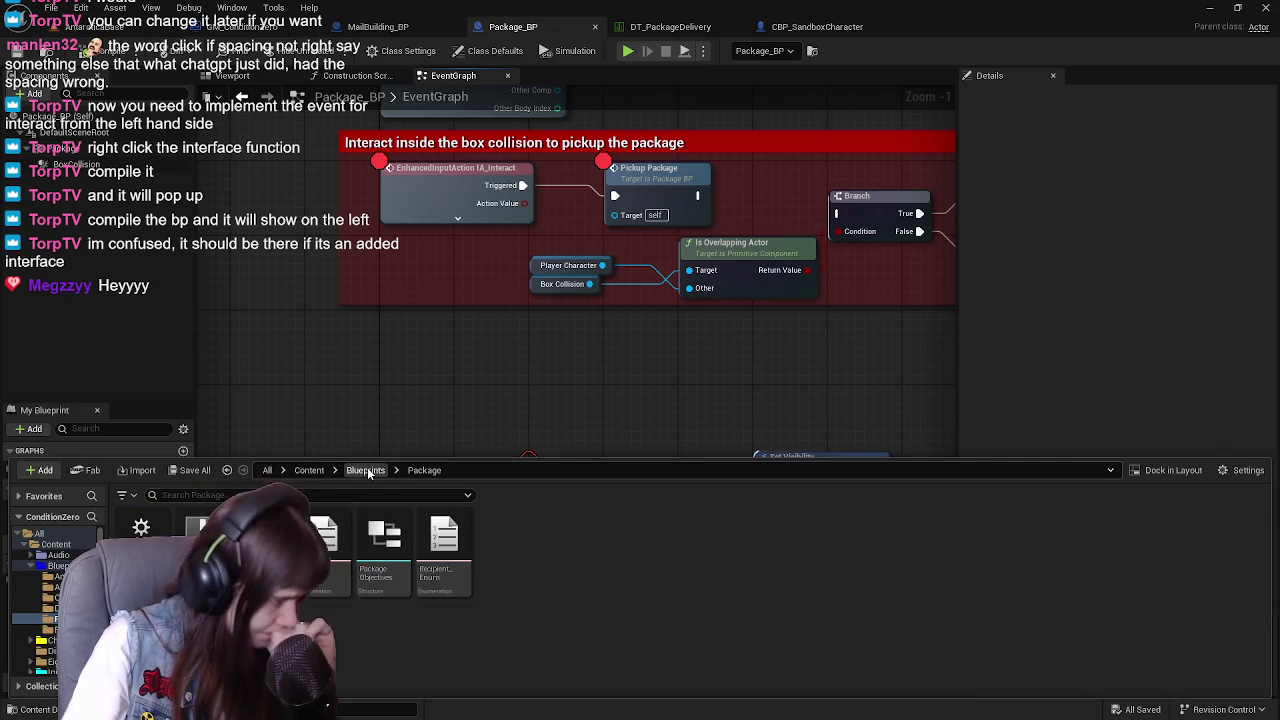
double_click(141, 530)
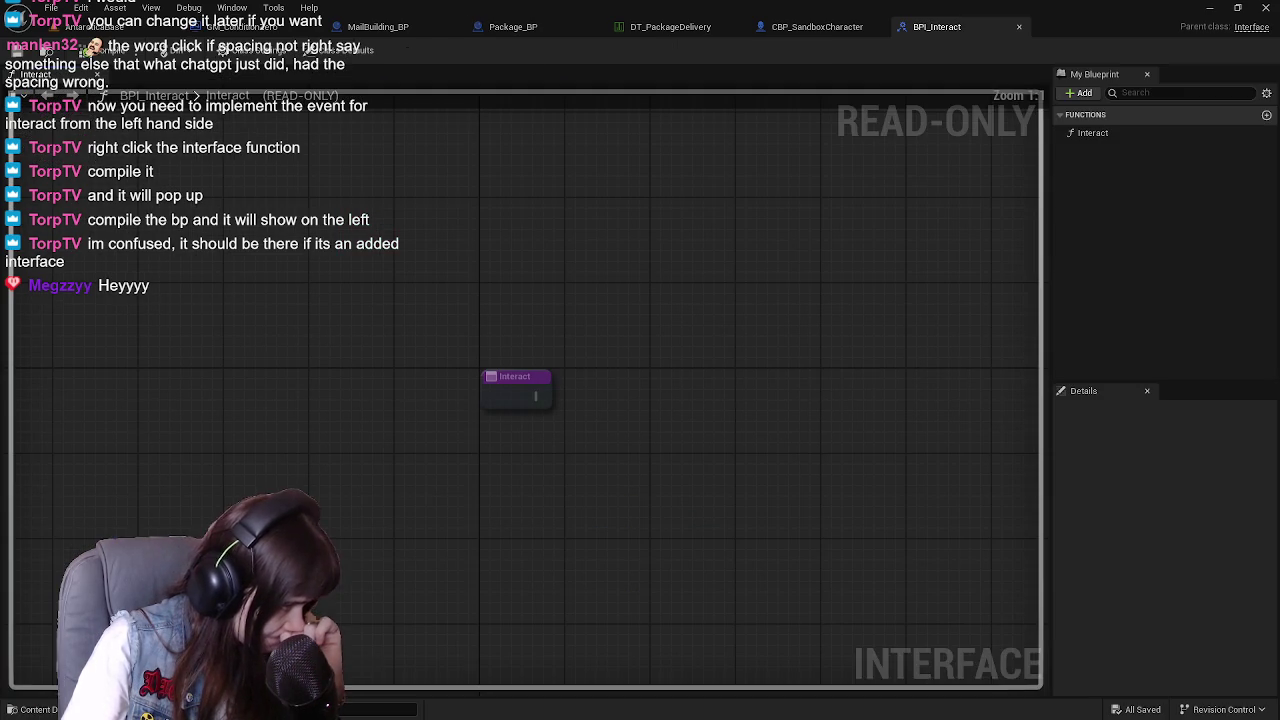
right_click(1127, 129)
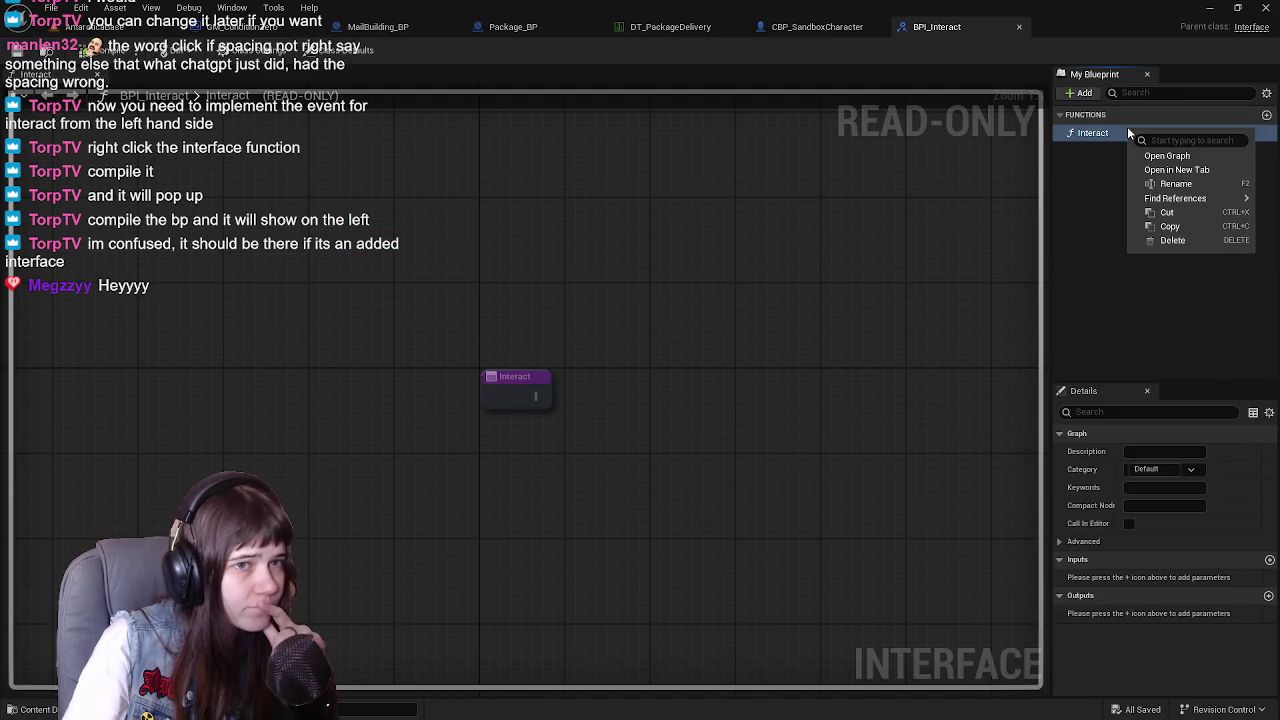
click(1138, 634)
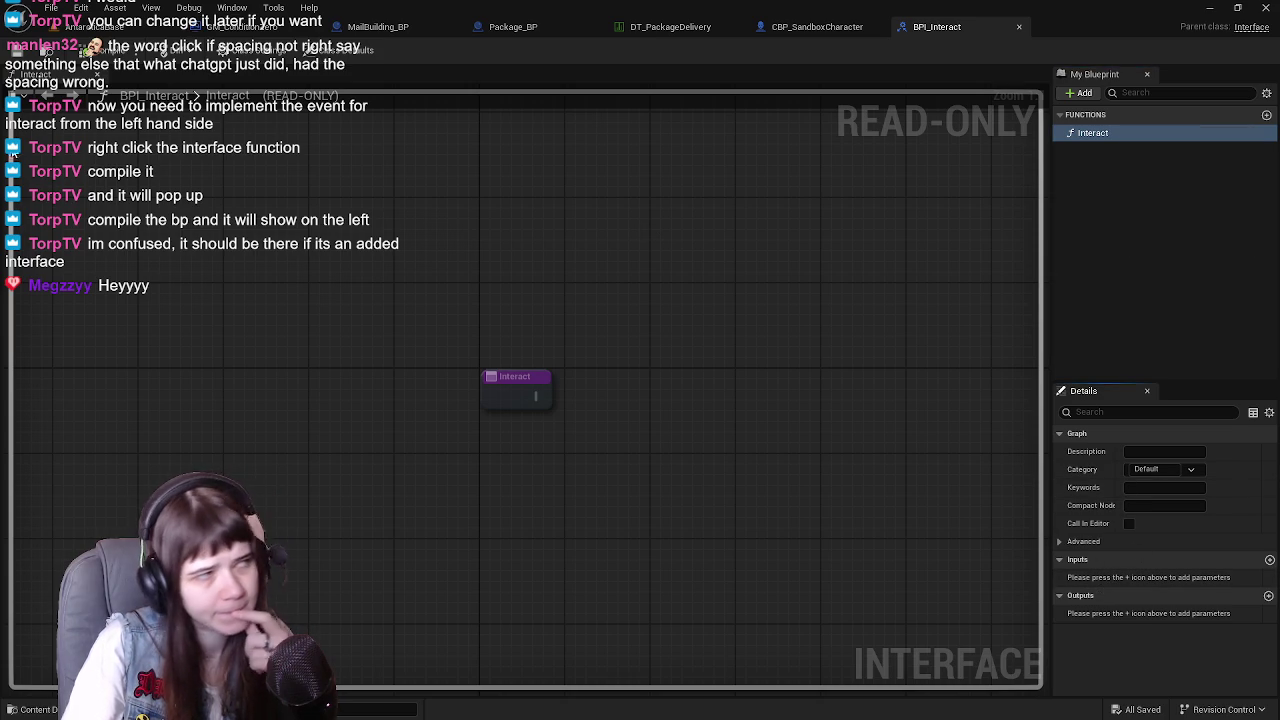
click(1093, 133)
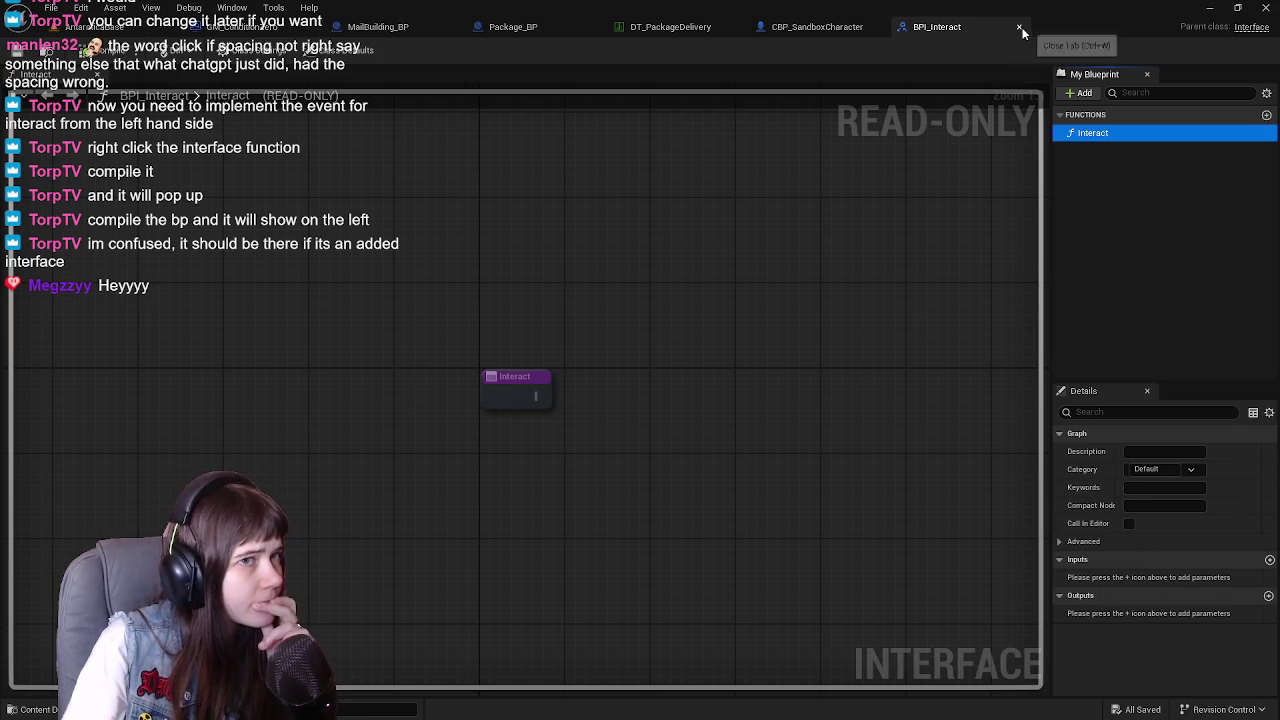
click(1018, 27)
click(561, 27)
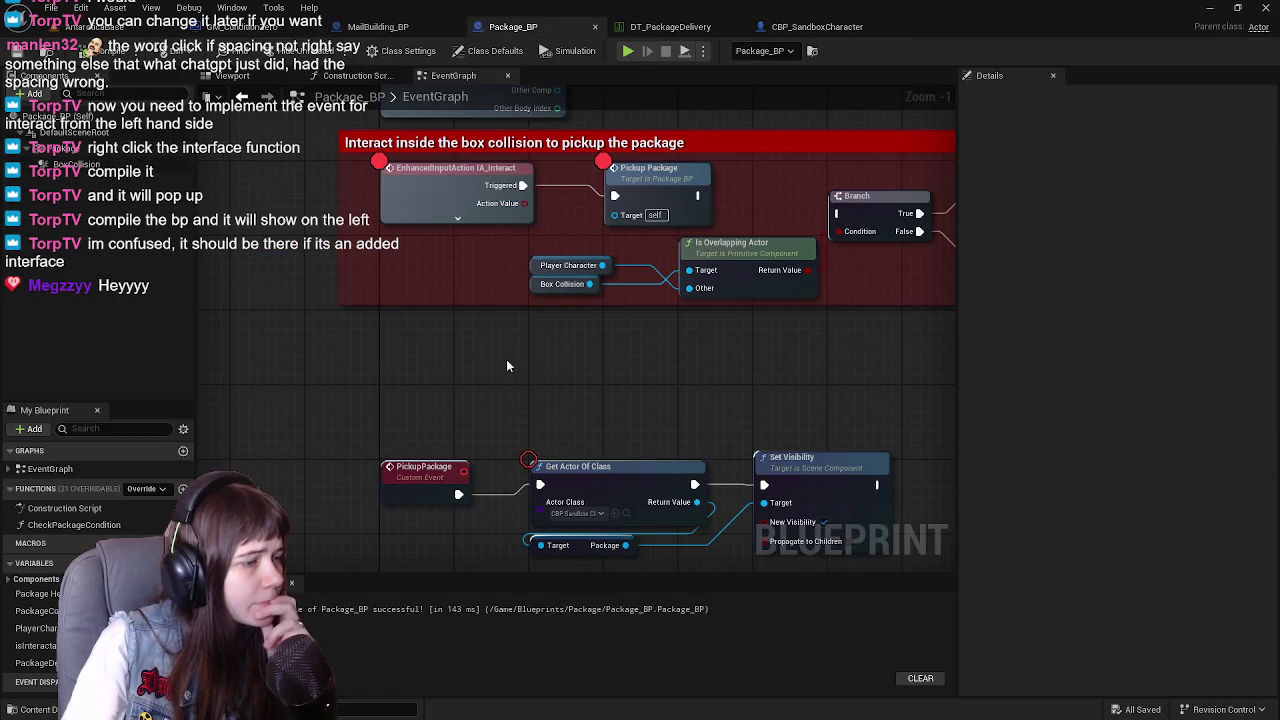
Show Package_BP's Class Settings
right_click(388, 330)
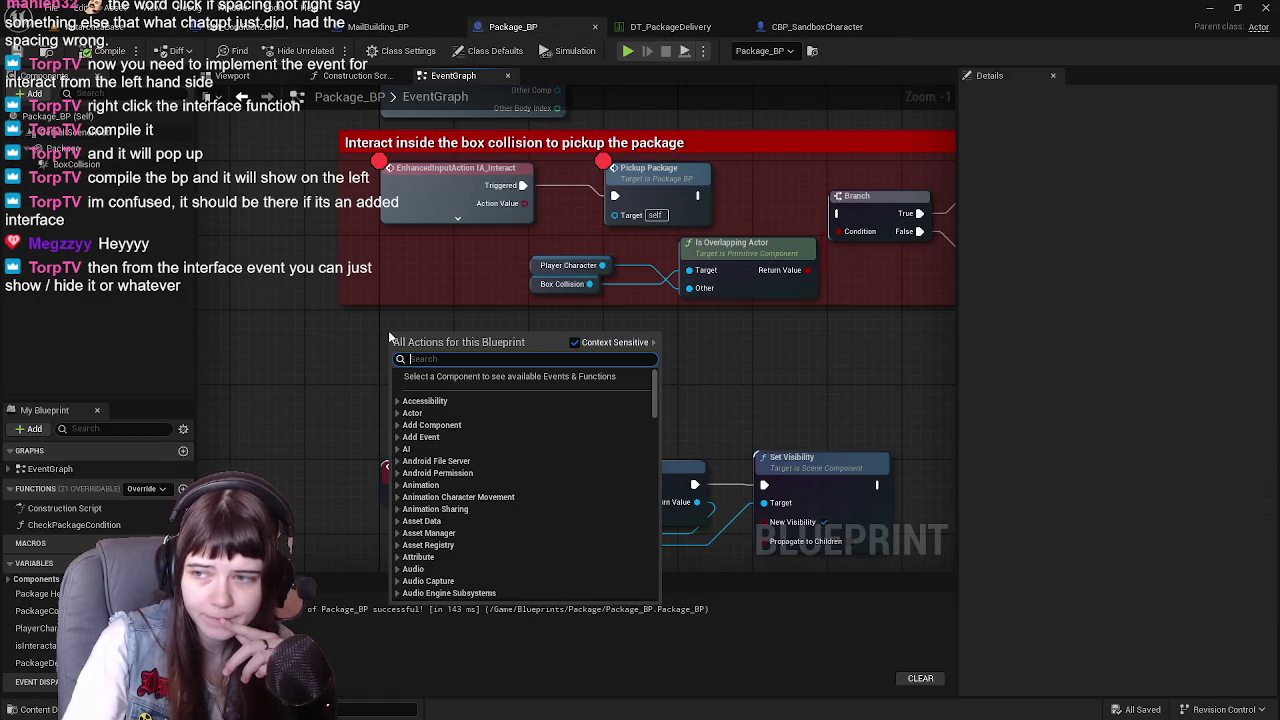
click(368, 334)
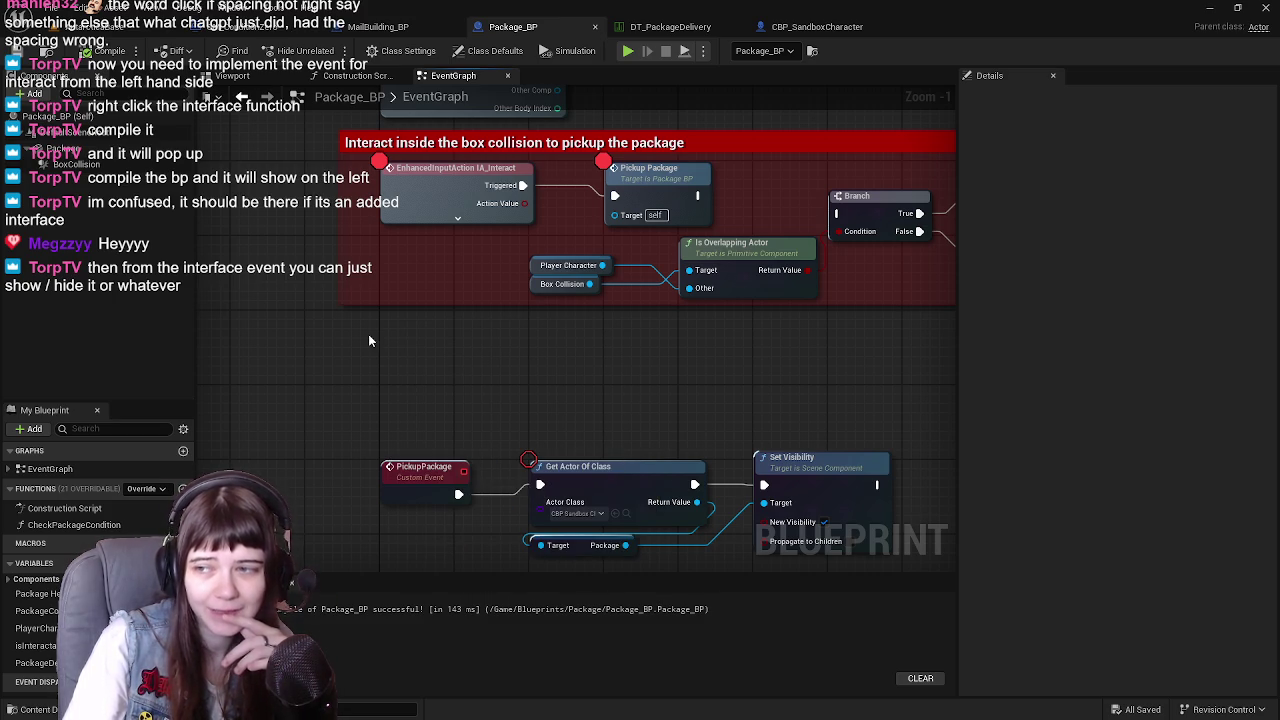
click(401, 50)
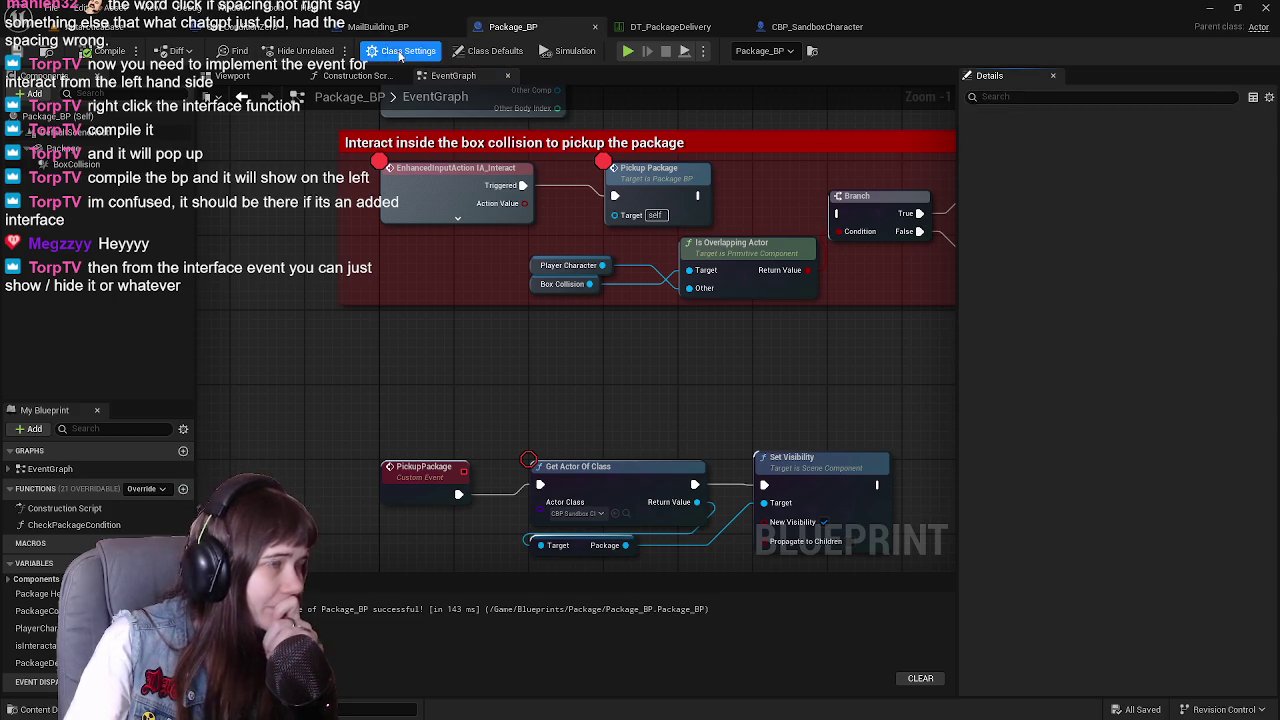
Add BPI_Interact to Package_BP's implemented interfaces and save
click(1075, 406)
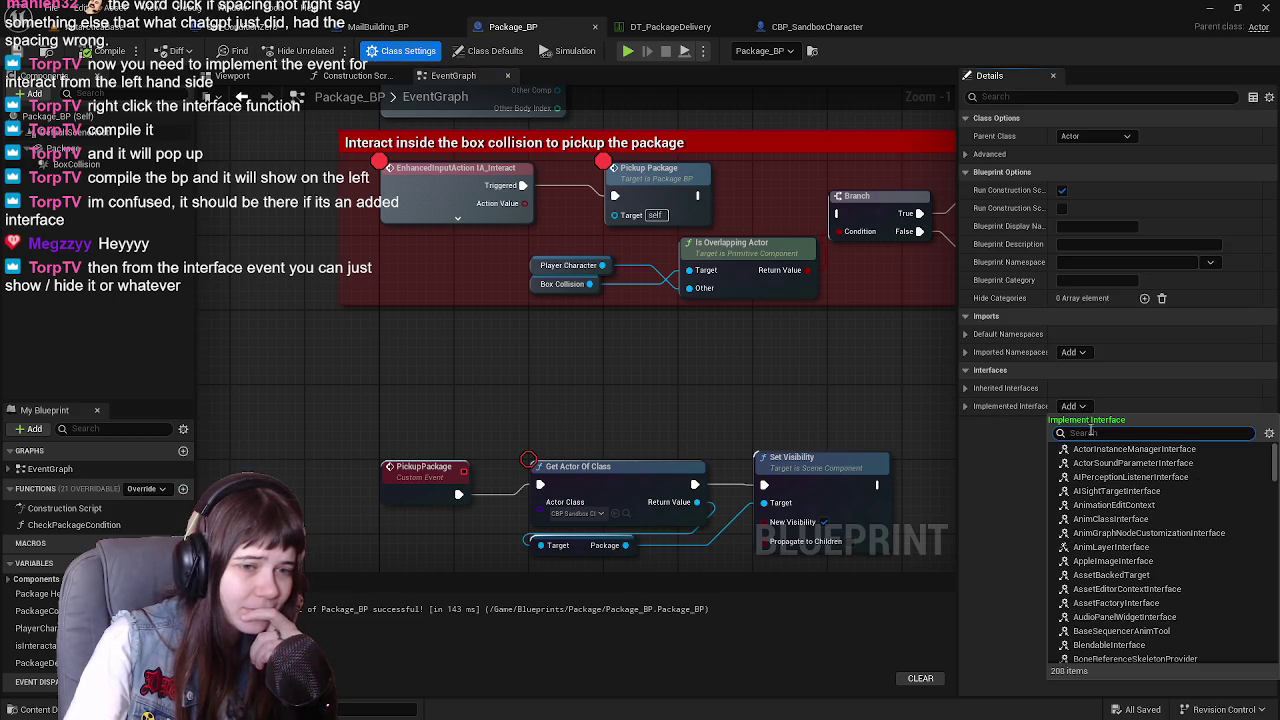
text(interact)
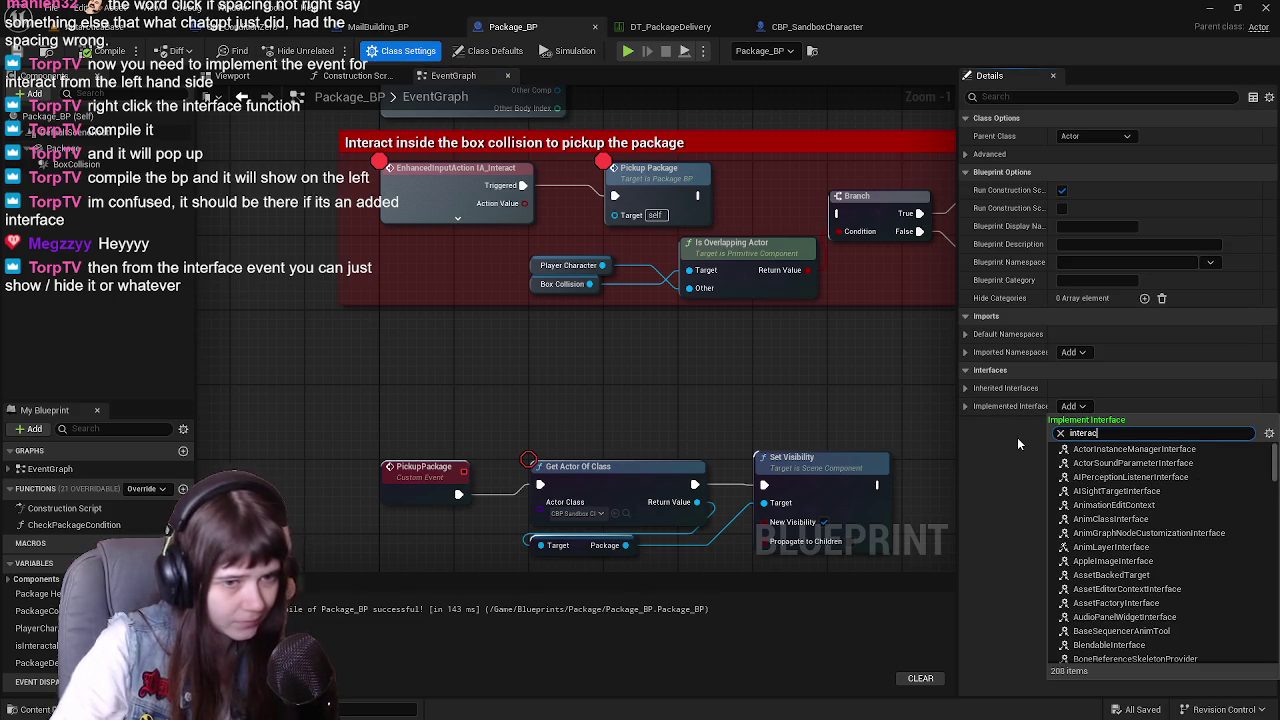
click(1151, 449)
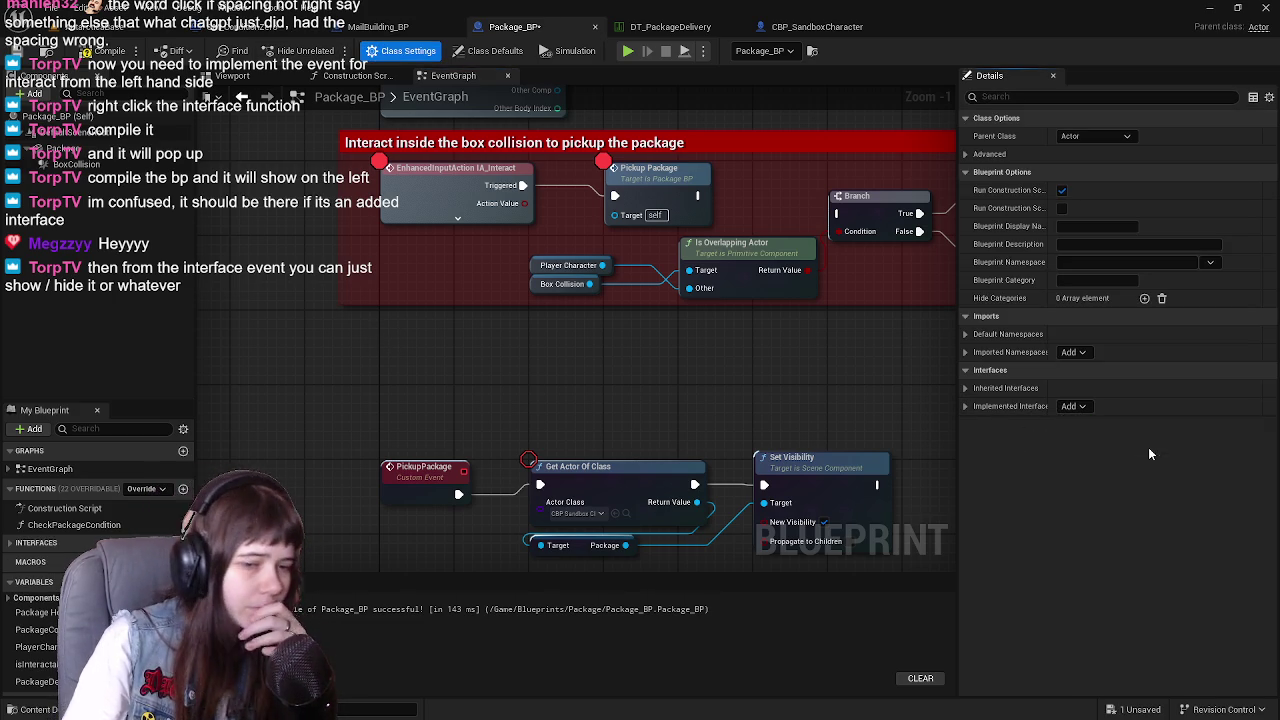
key(ctrl+s)
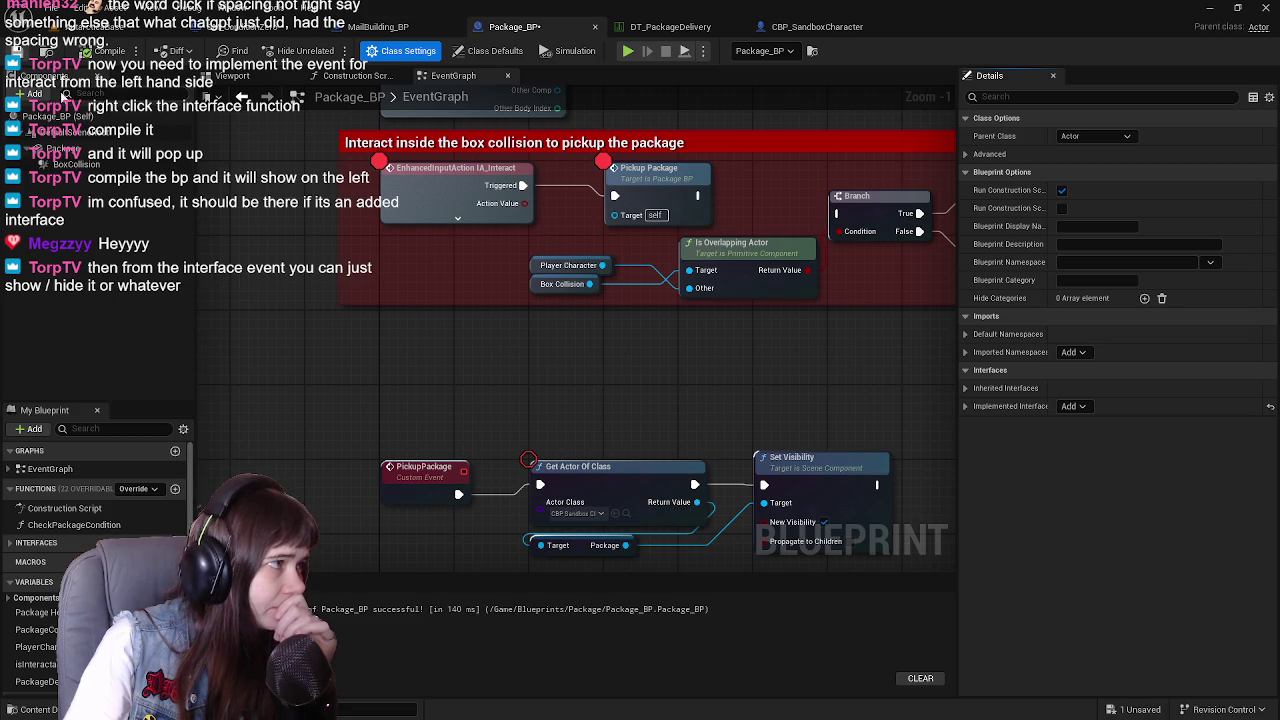
Try placing Interact nodes from the action list, deleting each one
right_click(401, 355)
text(interact)
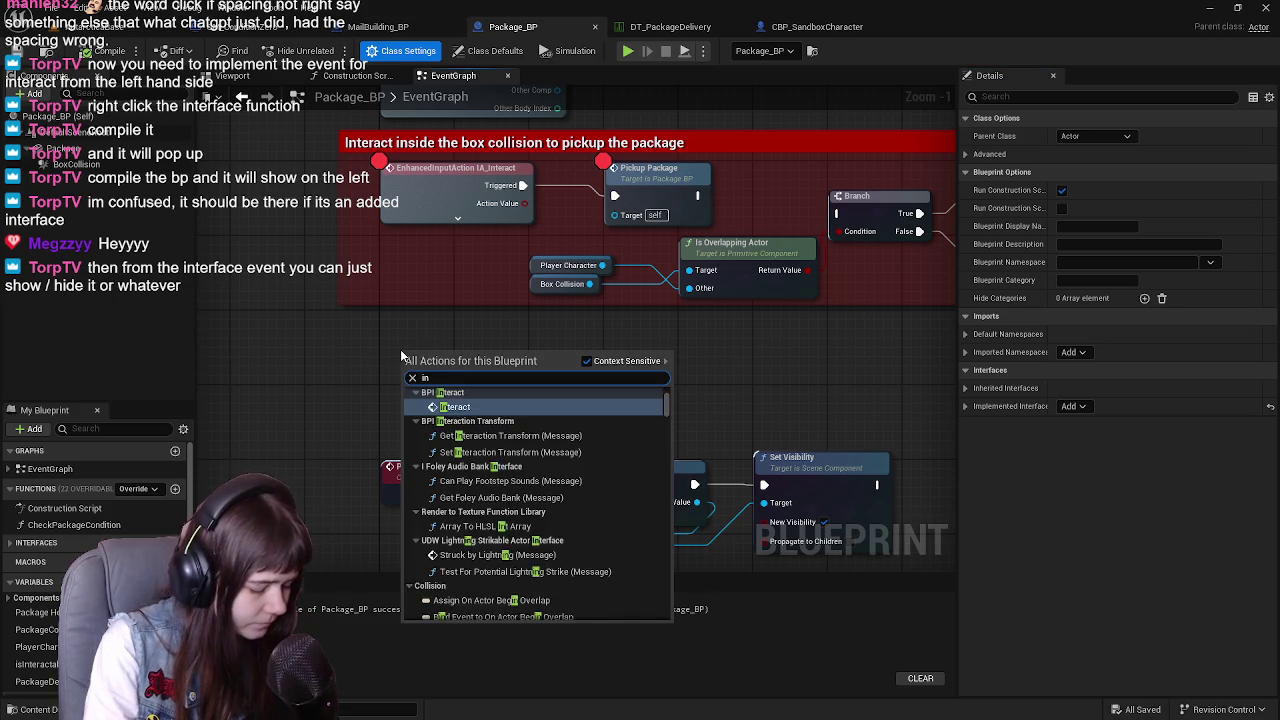
click(478, 406)
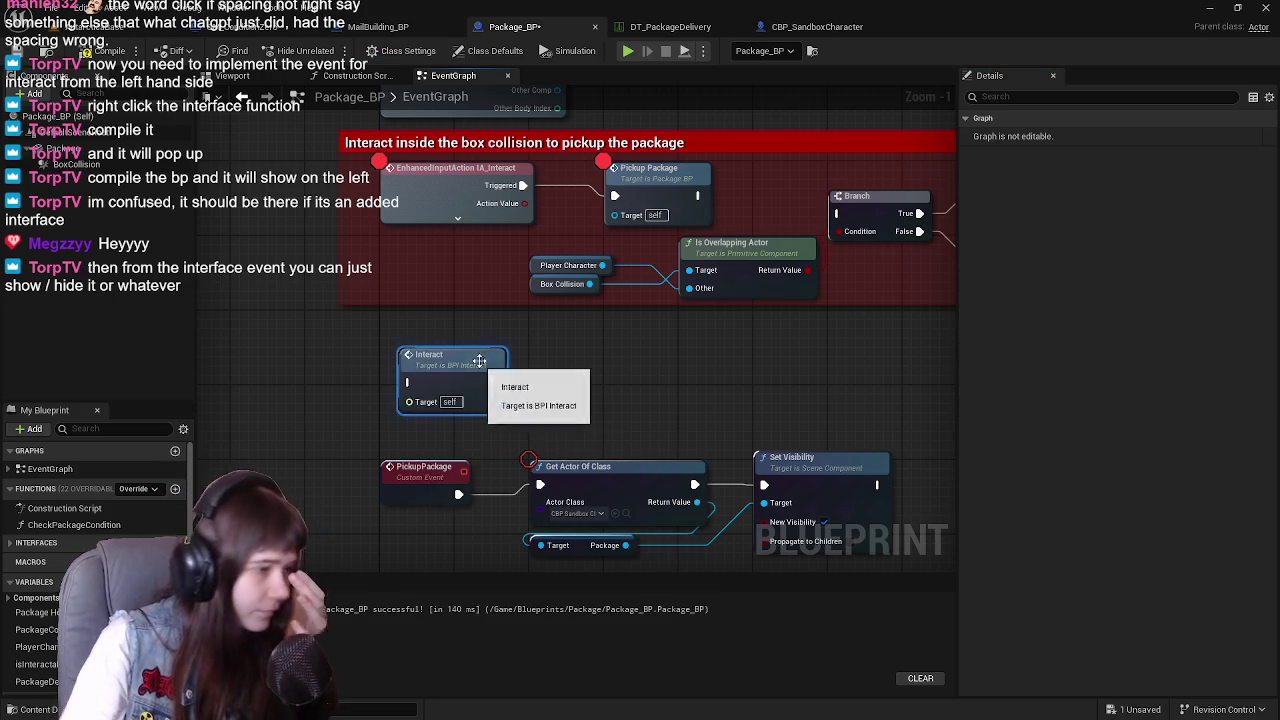
key(Delete)
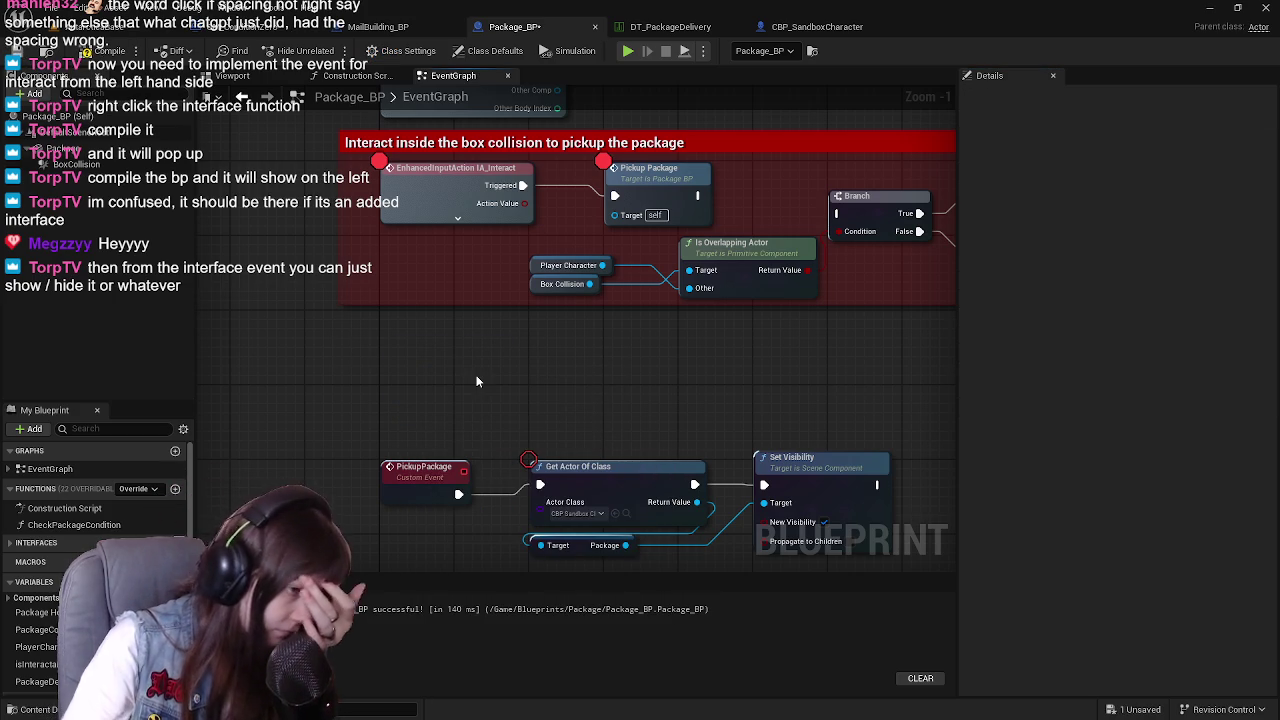
right_click(384, 347)
text(interact)
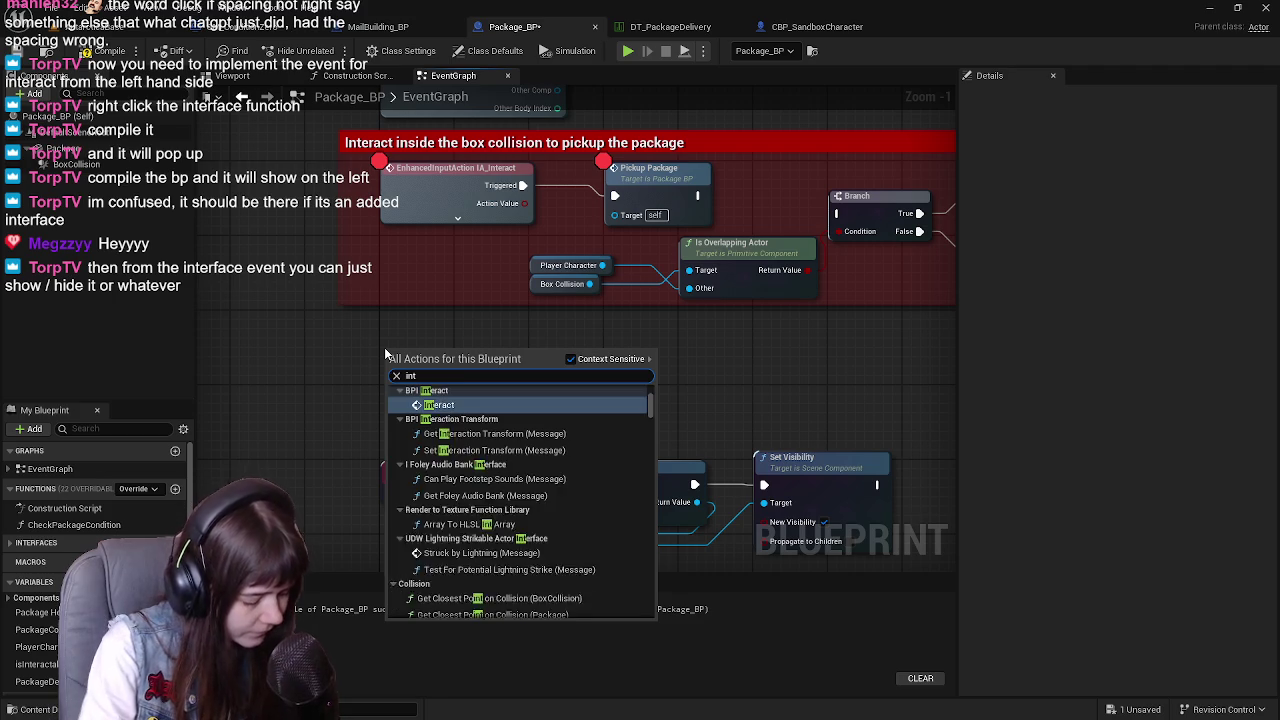
scroll(512, 443, up, 3)
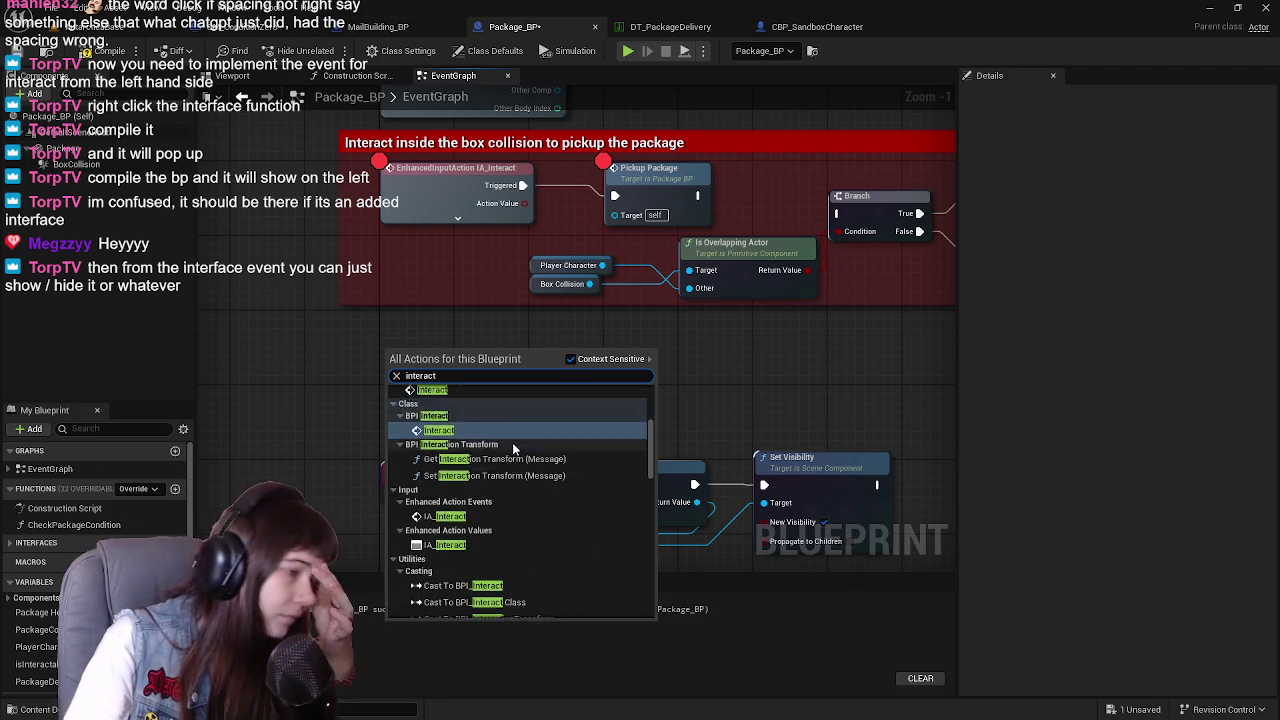
click(465, 474)
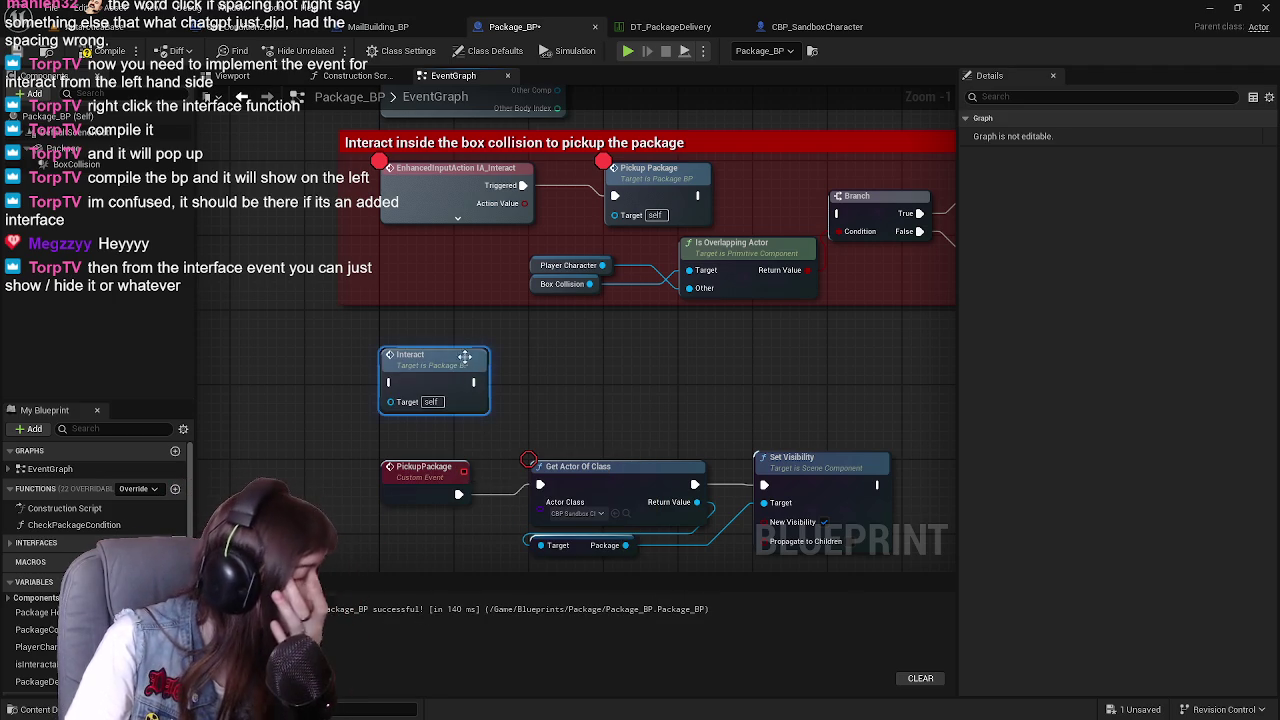
key(Delete)
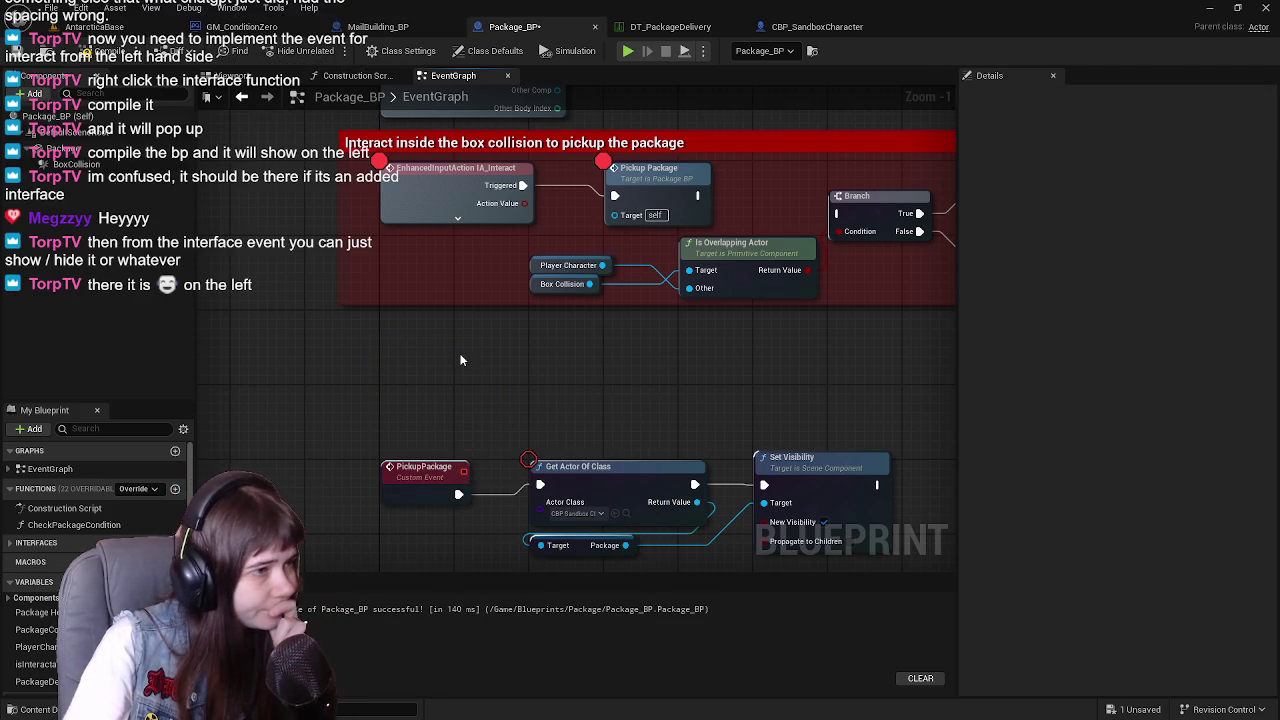
right_click(408, 360)
Re-add the BPI Interact interface, undo it, then compile and save
click(400, 50)
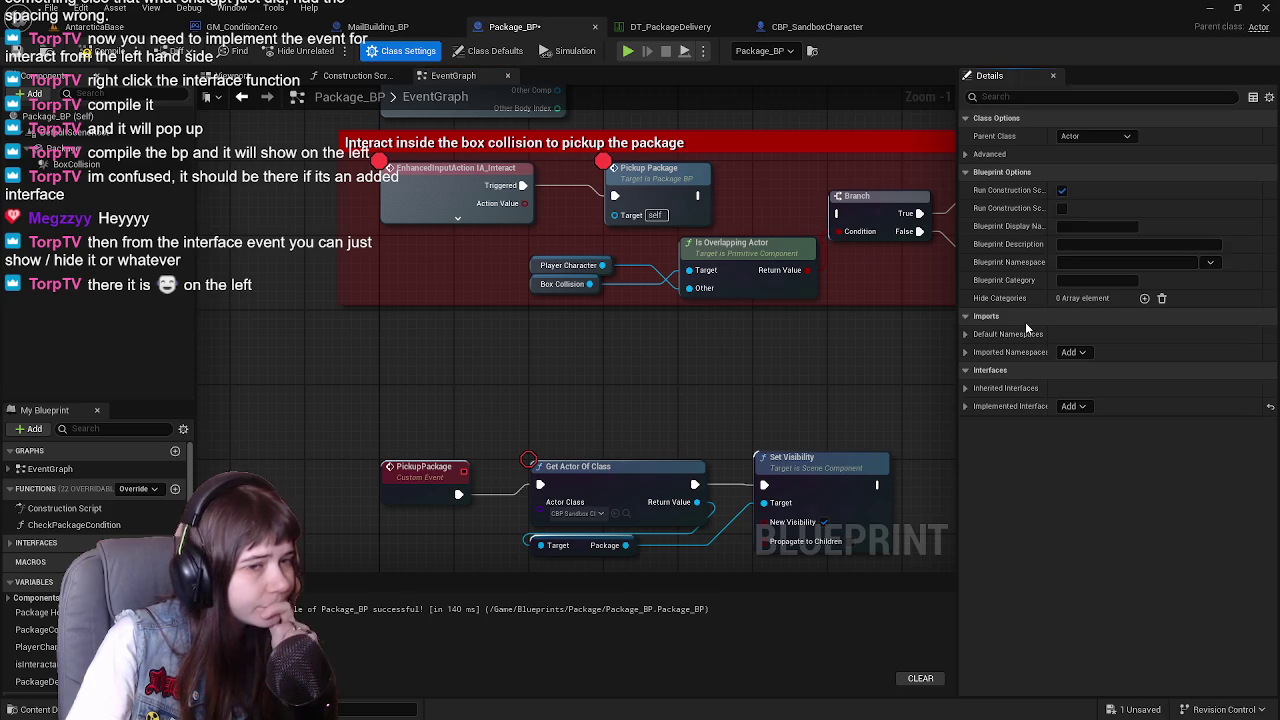
click(1073, 406)
click(1068, 428)
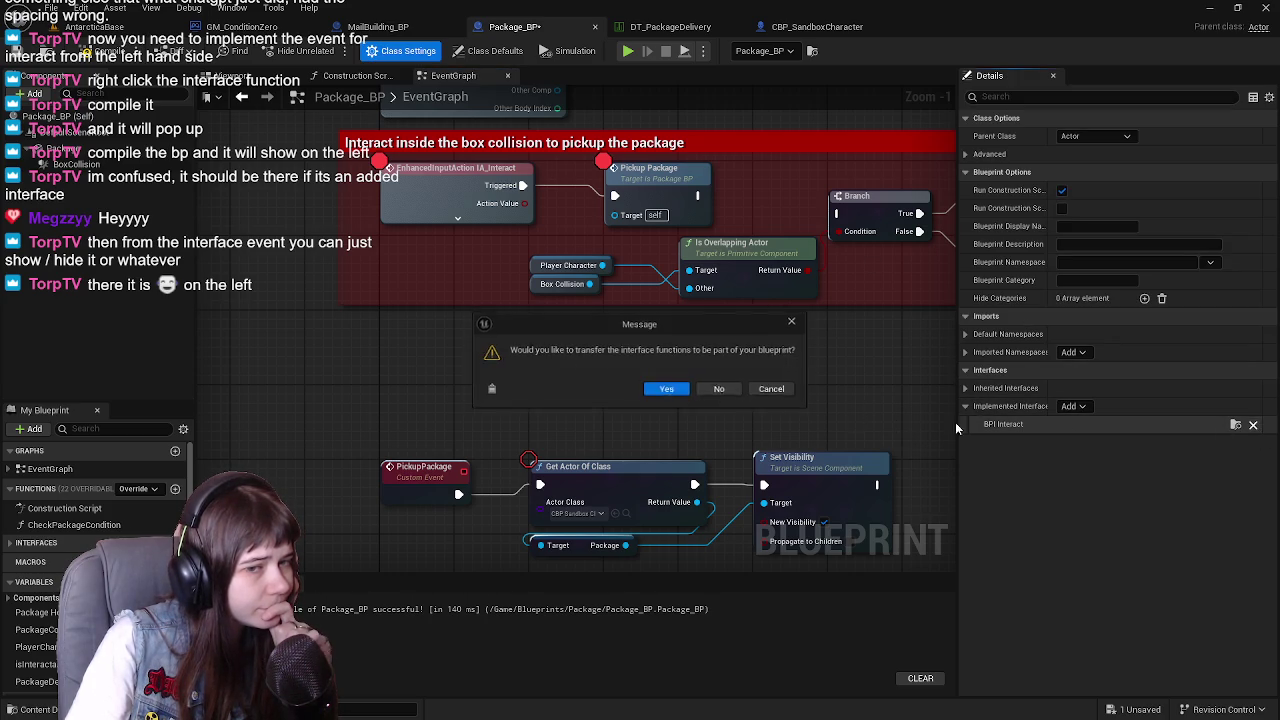
click(666, 388)
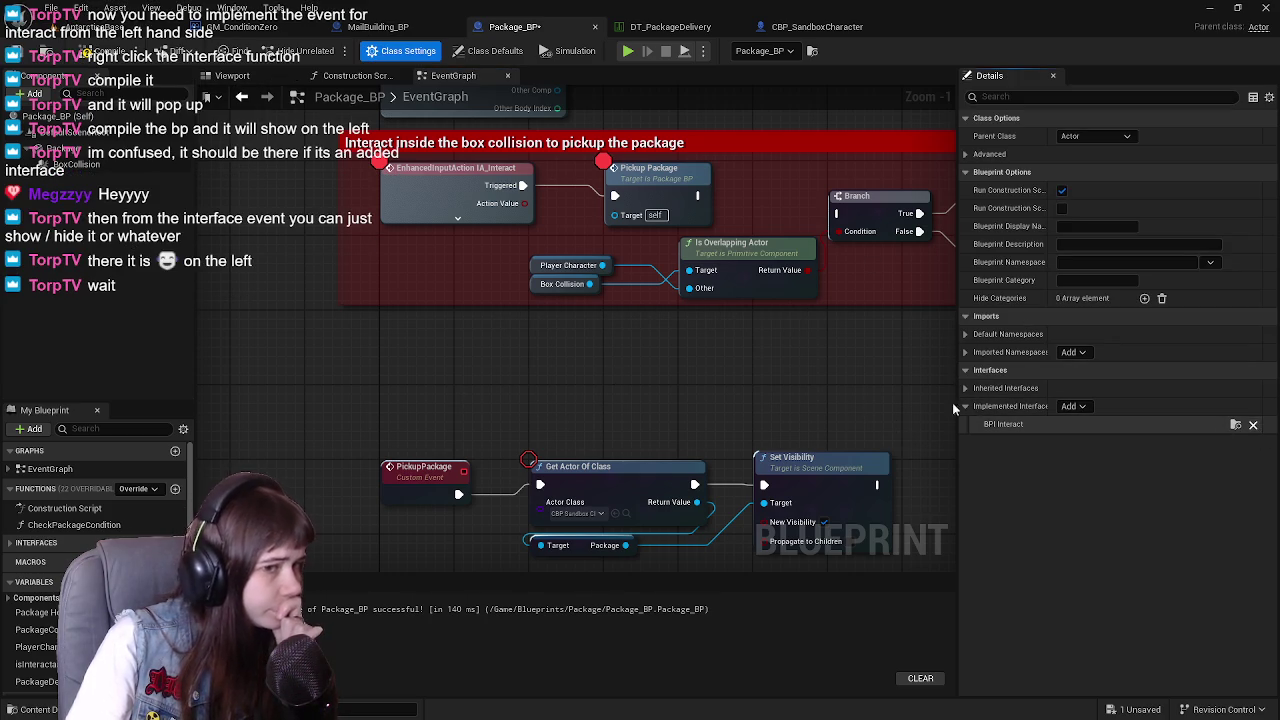
key(ctrl+z)
click(104, 52)
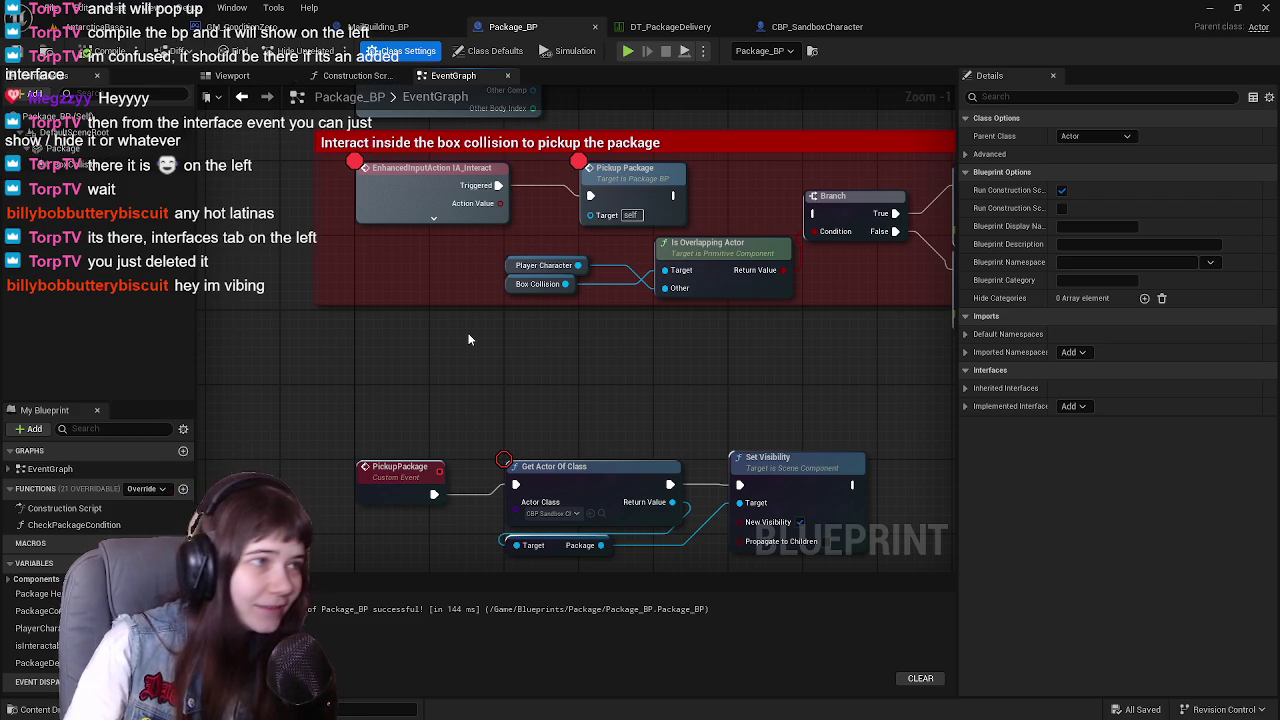
Add BPI_Interact as an implemented interface again and save Package_BP
click(1071, 407)
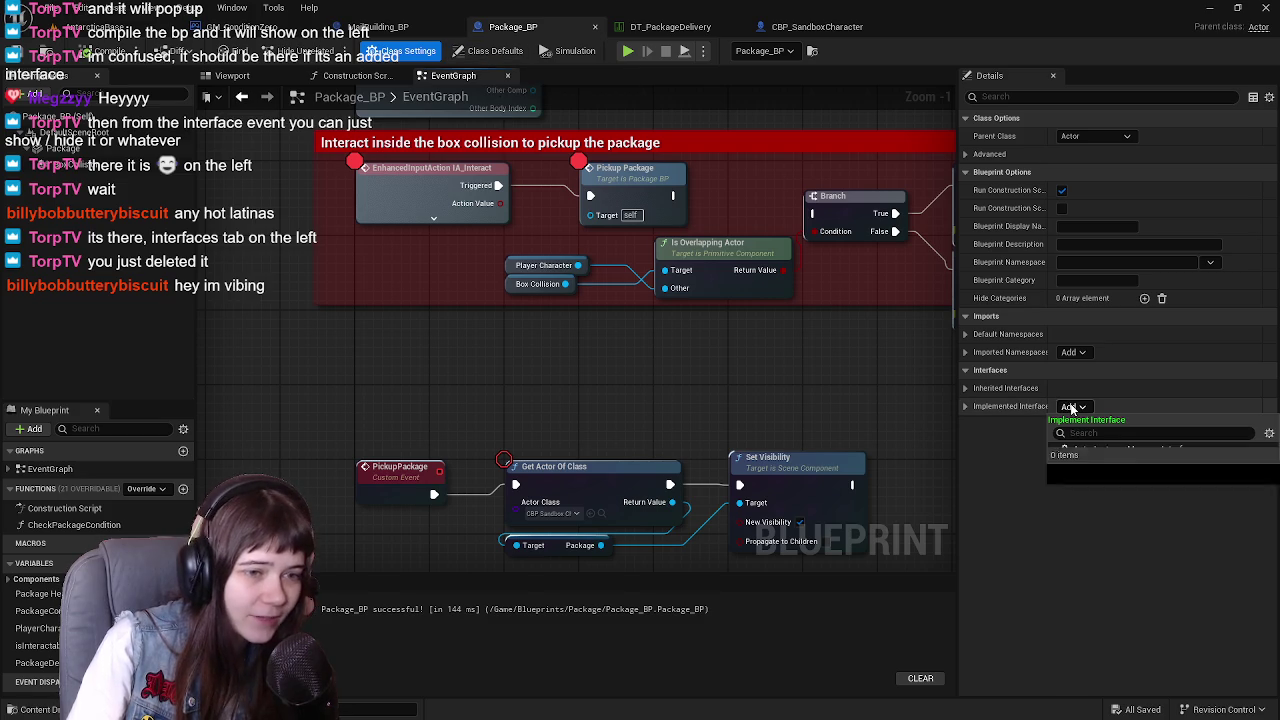
text(interact)
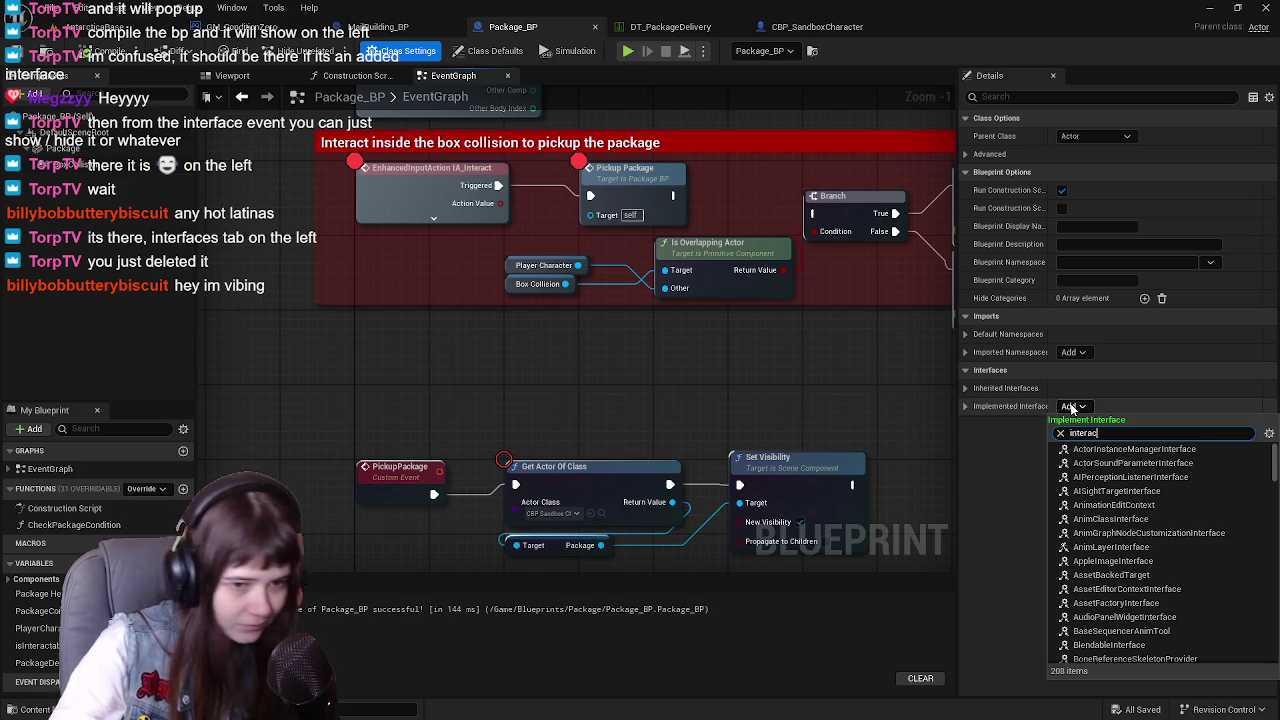
click(1098, 449)
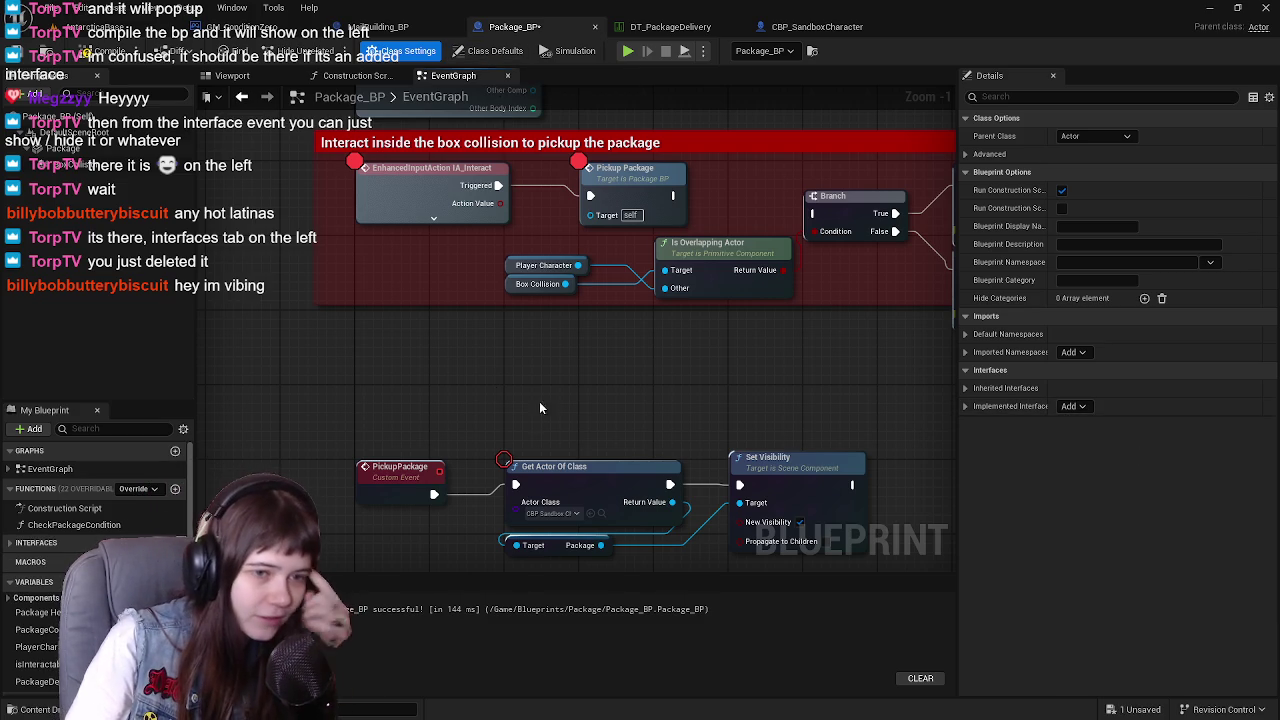
key(ctrl+s)
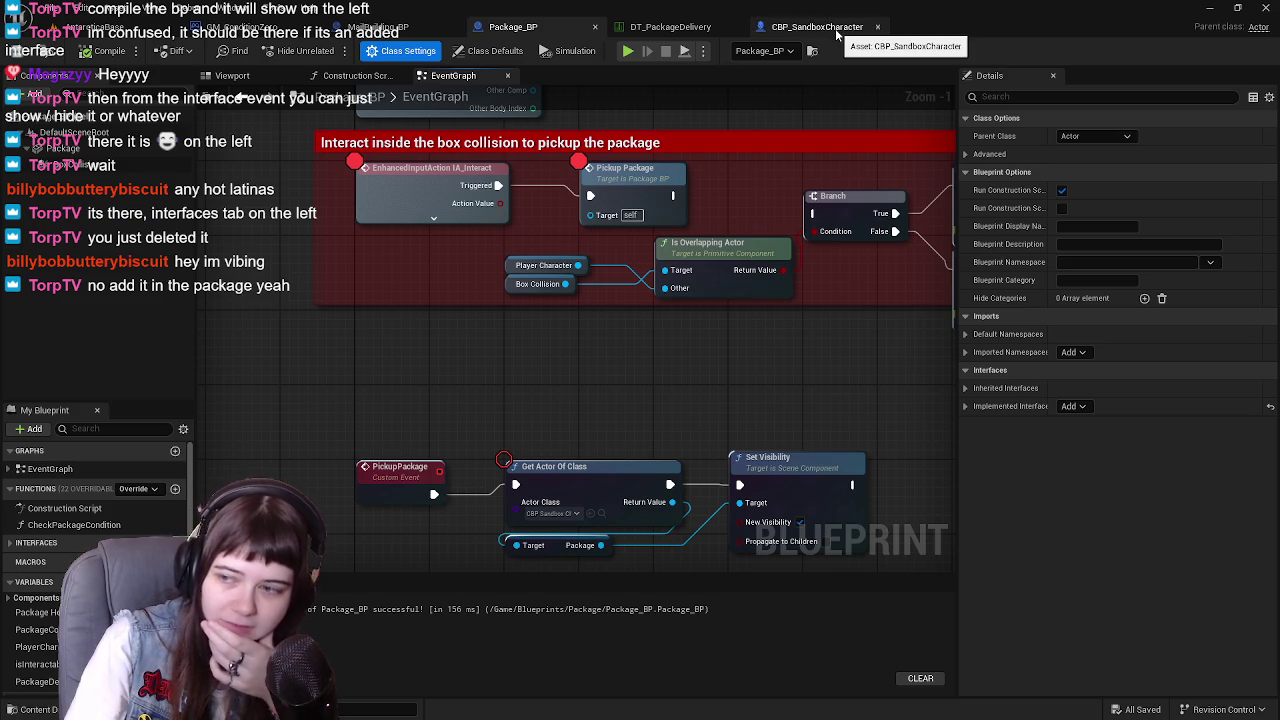
mouse_move(517, 367)
mouse_down()
mouse_move(513, 356)
mouse_move(537, 365)
mouse_up()
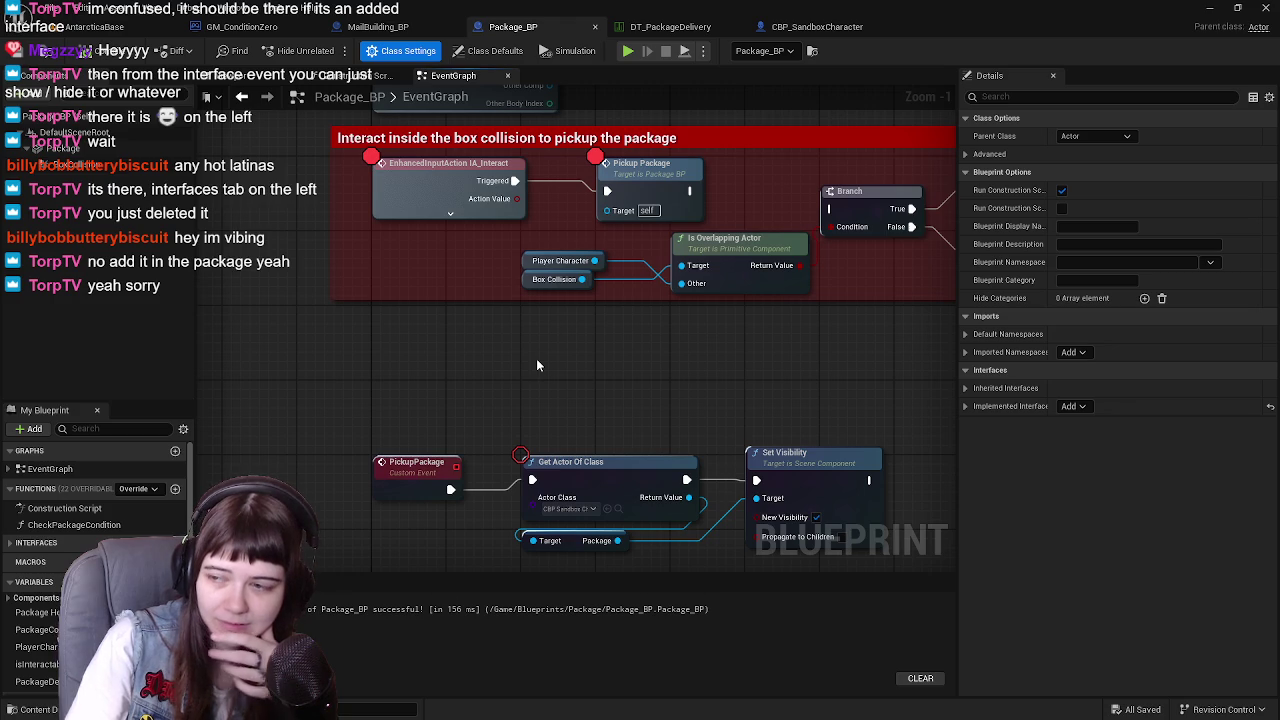
right_click(417, 334)
click(377, 335)
right_click(377, 335)
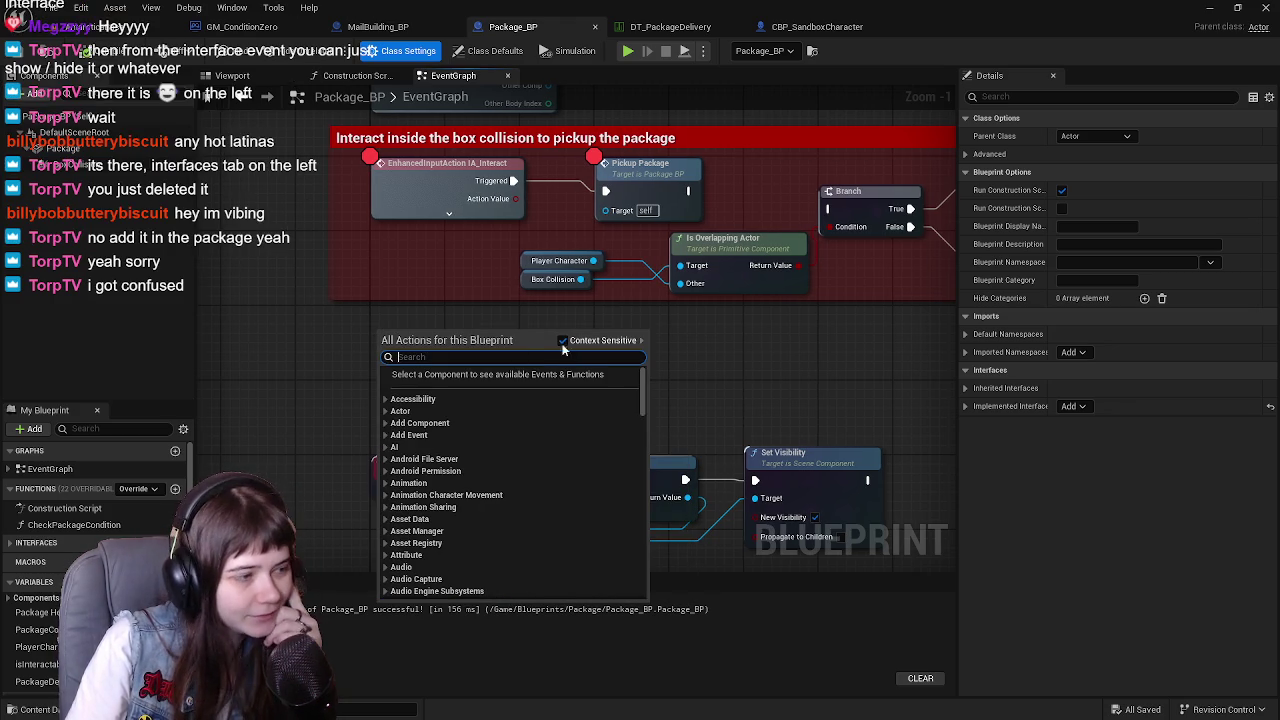
text(interact)
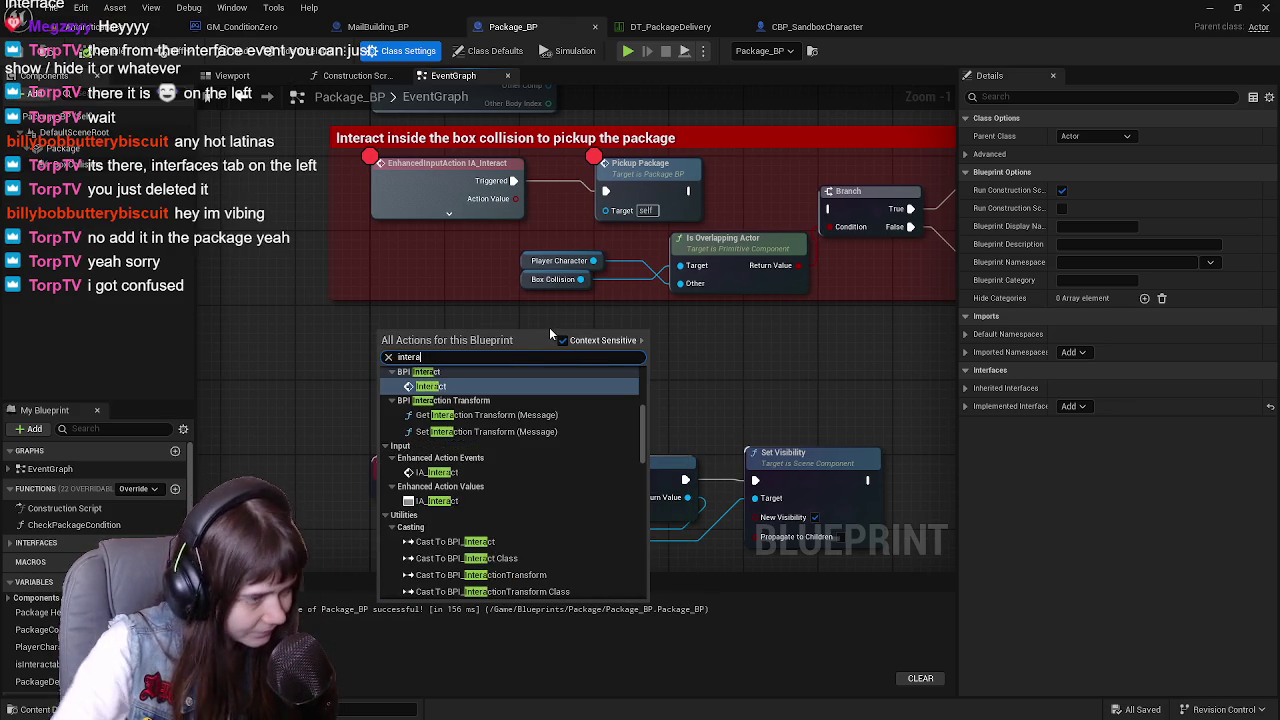
scroll(540, 470, up, 3)
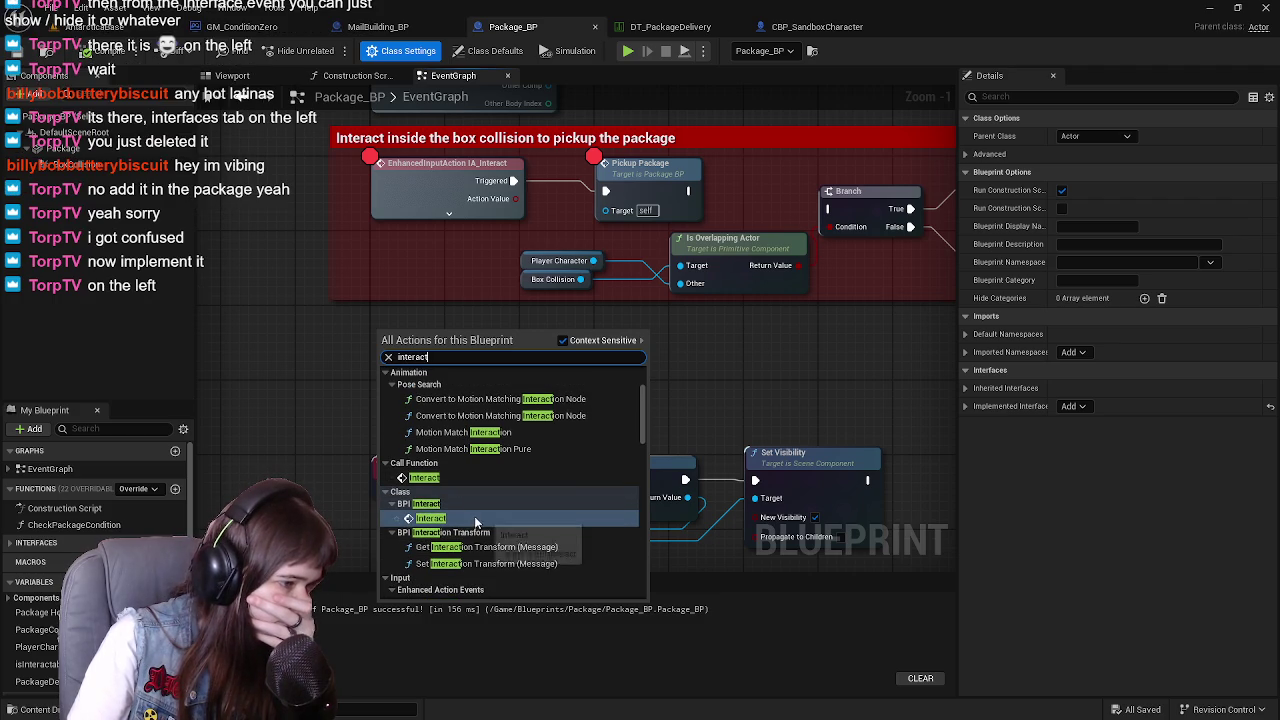
click(503, 550)
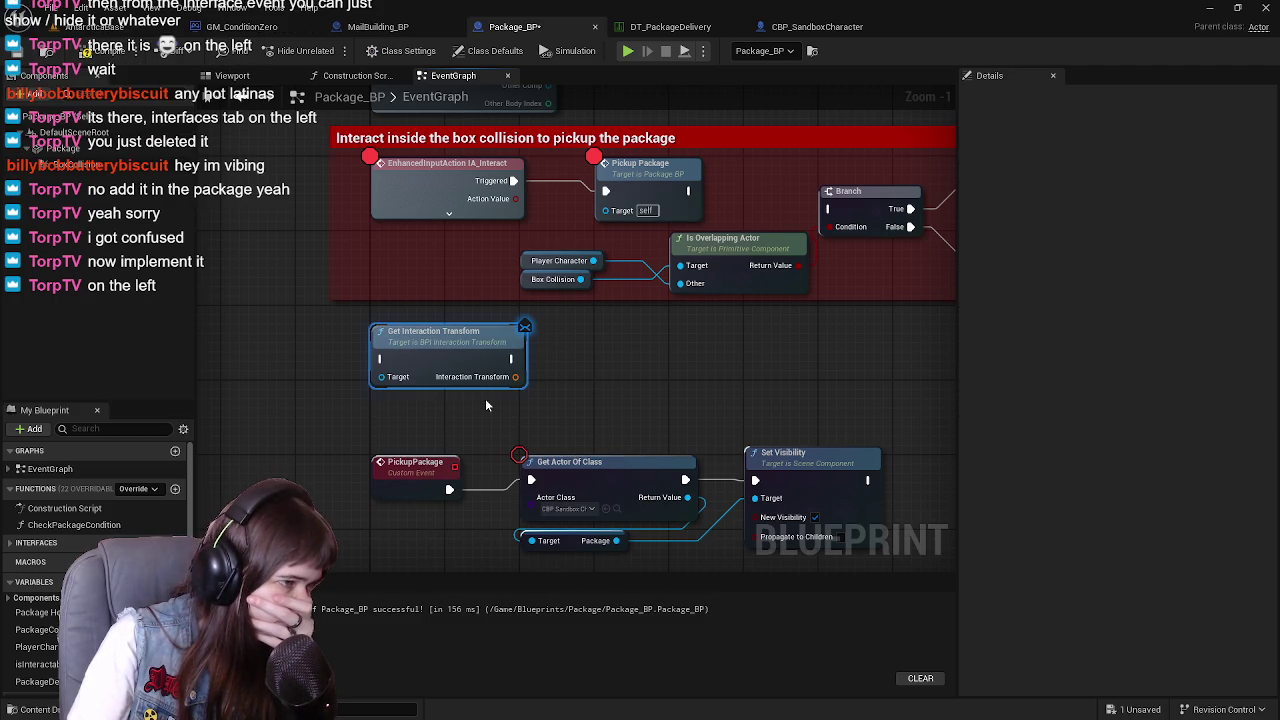
key(Delete)
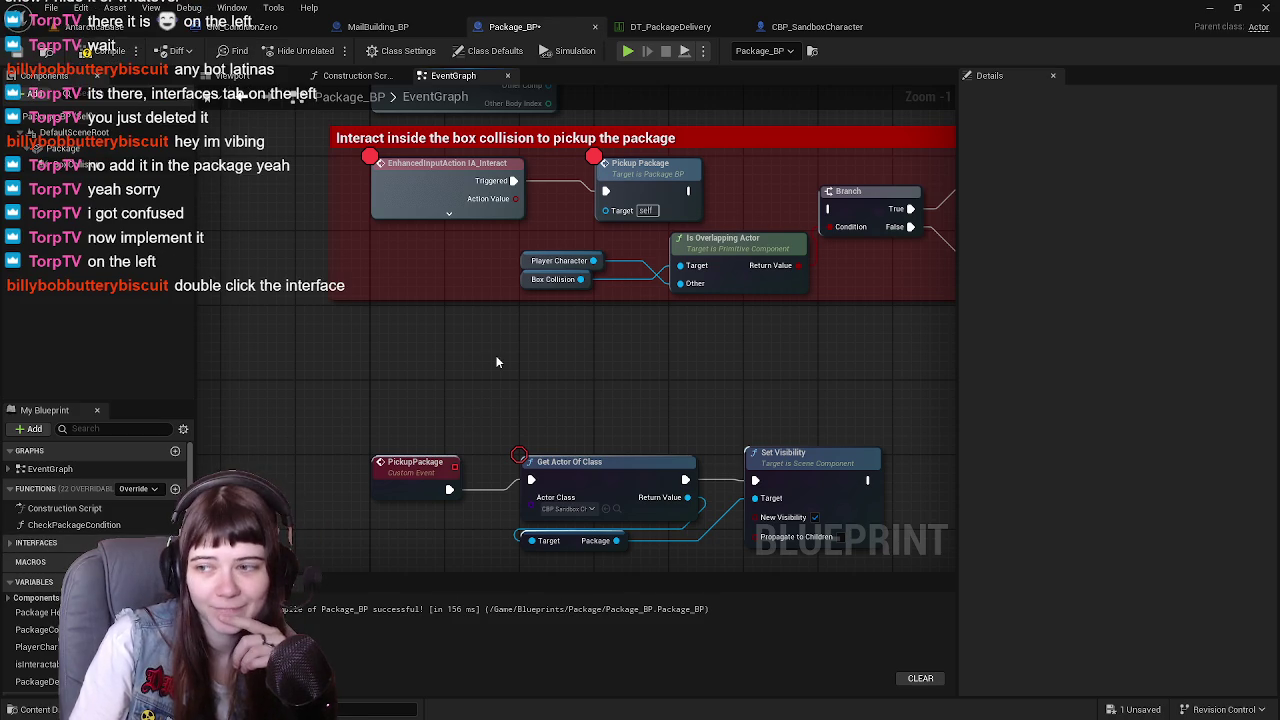
Add an Event Interact node and place it inside the pickup comment box
click(10, 542)
click(42, 560)
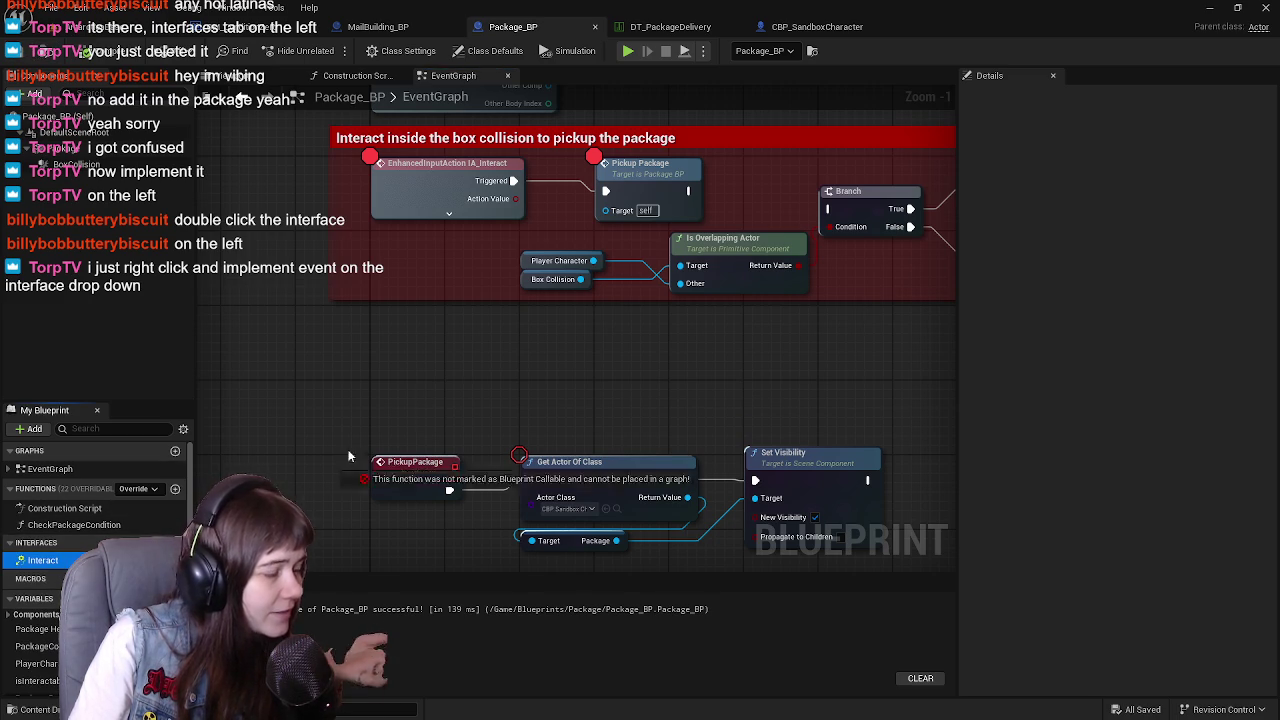
double_click(45, 561)
scroll(414, 486, down, 3)
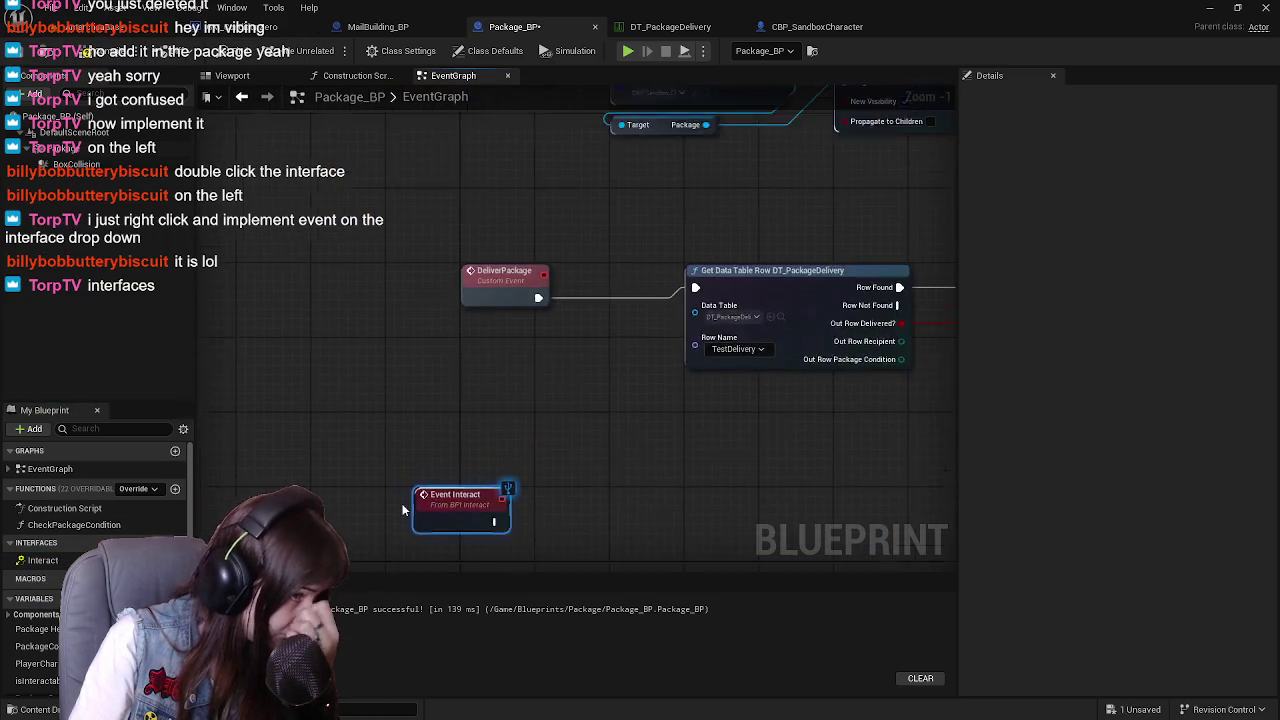
drag(440, 517, 425, 226)
scroll(425, 226, up, 4)
drag(386, 371, 480, 307)
mouse_move(380, 440)
mouse_down()
mouse_move(430, 232)
mouse_move(440, 330)
mouse_move(402, 392)
mouse_move(366, 373)
mouse_move(338, 300)
mouse_up()
Replace IA_Interact with Event Interact driving Pickup Package, then compile and save
click(403, 292)
key(Delete)
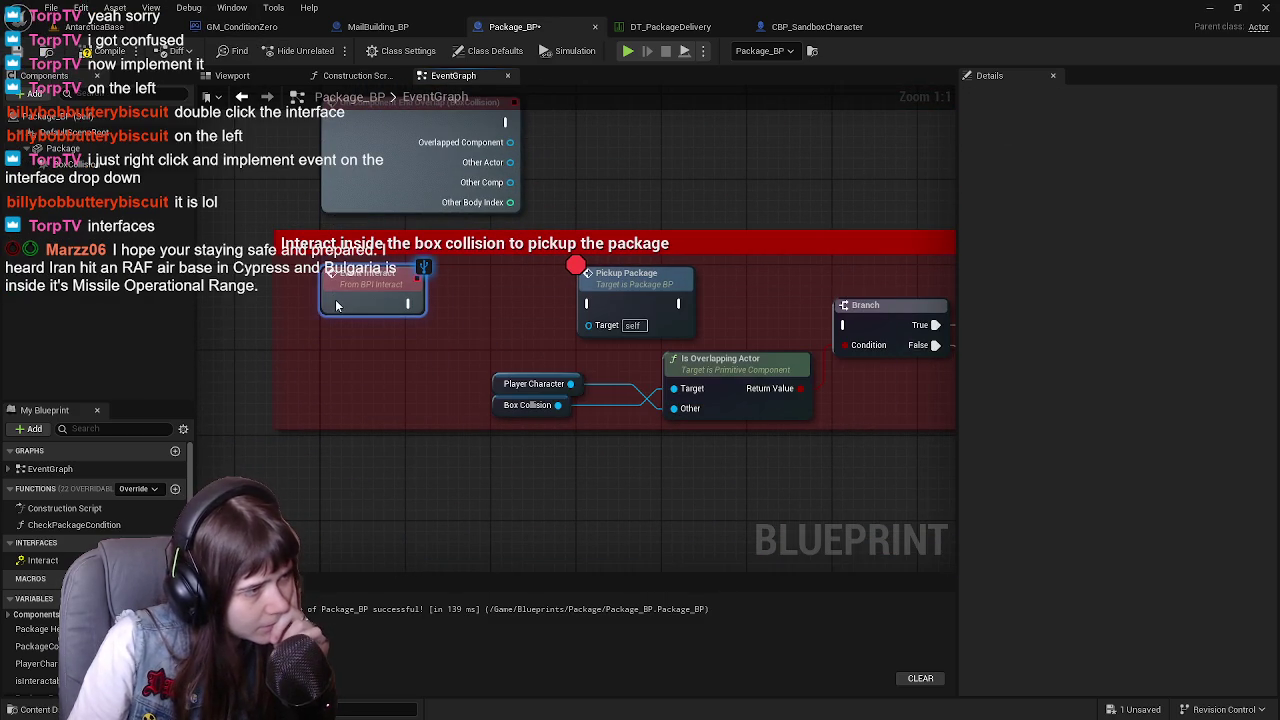
mouse_move(588, 303)
mouse_down()
mouse_move(403, 294)
mouse_move(411, 303)
mouse_up()
click(105, 51)
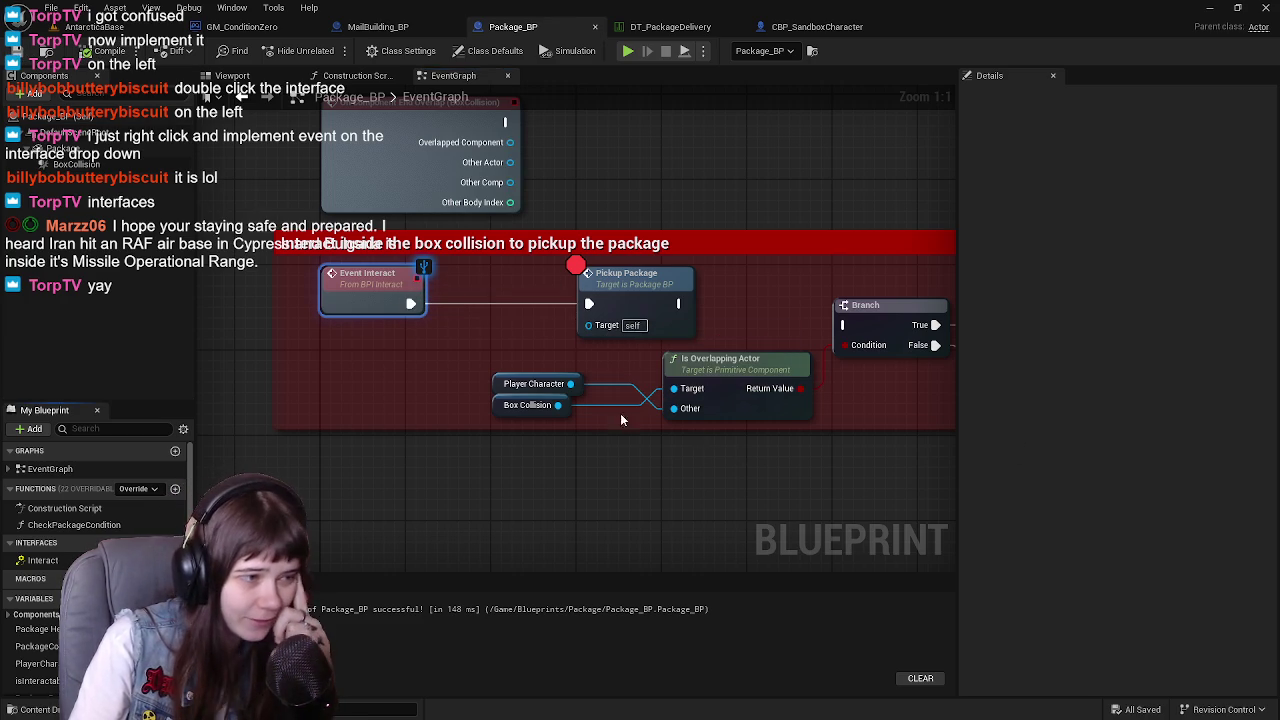
scroll(565, 403, down, 1)
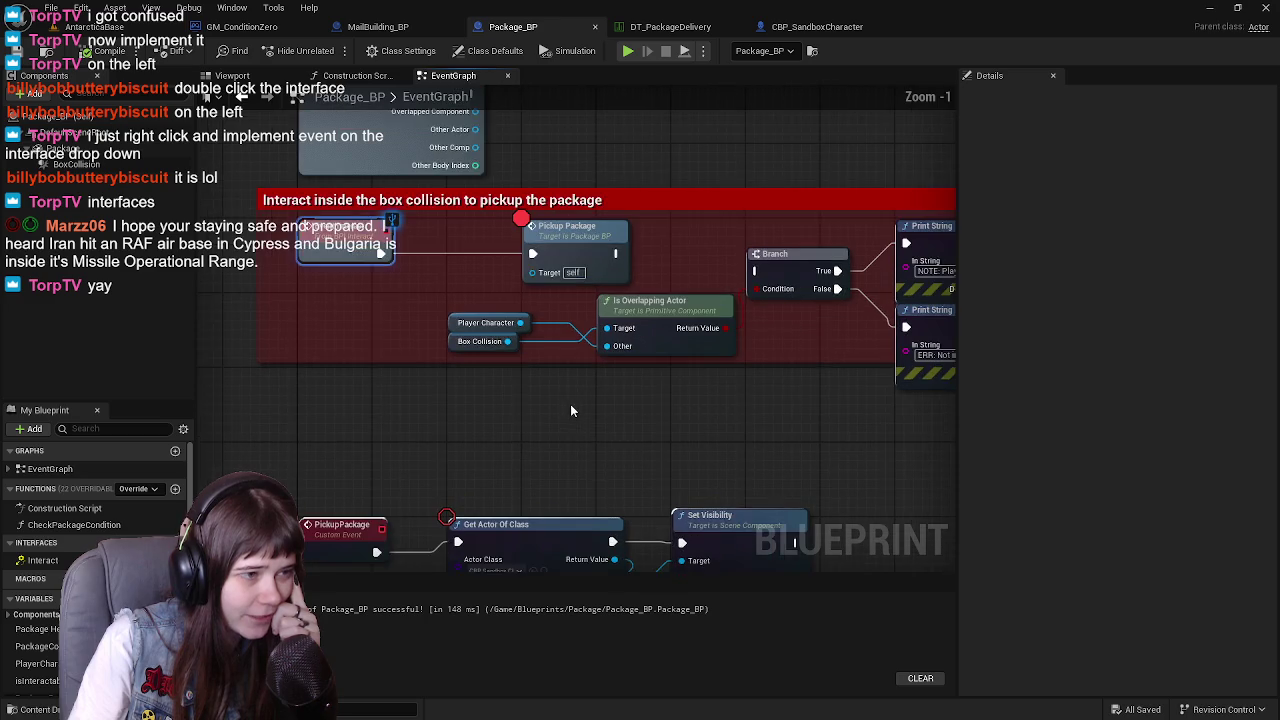
Remove the breakpoint from the Get Actor Of Class node
drag(572, 410, 562, 431)
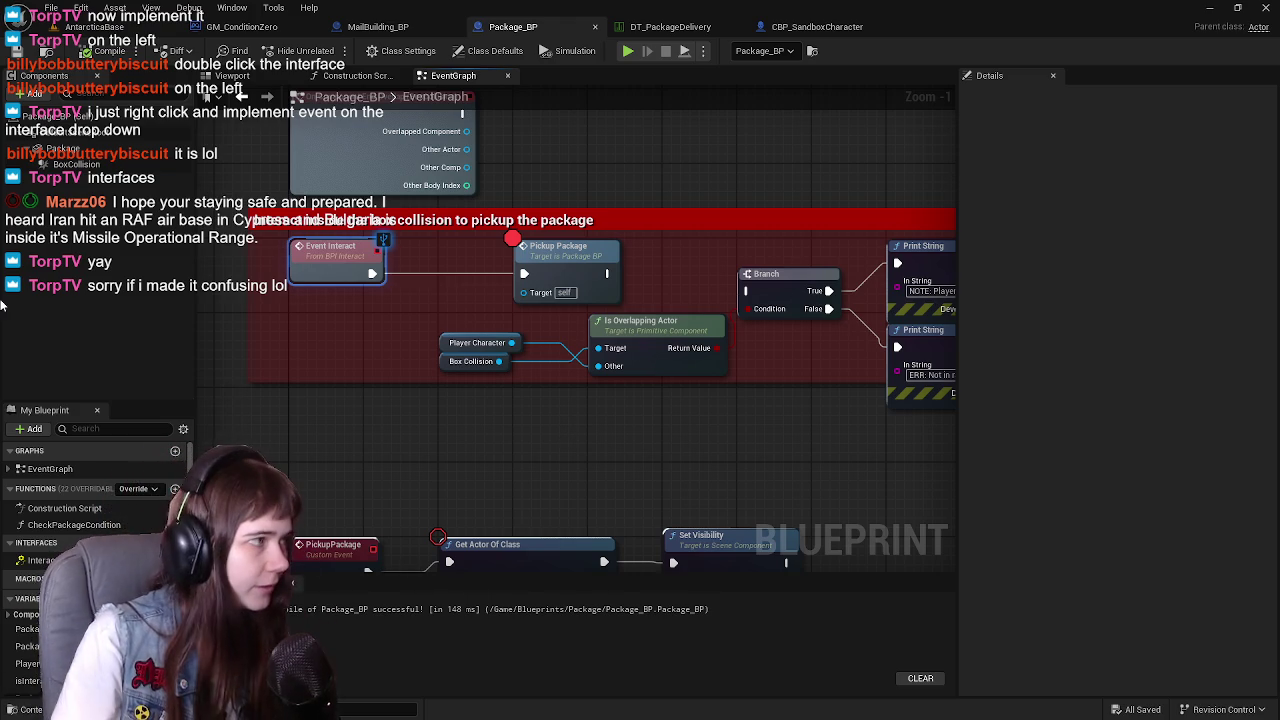
drag(608, 175, 636, 177)
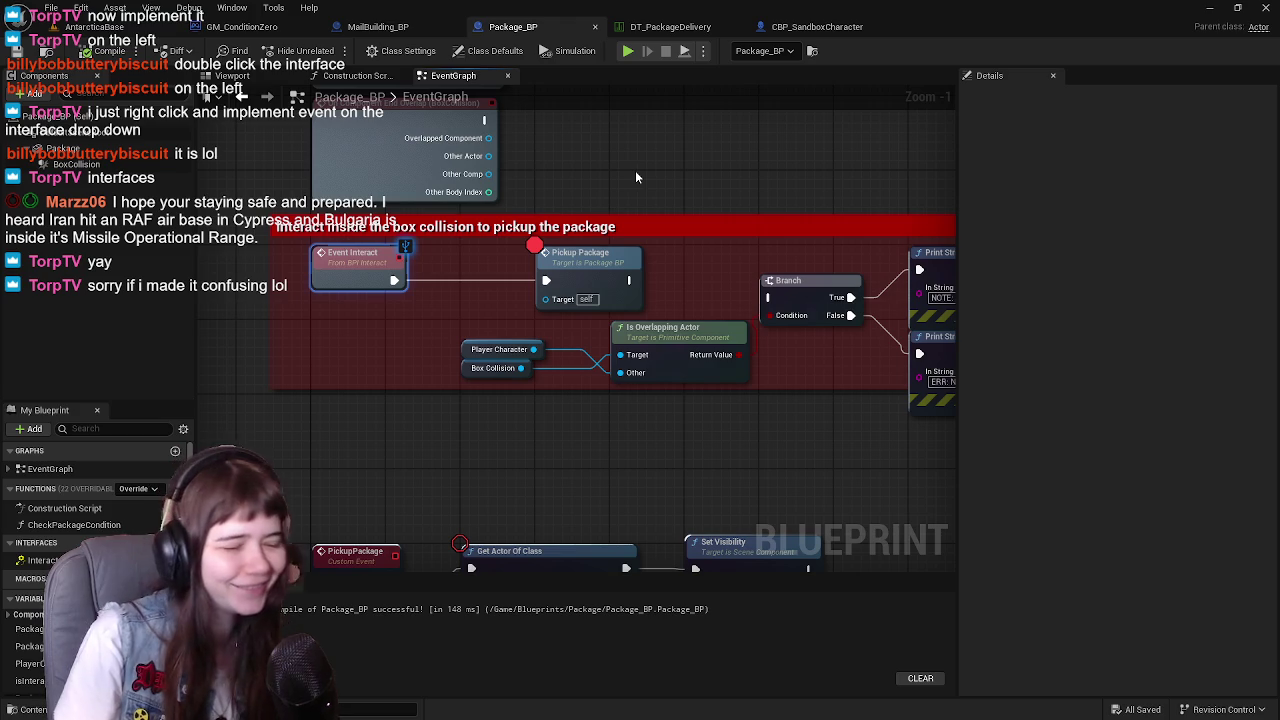
mouse_move(639, 177)
mouse_down()
mouse_move(481, 188)
mouse_move(588, 209)
mouse_move(629, 423)
mouse_move(605, 233)
mouse_up()
drag(523, 268, 563, 368)
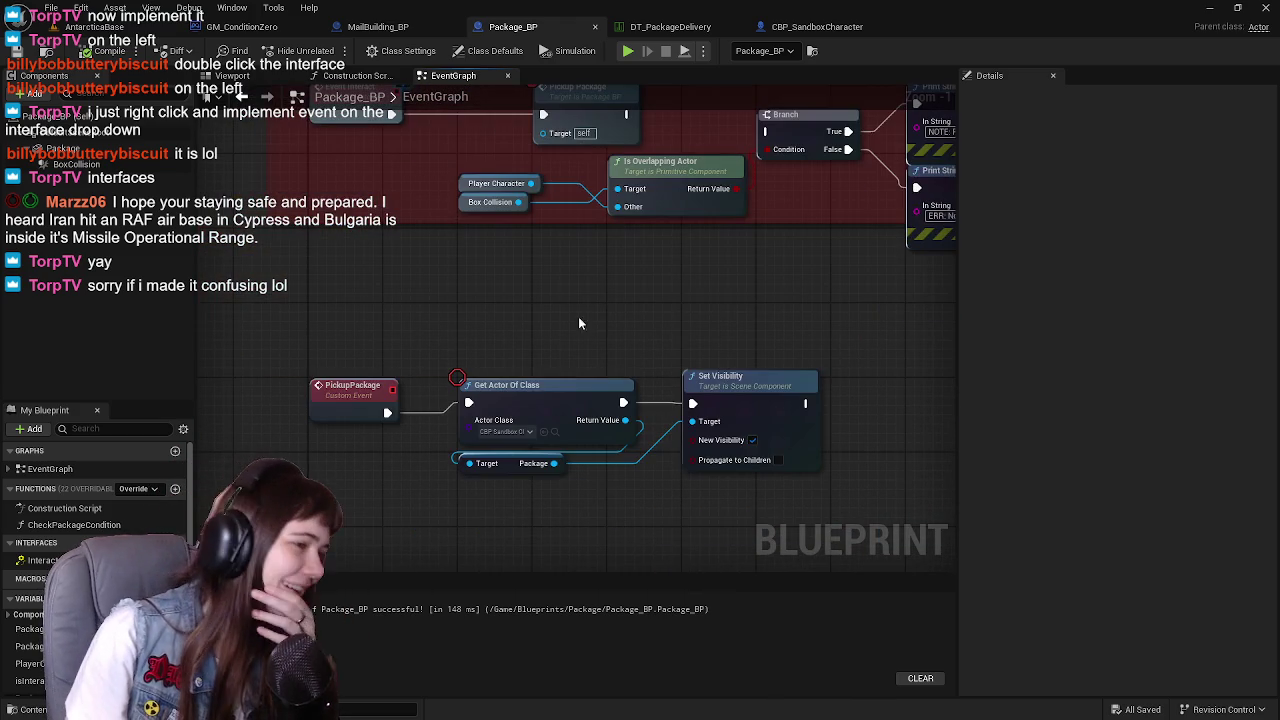
right_click(535, 410)
click(617, 310)
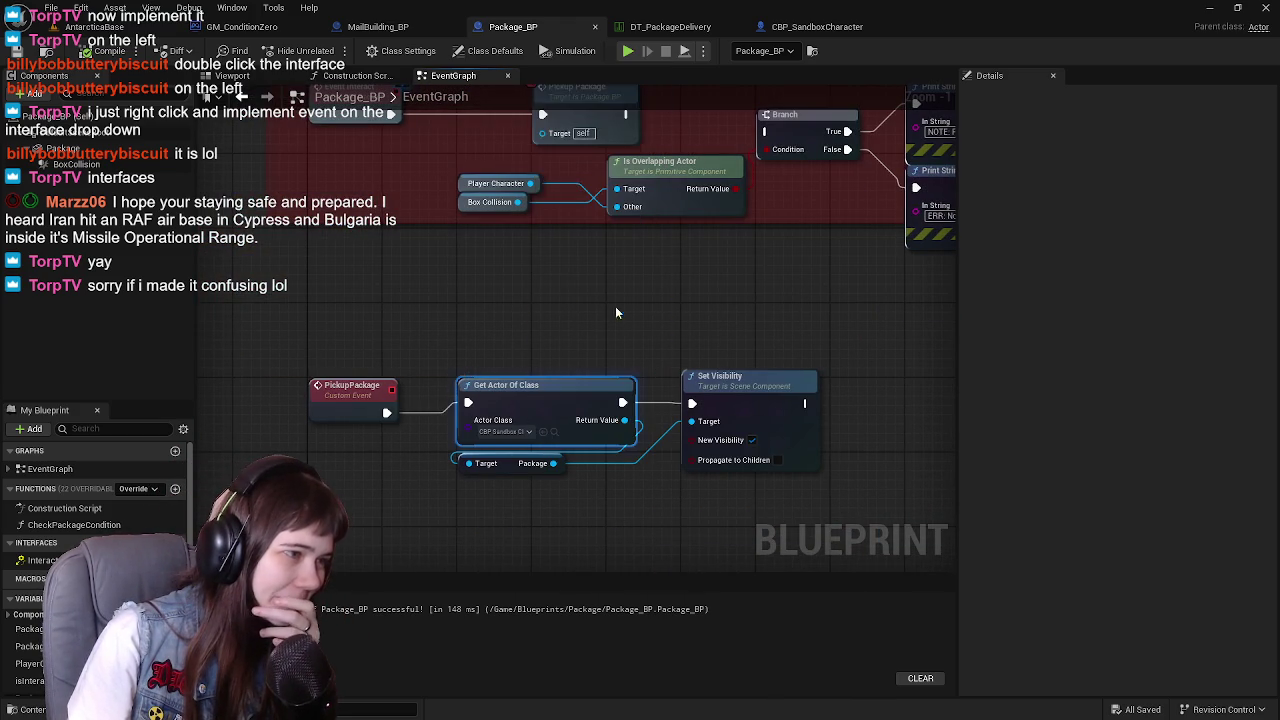
Play the level from the level editor until the Pickup Package breakpoint hits
mouse_move(543, 320)
mouse_down()
mouse_move(520, 271)
mouse_move(394, 269)
mouse_up()
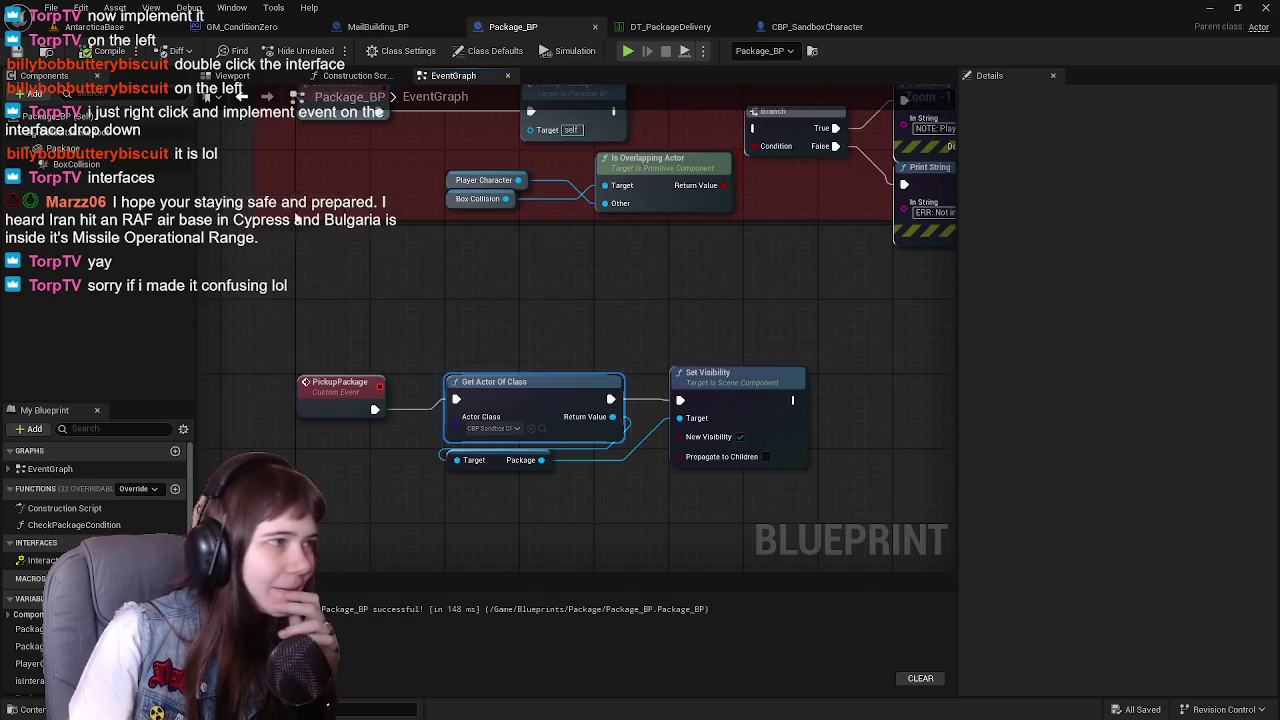
drag(287, 203, 270, 338)
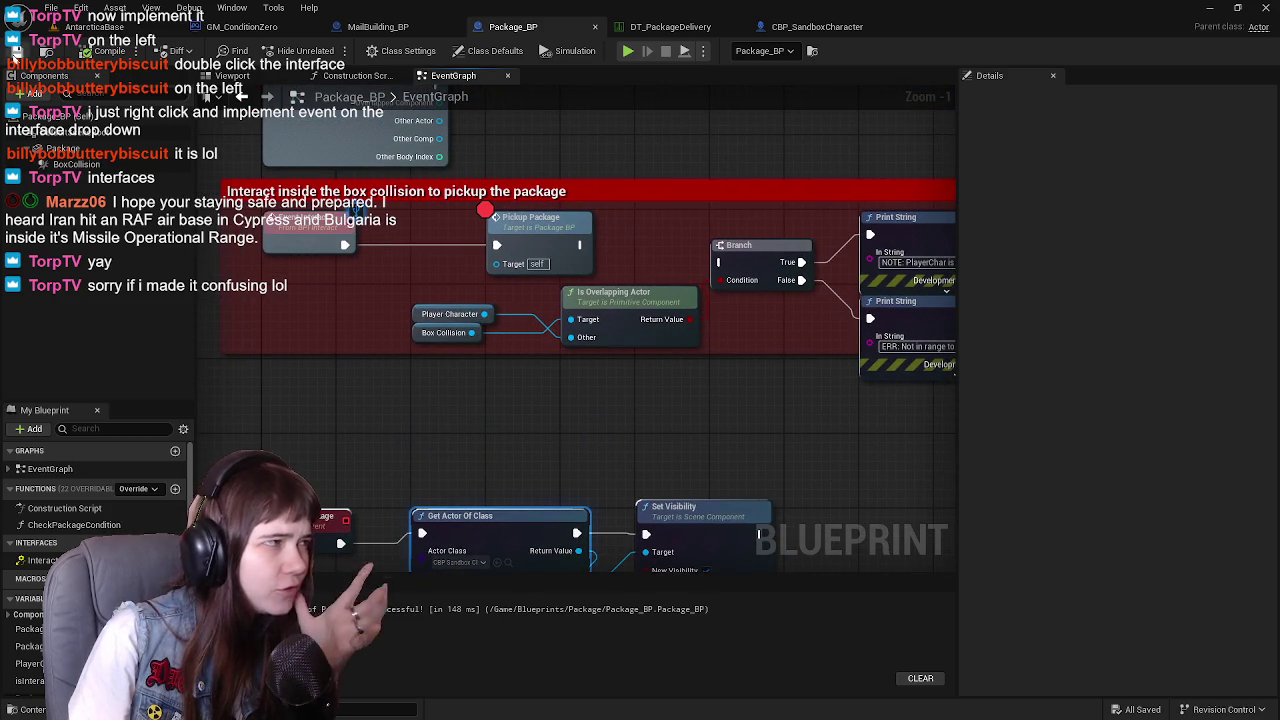
click(90, 26)
click(333, 51)
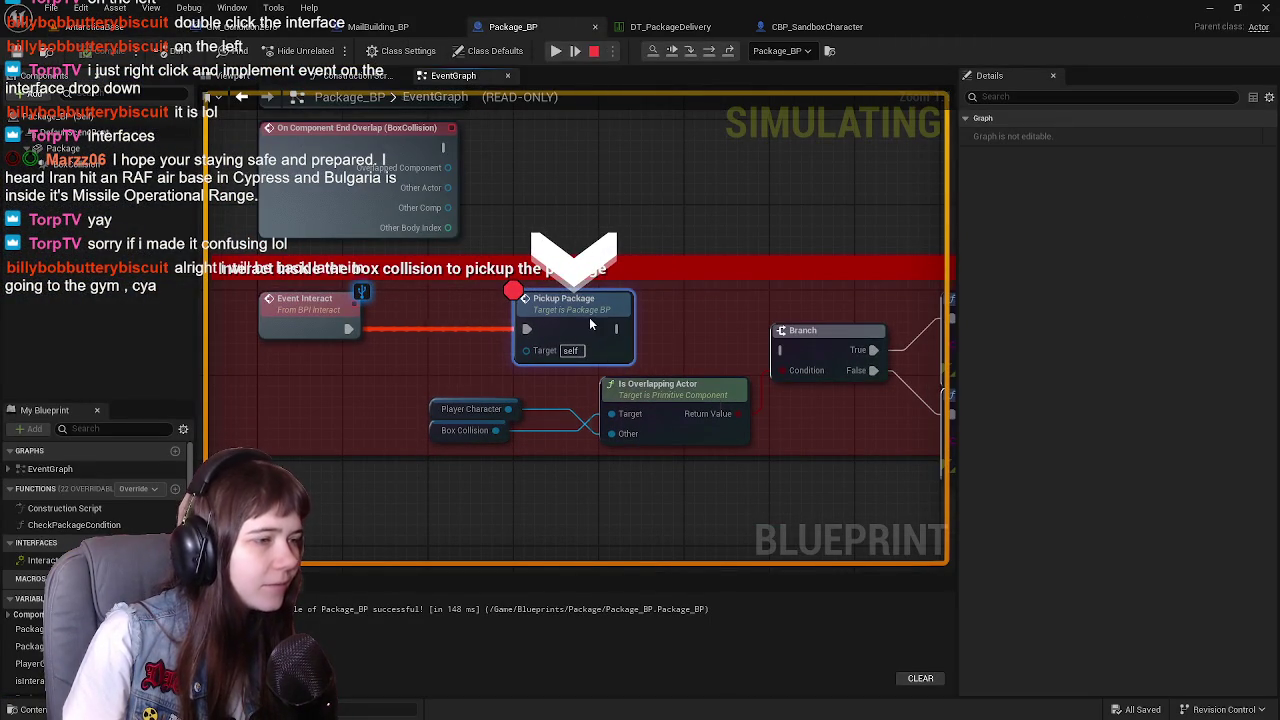
Remove the Pickup Package breakpoint, resume play briefly, then stop the session
right_click(590, 323)
click(640, 433)
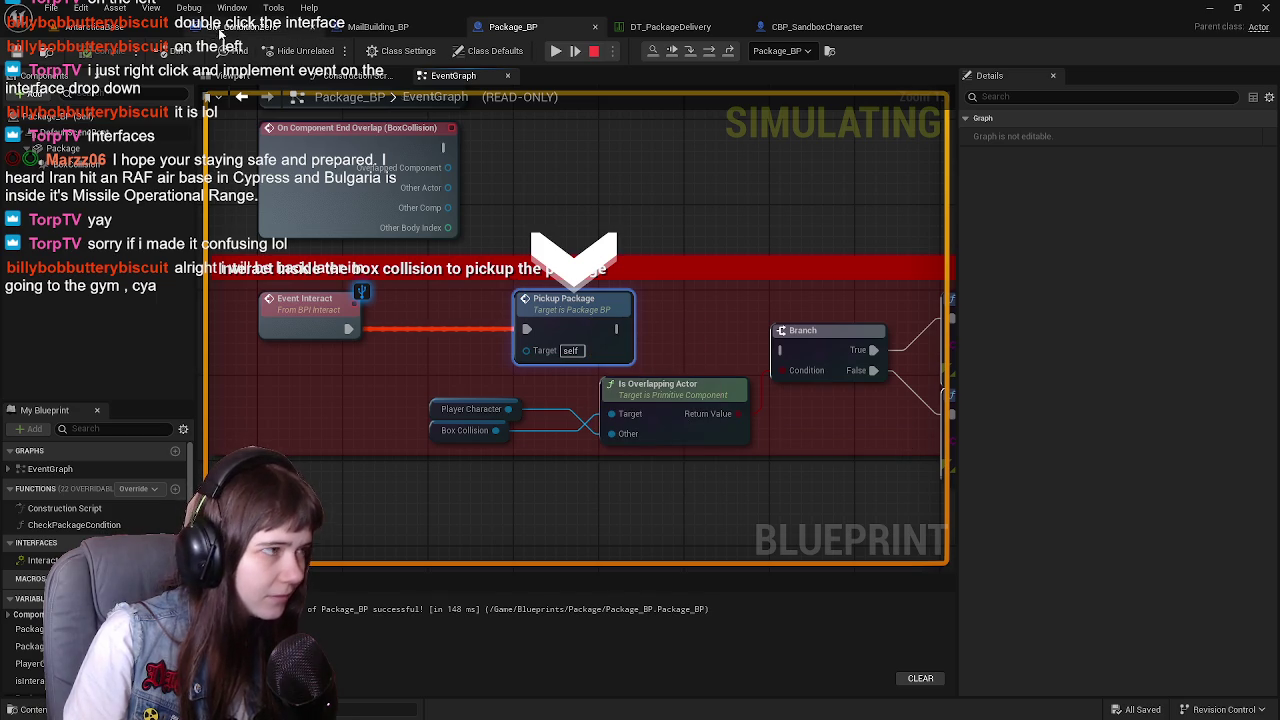
click(127, 30)
click(331, 51)
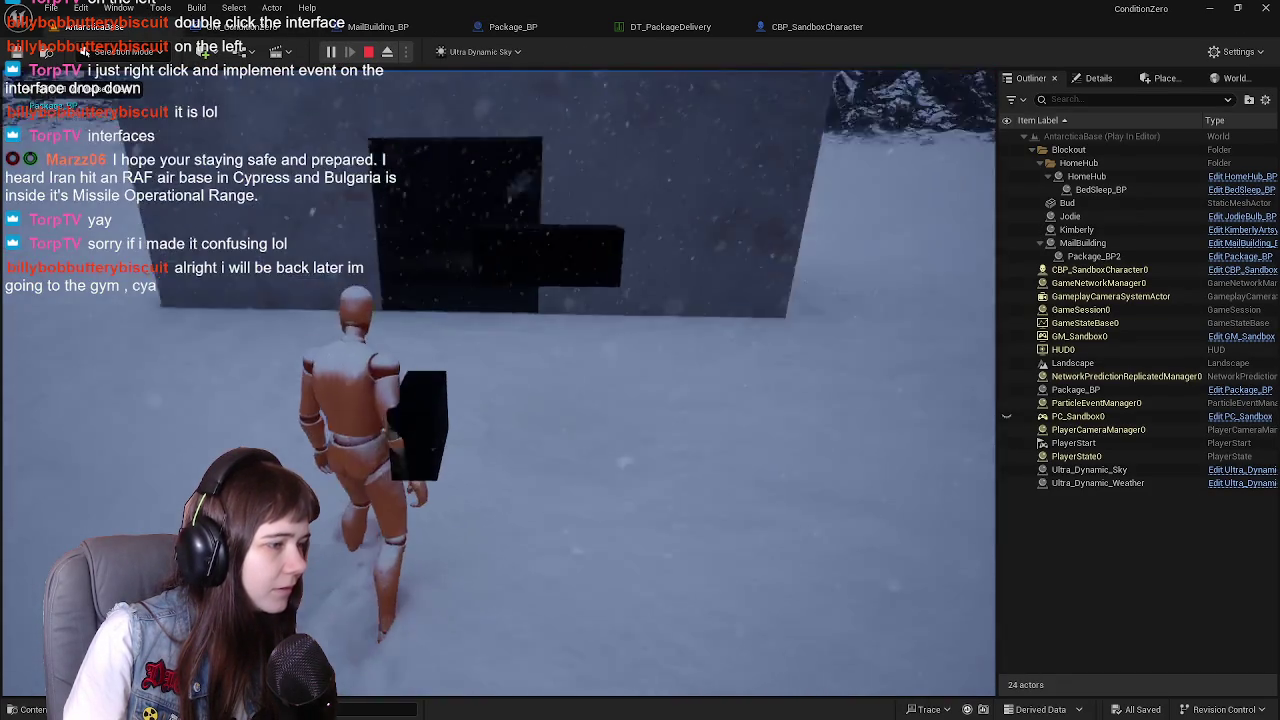
key(w)
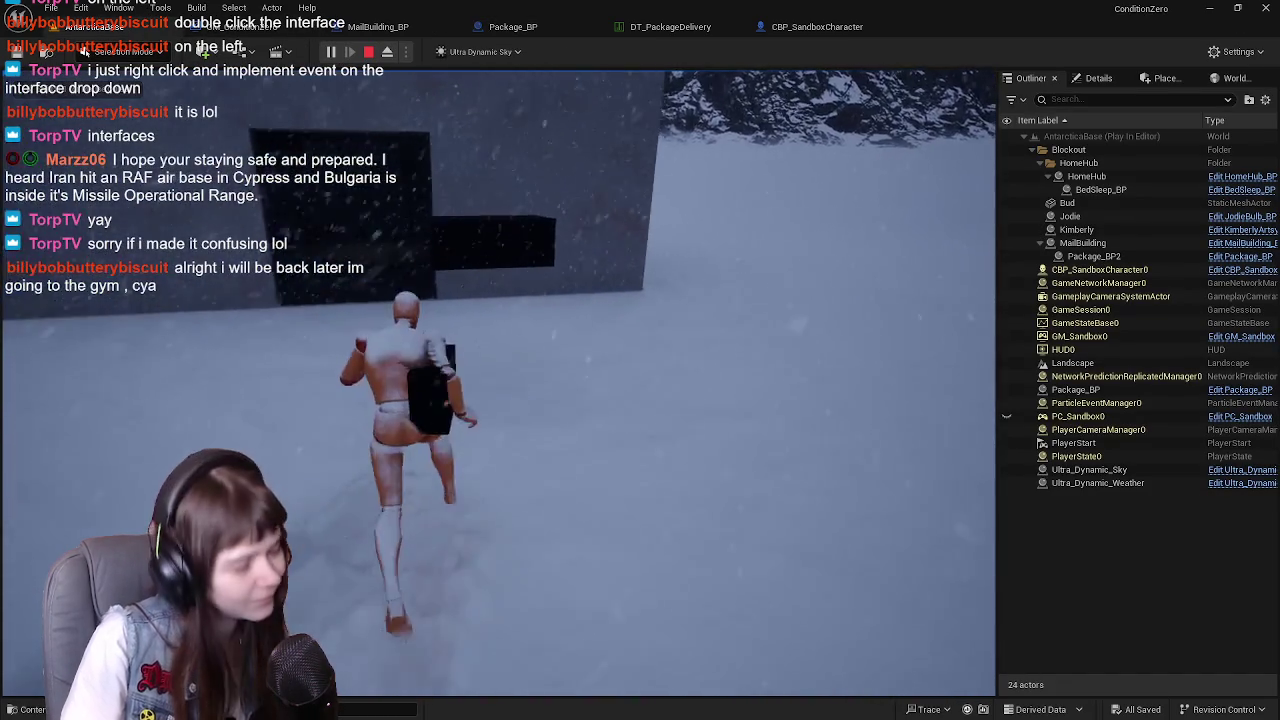
key(Escape)
Delete the placed Package_BP actor, save, and playtest the character carrying the package
click(490, 259)
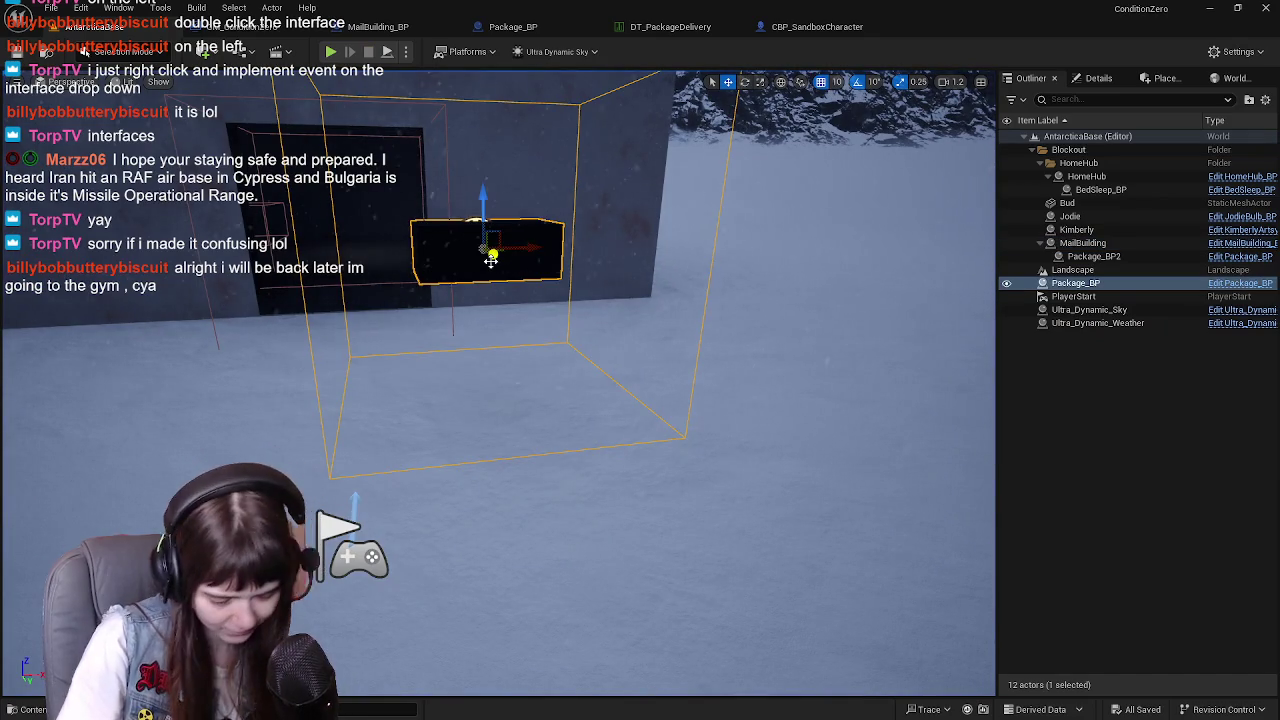
key(Delete)
key(ctrl+s)
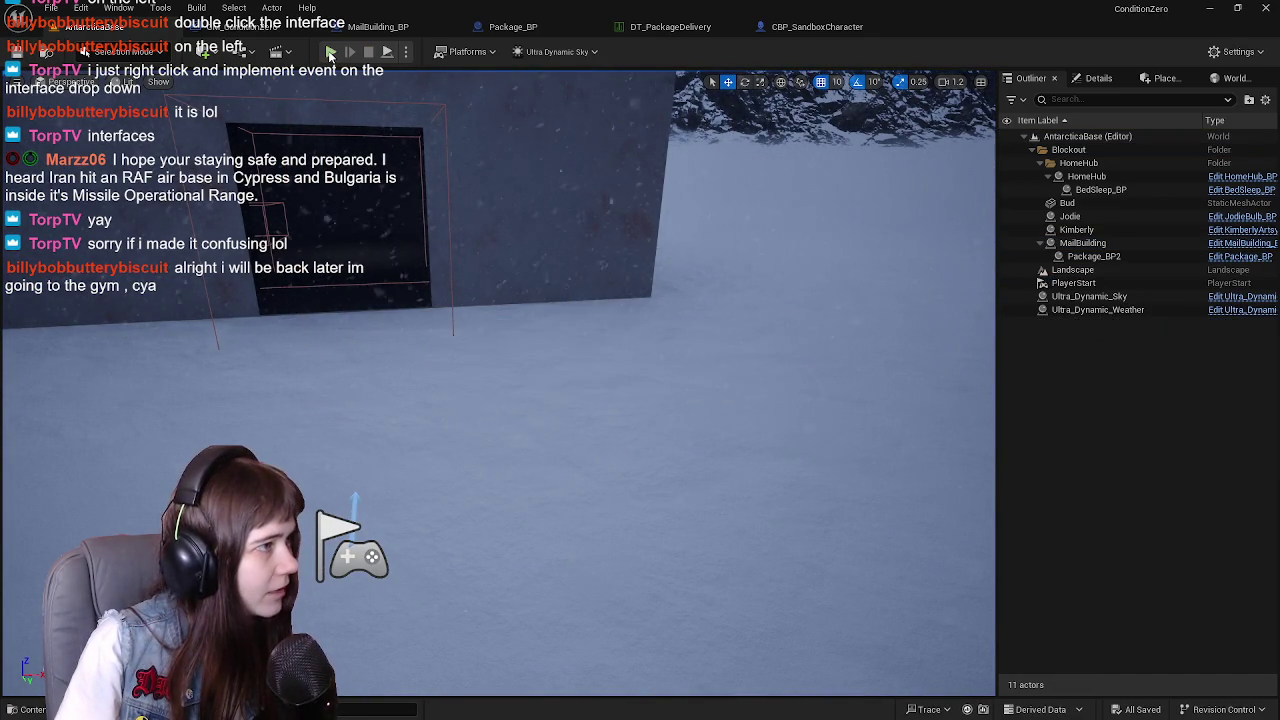
click(330, 51)
key(w)
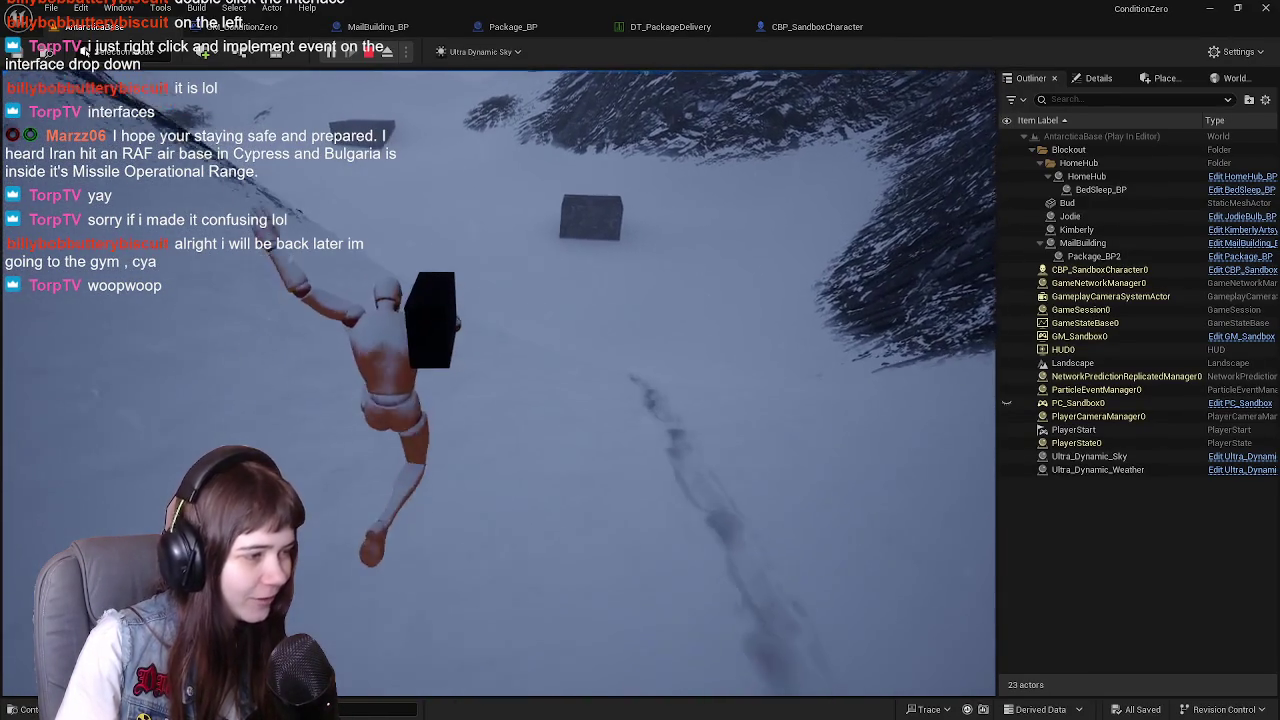
Stay in the game and run the character down the snowy slope, jumping along the way
key(alt+Tab)
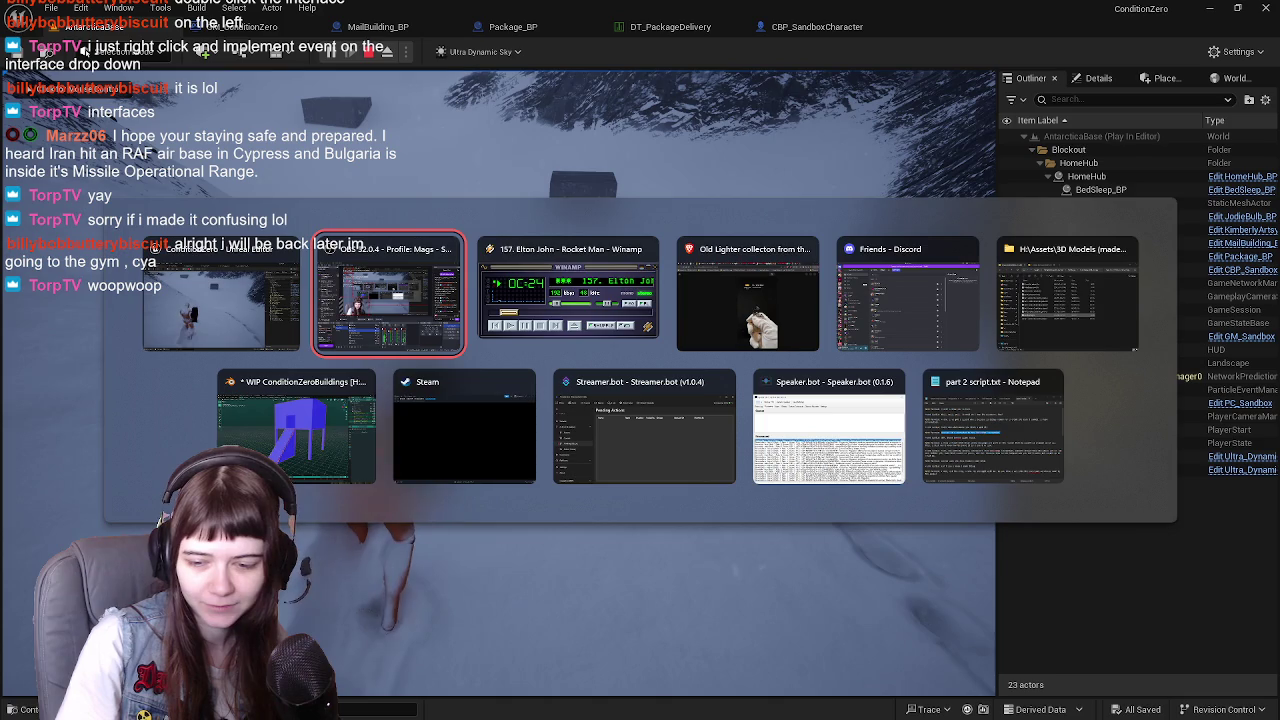
key(Escape)
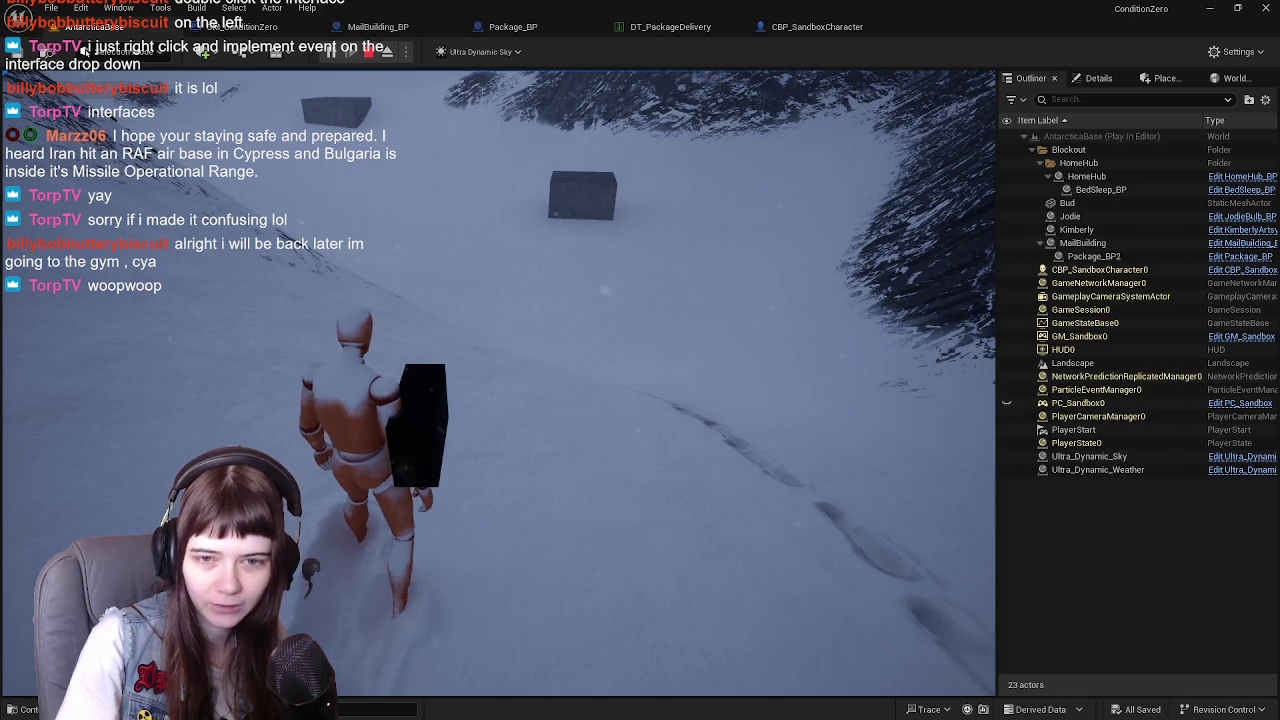
key(w)
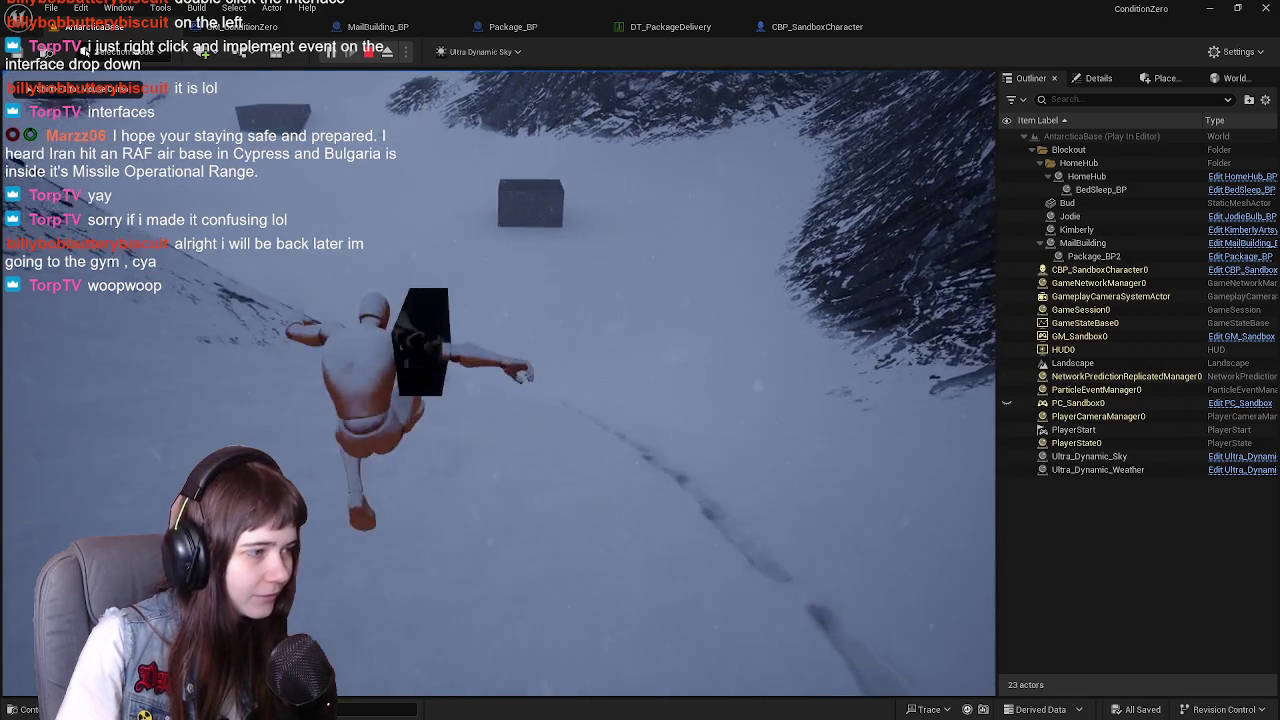
key(w)
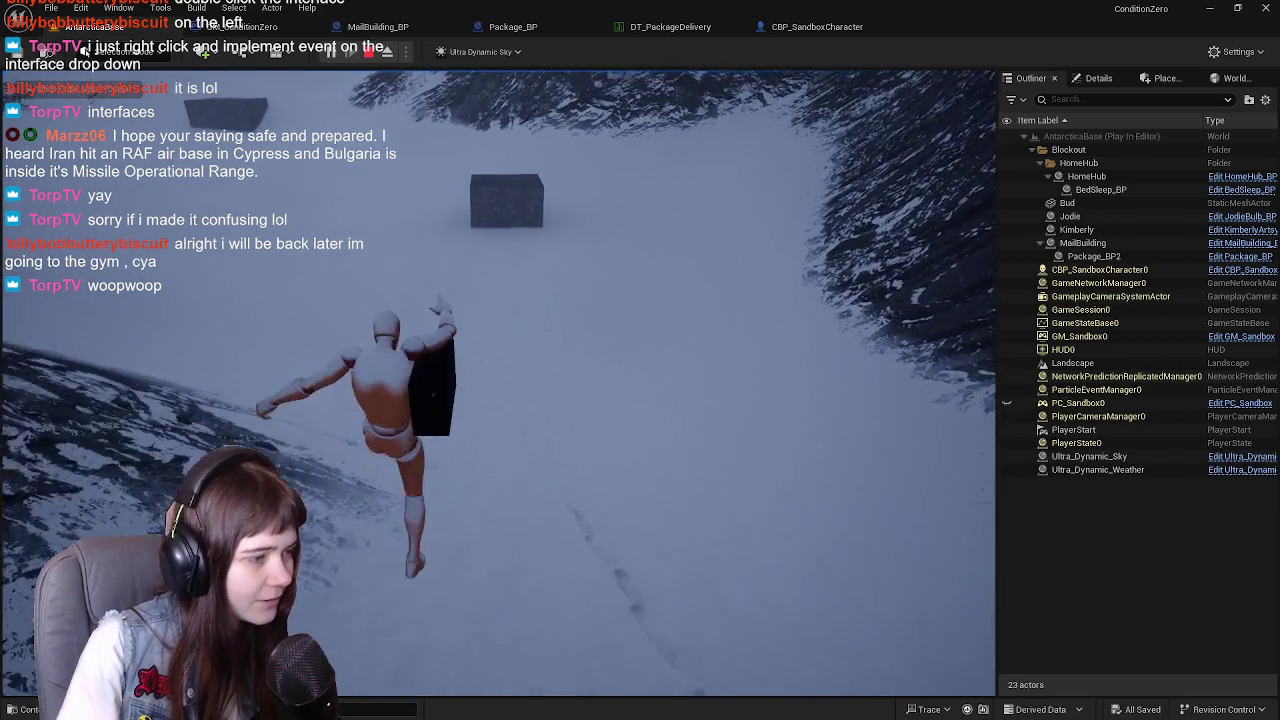
key(space)
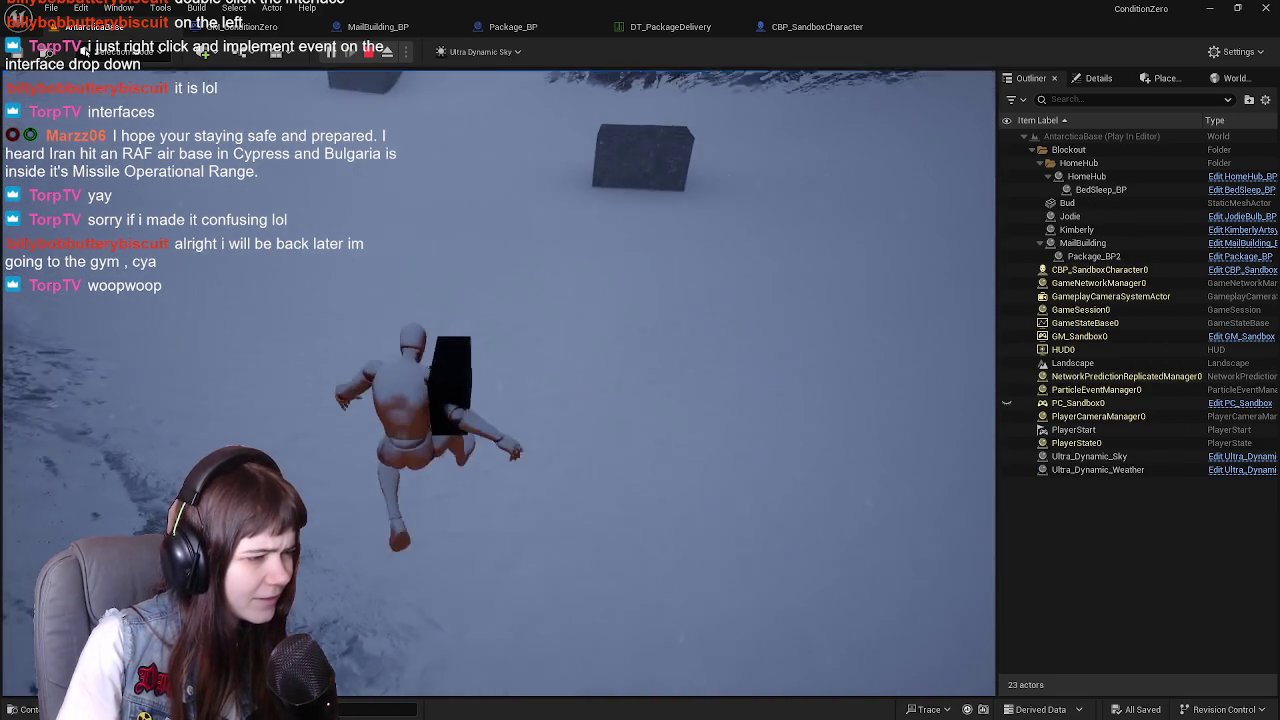
Run past the crates into the dark mail building's doorway, then back out into the snow
key(w)
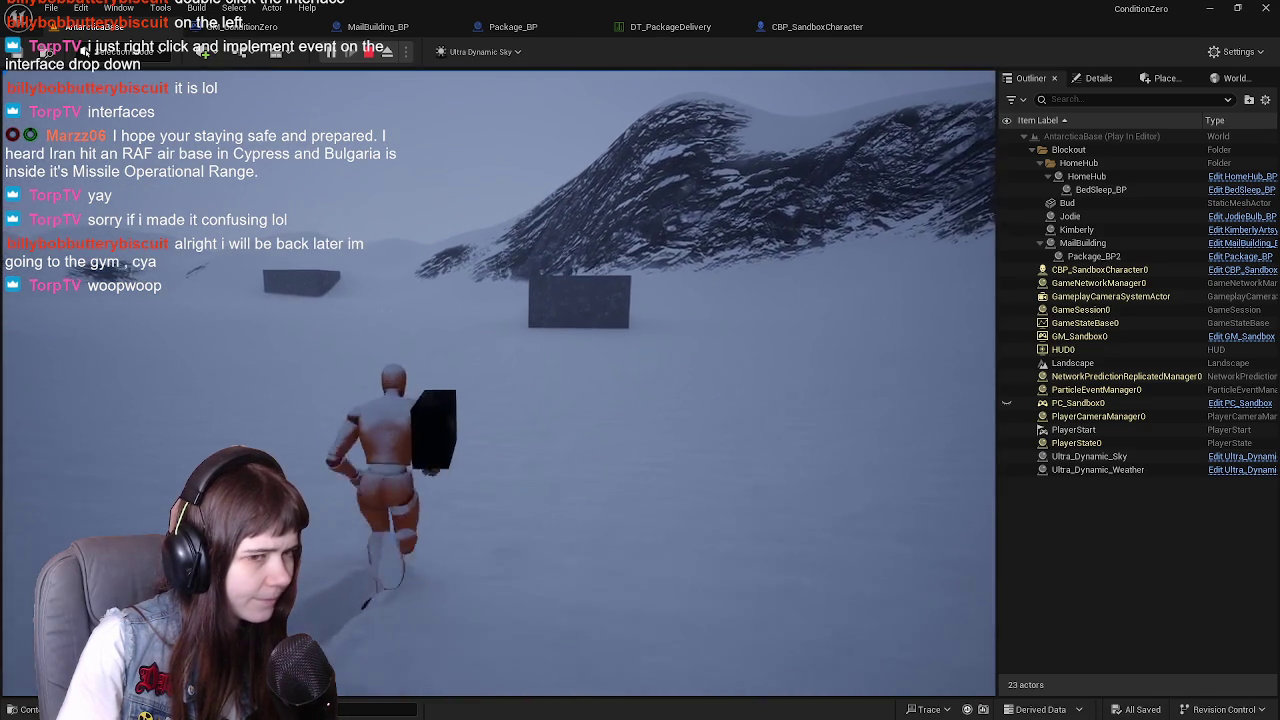
key(w)
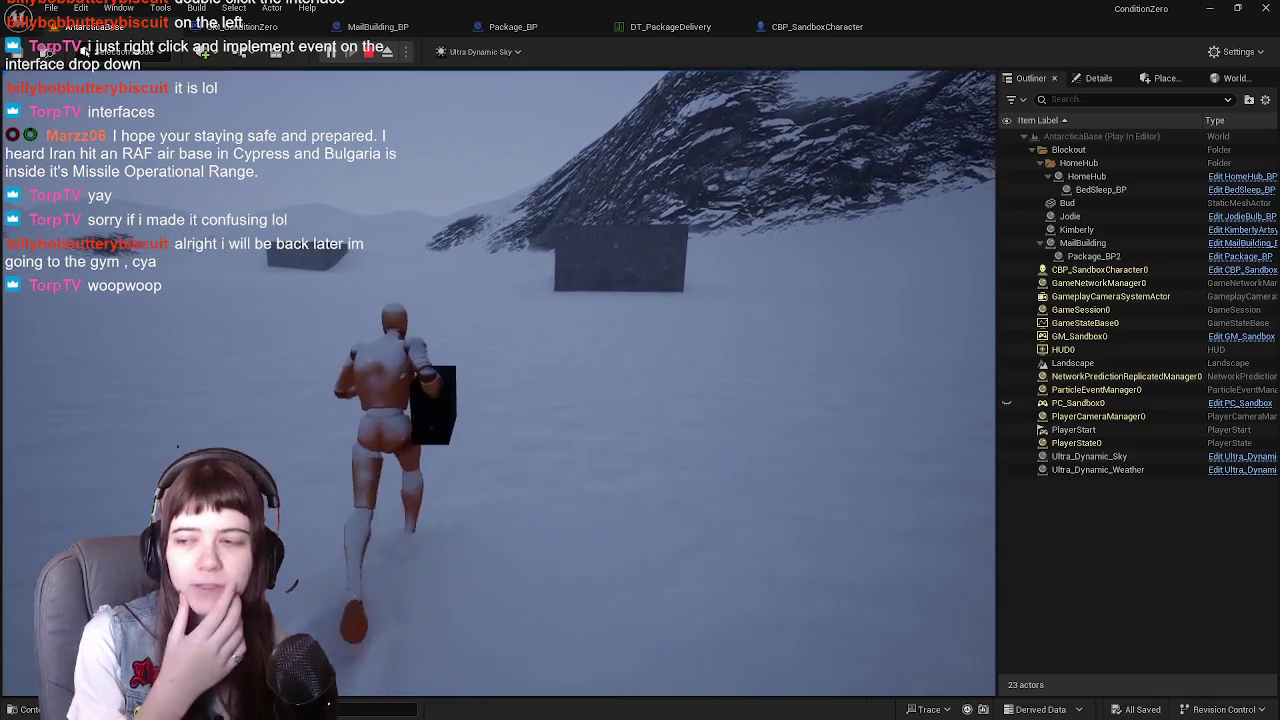
key(w)
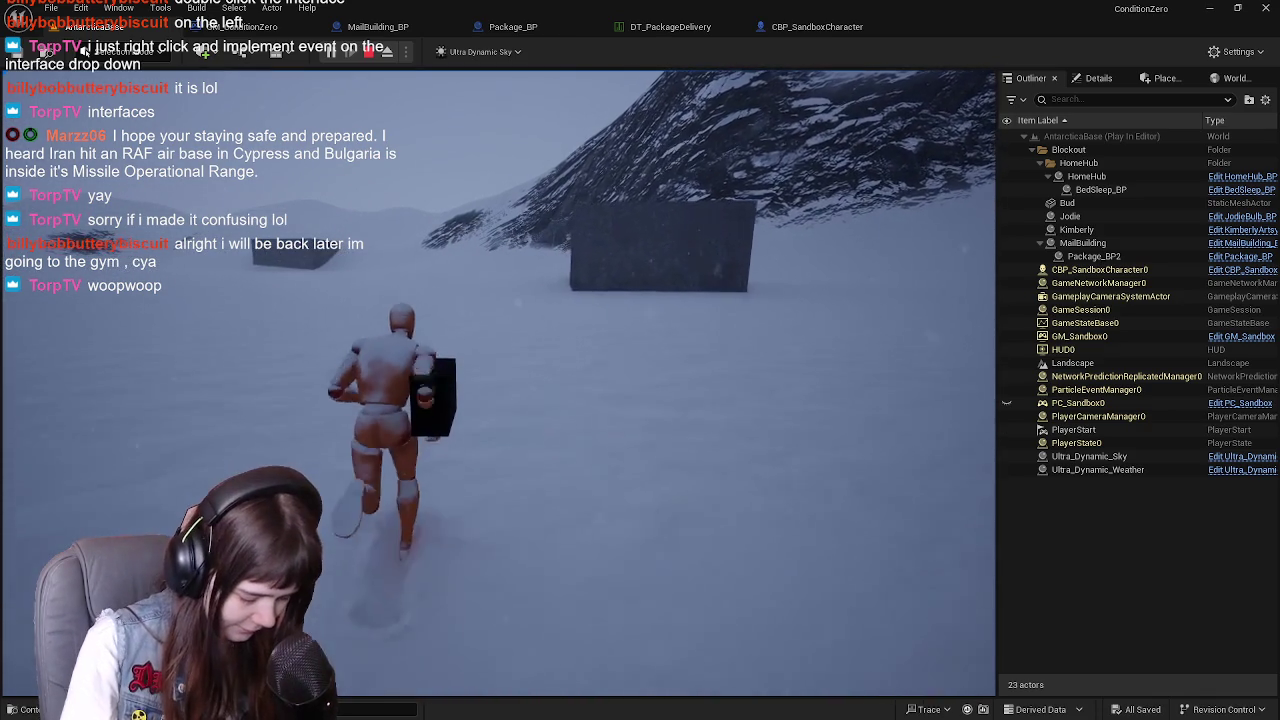
key(w)
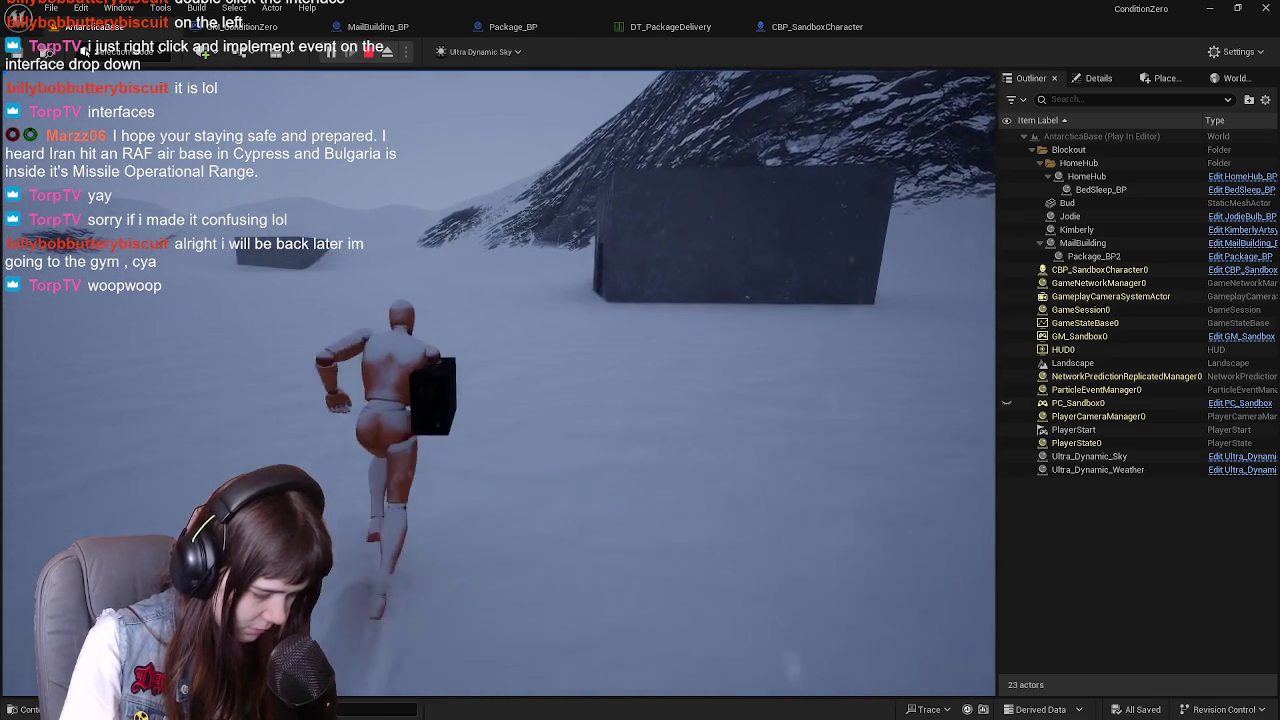
key(w)
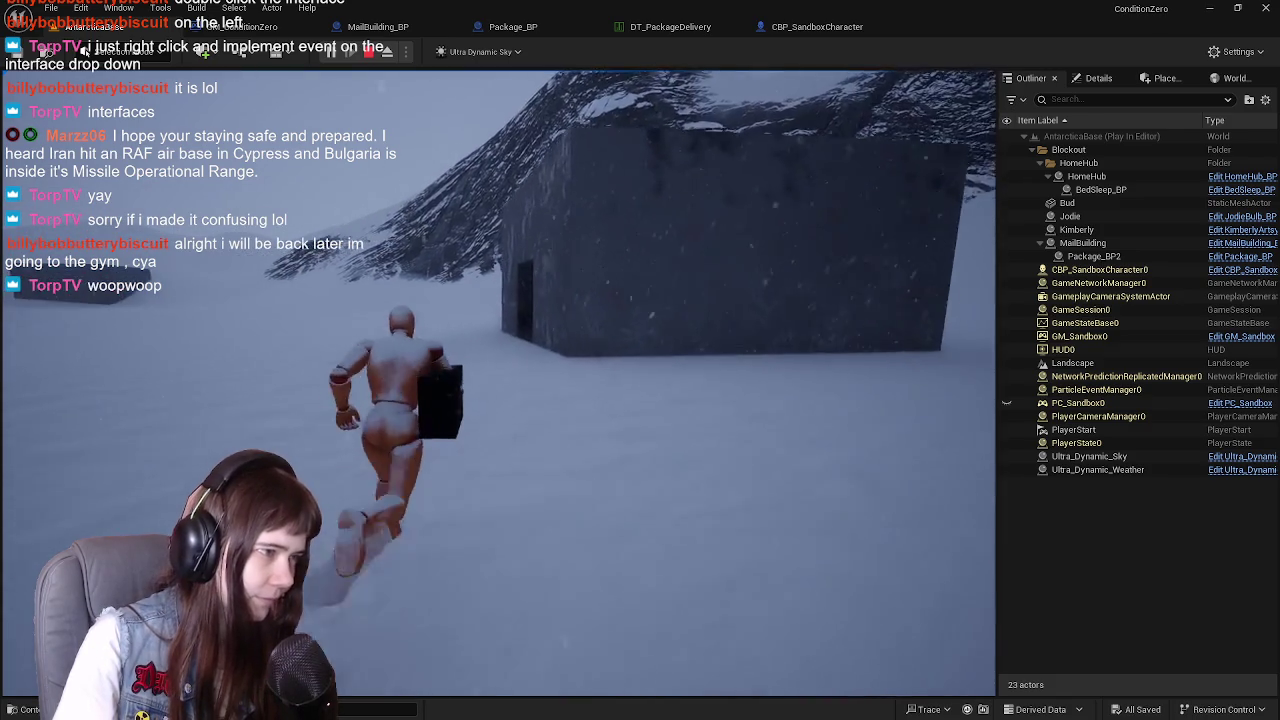
key(w)
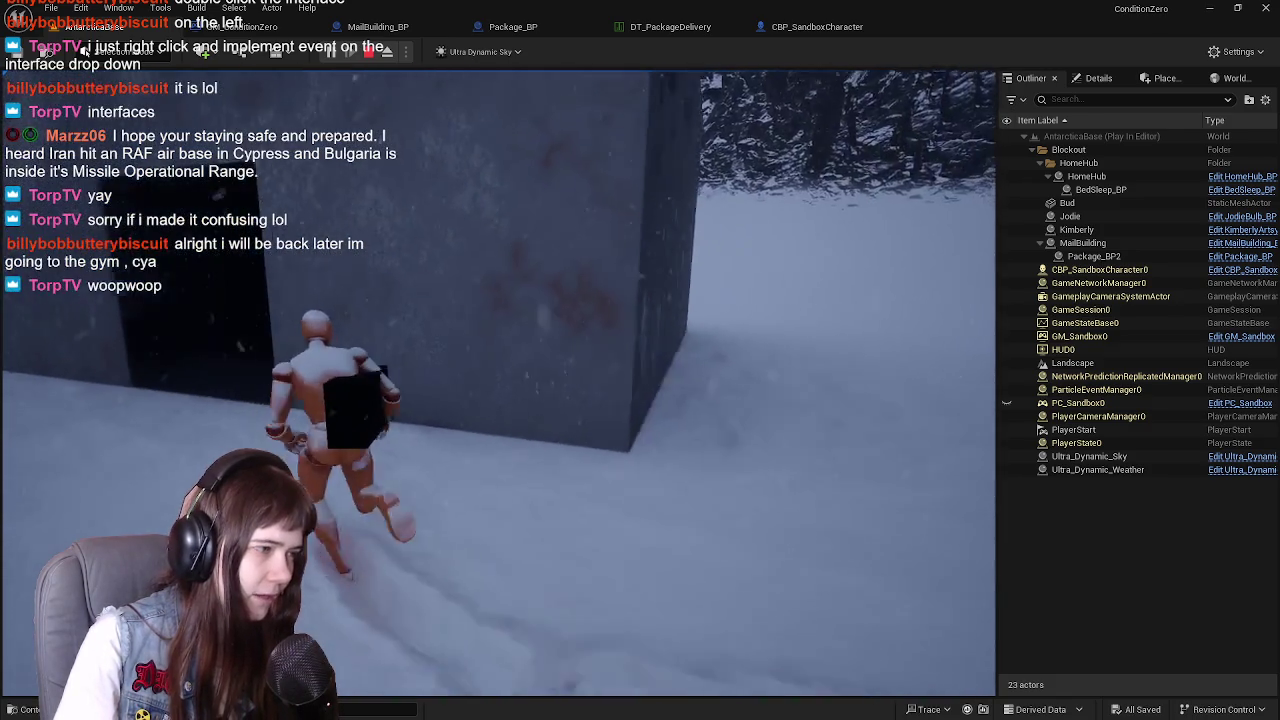
key(w)
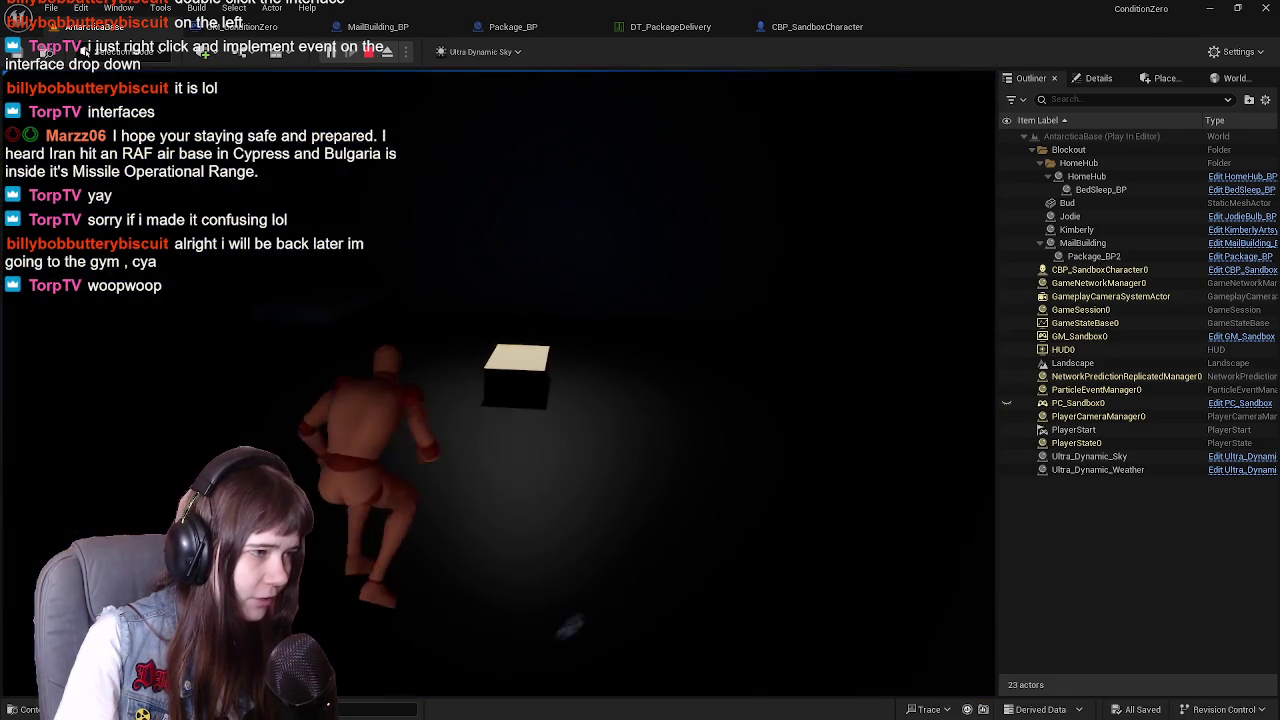
key(w)
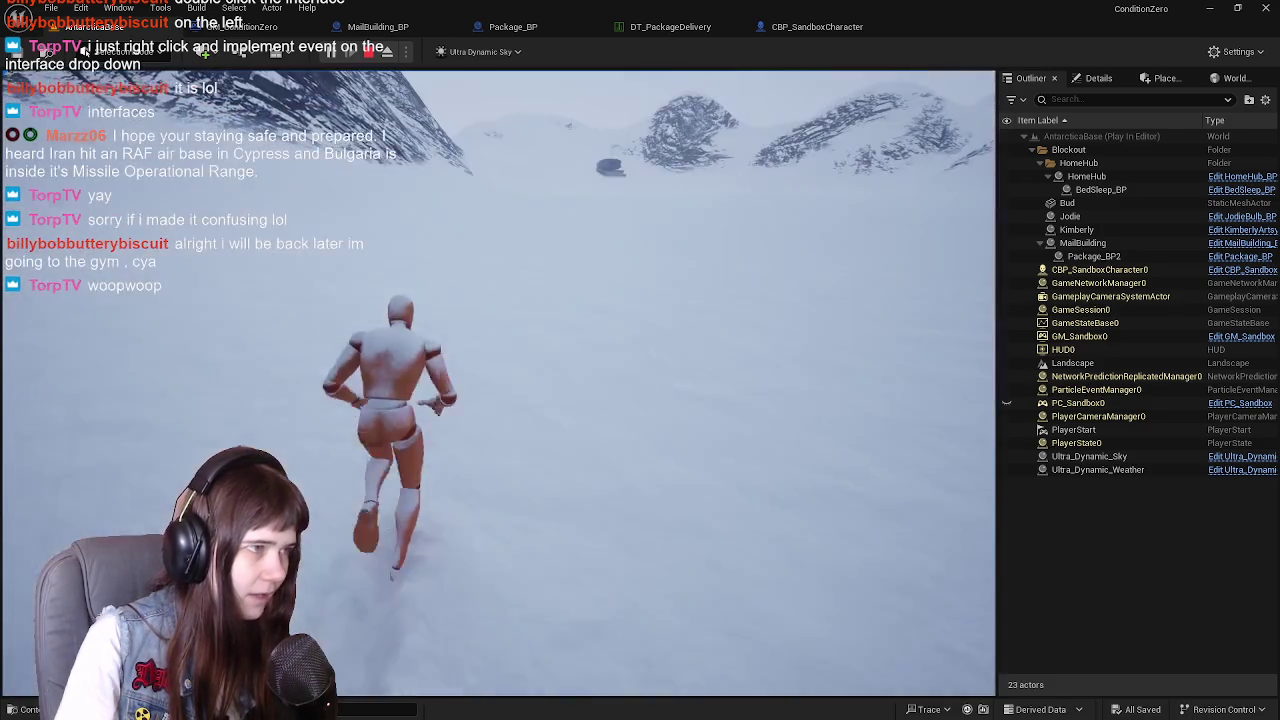
key(w)
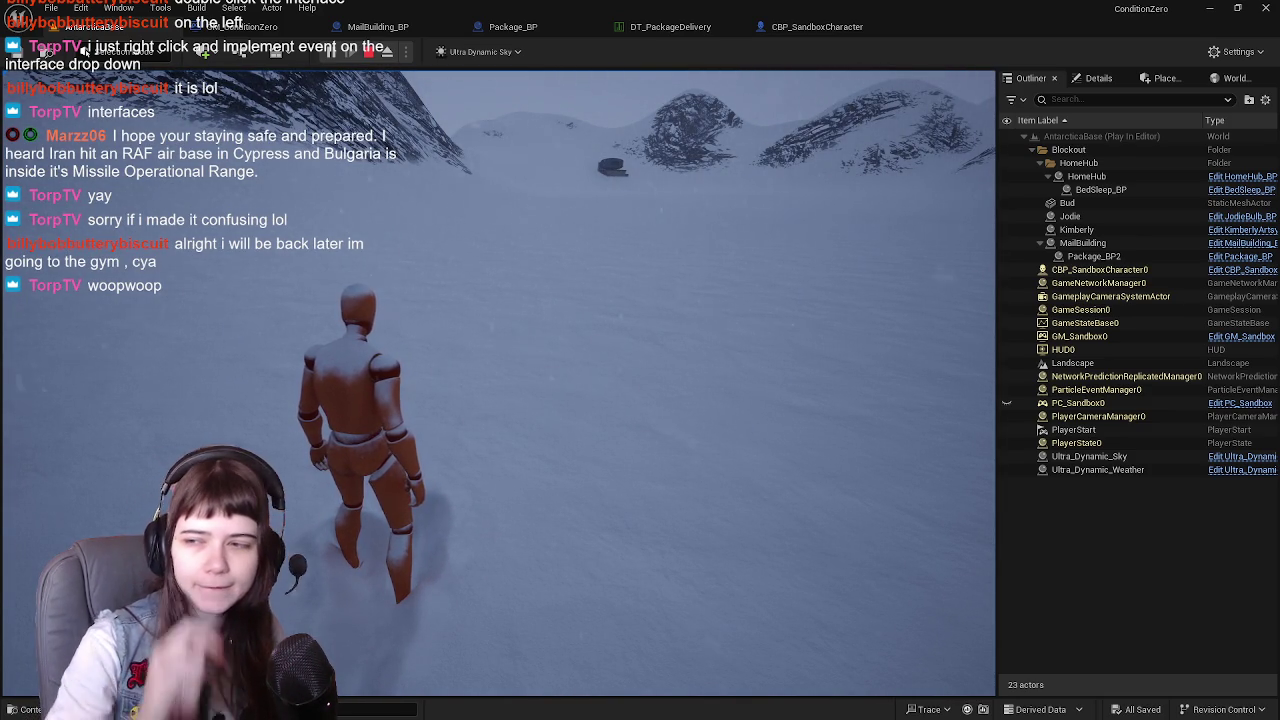
key(w)
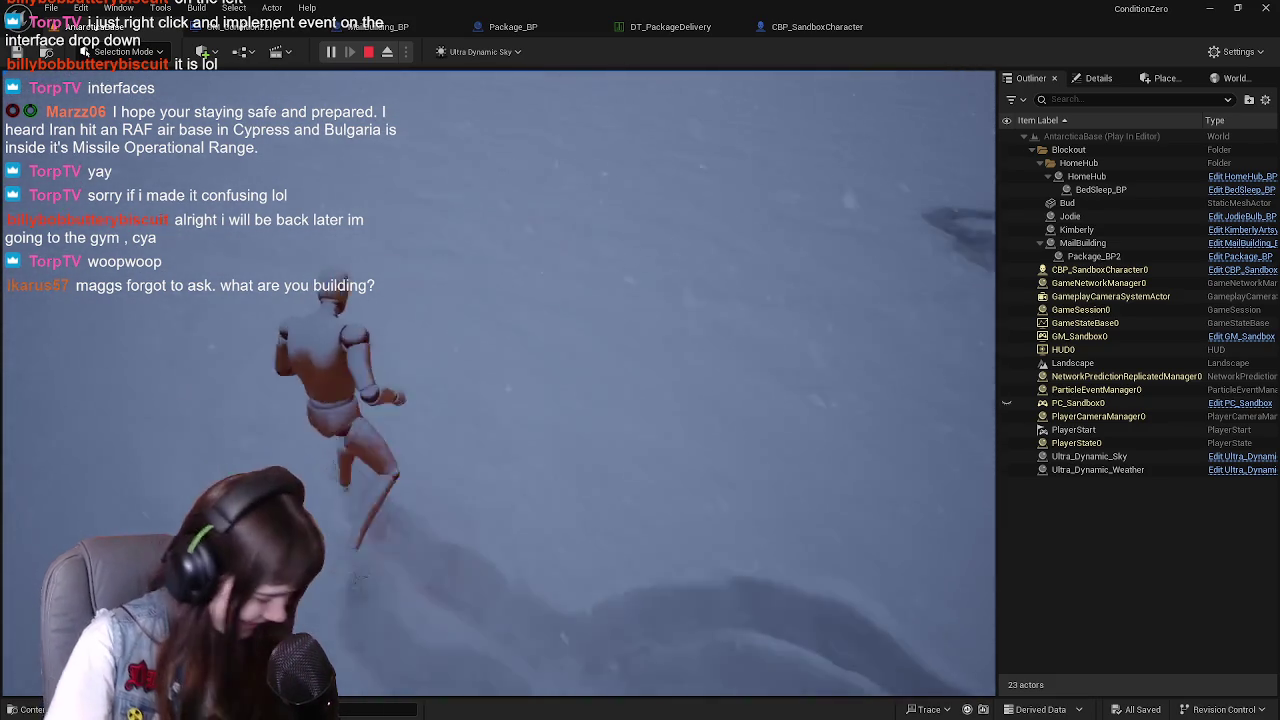
Stop the Play-in-Editor session with Esc
key(Escape)
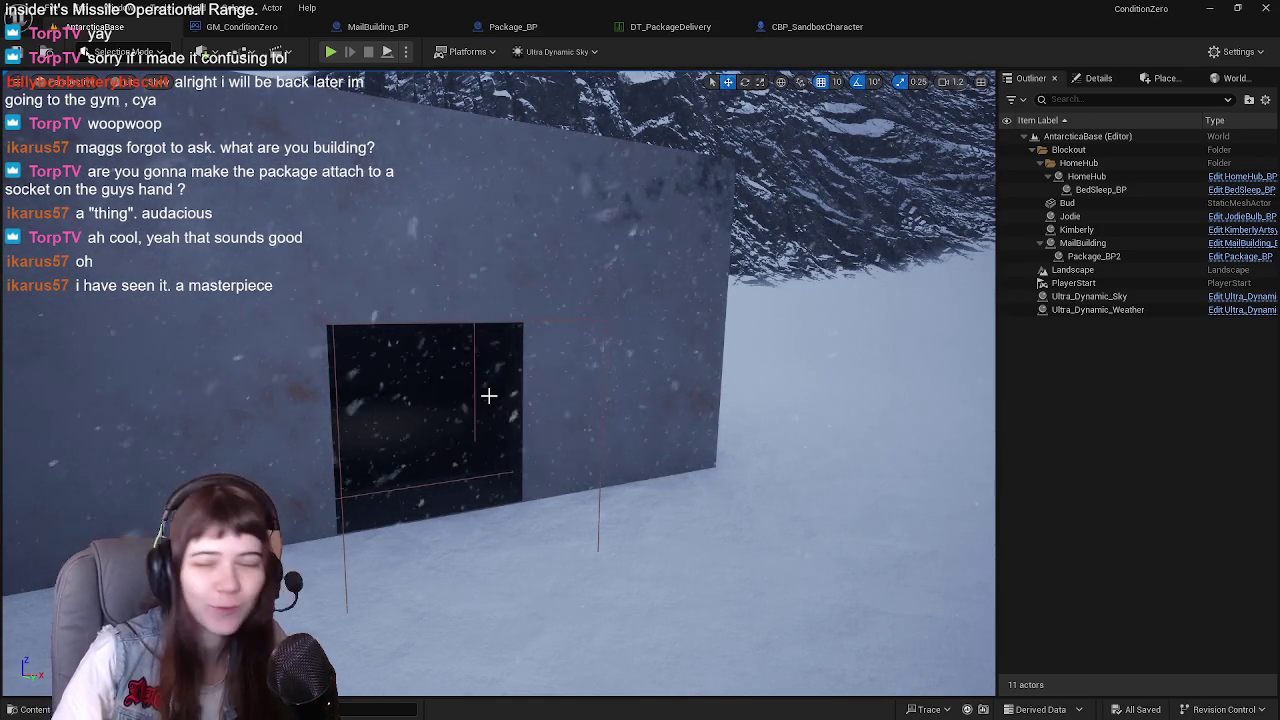
Fly the viewport to the mail building's doorway, select it, and open MailBuilding_BP
mouse_move(488, 396)
mouse_down()
mouse_move(620, 396)
mouse_move(540, 335)
mouse_up()
key(w)
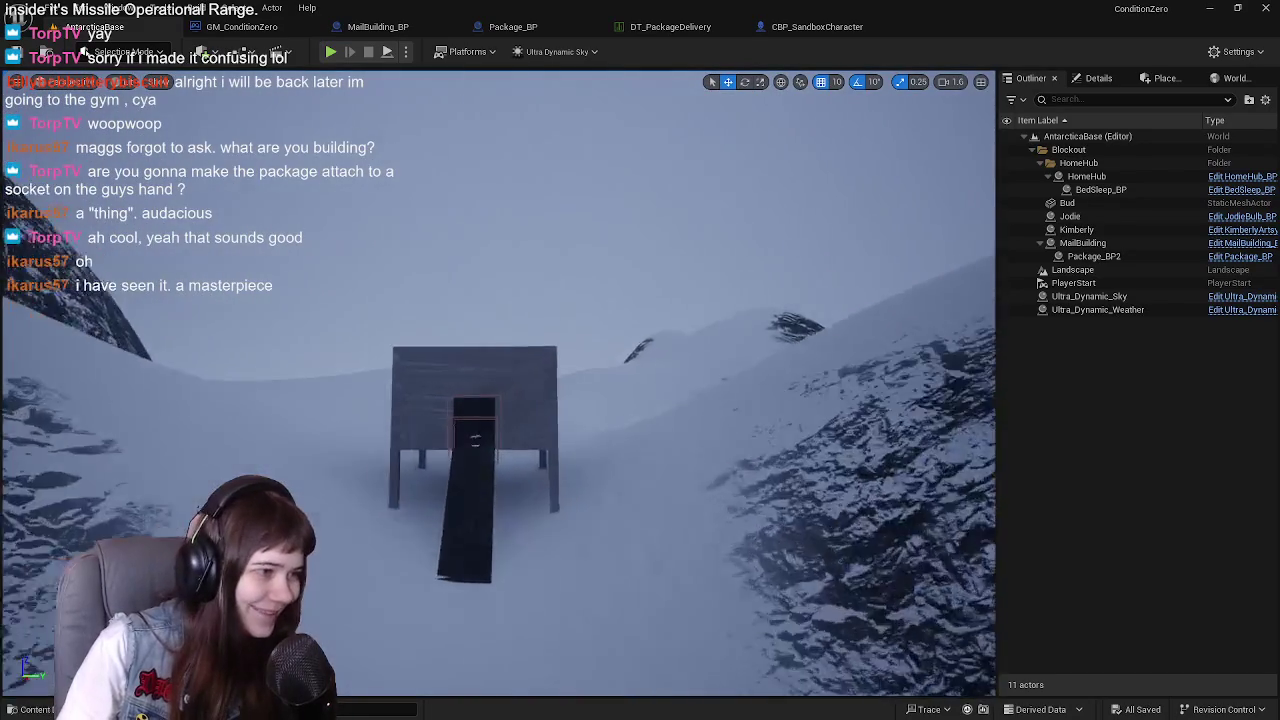
scroll(498, 383, down, 2)
key(s)
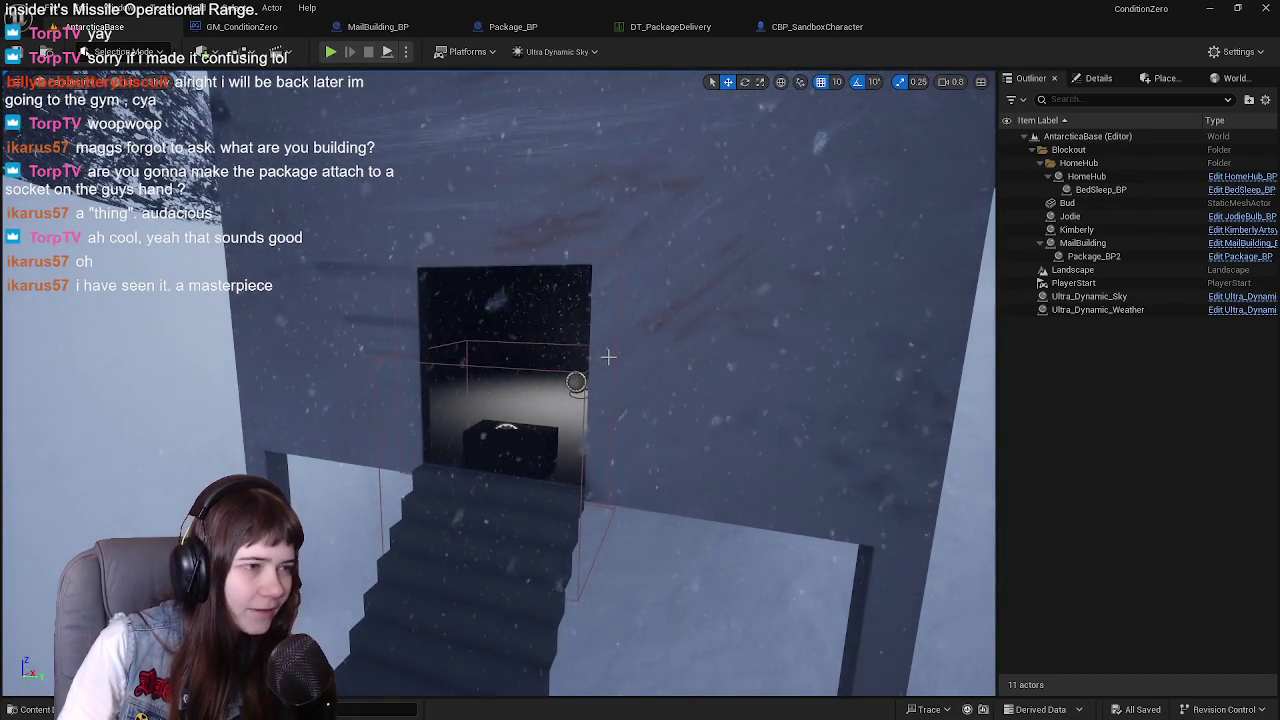
click(603, 354)
click(1245, 246)
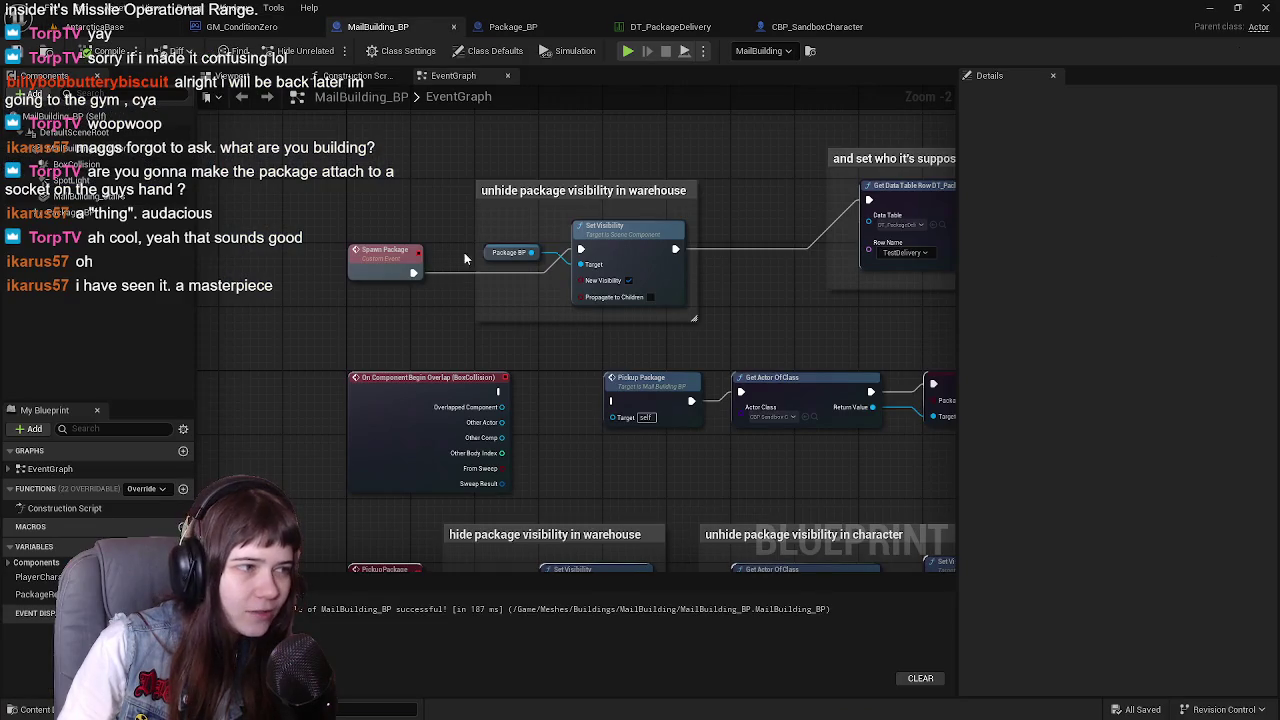
Review the pickup and visibility nodes, then try deleting BoxCollision but keep it for now
mouse_move(562, 360)
mouse_down()
mouse_move(413, 344)
mouse_move(378, 312)
mouse_move(448, 324)
mouse_up()
mouse_move(252, 324)
mouse_down()
mouse_move(858, 428)
mouse_move(834, 404)
mouse_move(864, 404)
mouse_up()
drag(523, 391, 536, 314)
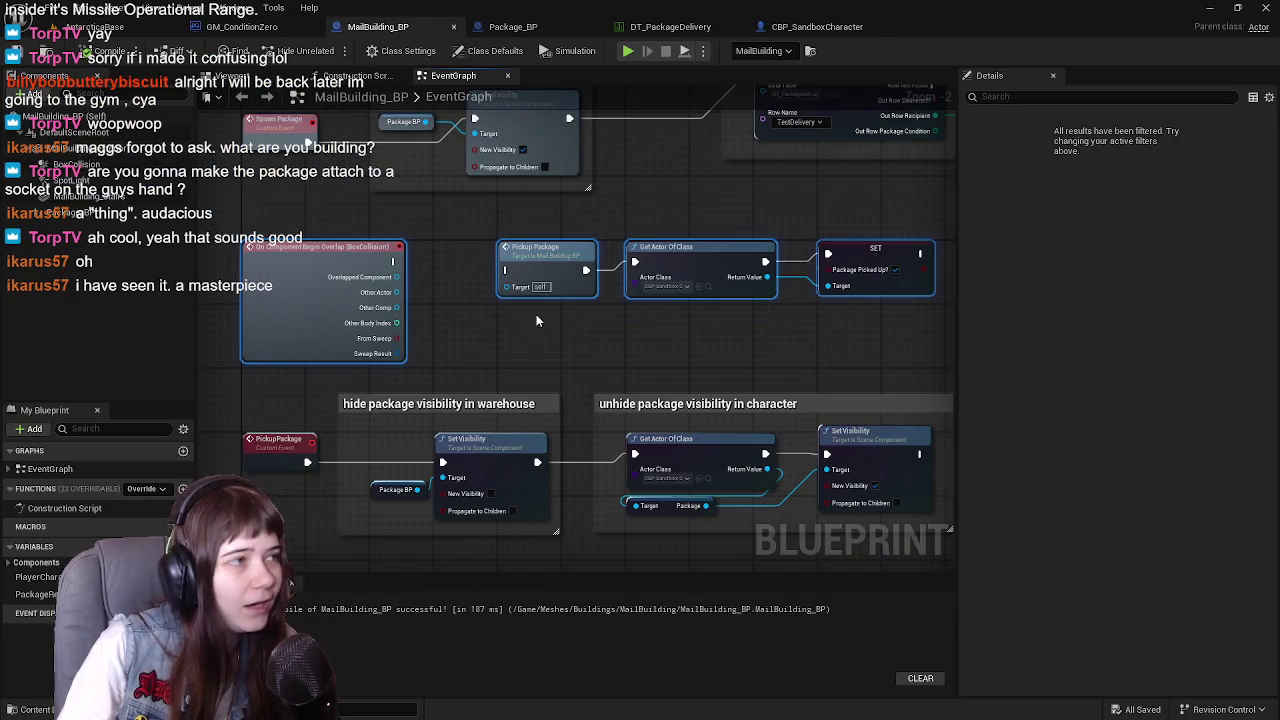
click(250, 77)
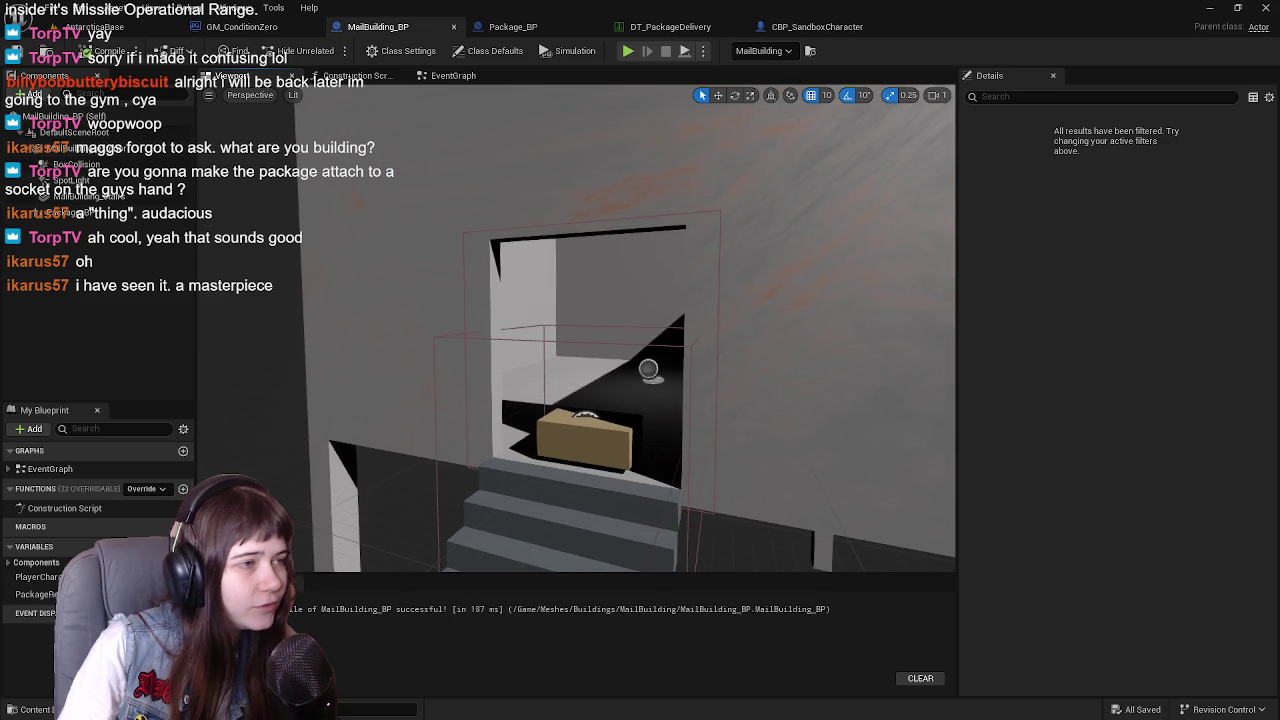
click(75, 166)
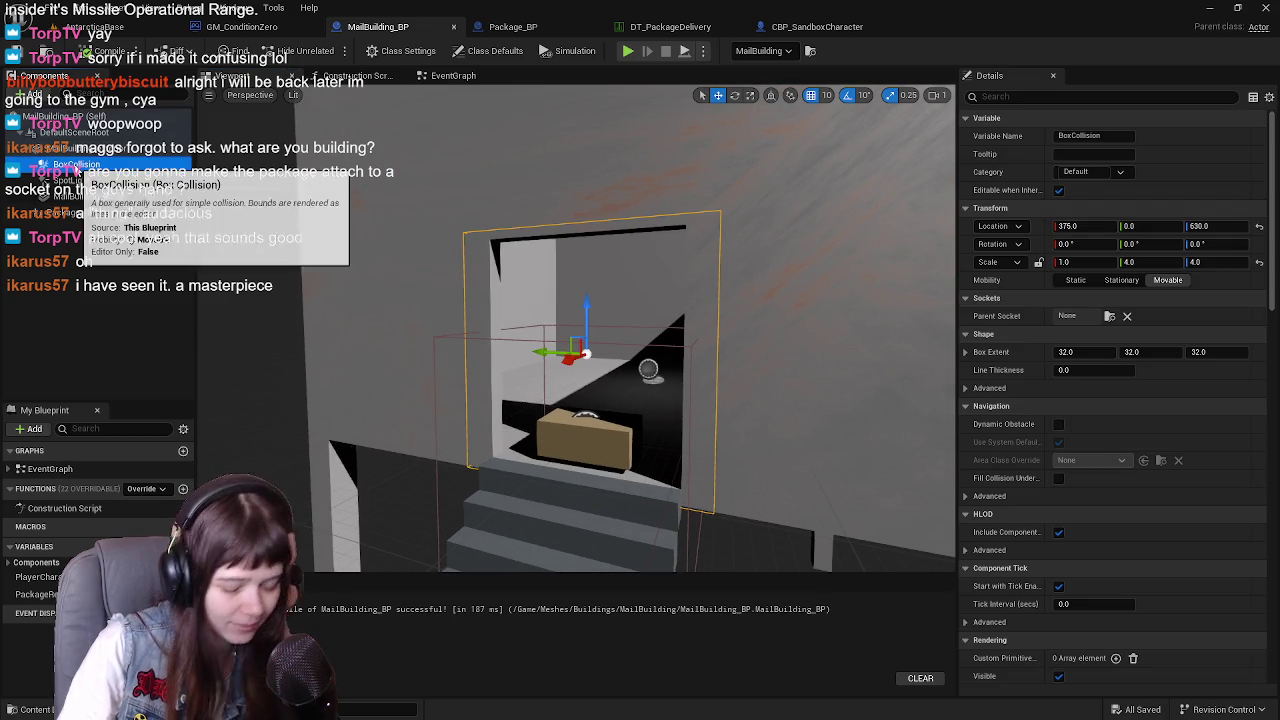
key(Delete)
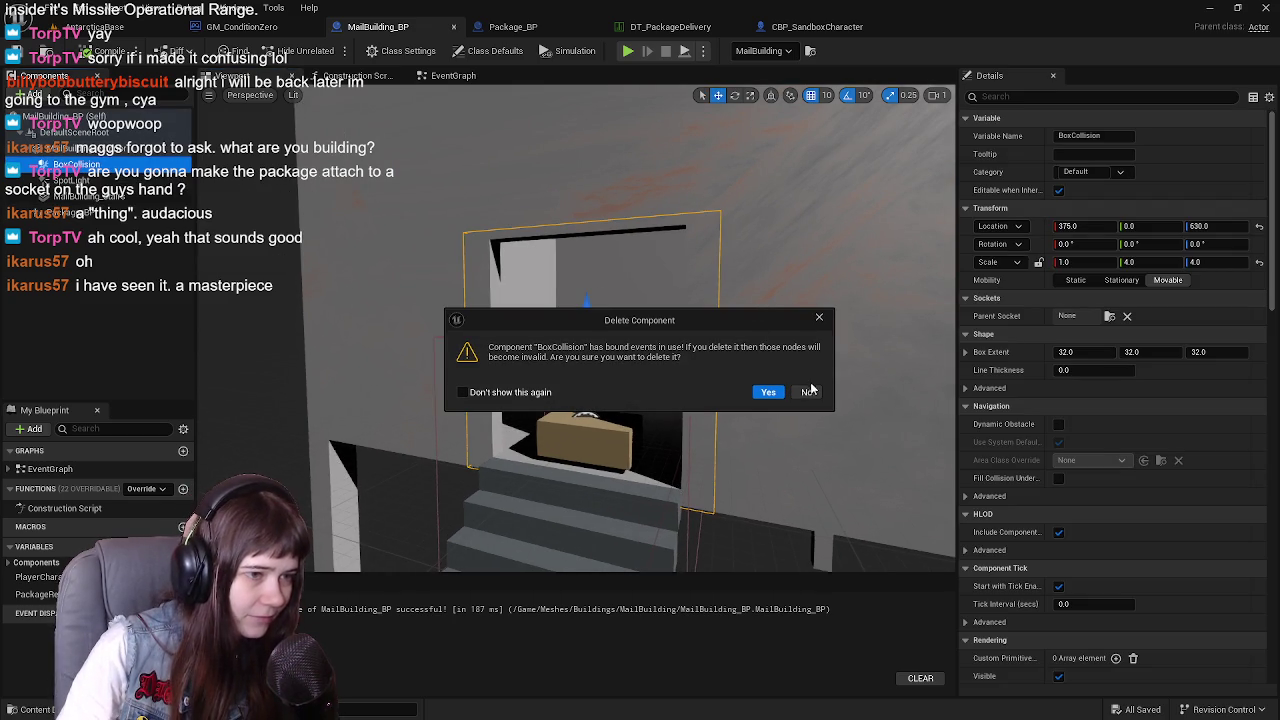
click(808, 391)
Delete the BoxCollision begin-overlap event node, then delete the BoxCollision component
click(453, 75)
click(311, 247)
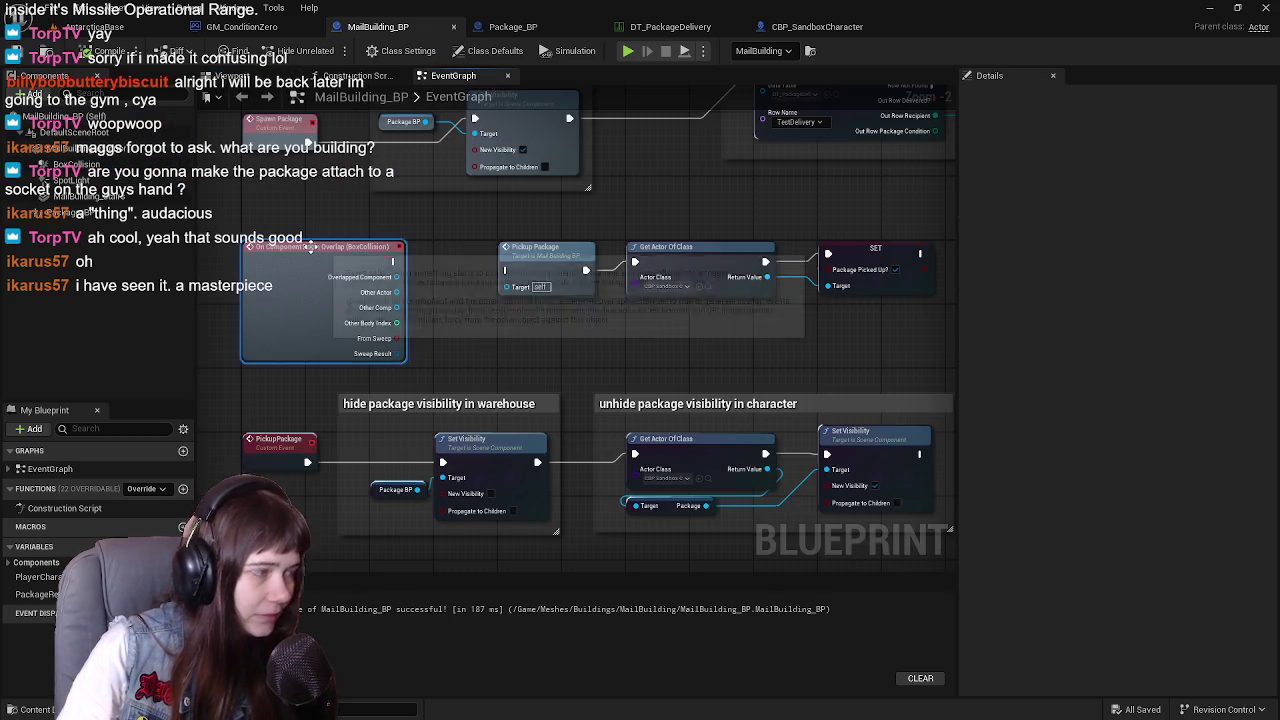
key(Delete)
click(15, 51)
click(240, 76)
click(80, 164)
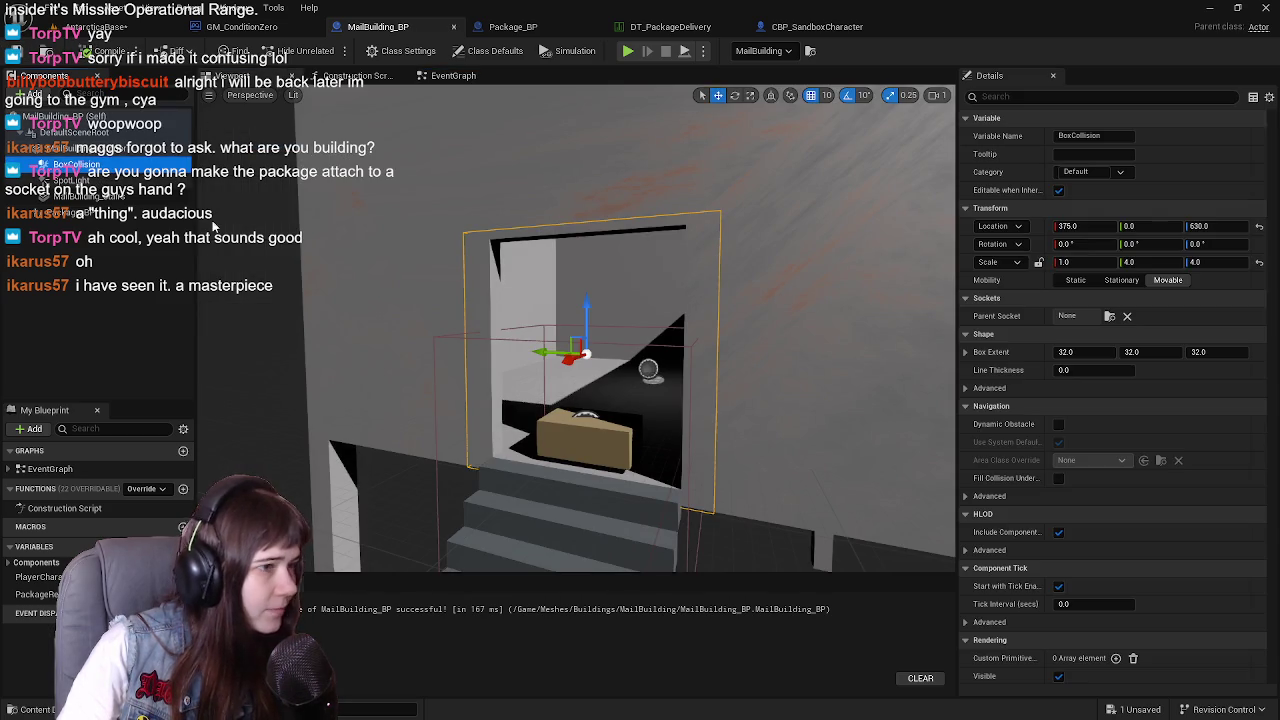
key(Delete)
Compile and save MailBuilding_BP, then select its Package_BP child-actor component
click(90, 52)
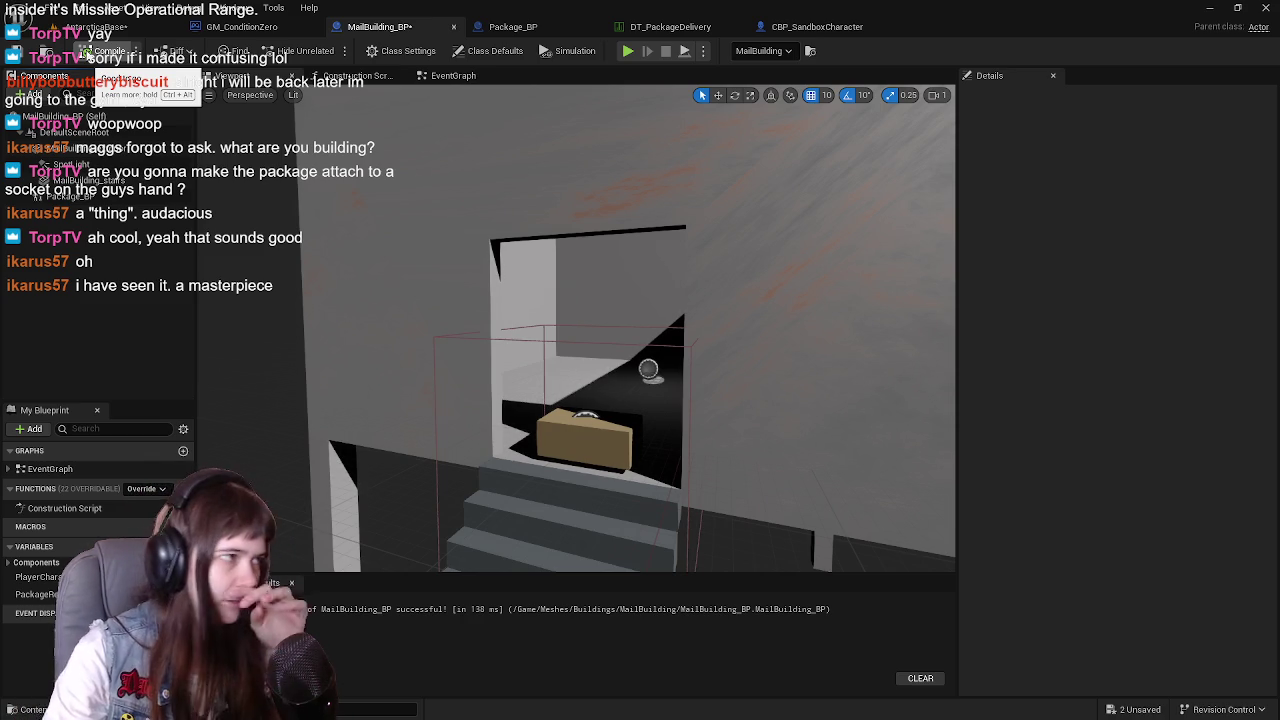
key(ctrl+s)
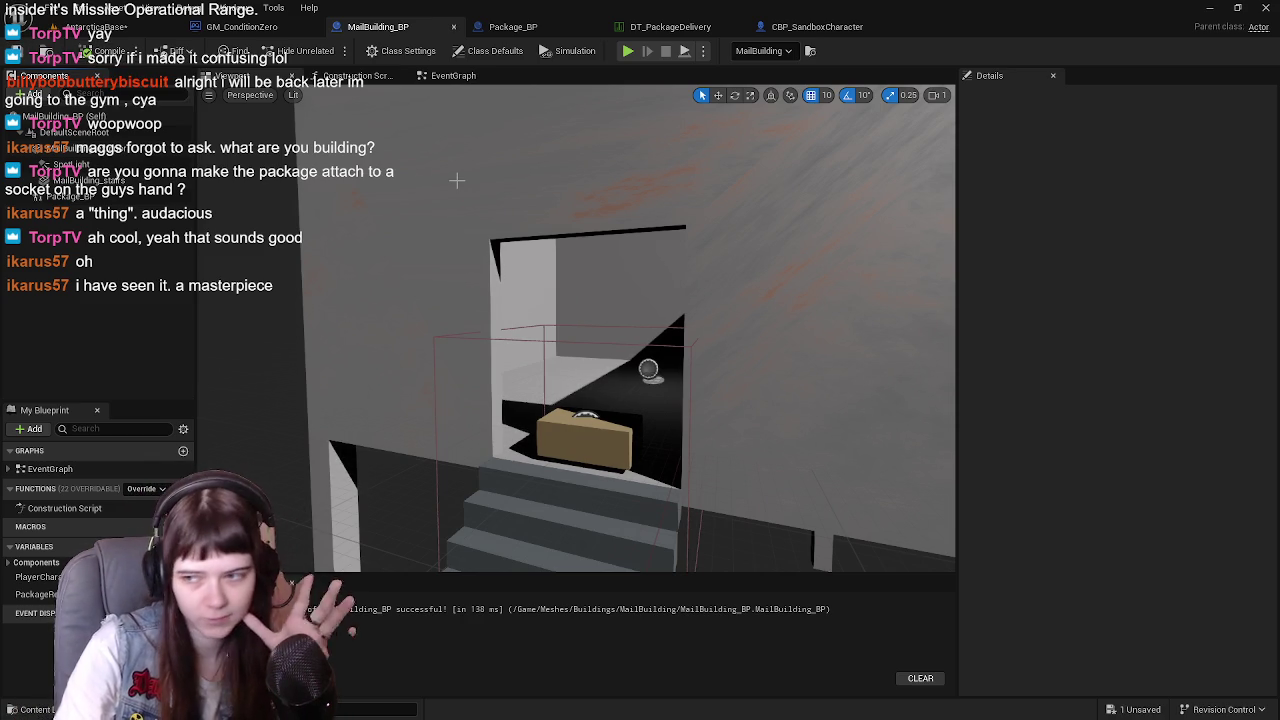
click(565, 451)
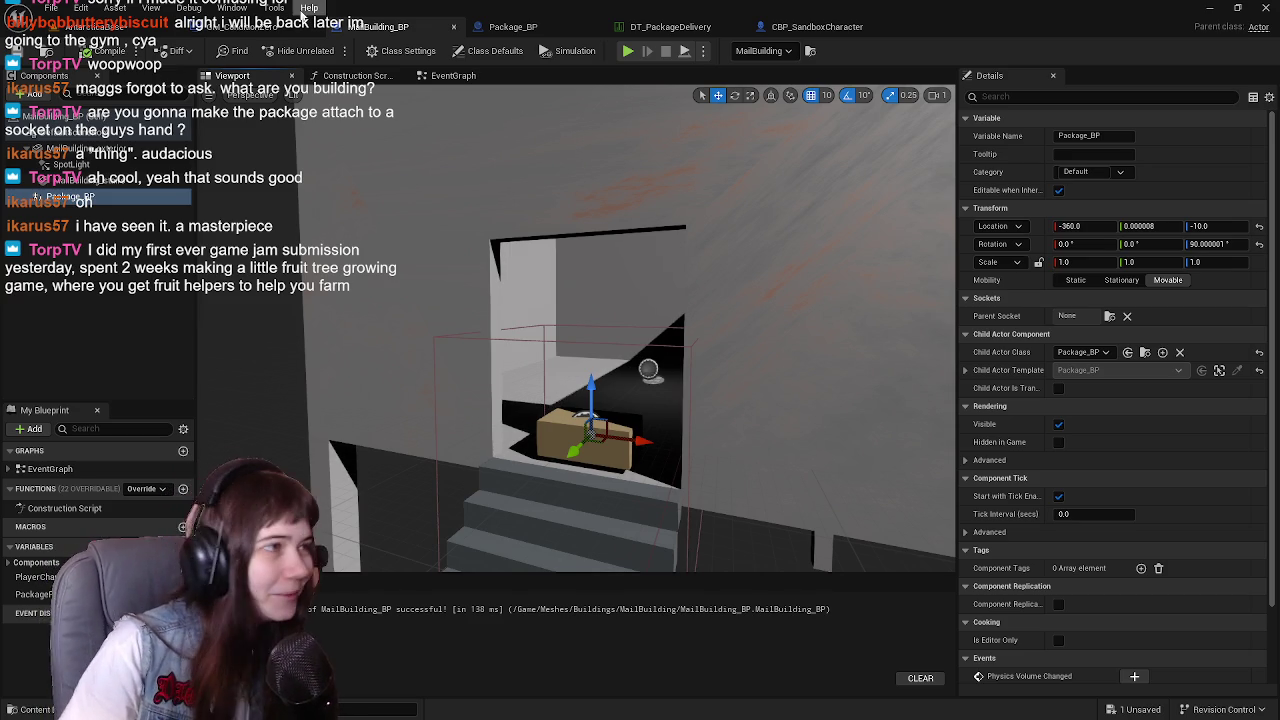
Save all unsaved assets from the level editor and switch to the Package_BP graph
click(100, 28)
key(ctrl+s)
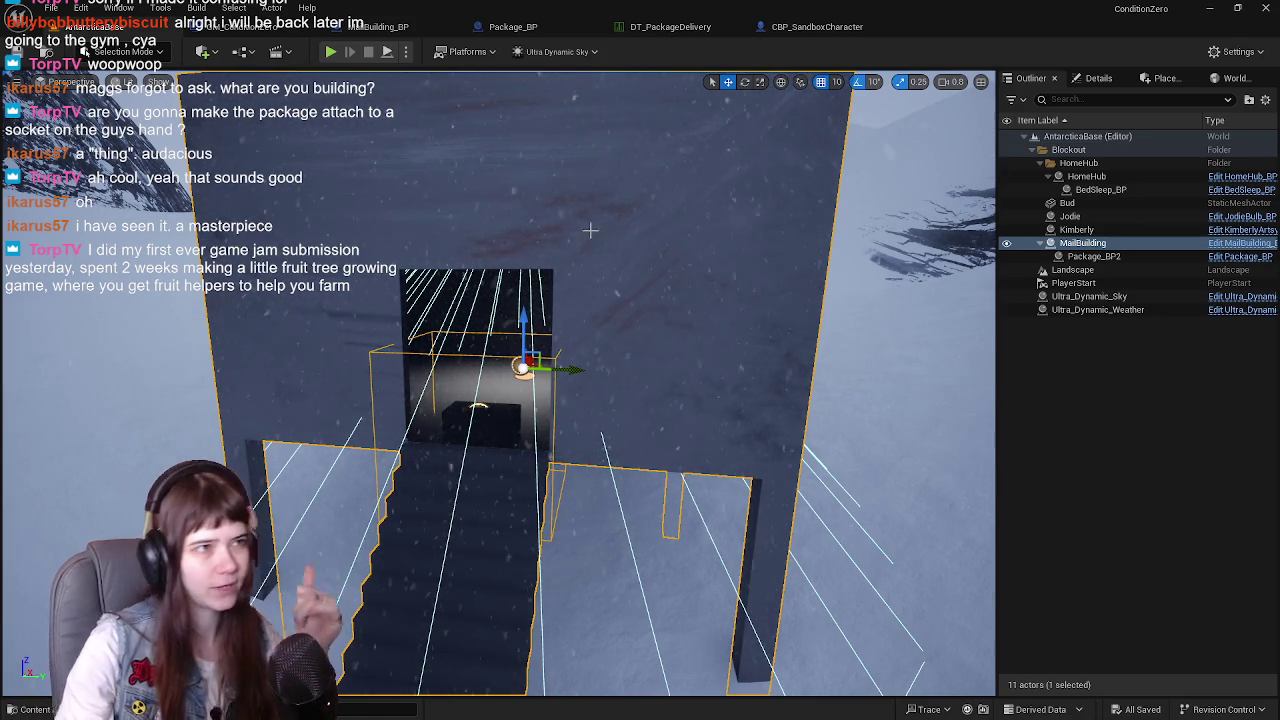
click(670, 26)
click(513, 26)
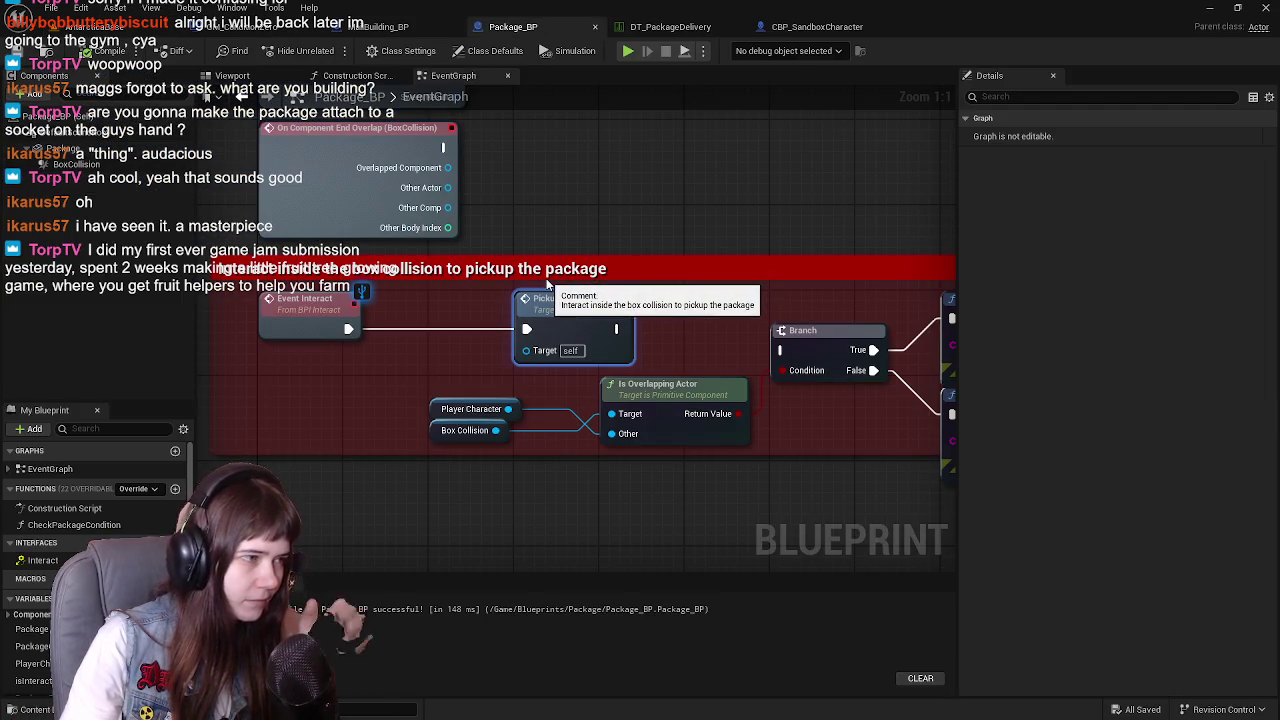
Delete both box-collision overlap event nodes from Package_BP's graph
drag(594, 196, 554, 244)
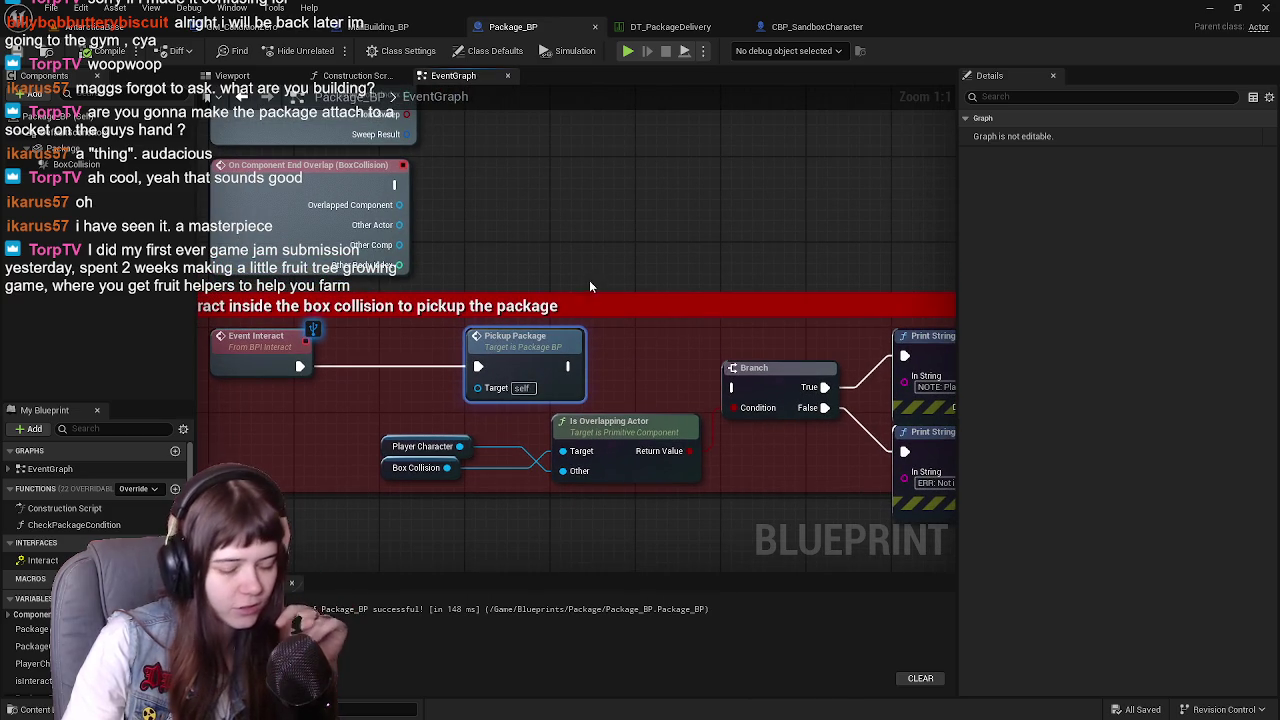
mouse_move(560, 288)
mouse_down()
mouse_move(571, 271)
mouse_move(523, 306)
mouse_move(637, 319)
mouse_move(675, 411)
mouse_up()
drag(478, 362, 238, 142)
key(Delete)
Move the interact comment group up beside the BeginPlay nodes
scroll(400, 272, down, 4)
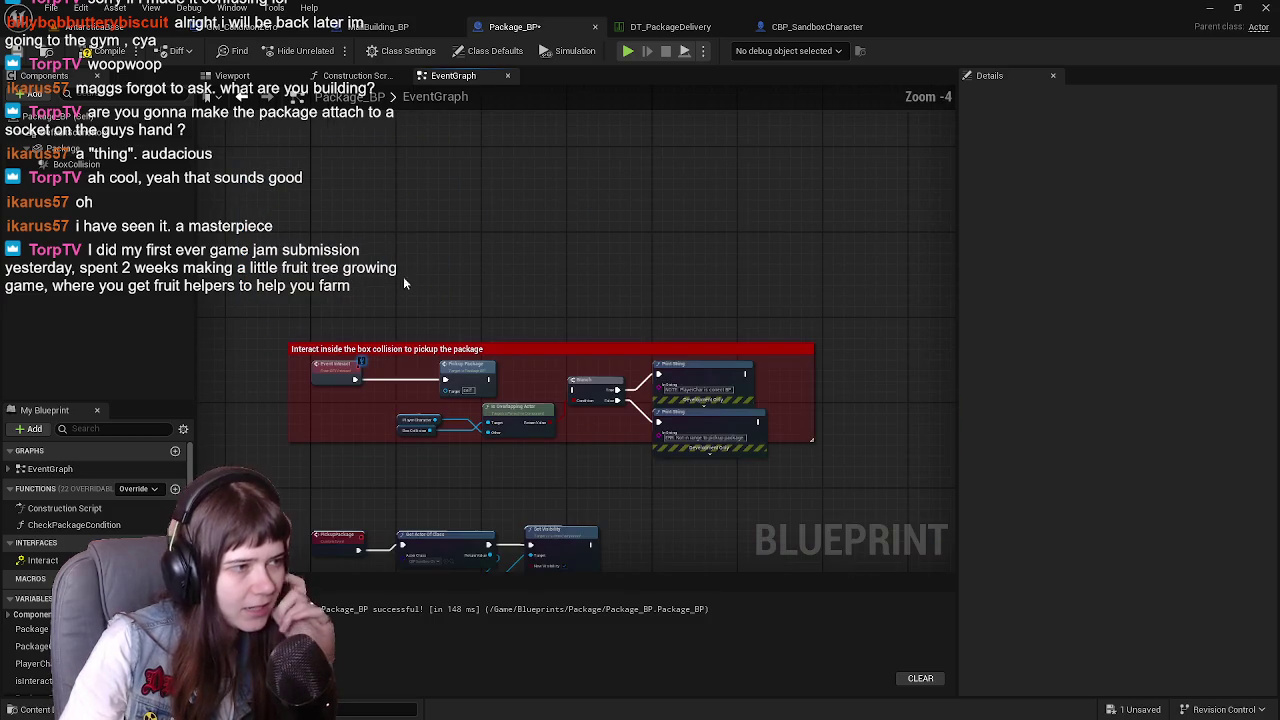
drag(431, 293, 446, 263)
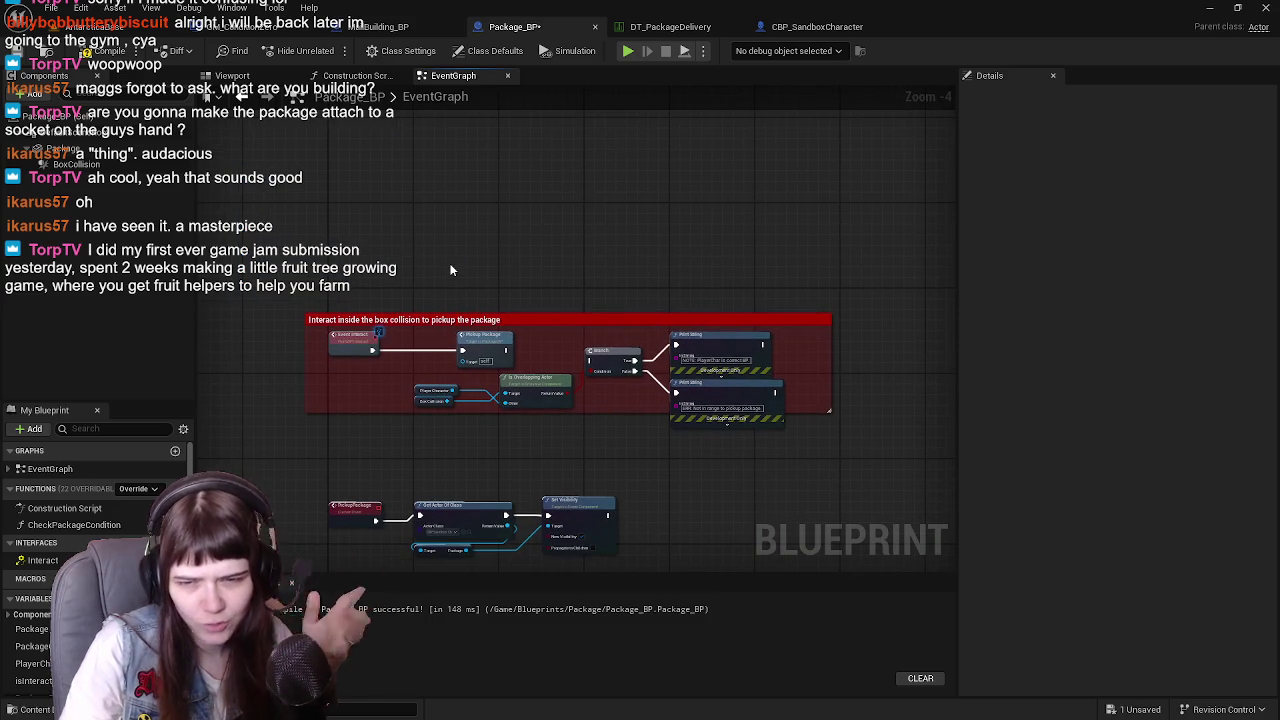
mouse_move(296, 234)
mouse_down()
mouse_move(677, 477)
mouse_move(851, 557)
mouse_up()
mouse_move(771, 576)
mouse_down()
mouse_move(750, 375)
mouse_move(726, 309)
mouse_up()
scroll(663, 377, down, 1)
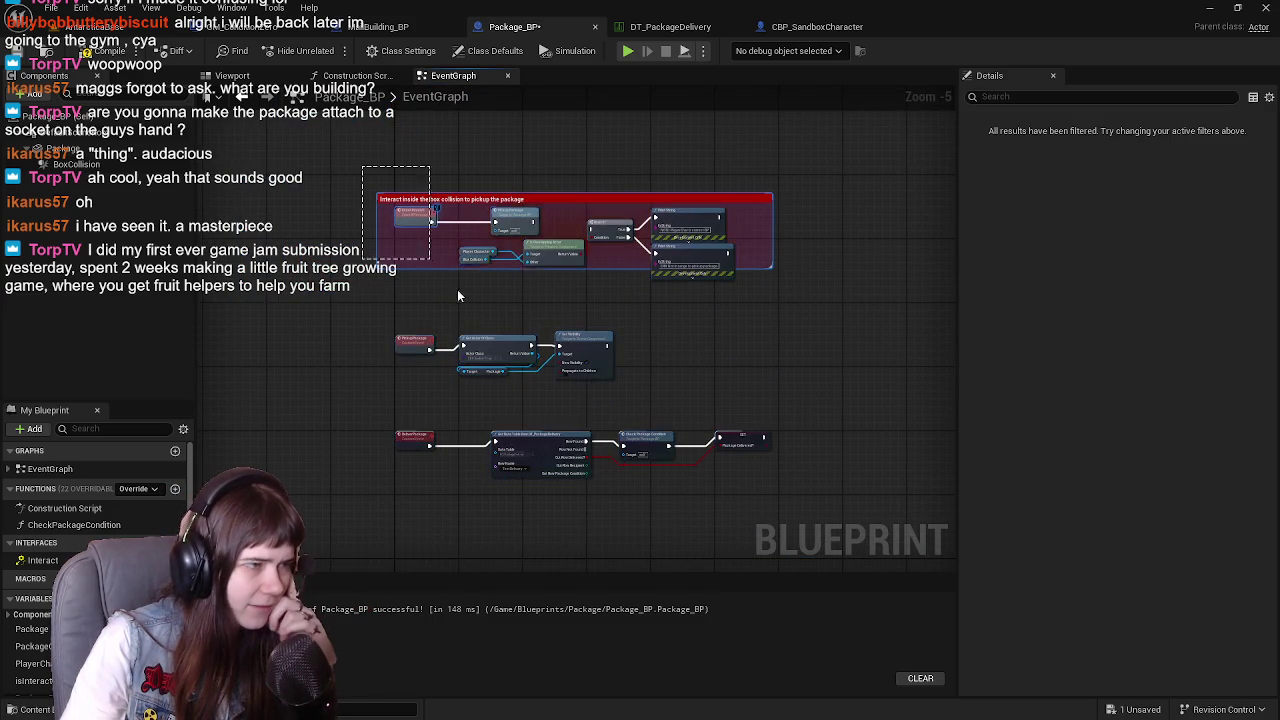
scroll(468, 269, up, 2)
drag(440, 300, 440, 342)
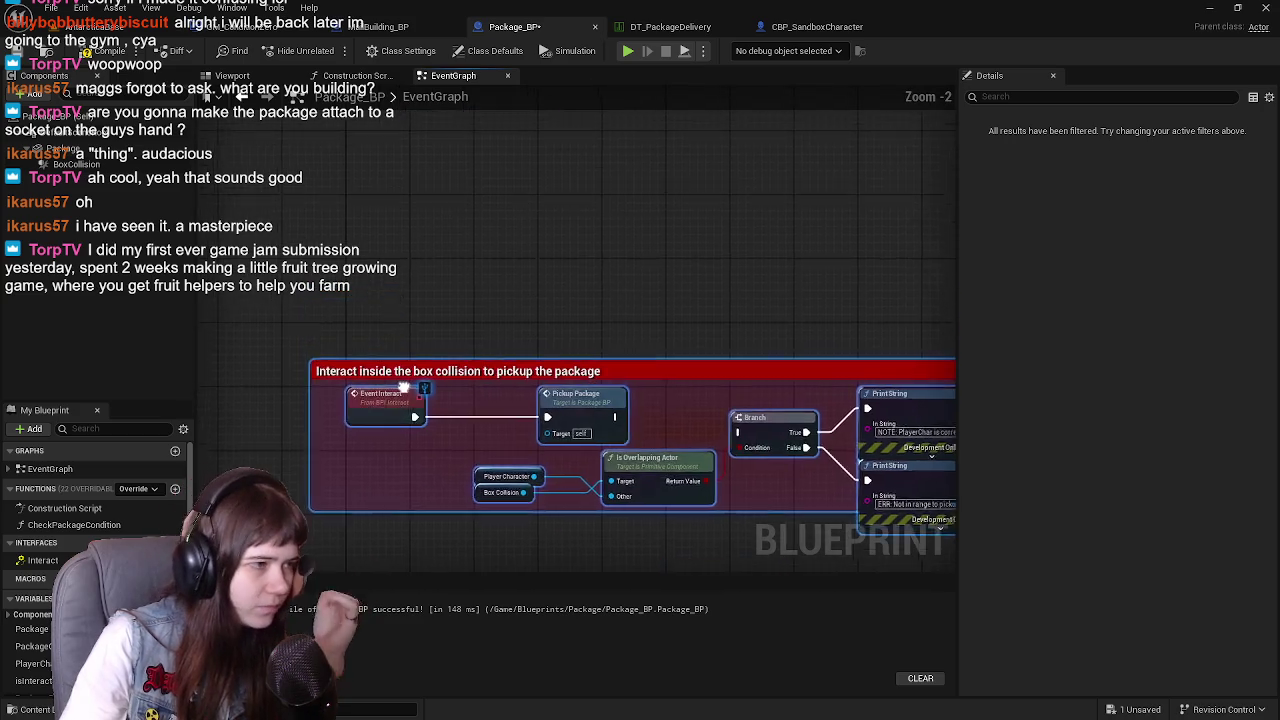
scroll(417, 388, down, 2)
mouse_move(400, 452)
mouse_down()
mouse_move(397, 287)
mouse_move(397, 320)
mouse_move(400, 300)
mouse_up()
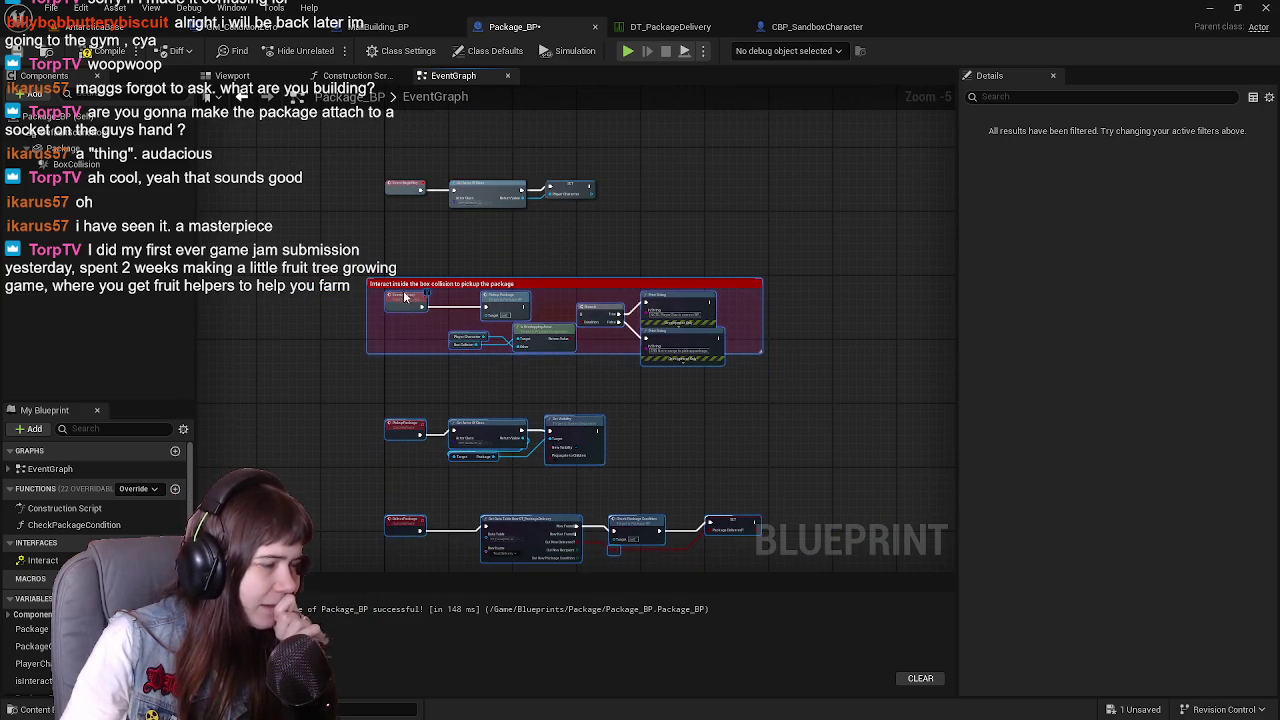
Select the BeginPlay nodes that store the player character reference
scroll(400, 300, up, 1)
scroll(389, 421, down, 3)
scroll(374, 432, up, 5)
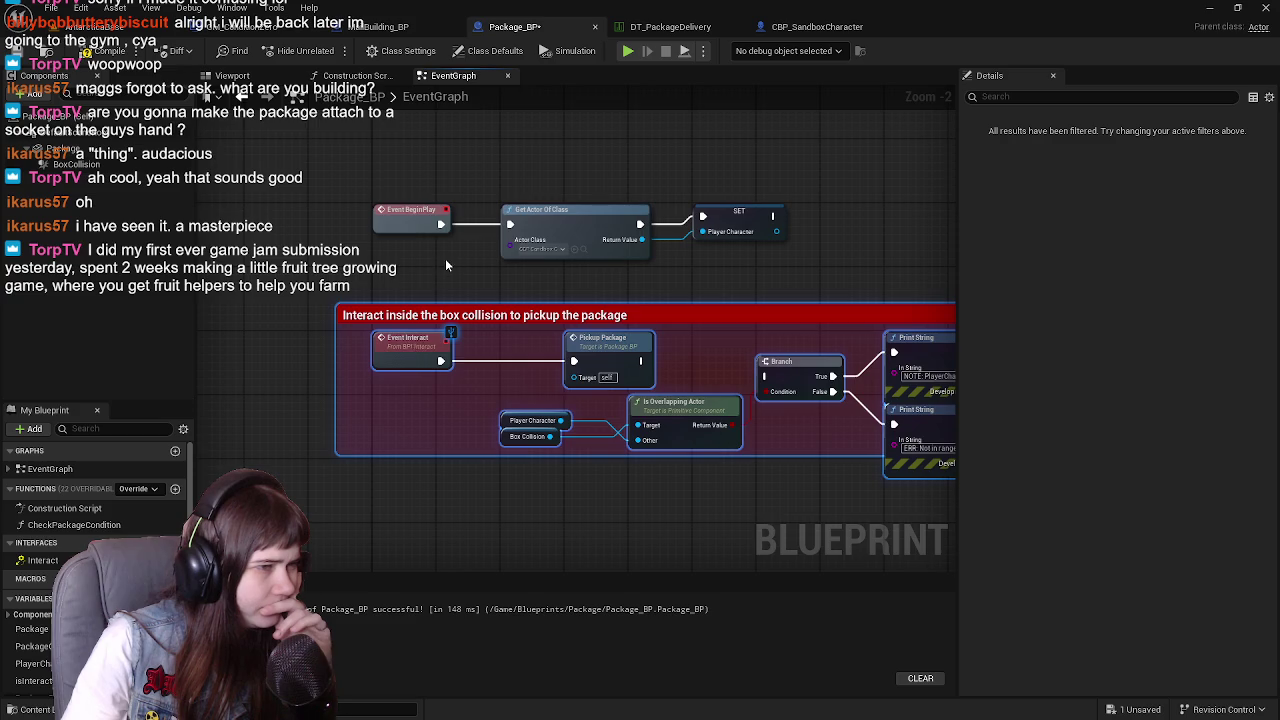
scroll(445, 258, up, 1)
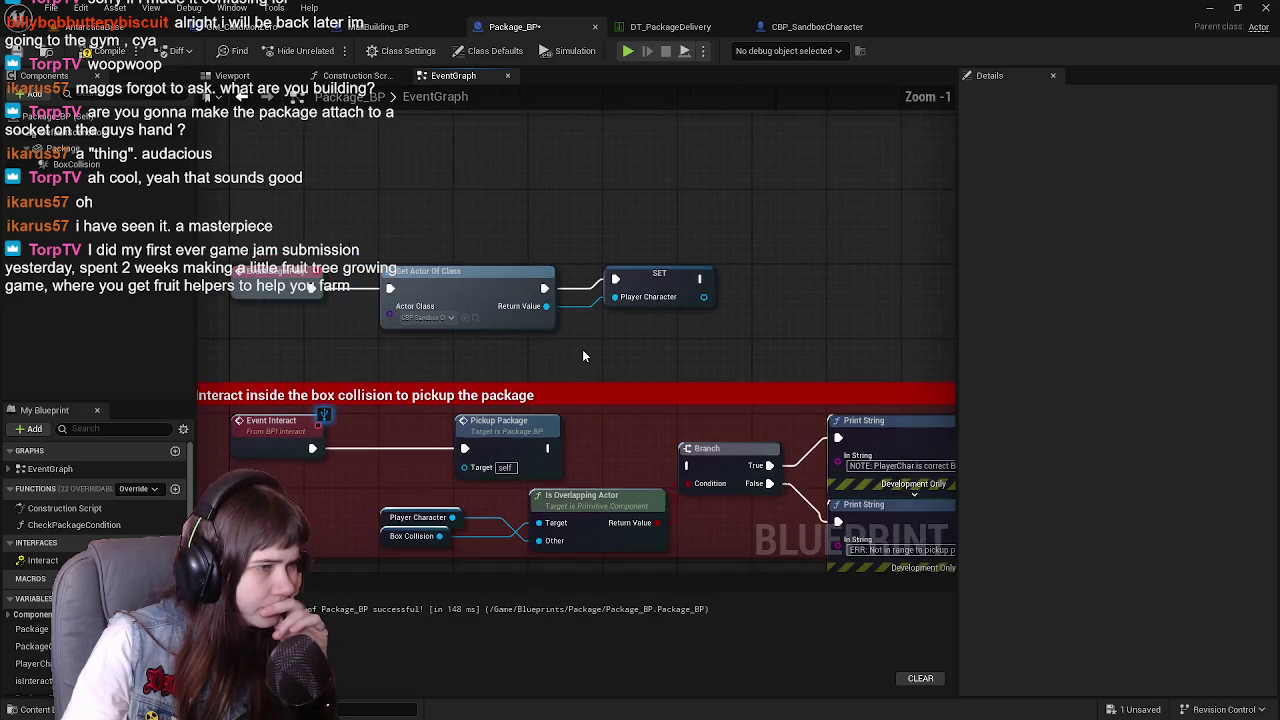
mouse_move(289, 194)
mouse_down()
mouse_move(804, 286)
mouse_move(805, 298)
mouse_up()
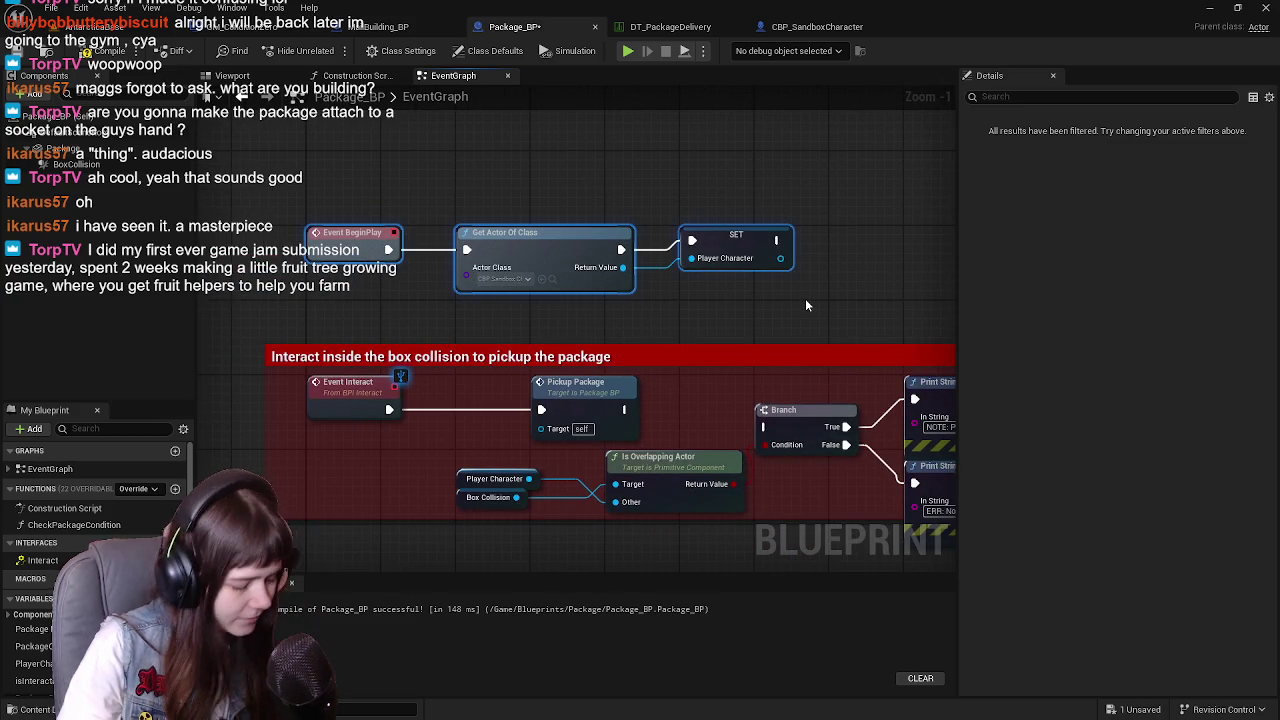
Title the BeginPlay comment 'set player character for reference' and colour it yellow (R 1, G 1)
text(cse)
text(ayer)
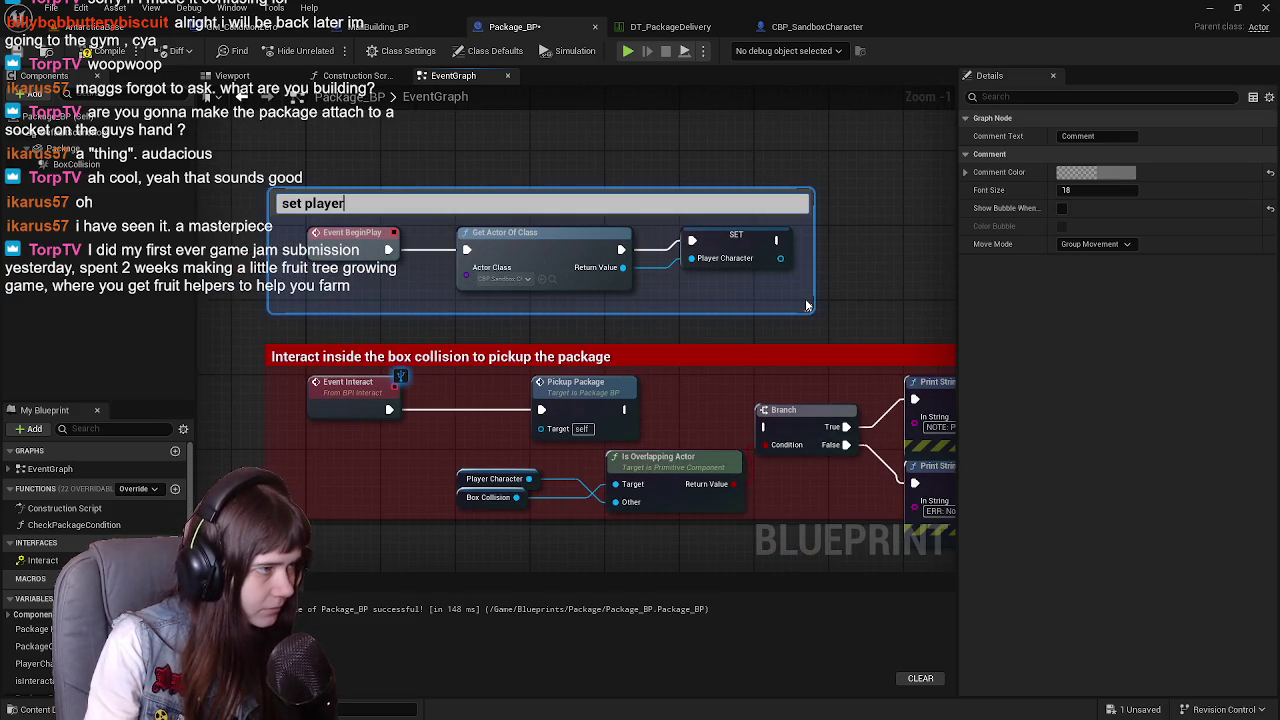
text( character ref)
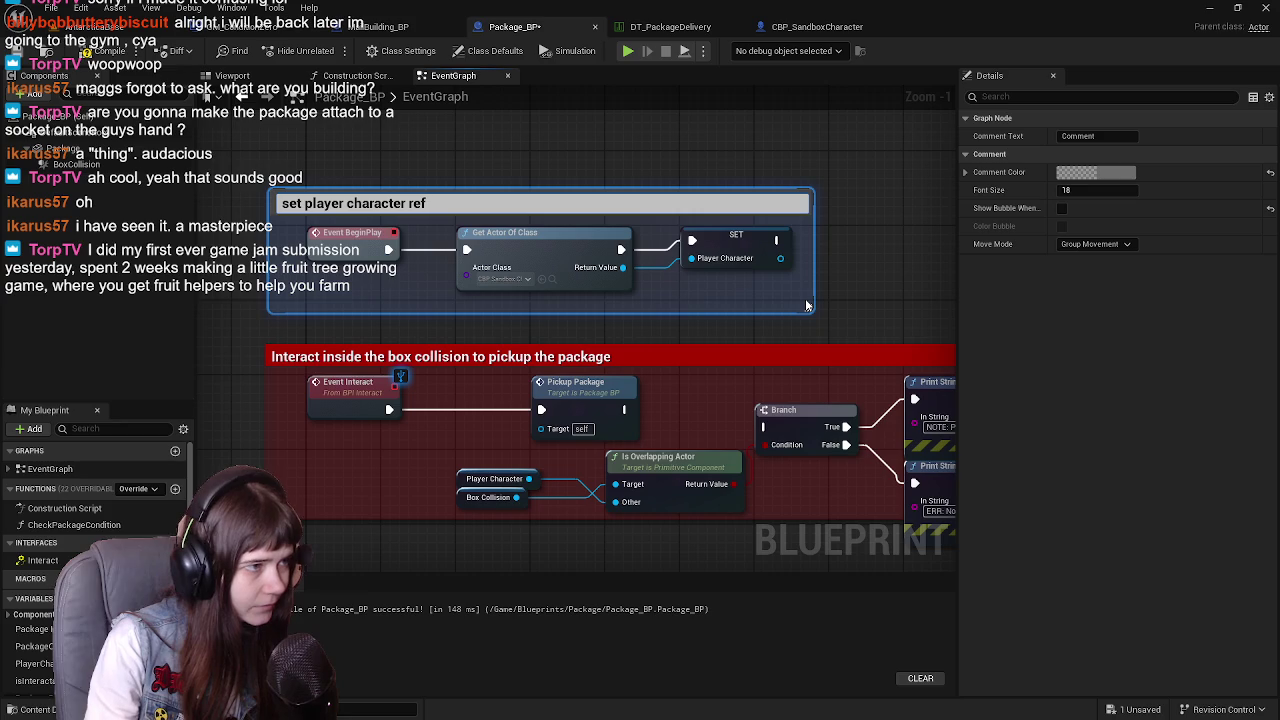
key(BackSpace)
key(BackSpace)
key(BackSpace)
text(for refere)
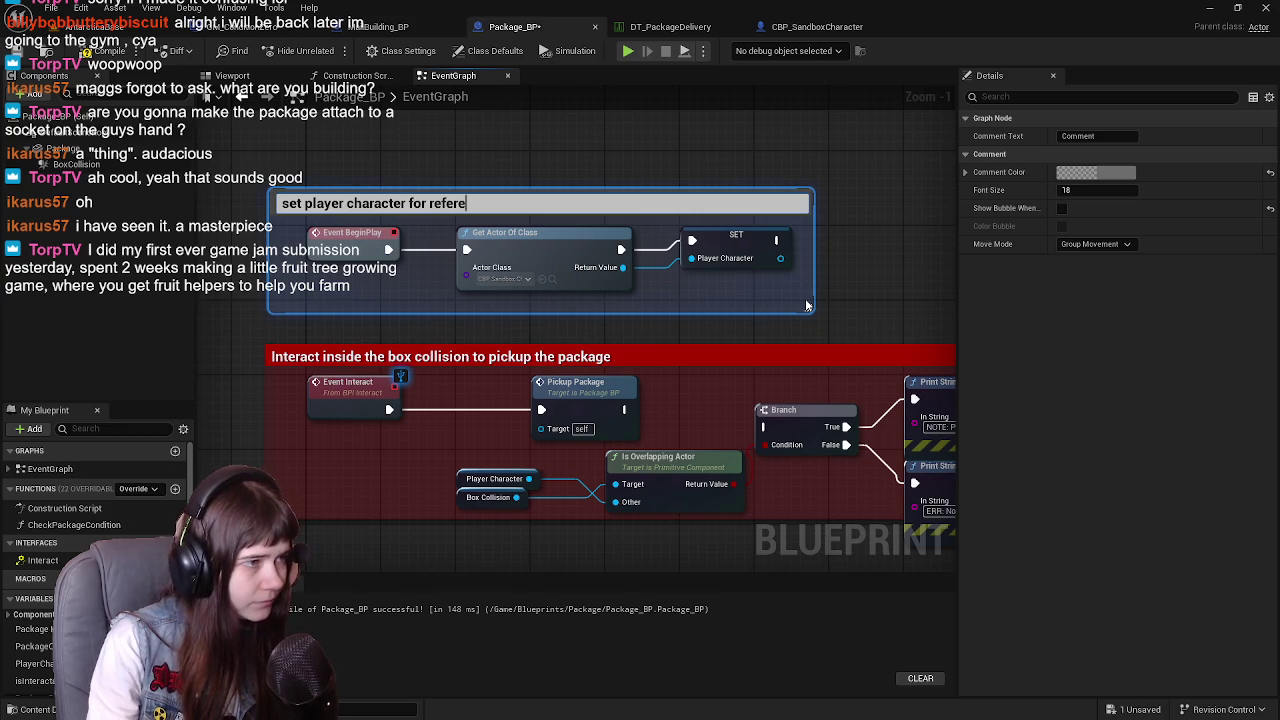
text(nmcece)
key(Return)
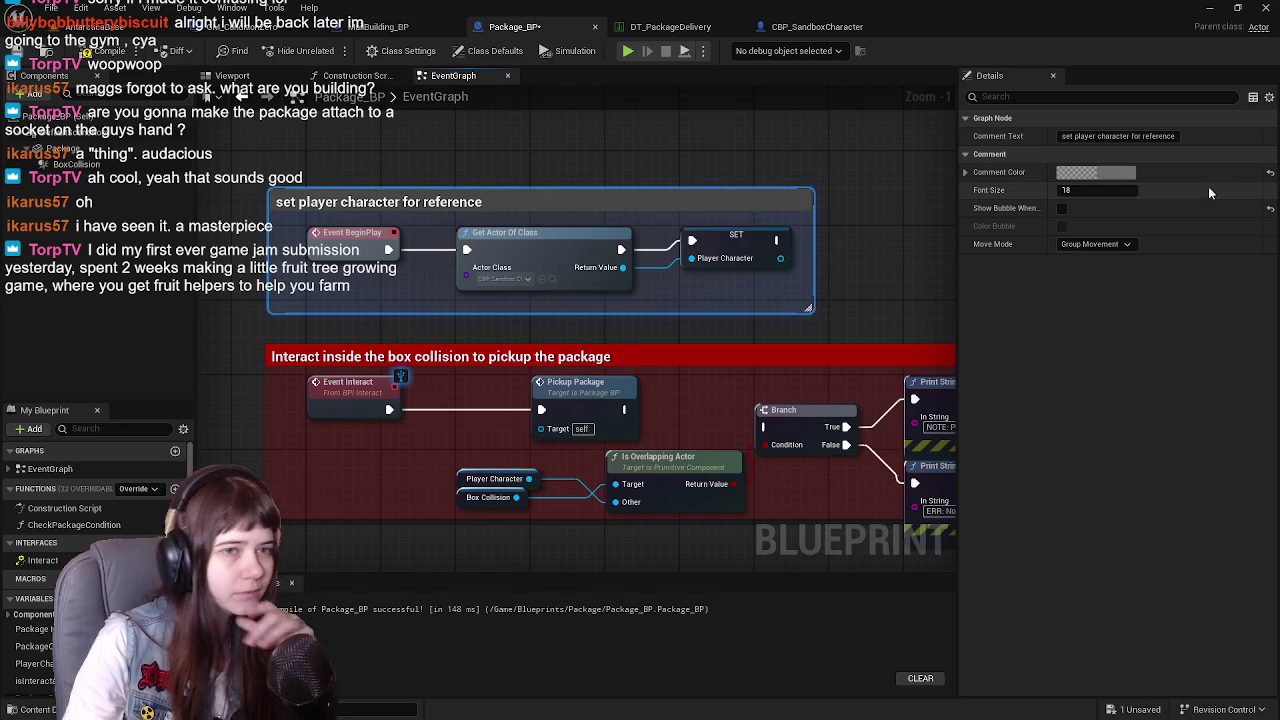
click(1095, 172)
click(908, 381)
text(15)
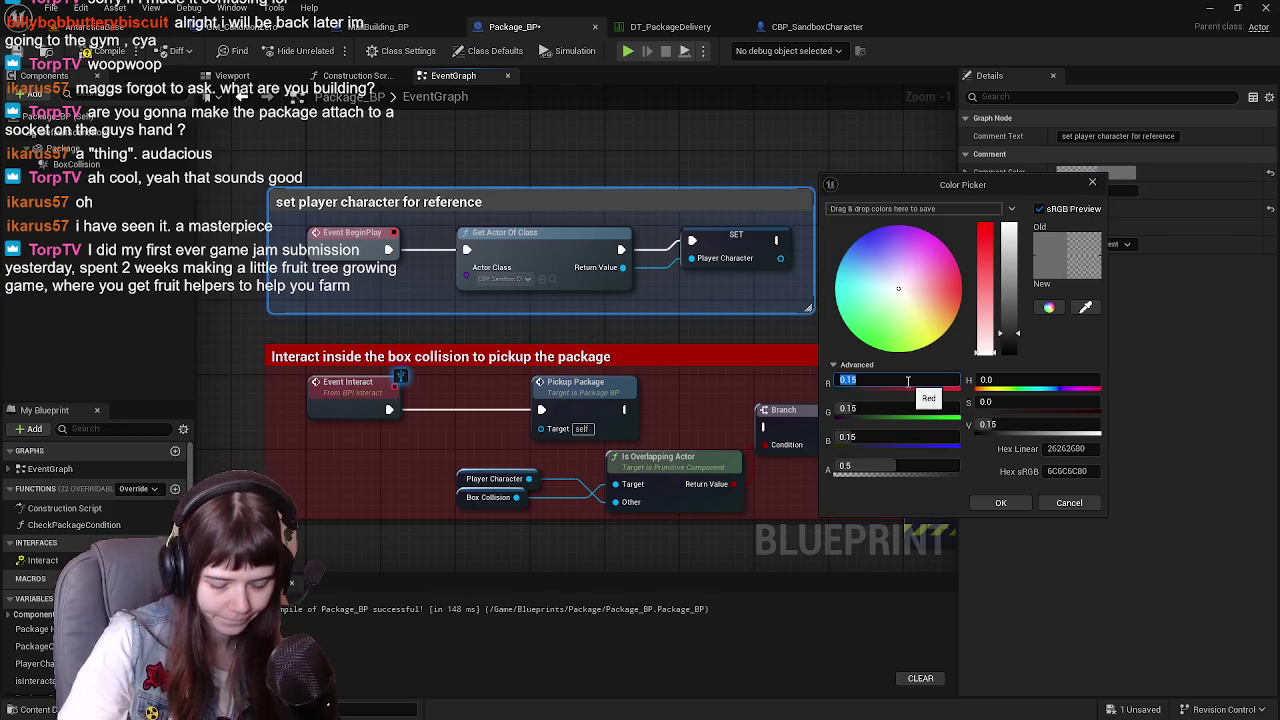
key(Tab)
text(1)
key(Tab)
text(1)
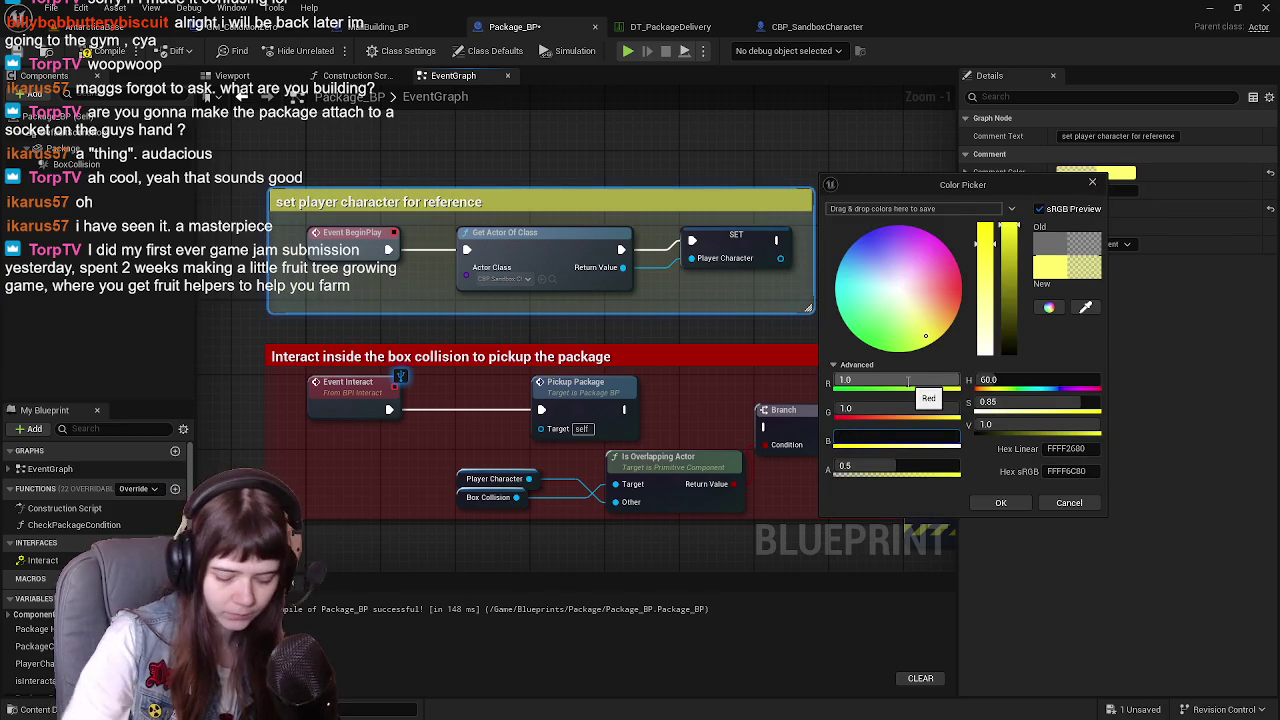
text(0)
key(Return)
click(1000, 503)
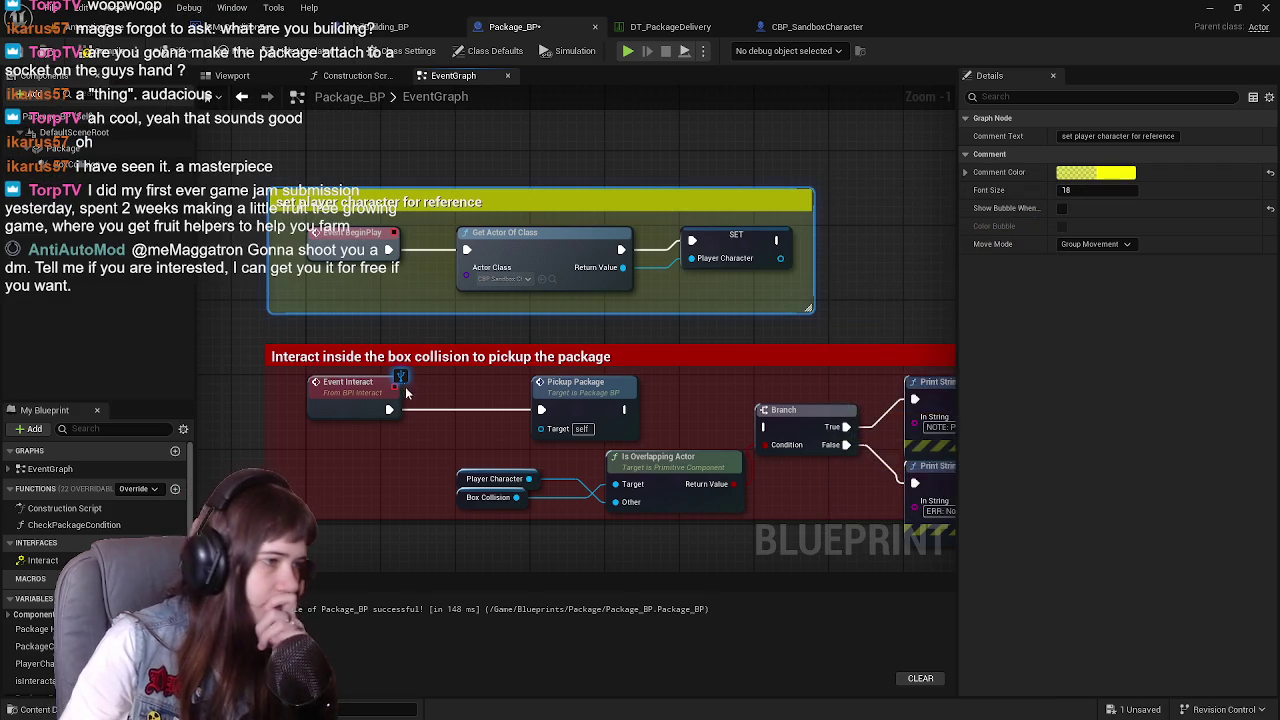
Recolour the red interact comment green by setting R to 0 and G to 1
click(398, 395)
click(704, 268)
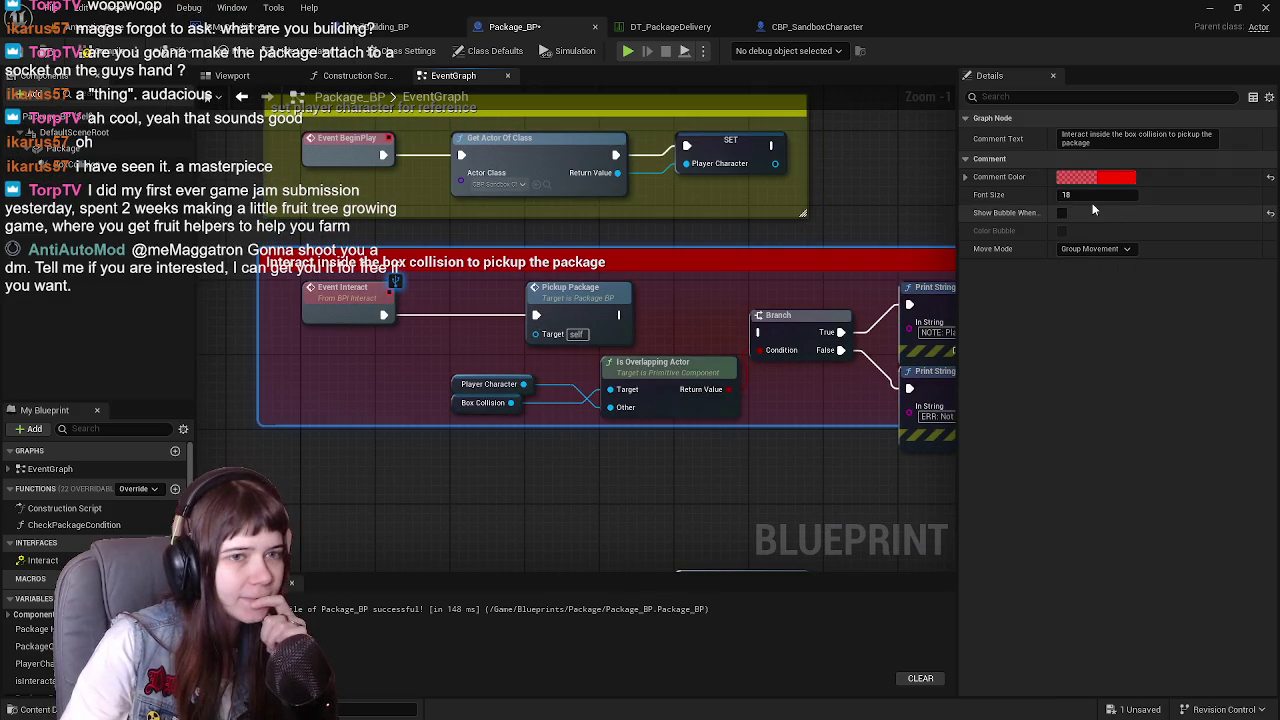
click(1095, 177)
click(908, 389)
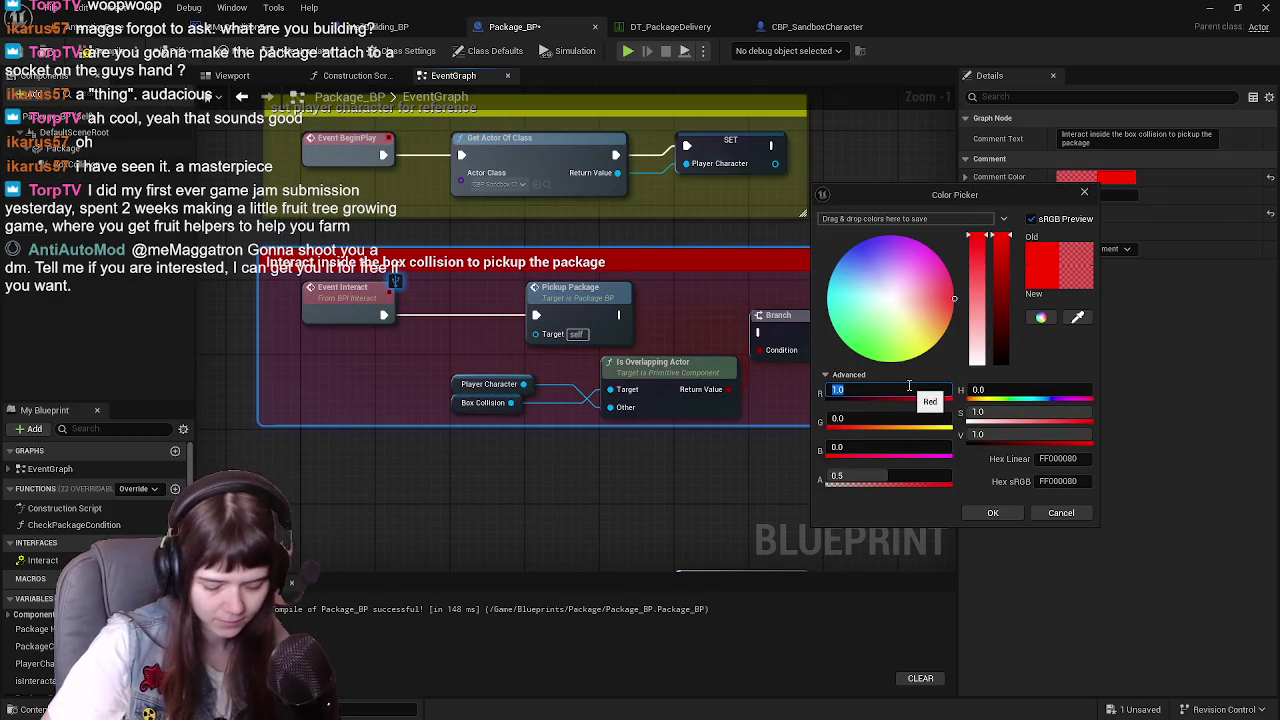
text(0)
key(Return)
click(892, 420)
text(1)
key(Return)
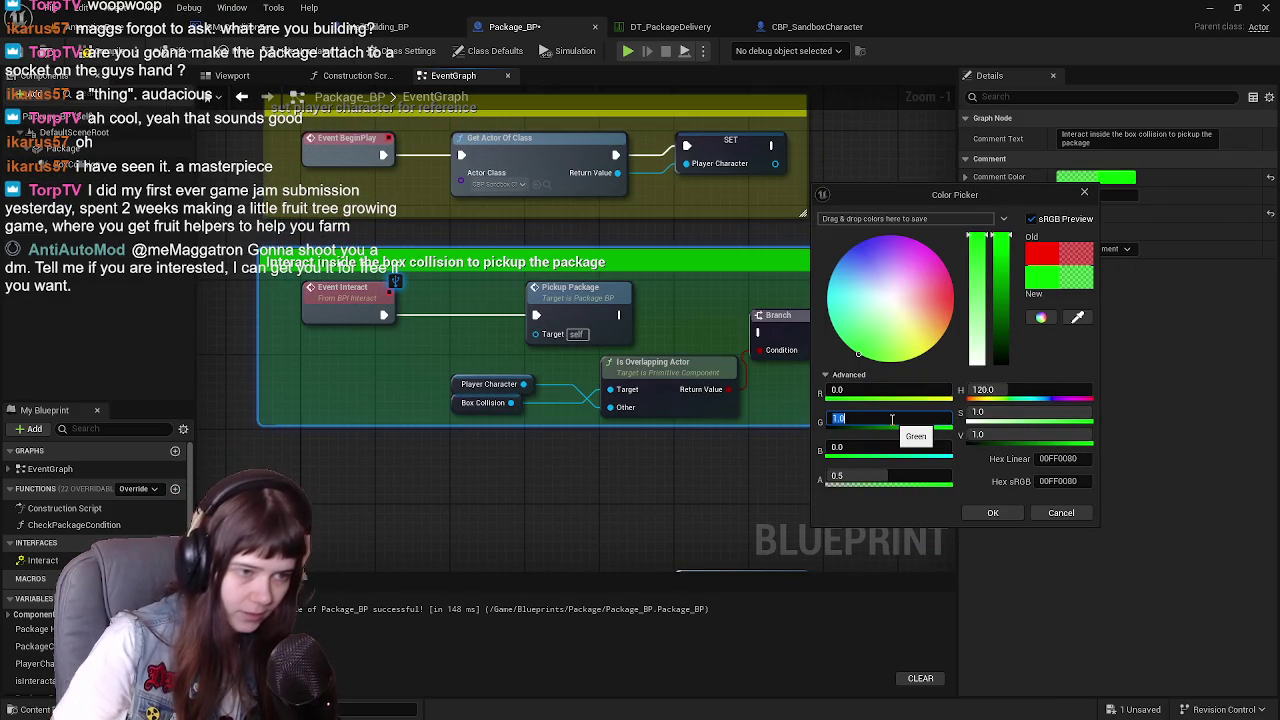
click(992, 512)
Delete the Branch and both Print String nodes from the pickup logic
mouse_move(689, 468)
mouse_down()
mouse_move(474, 411)
mouse_move(640, 321)
mouse_up()
mouse_move(683, 236)
mouse_down()
mouse_move(873, 333)
mouse_move(1040, 345)
mouse_up()
key(Delete)
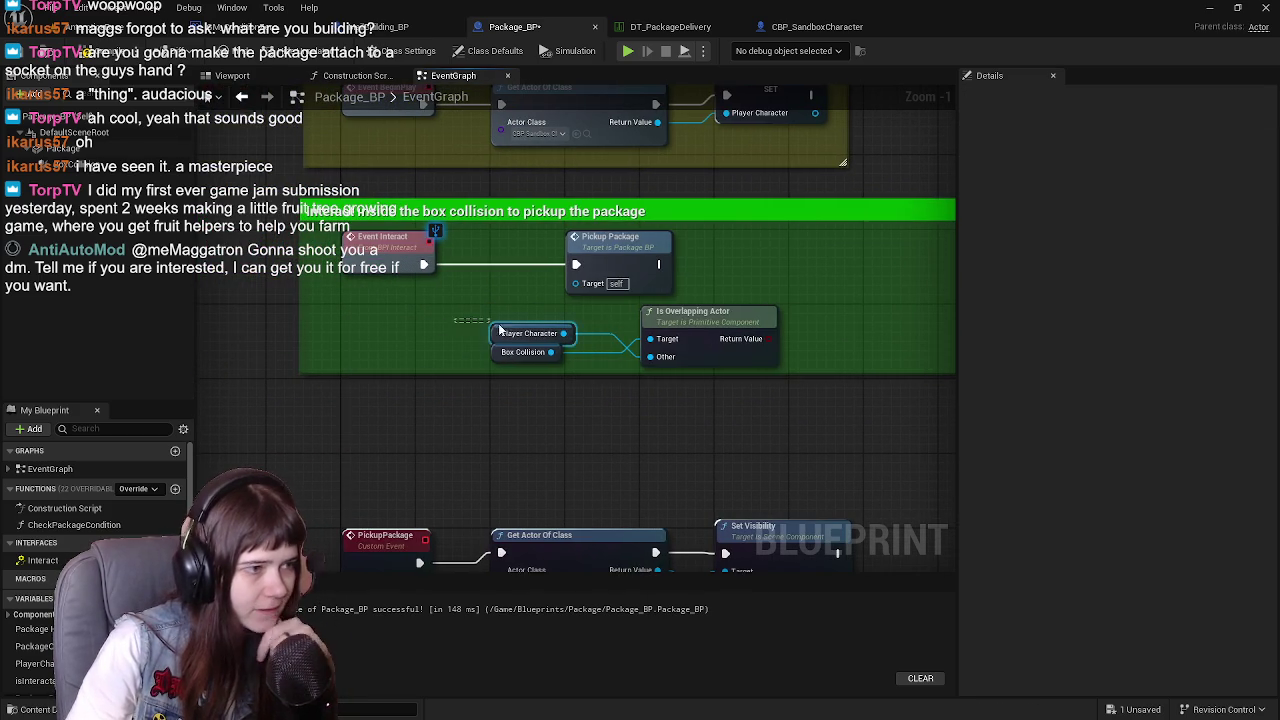
Delete Is Overlapping Actor, move Pickup Package beside Event Interact, shrink the green comment, and save
click(735, 350)
key(Delete)
mouse_move(729, 354)
mouse_down()
mouse_move(512, 385)
mouse_move(562, 373)
mouse_up()
mouse_move(754, 336)
mouse_down()
mouse_move(400, 337)
mouse_move(934, 346)
mouse_move(614, 336)
mouse_move(627, 332)
mouse_move(650, 378)
mouse_up()
drag(662, 277, 585, 278)
mouse_move(769, 291)
mouse_down()
mouse_move(676, 296)
mouse_move(710, 299)
mouse_up()
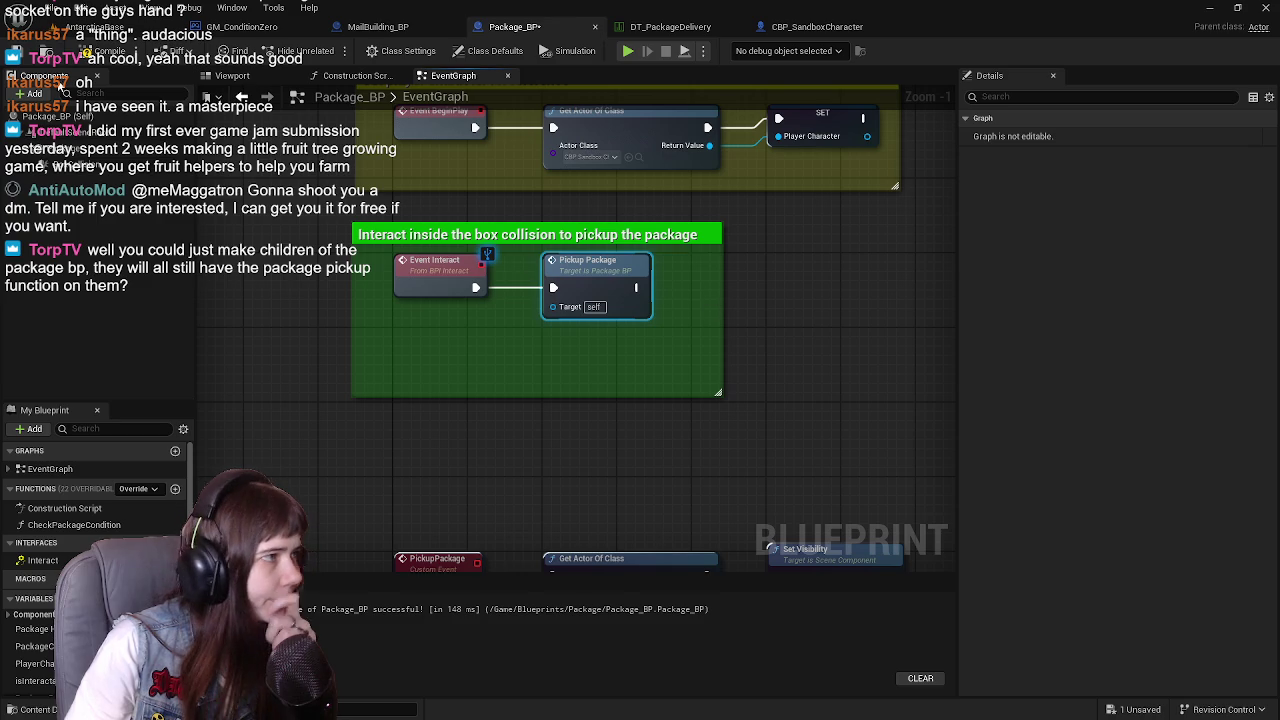
click(18, 51)
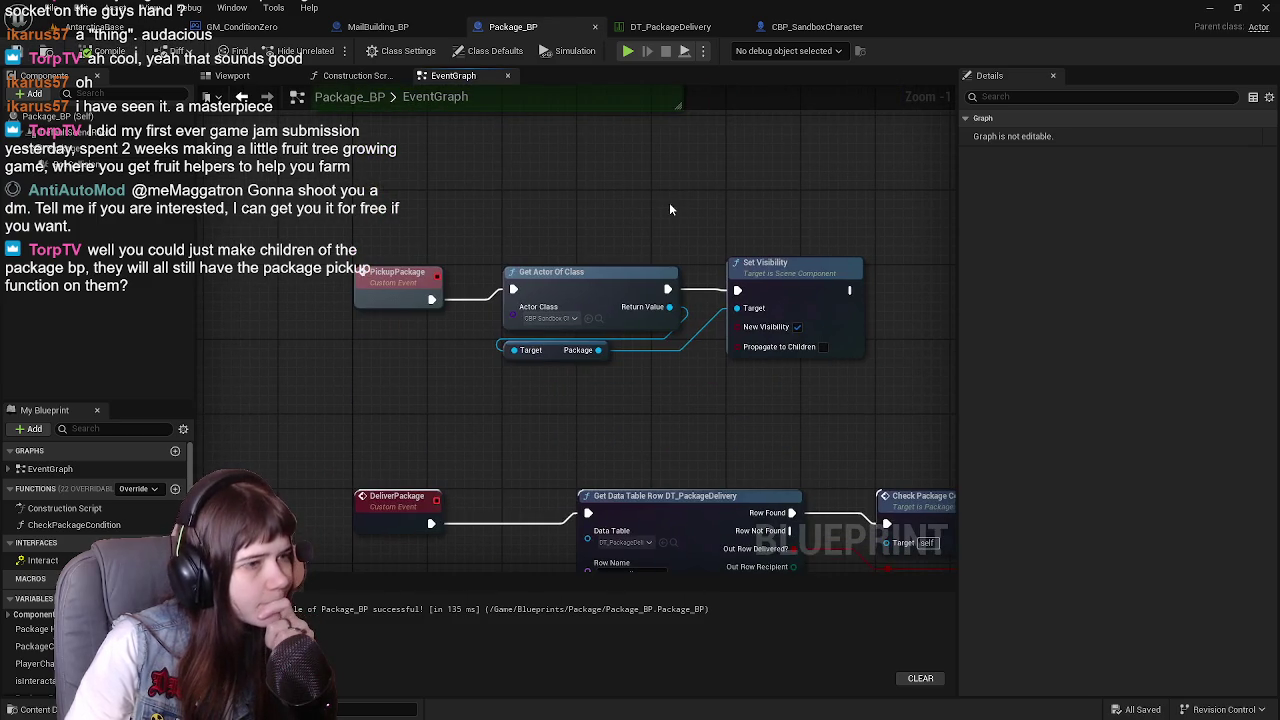
Switch to the CBP_SandboxCharacter blueprint
scroll(556, 240, down, 1)
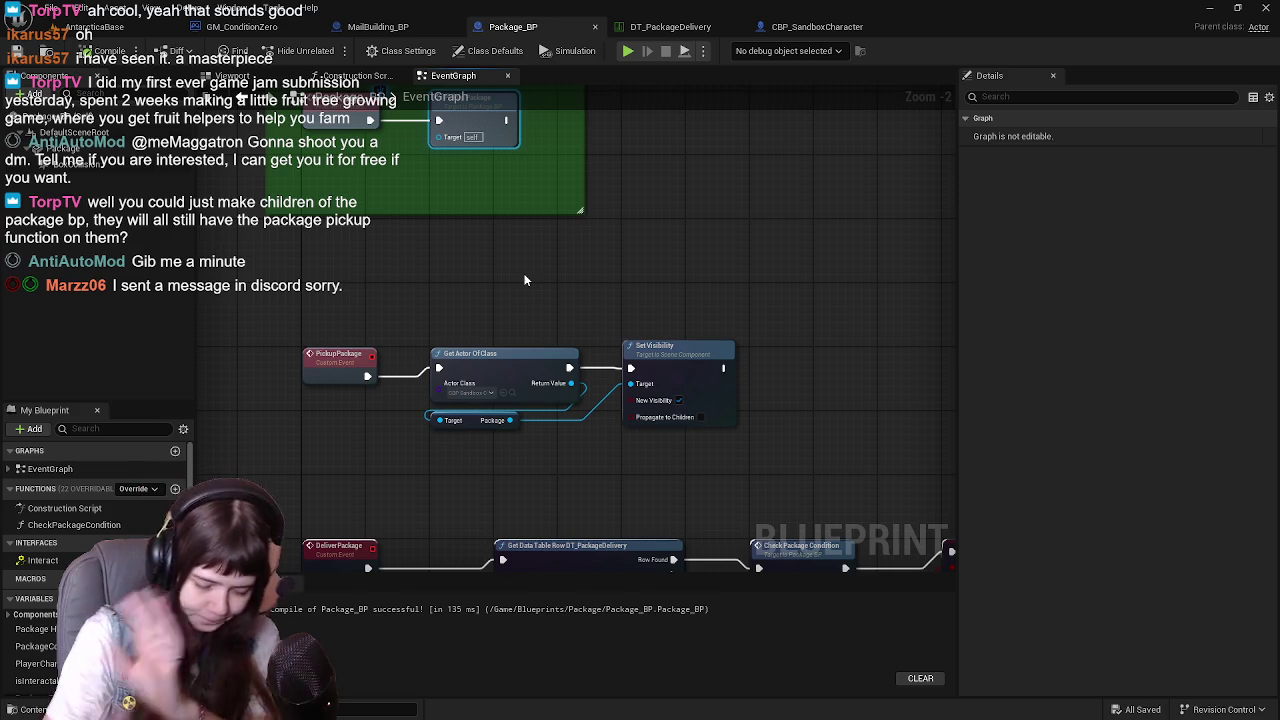
click(835, 24)
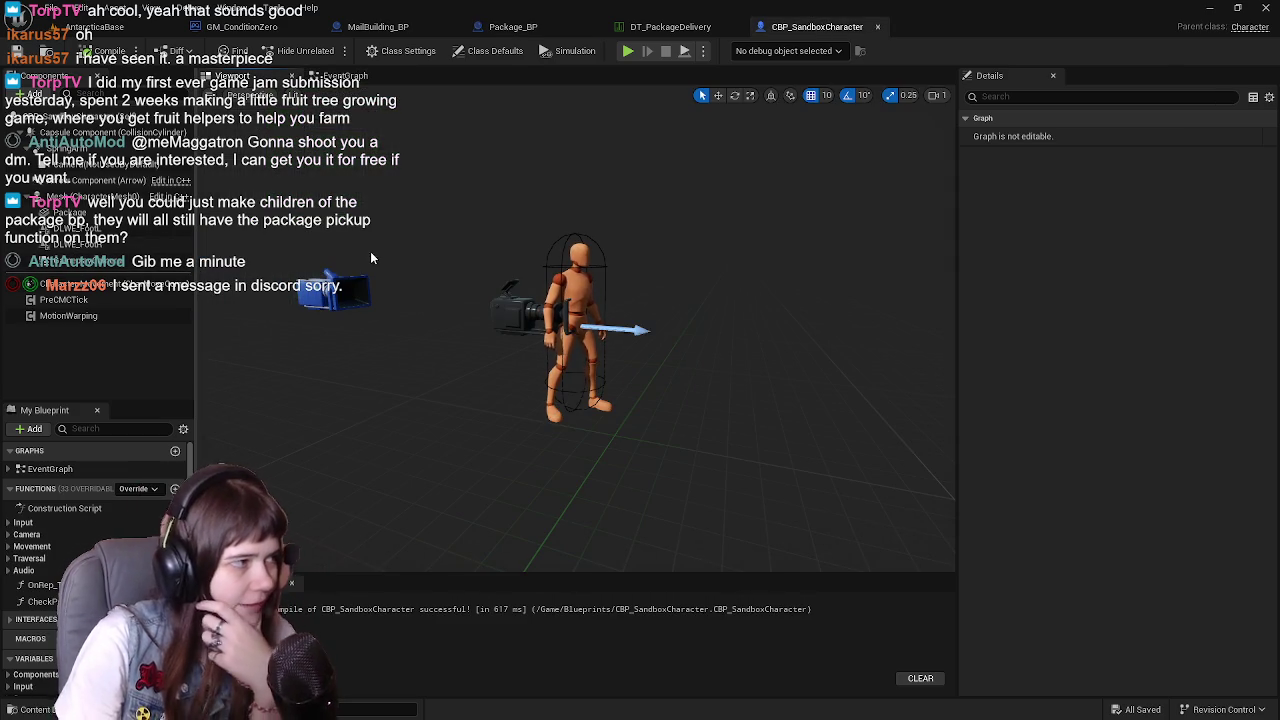
Inspect the character's Package mesh component (scale 0.5) in the viewport, then open the Content Drawer at Blueprints/Package
mouse_move(577, 363)
mouse_down()
mouse_move(560, 378)
mouse_move(578, 340)
mouse_up()
click(60, 212)
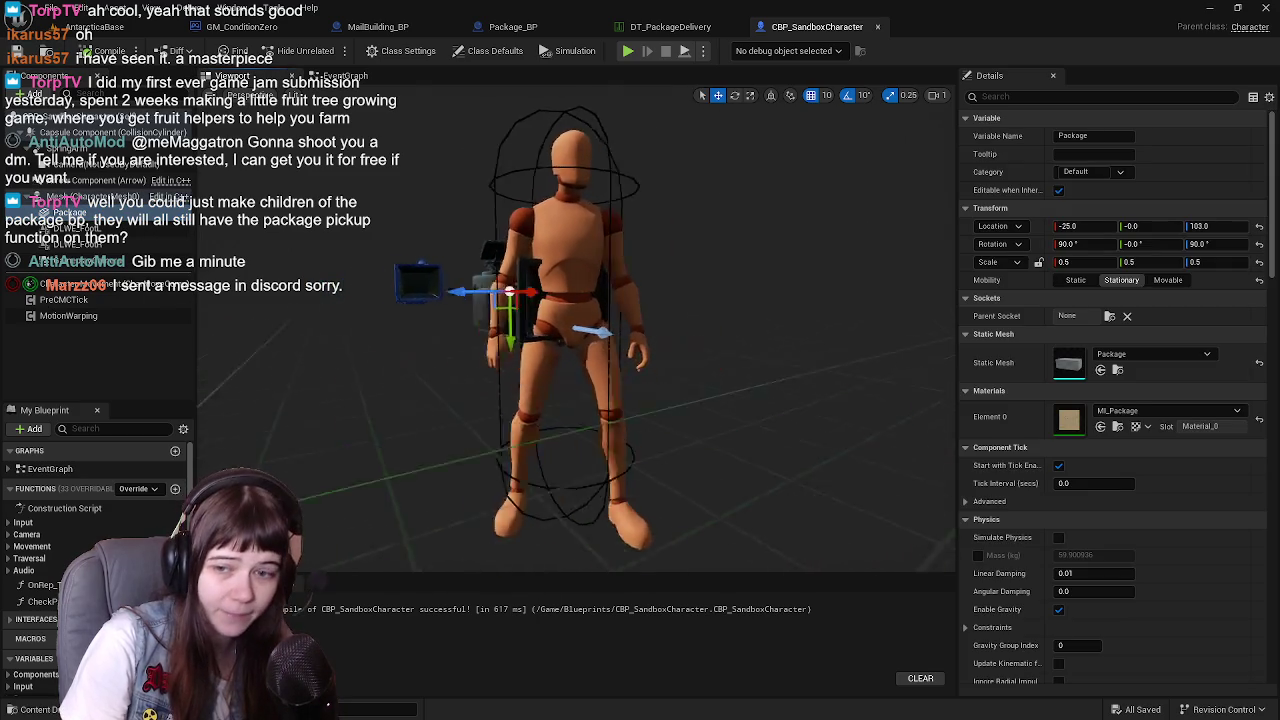
mouse_move(520, 256)
mouse_down()
mouse_move(508, 252)
mouse_move(520, 256)
mouse_up()
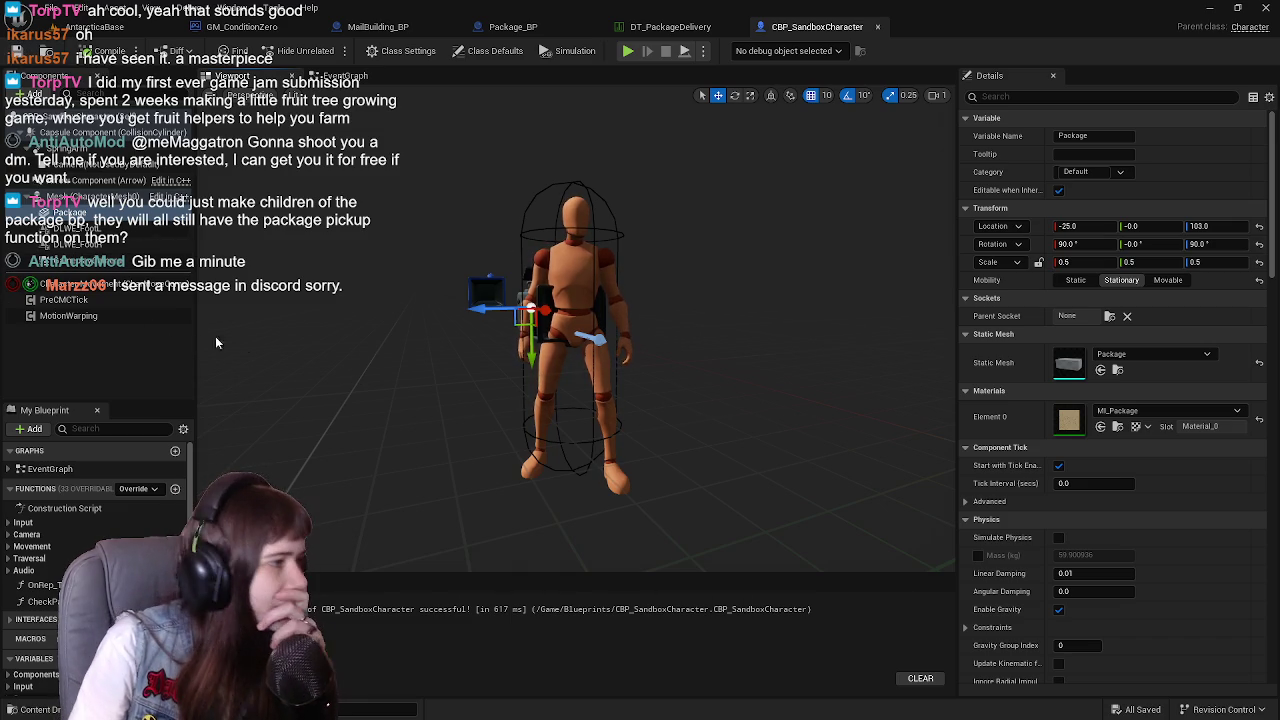
click(130, 365)
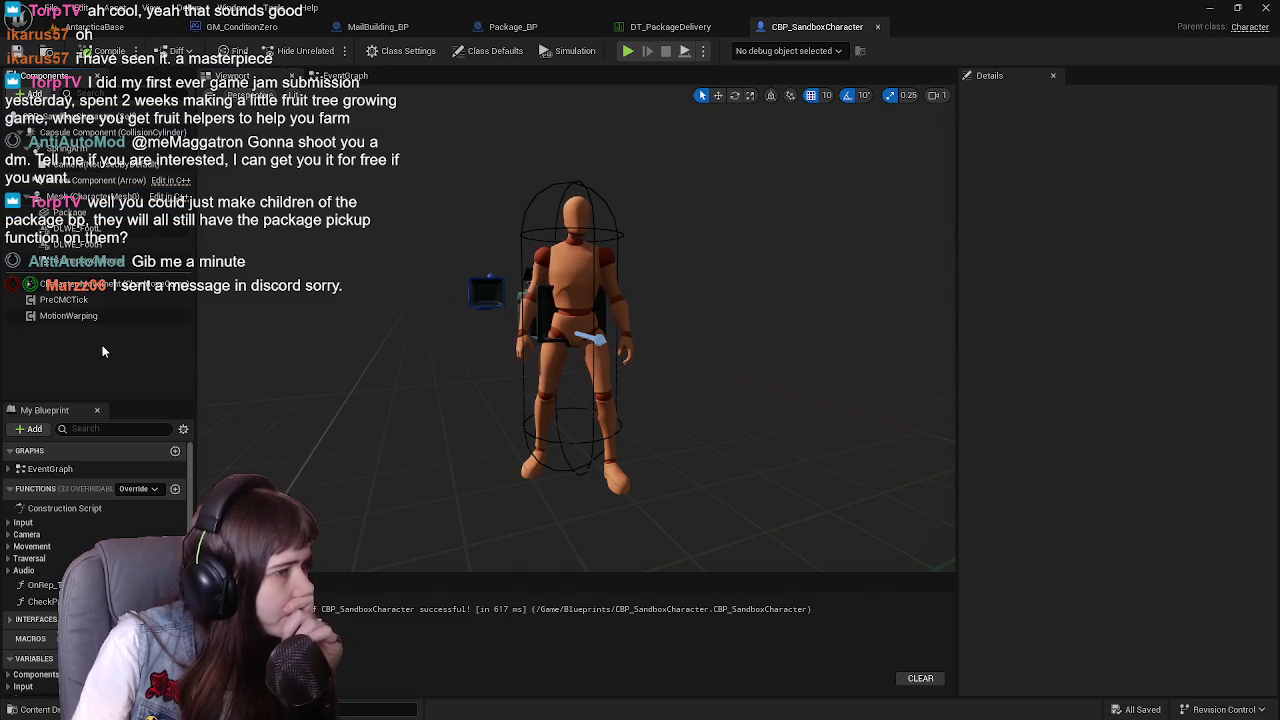
click(70, 213)
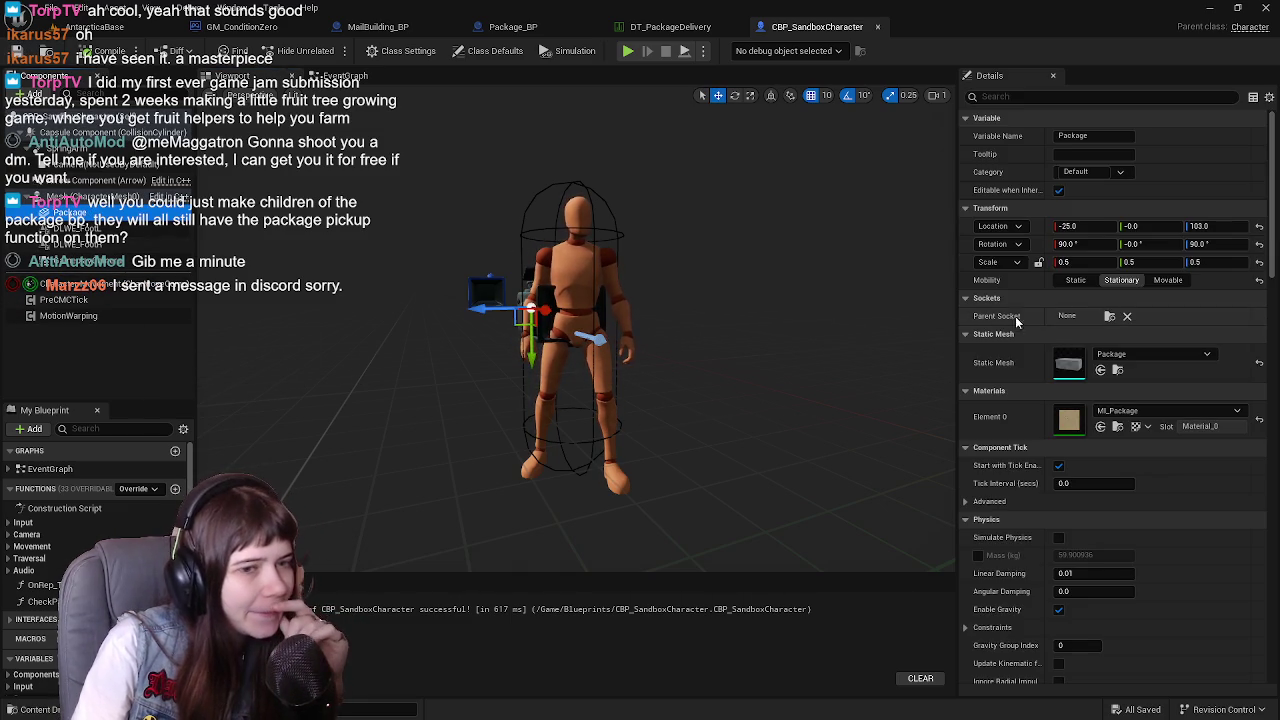
click(35, 709)
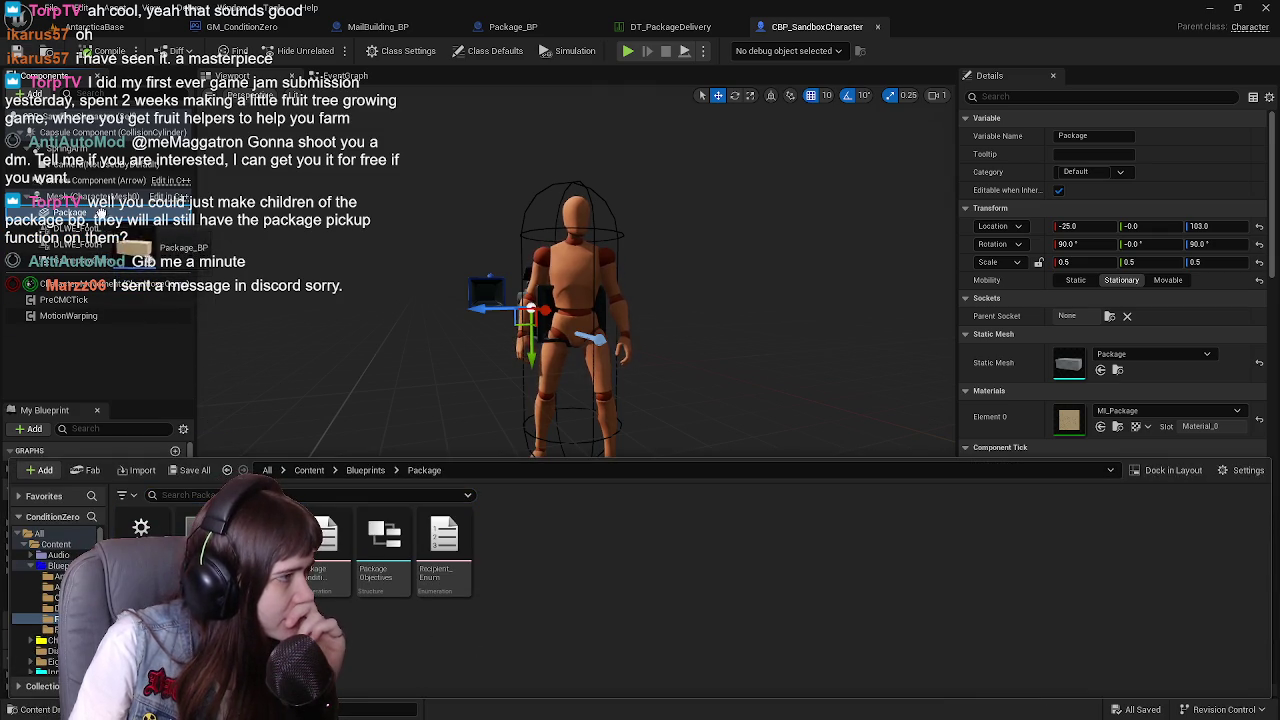
Add Package_BP as a child actor component attached under the capsule, matching the old mesh's transform
mouse_move(103, 207)
mouse_down()
mouse_move(160, 245)
mouse_move(100, 228)
mouse_up()
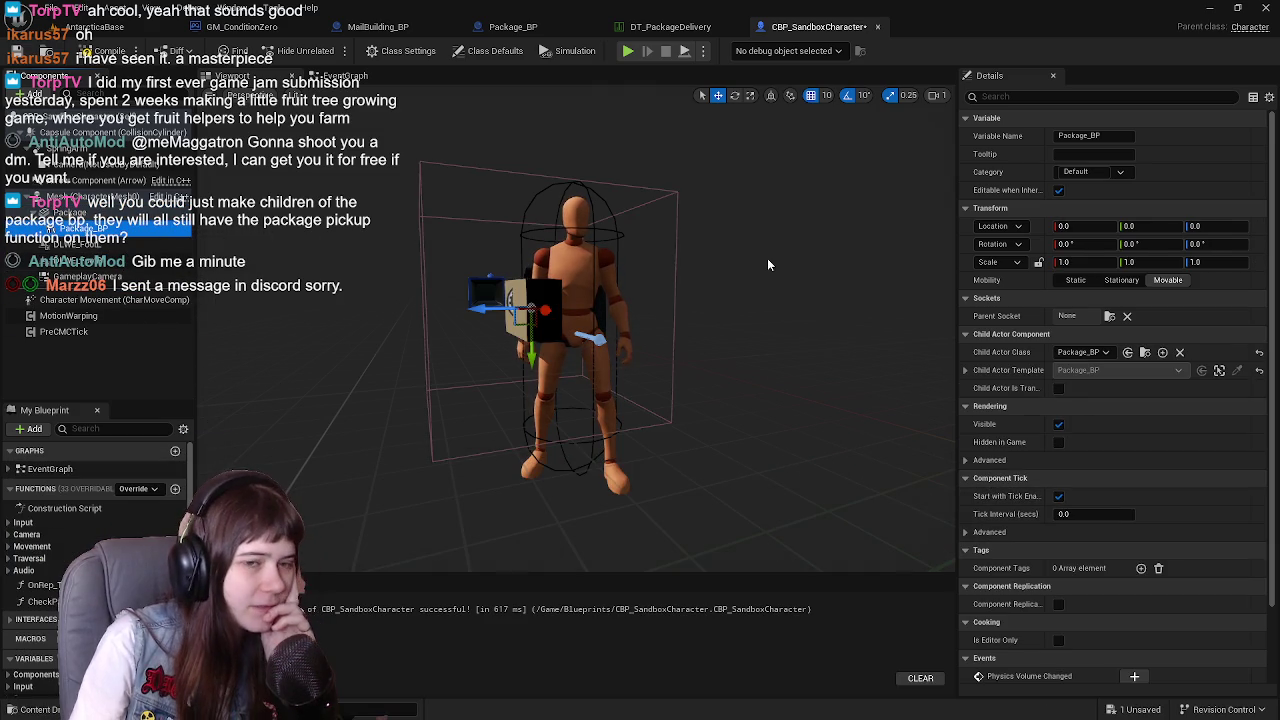
click(130, 244)
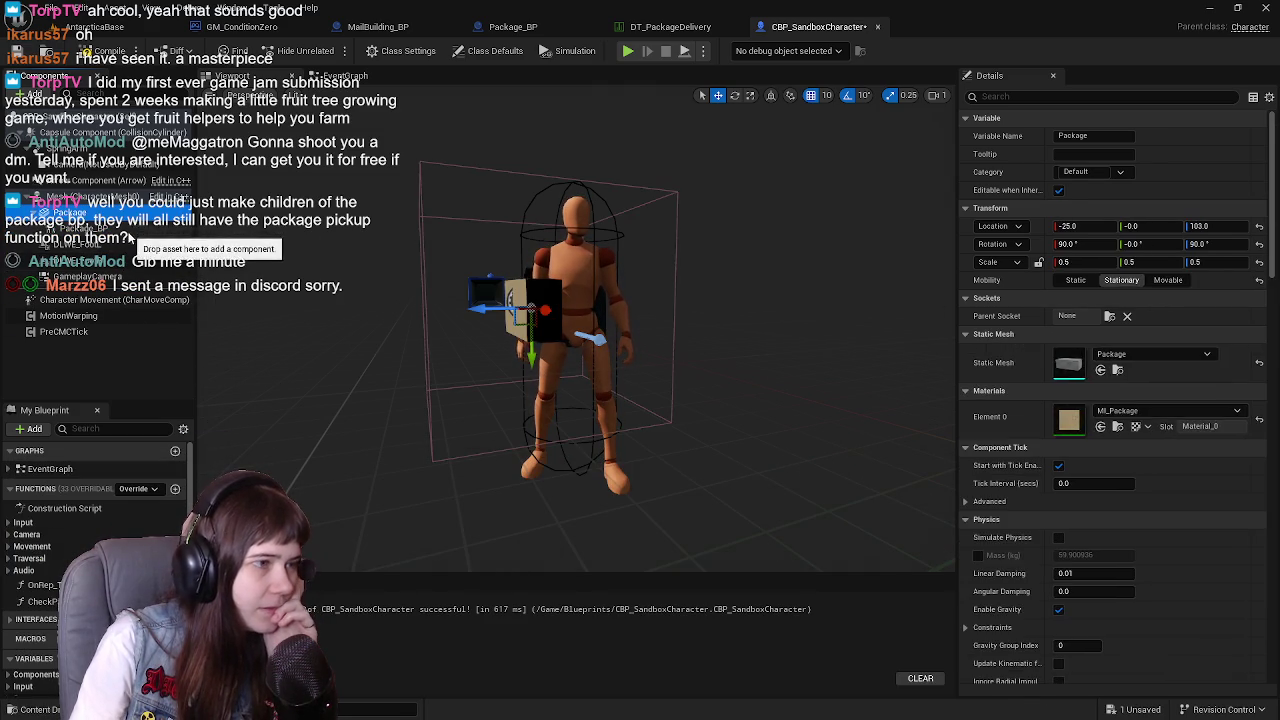
click(130, 229)
click(128, 245)
click(112, 229)
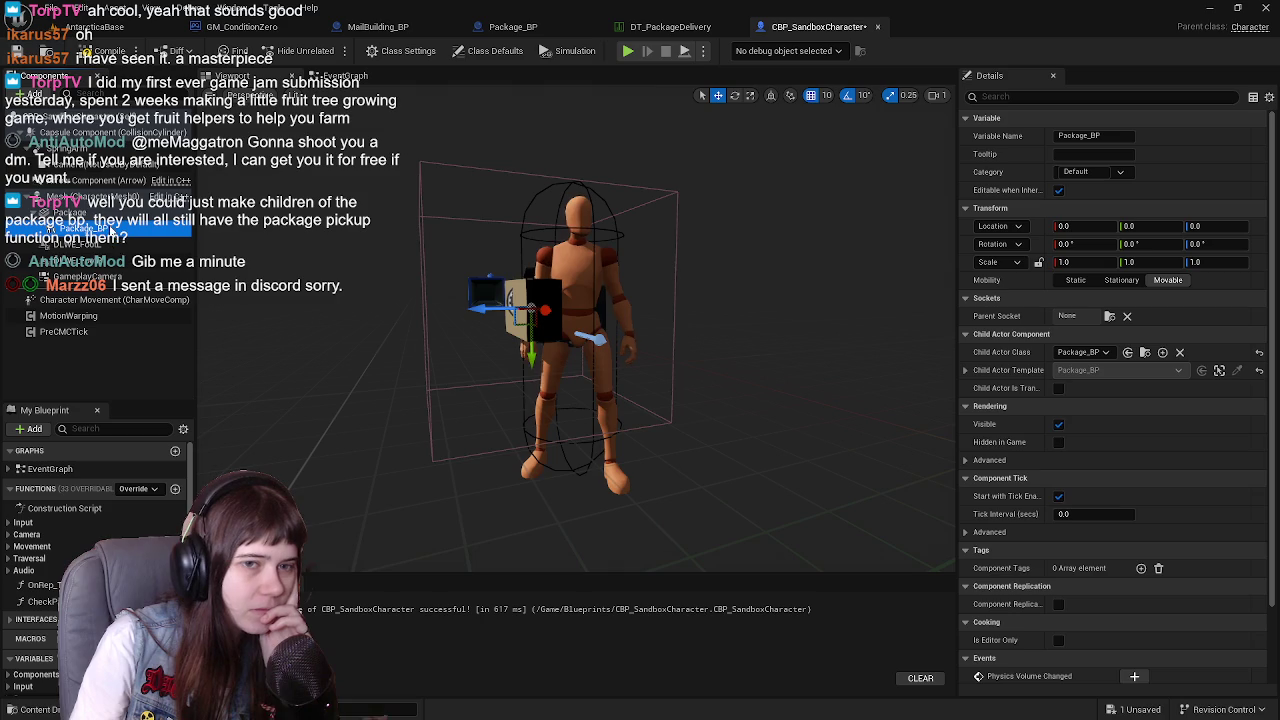
drag(112, 229, 114, 150)
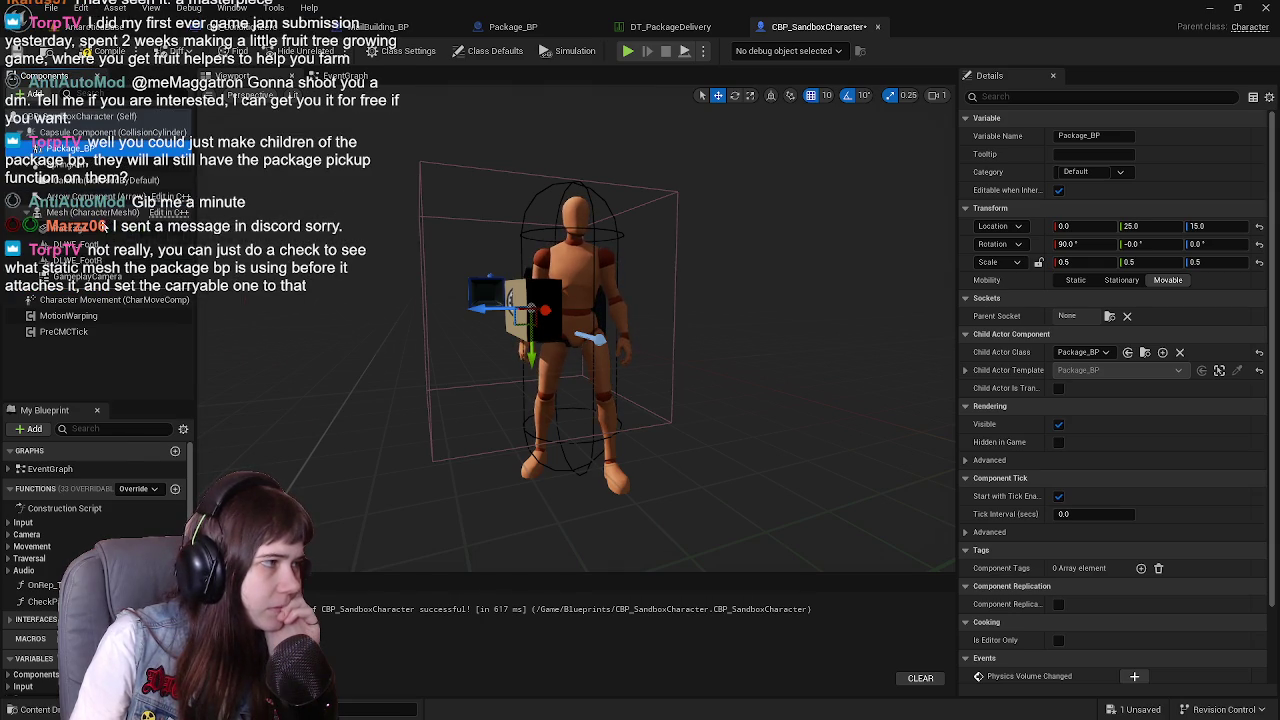
Delete the old Package mesh component and compile the character blueprint
click(88, 228)
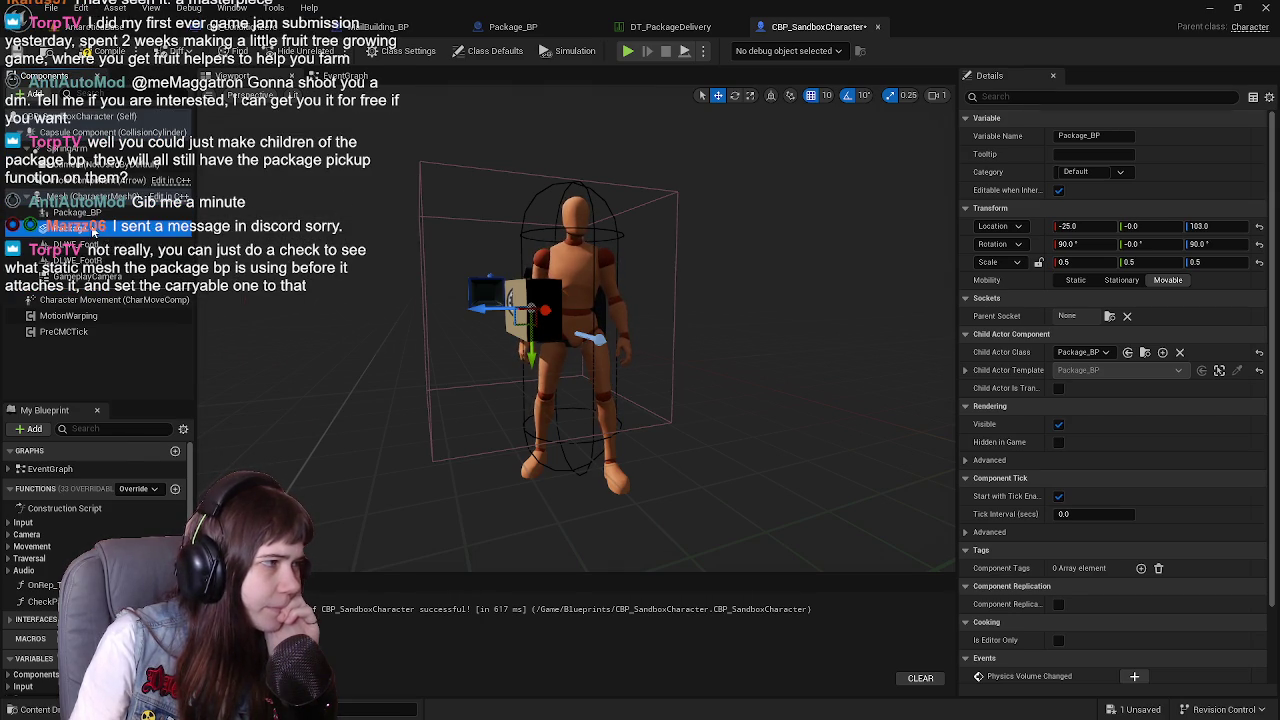
key(Delete)
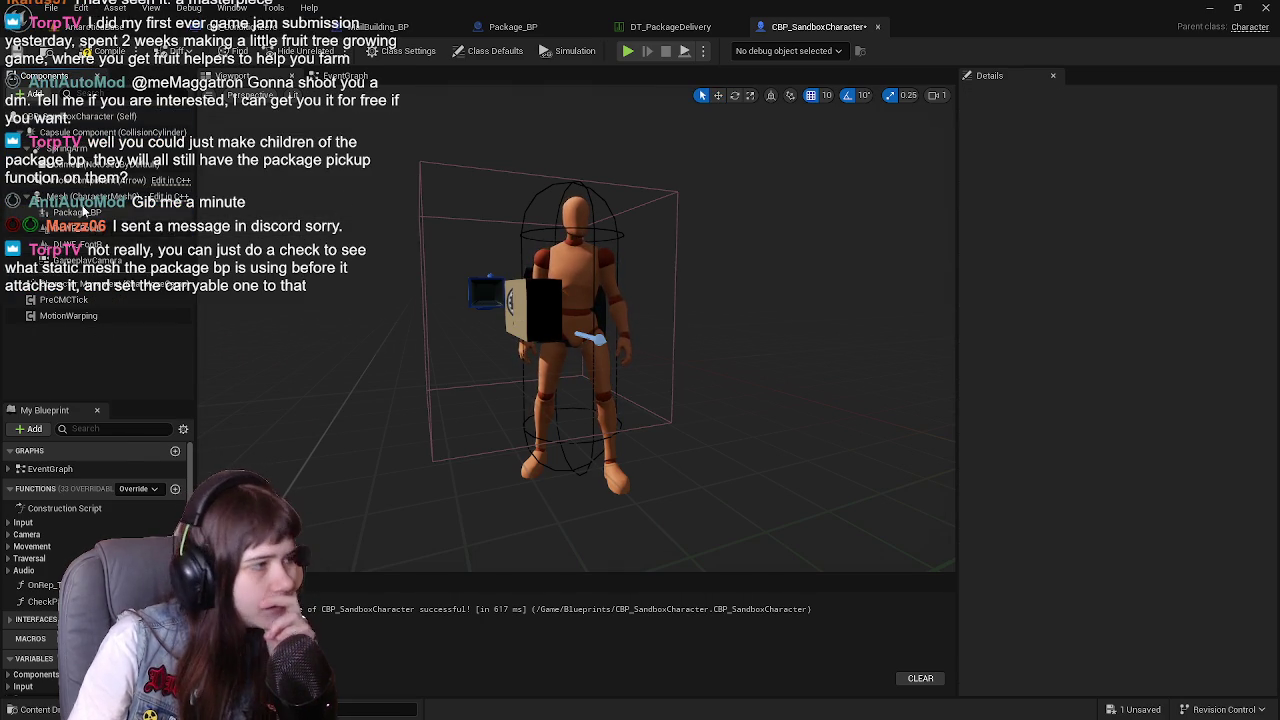
click(86, 214)
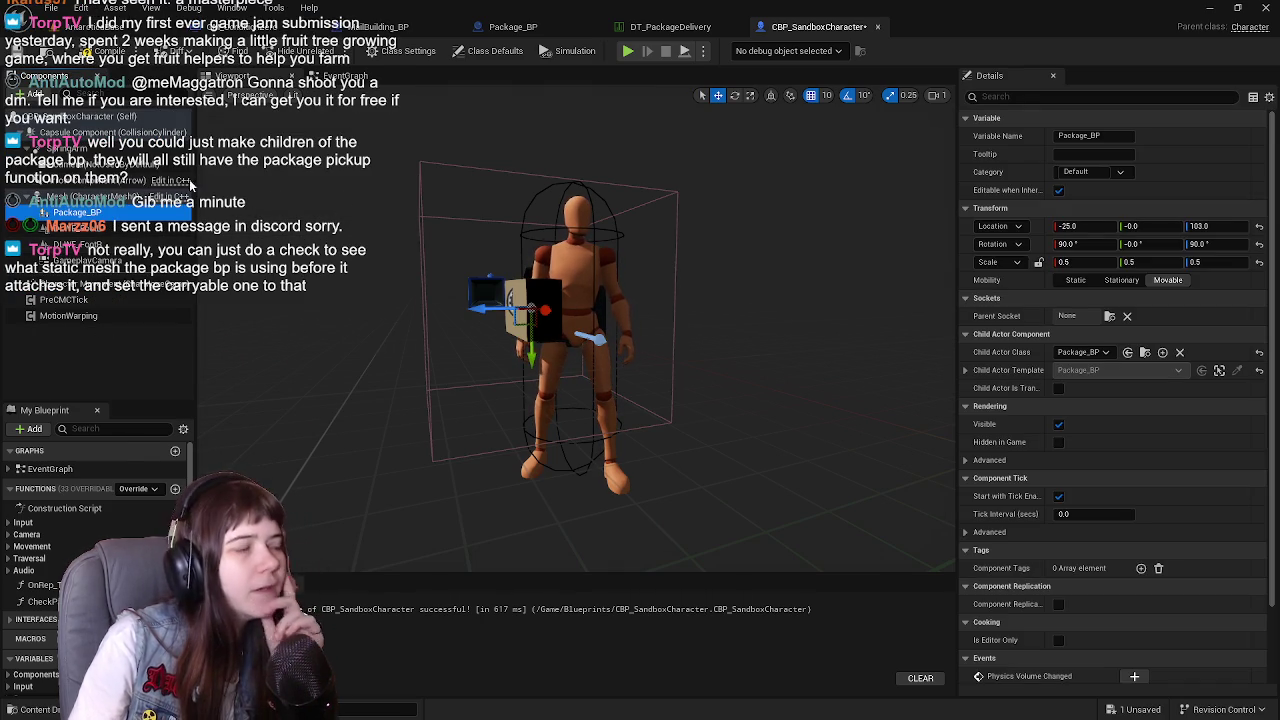
click(96, 60)
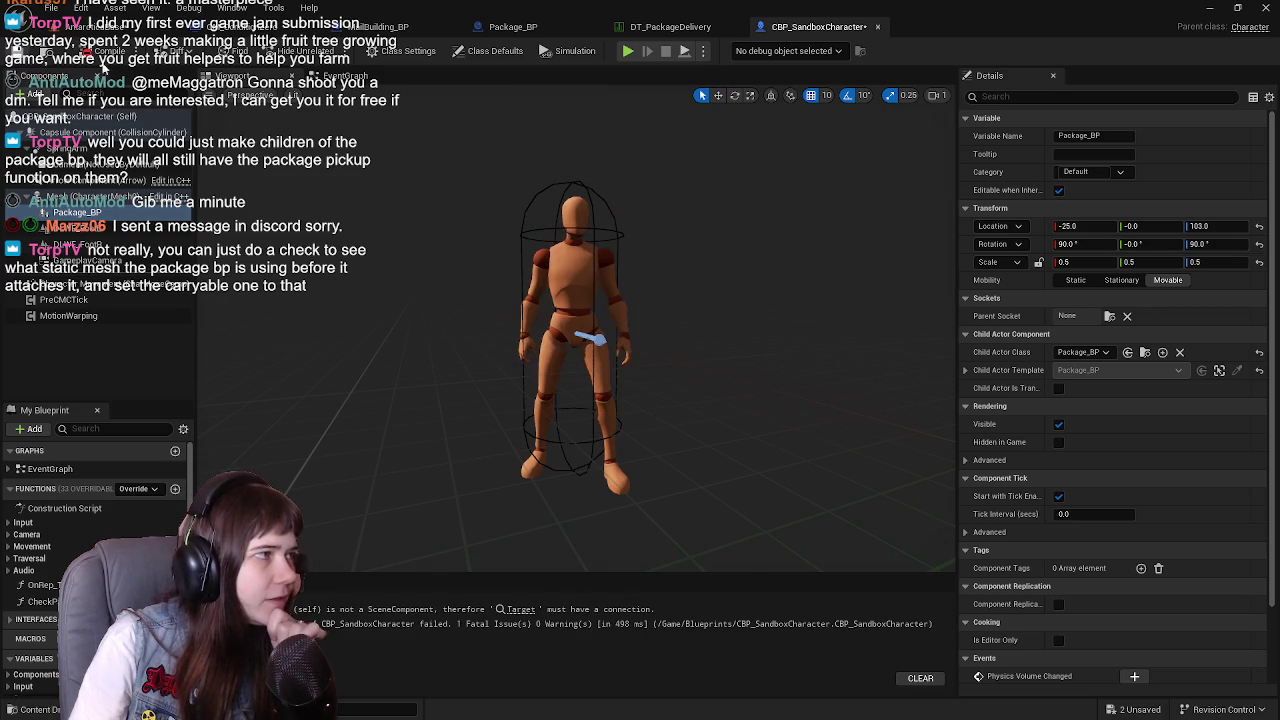
Wire a Package BP getter into Set Visibility's Target in the EventGraph and save
click(345, 77)
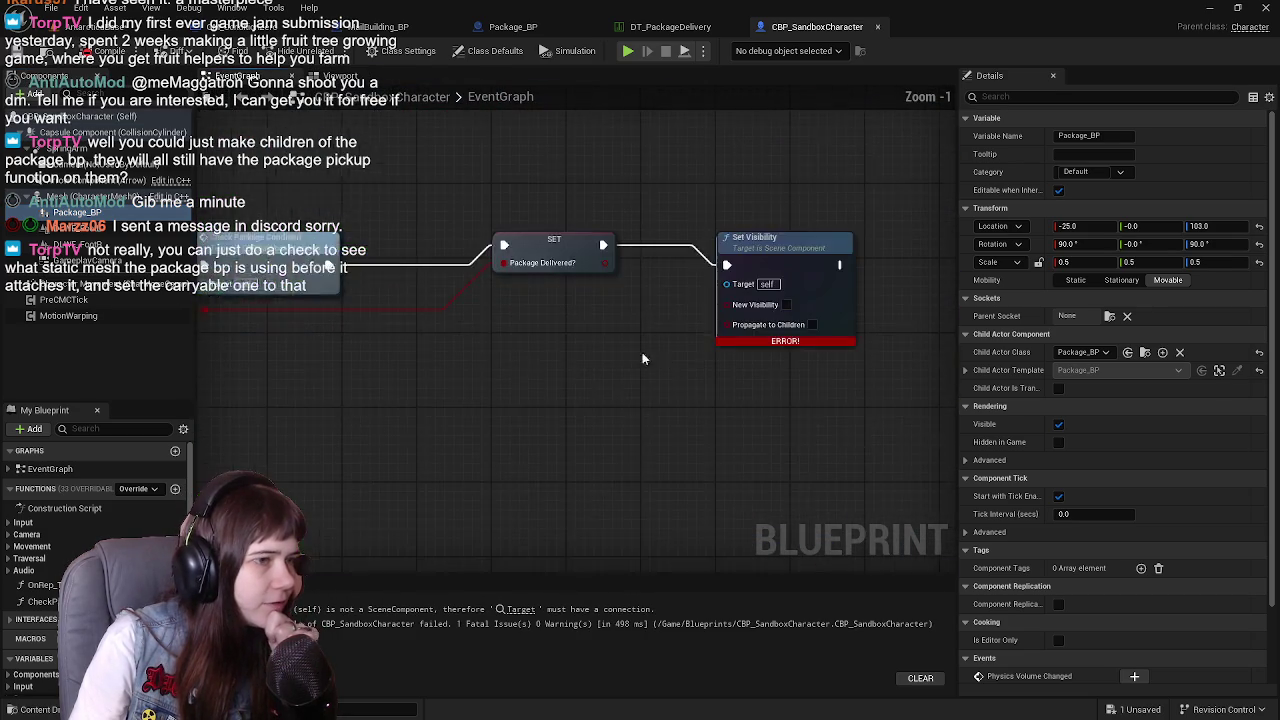
mouse_move(76, 218)
mouse_down()
mouse_move(520, 364)
mouse_move(582, 342)
mouse_up()
click(505, 362)
mouse_move(492, 370)
mouse_down()
mouse_move(505, 340)
mouse_move(505, 386)
mouse_up()
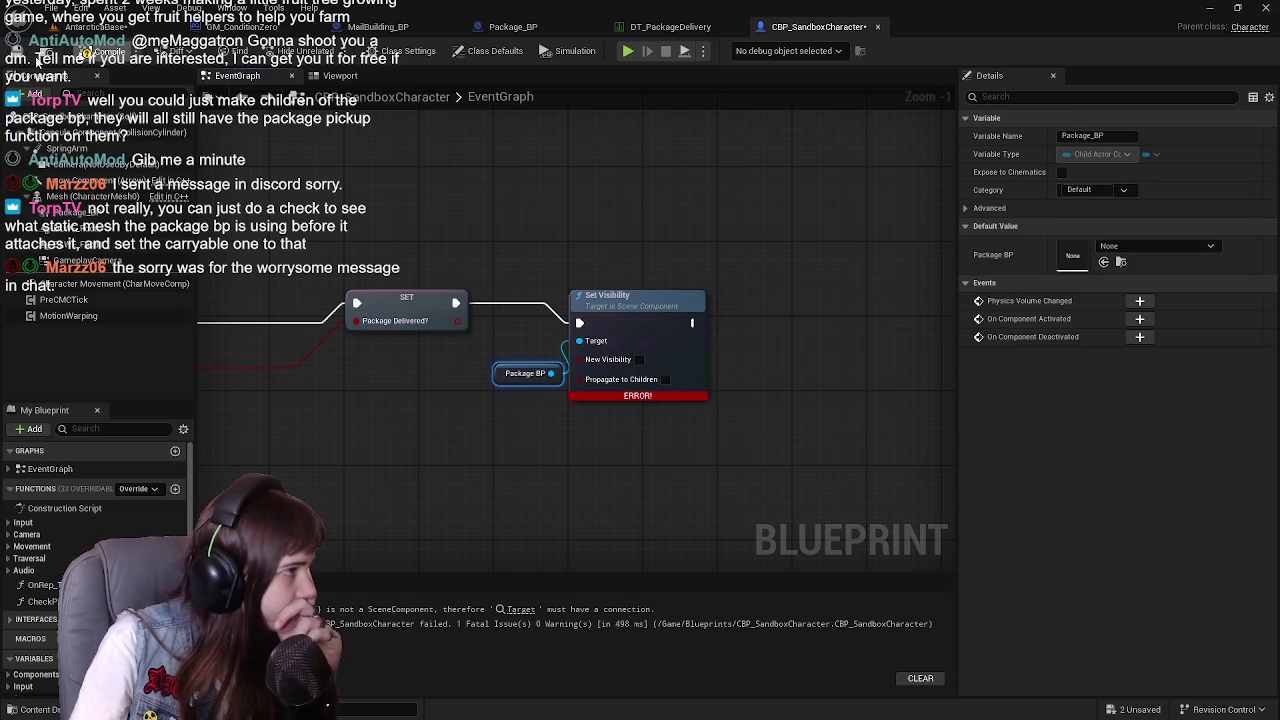
key(ctrl+s)
Check the mail building level, then return to the event graph and pan to the delivery nodes
click(100, 26)
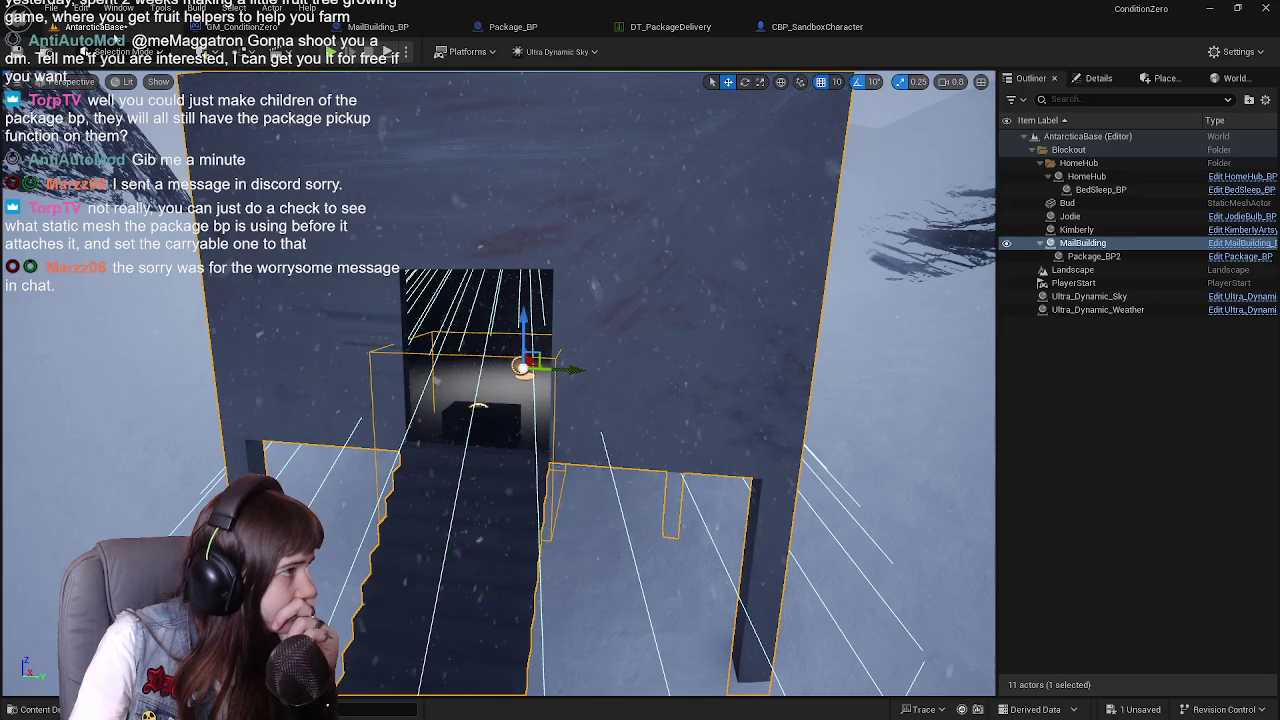
click(817, 26)
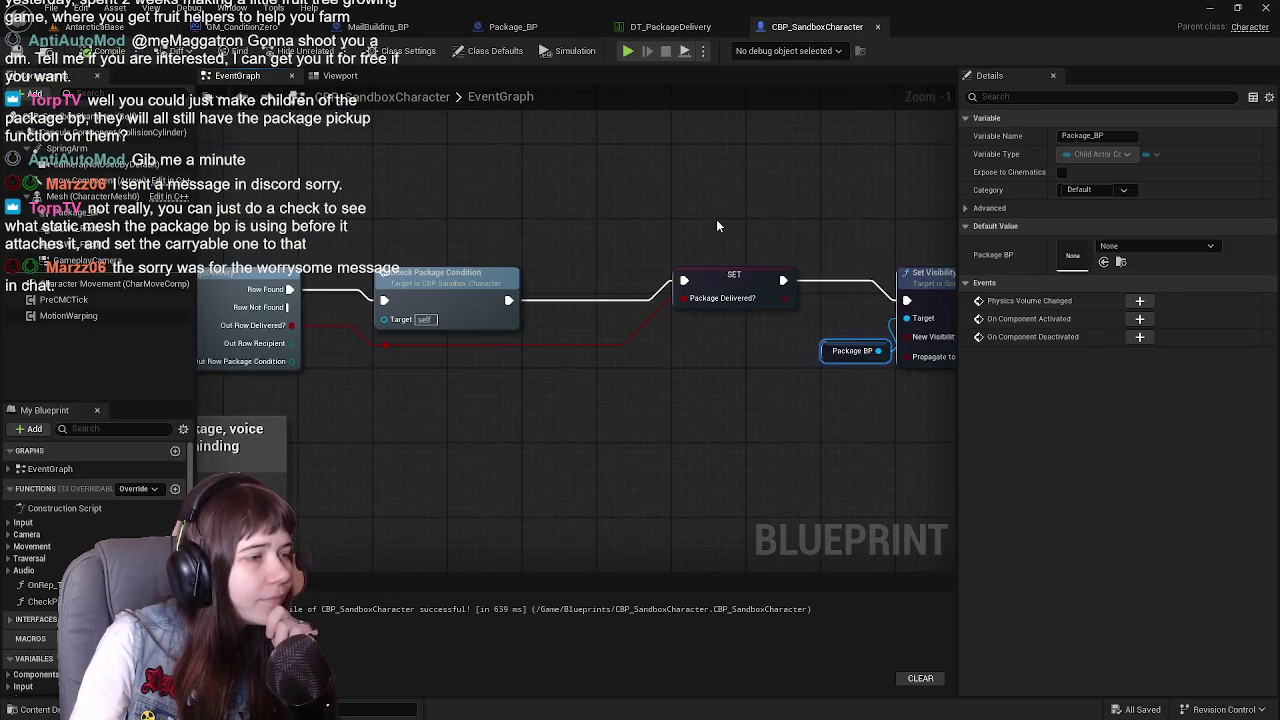
click(466, 209)
drag(502, 202, 703, 181)
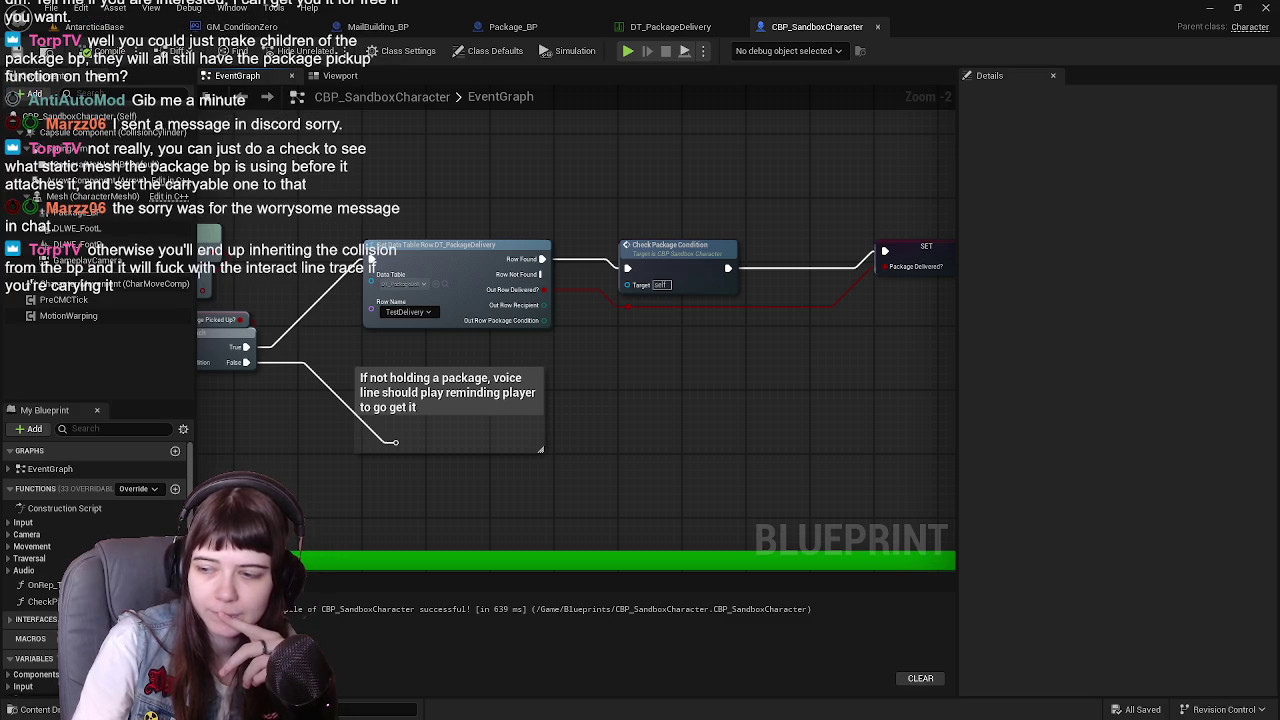
Delete the leftover Is Visible getter and SET node beside DeliverPackage, then recompile
mouse_move(571, 409)
mouse_down()
mouse_move(730, 398)
mouse_move(715, 398)
mouse_move(741, 290)
mouse_move(763, 348)
mouse_move(510, 286)
mouse_move(686, 298)
mouse_up()
drag(538, 214, 668, 318)
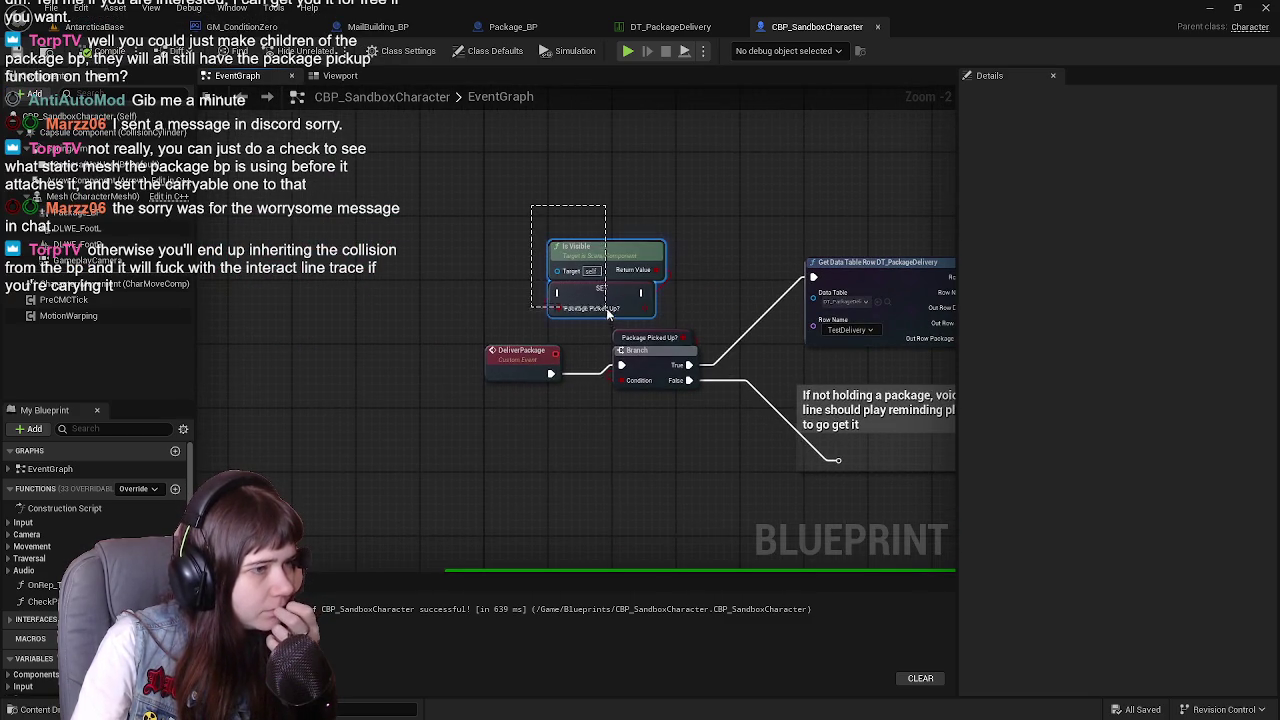
drag(541, 219, 533, 229)
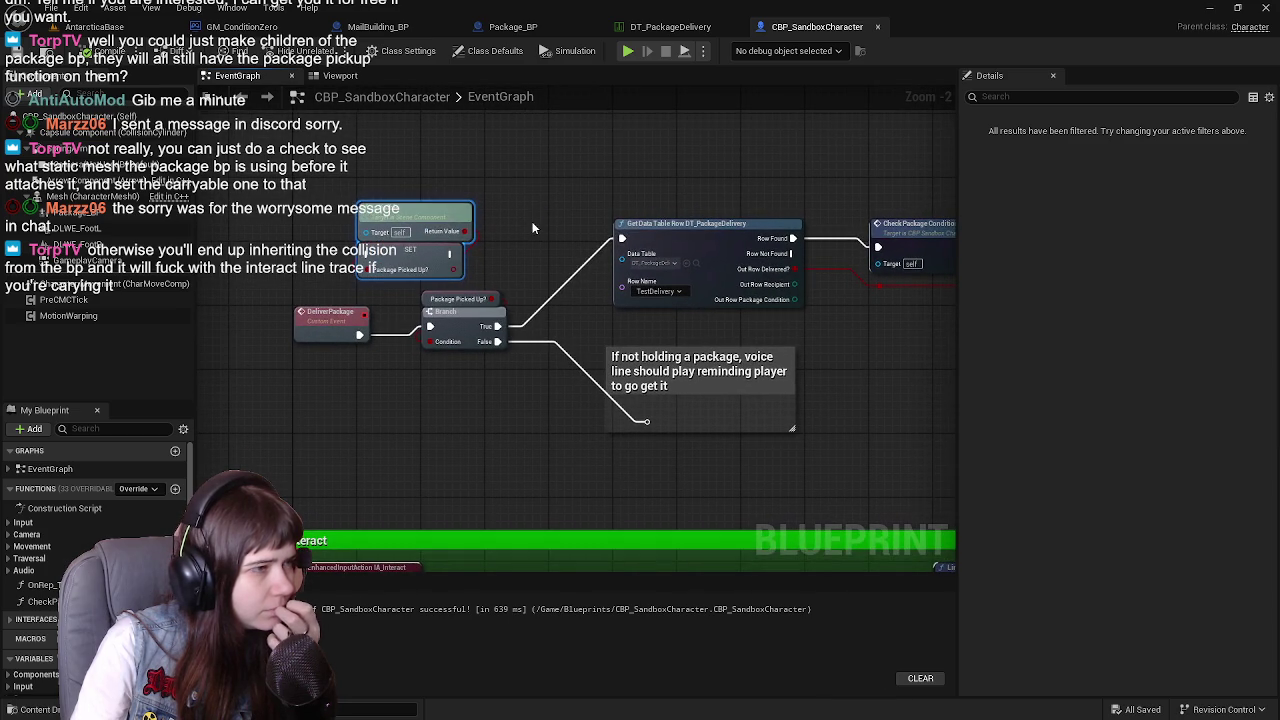
key(Delete)
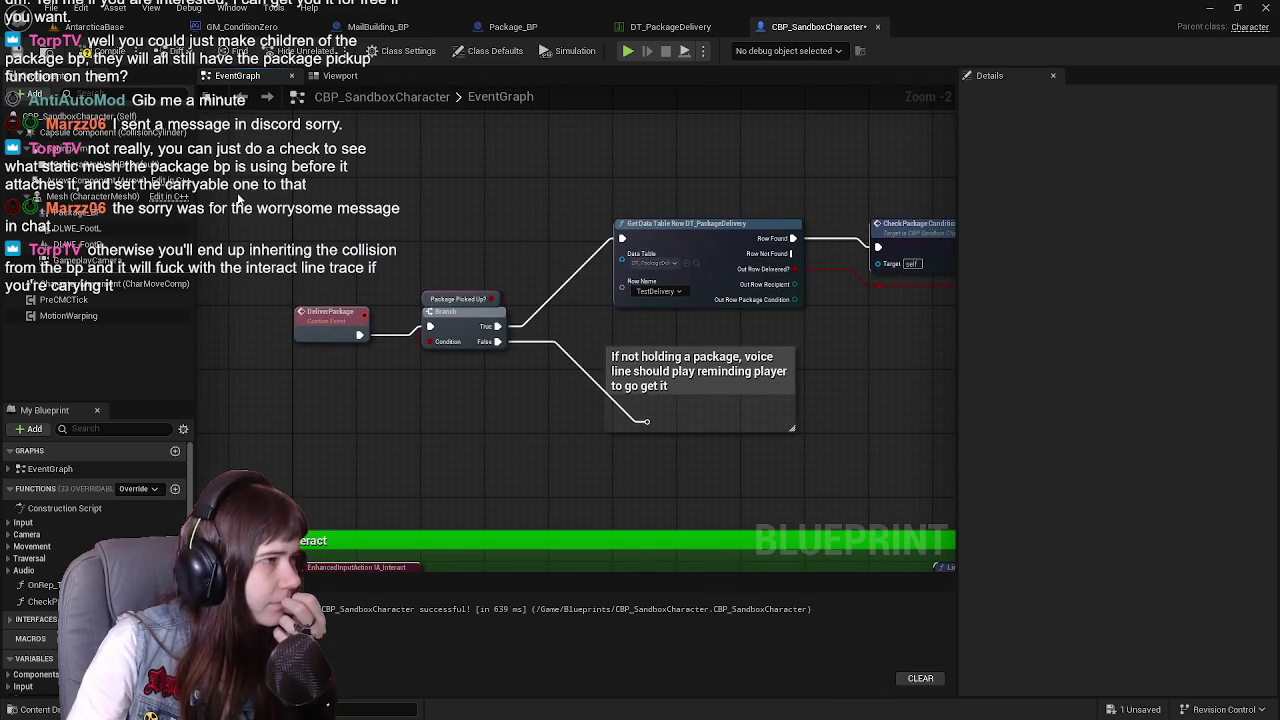
click(22, 50)
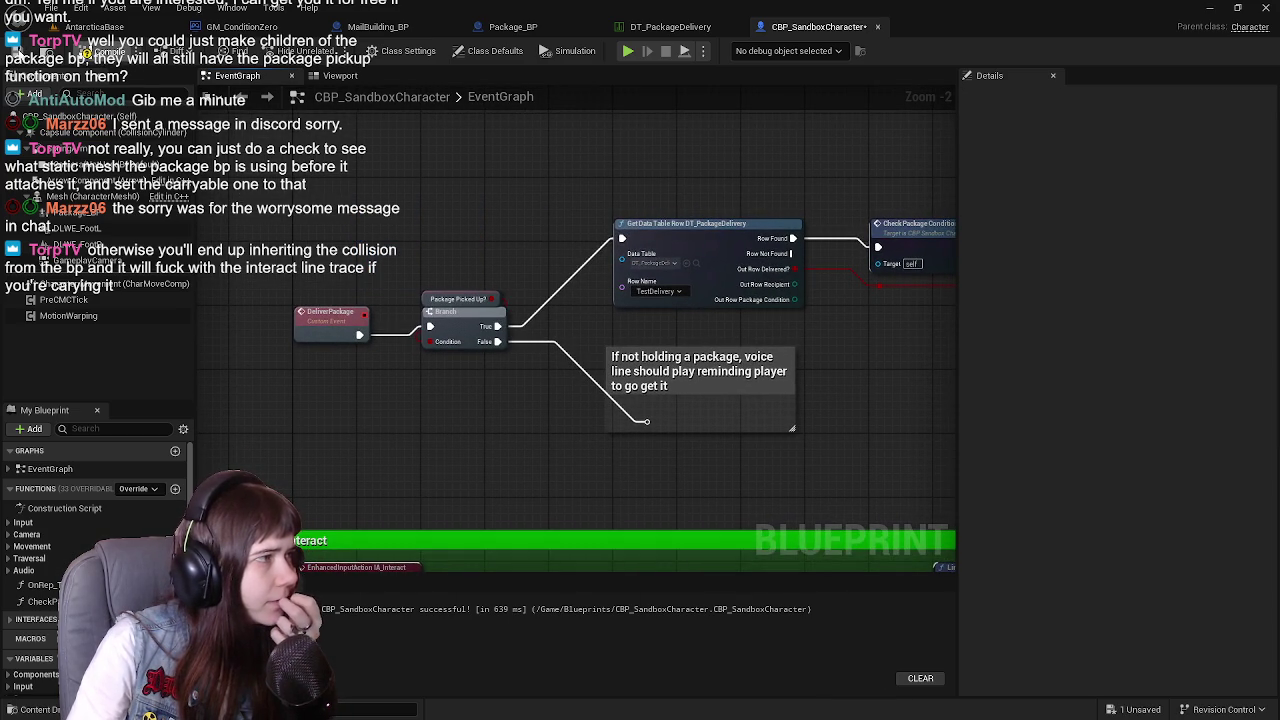
scroll(542, 160, down, 2)
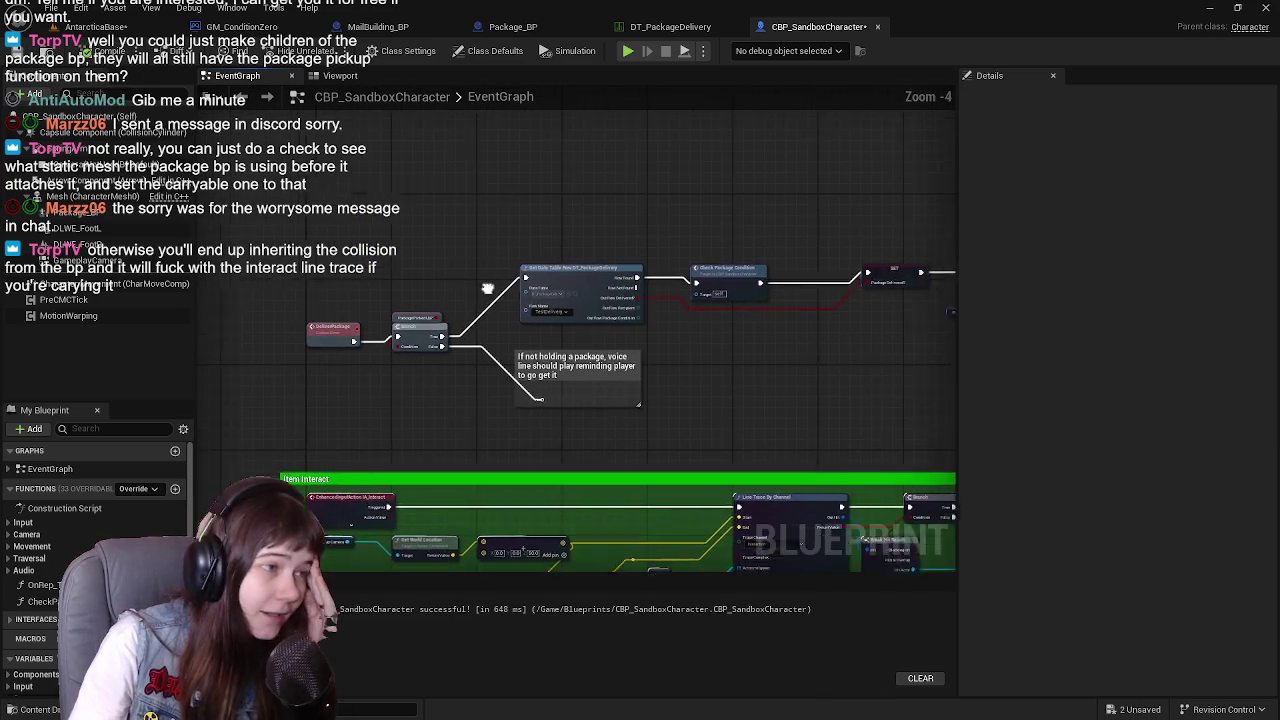
mouse_move(707, 385)
mouse_down()
mouse_move(739, 220)
mouse_move(708, 160)
mouse_up()
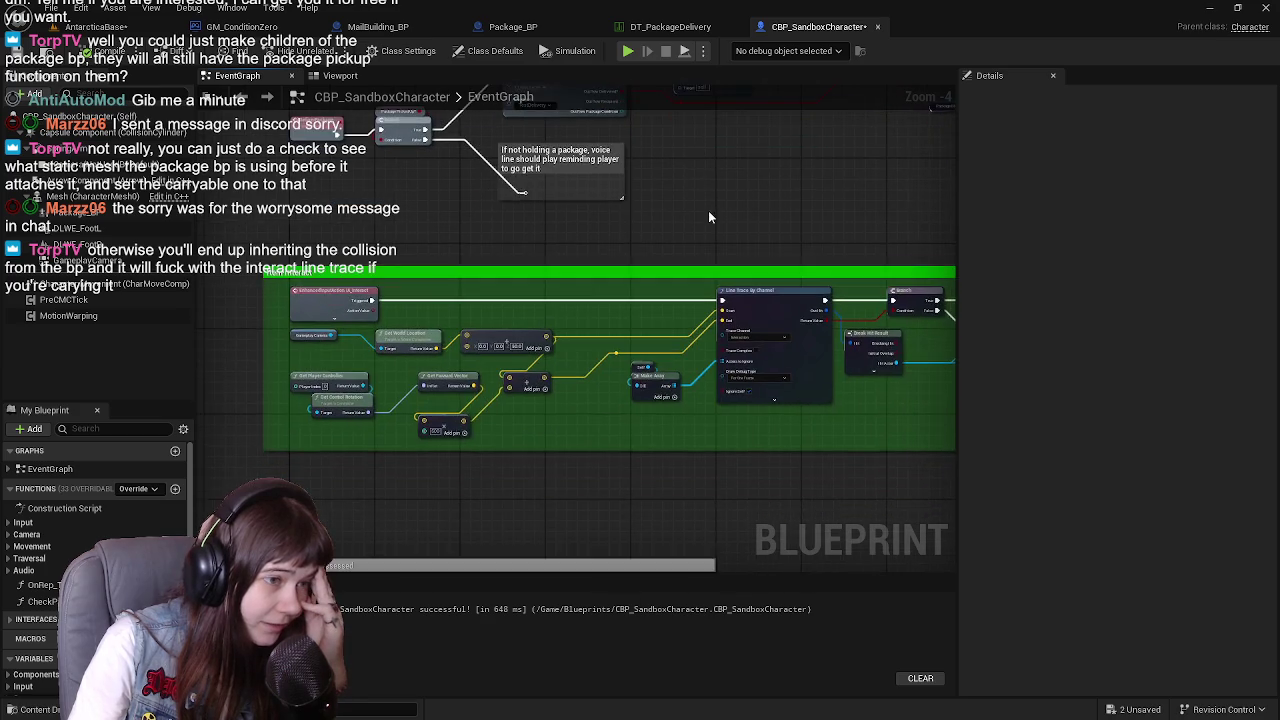
scroll(617, 370, down, 1)
mouse_move(617, 370)
mouse_down()
mouse_move(616, 405)
mouse_move(646, 434)
mouse_move(591, 371)
mouse_move(617, 384)
mouse_up()
scroll(614, 409, up, 1)
scroll(545, 403, down, 1)
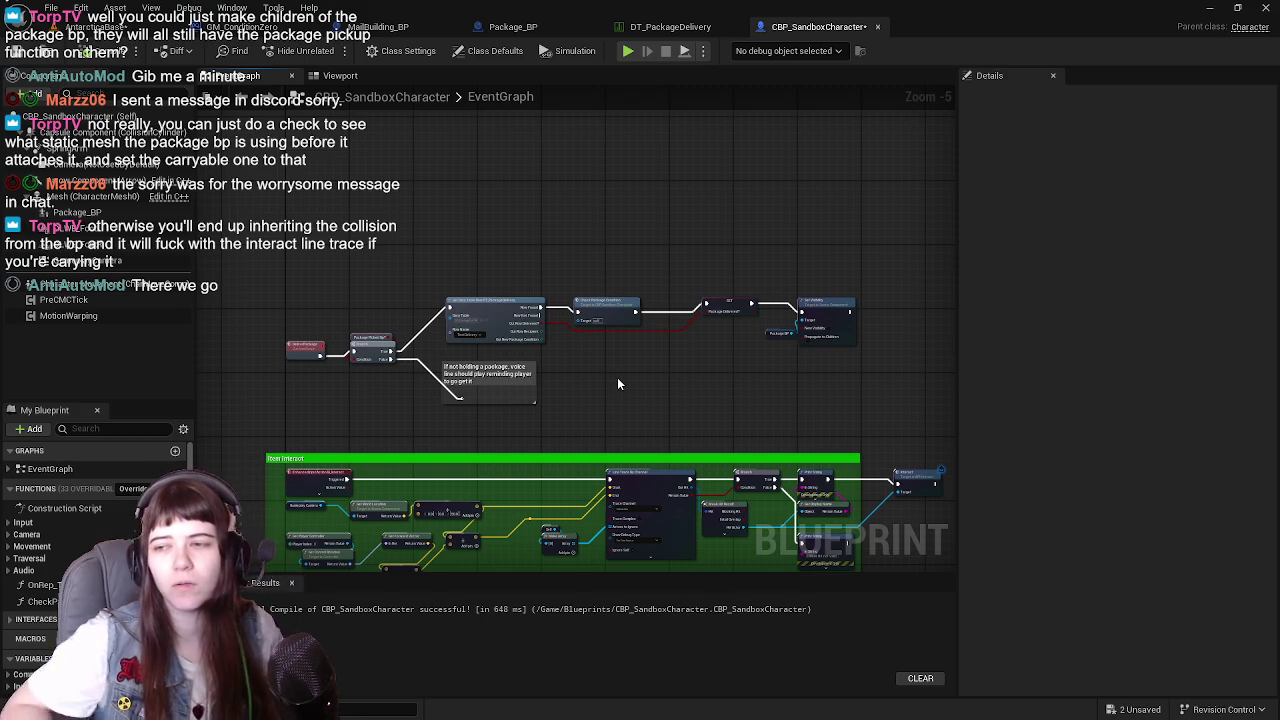
scroll(700, 270, up, 2)
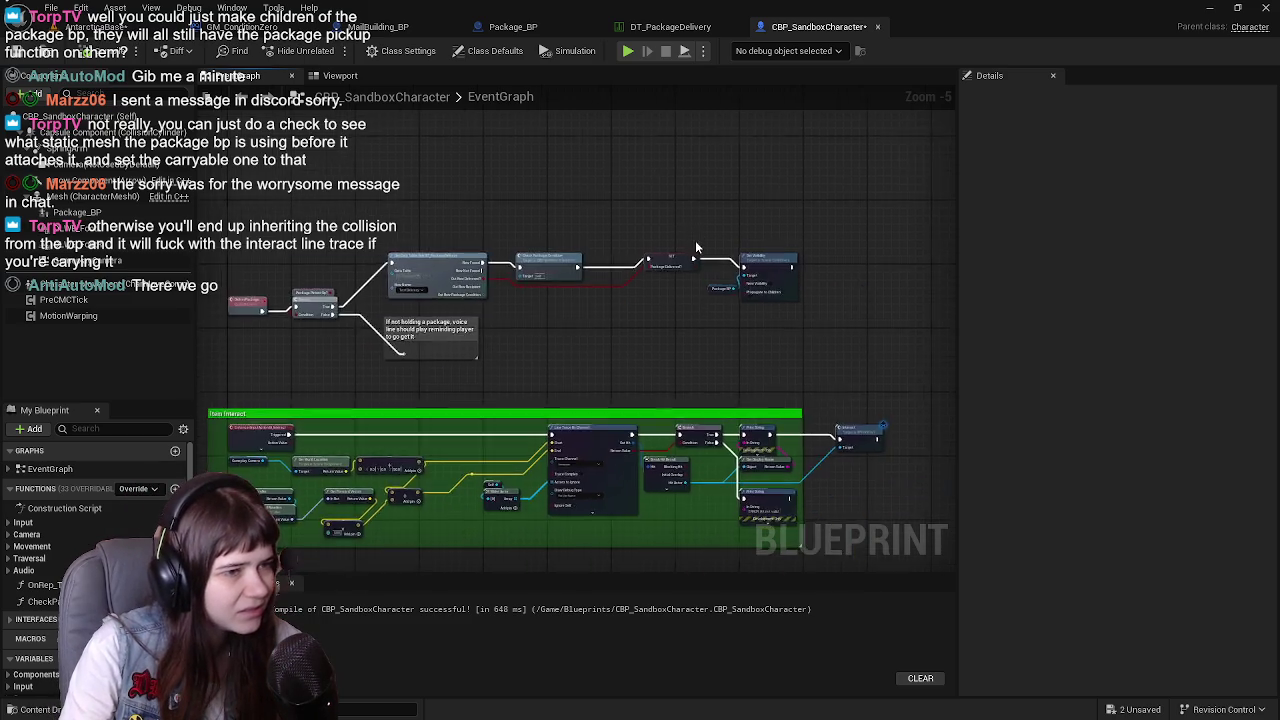
Undo and redo the Package_BP component edits in the character's event graph
click(75, 212)
click(530, 412)
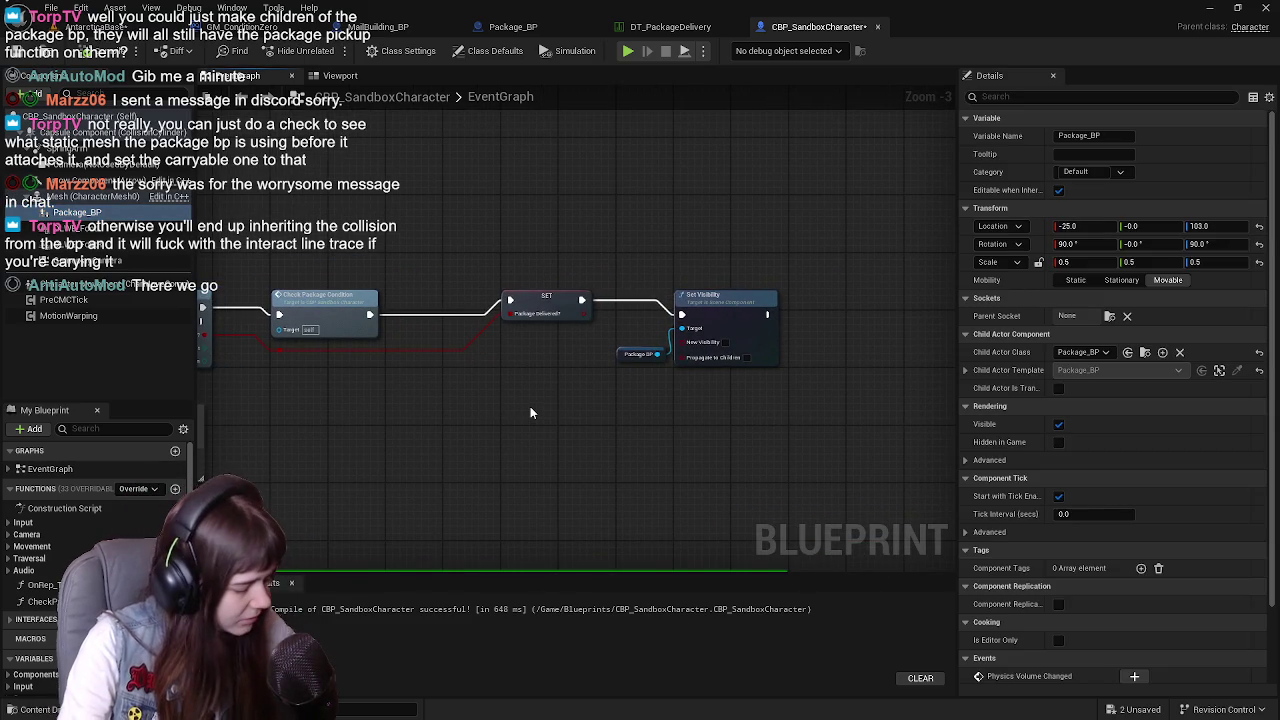
key(ctrl+z)
key(ctrl+z)
key(ctrl+z)
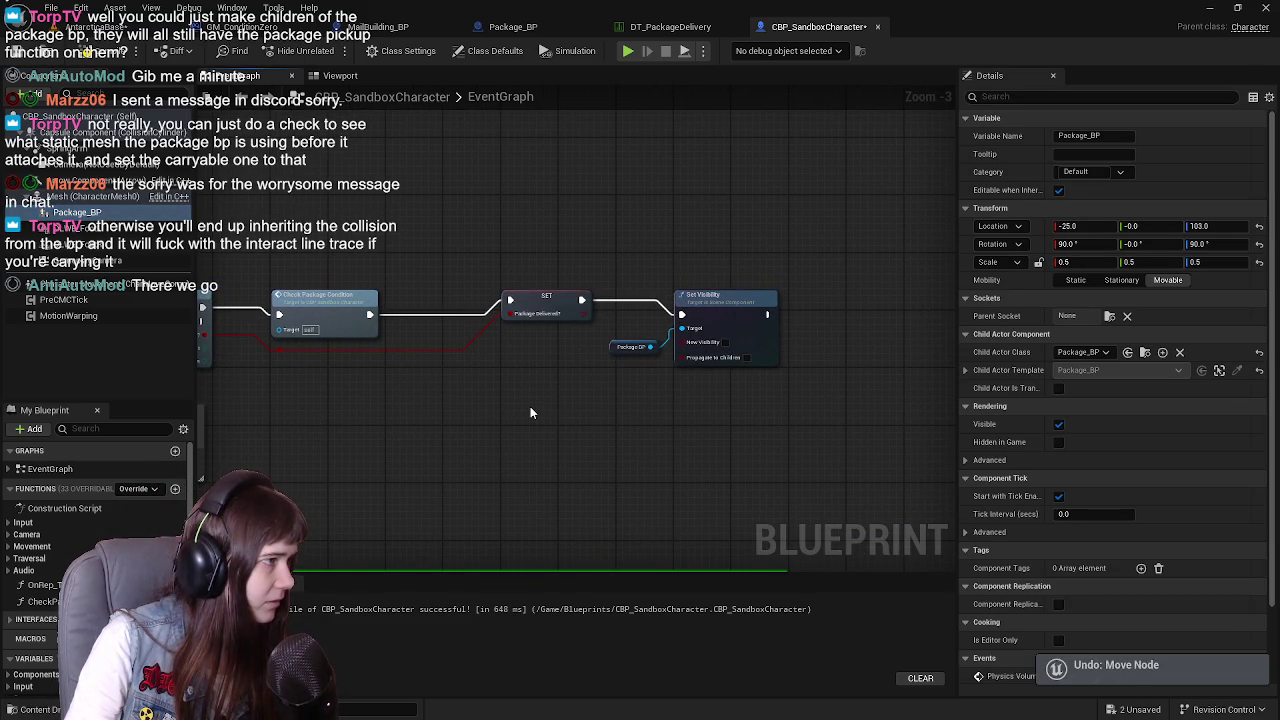
key(ctrl+z)
key(ctrl+z)
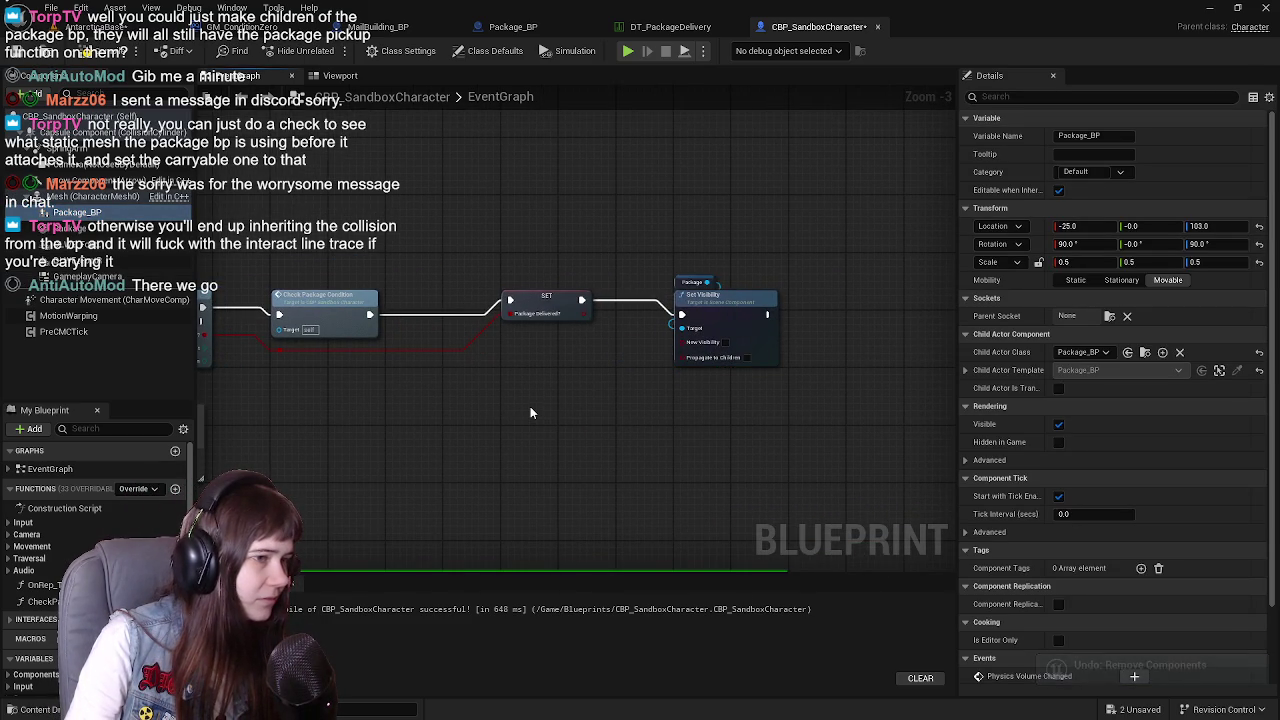
key(ctrl+z)
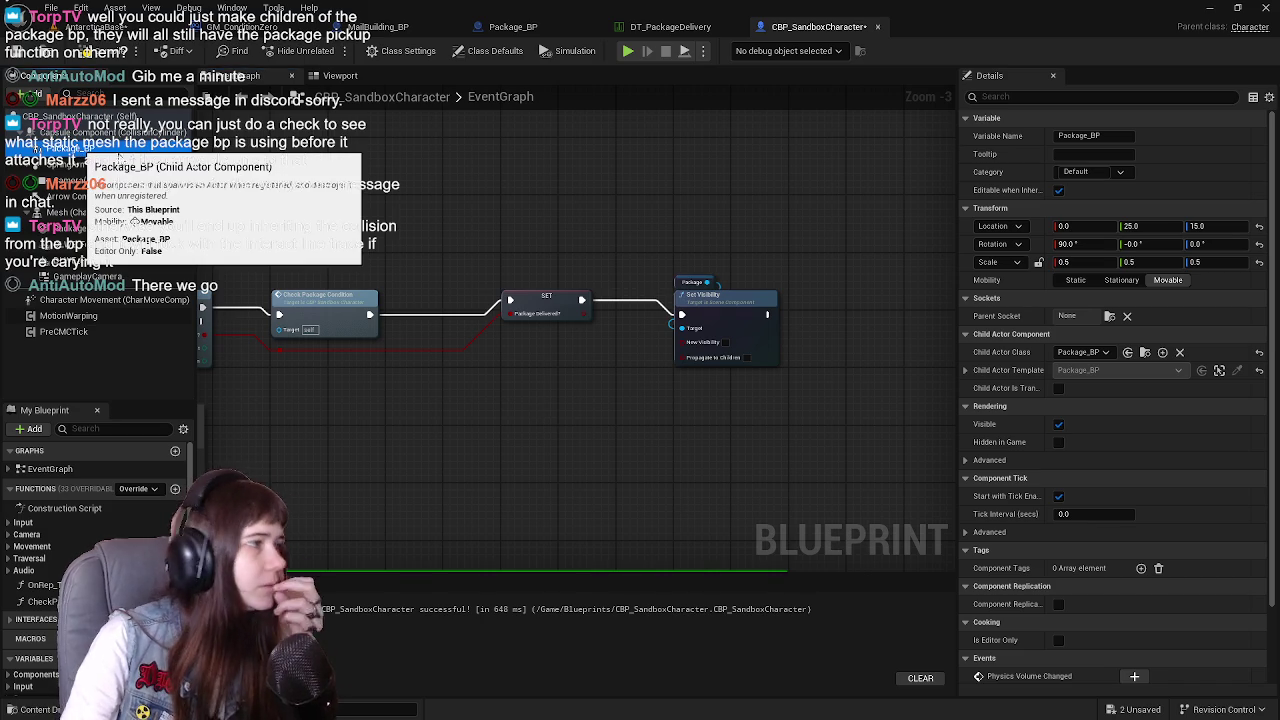
key(ctrl+z)
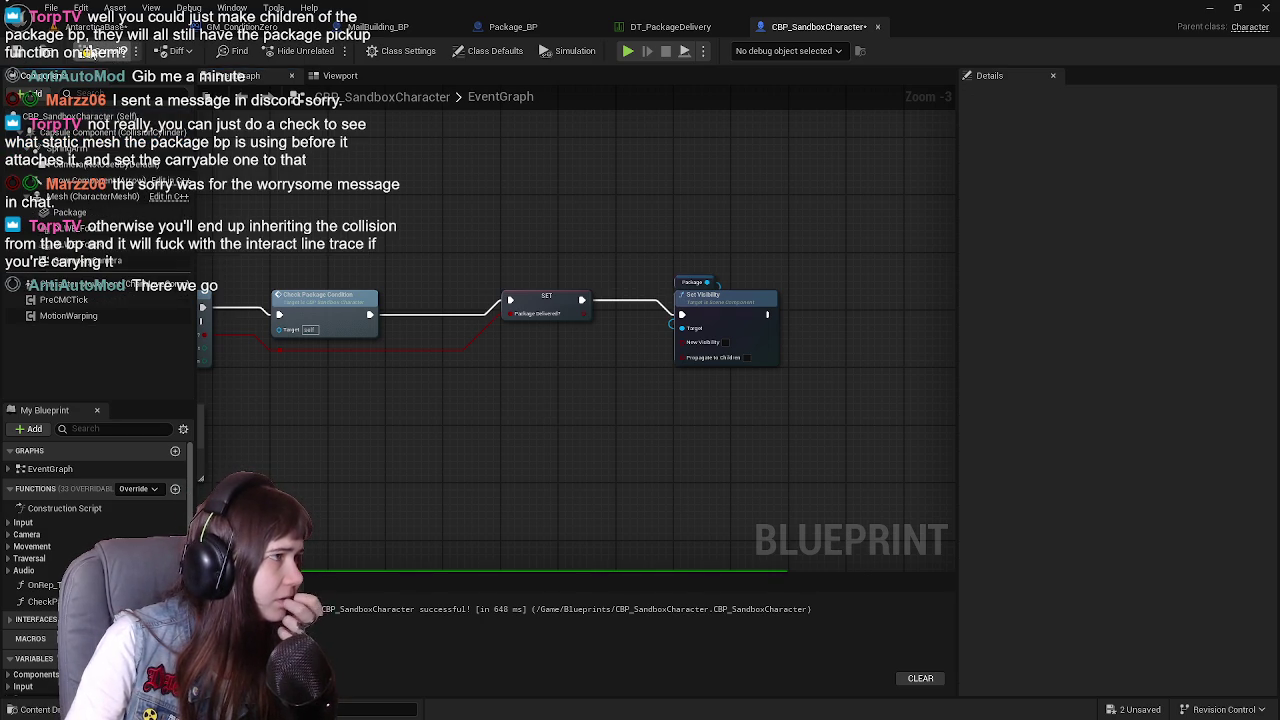
Save all modified assets from the level editor and return to the delivery node chain
click(72, 34)
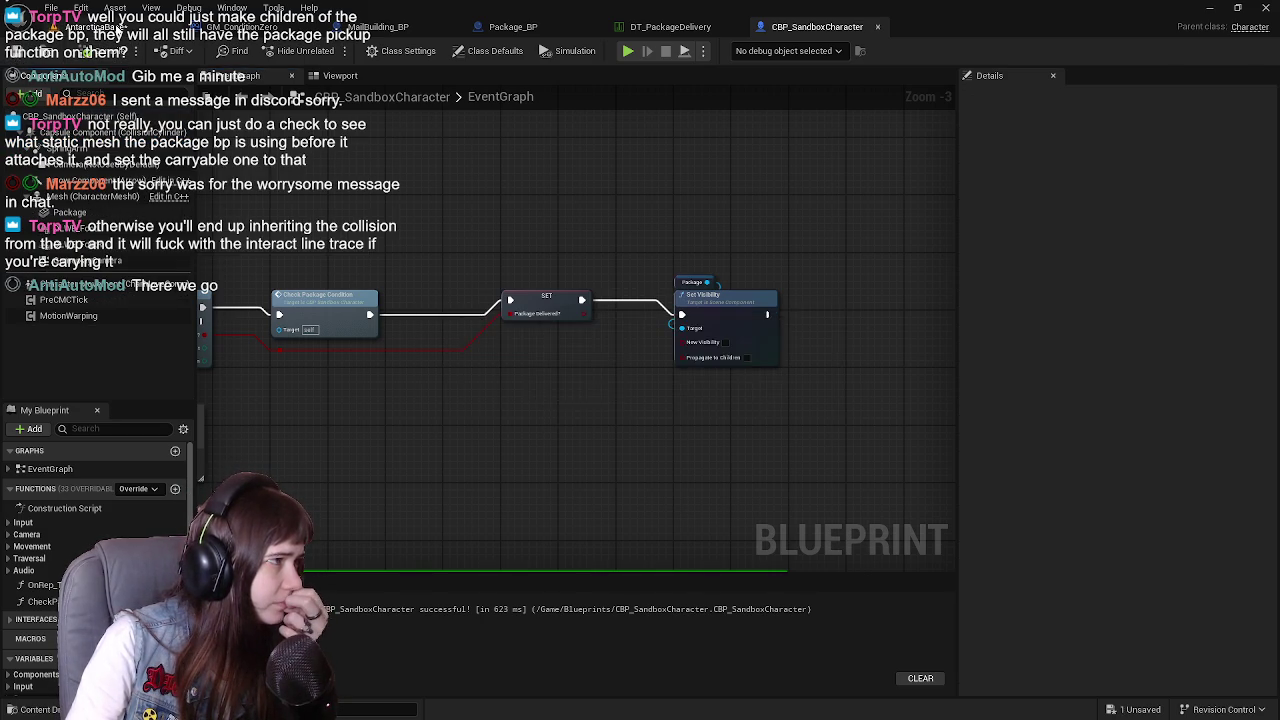
key(ctrl+s)
click(817, 26)
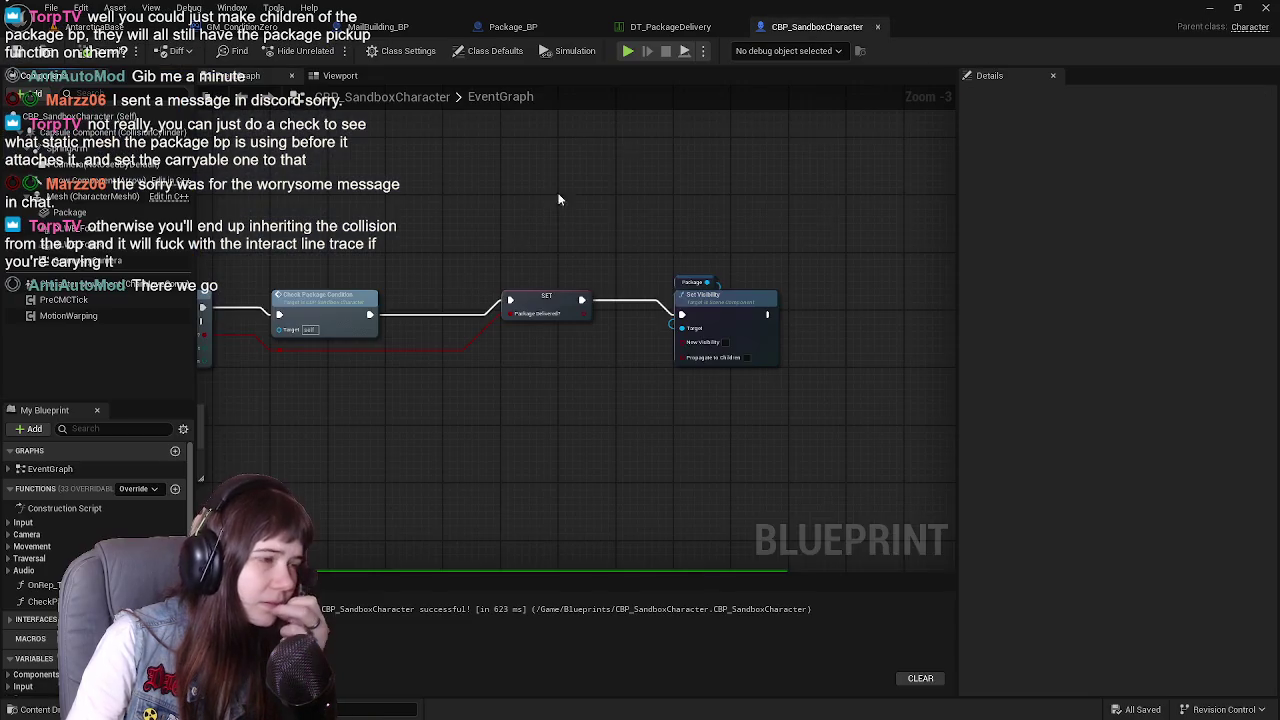
mouse_move(523, 247)
mouse_down()
mouse_move(563, 222)
mouse_move(488, 248)
mouse_up()
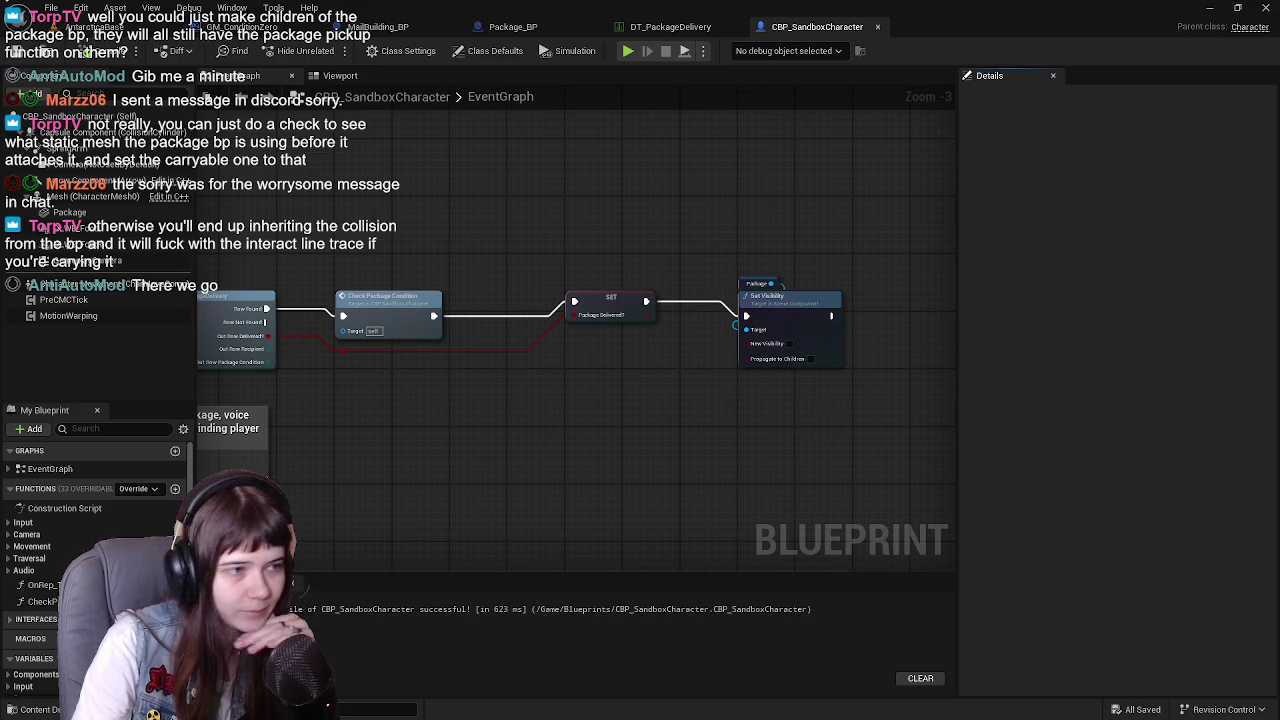
scroll(674, 397, down, 1)
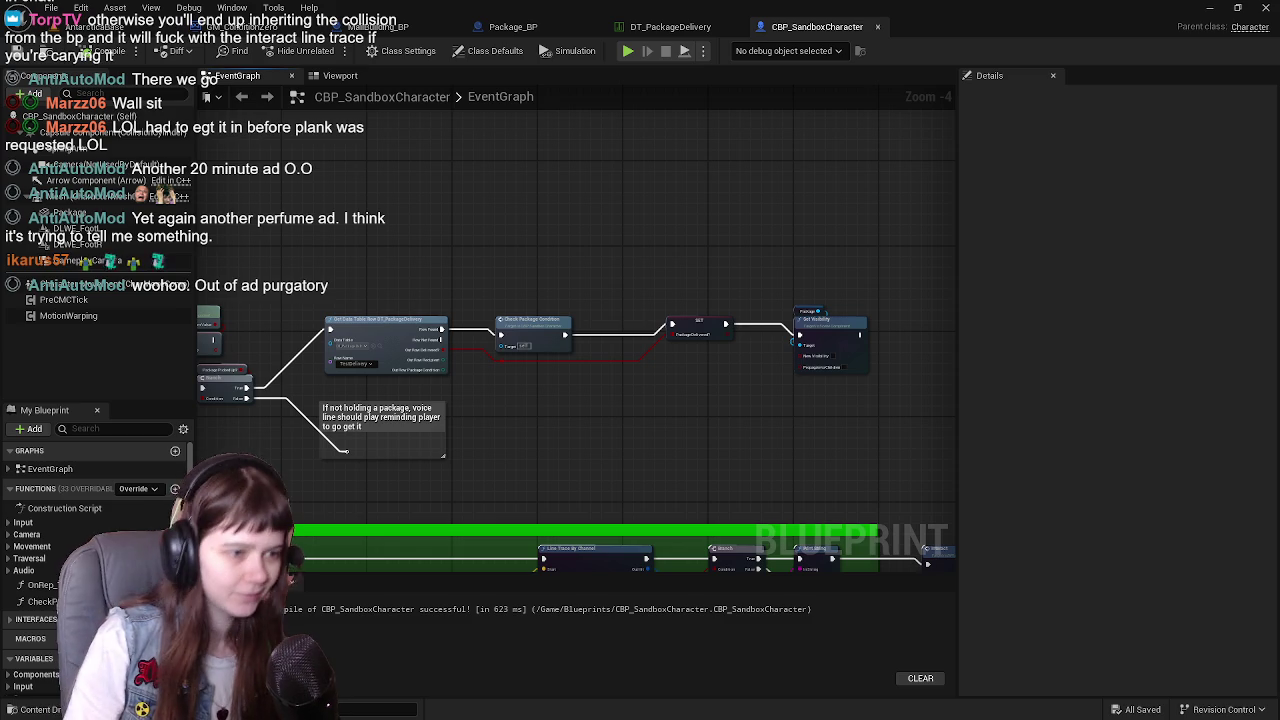
Select the entire package delivery node chain with its comment and delete it
scroll(545, 399, up, 2)
scroll(545, 399, up, 1)
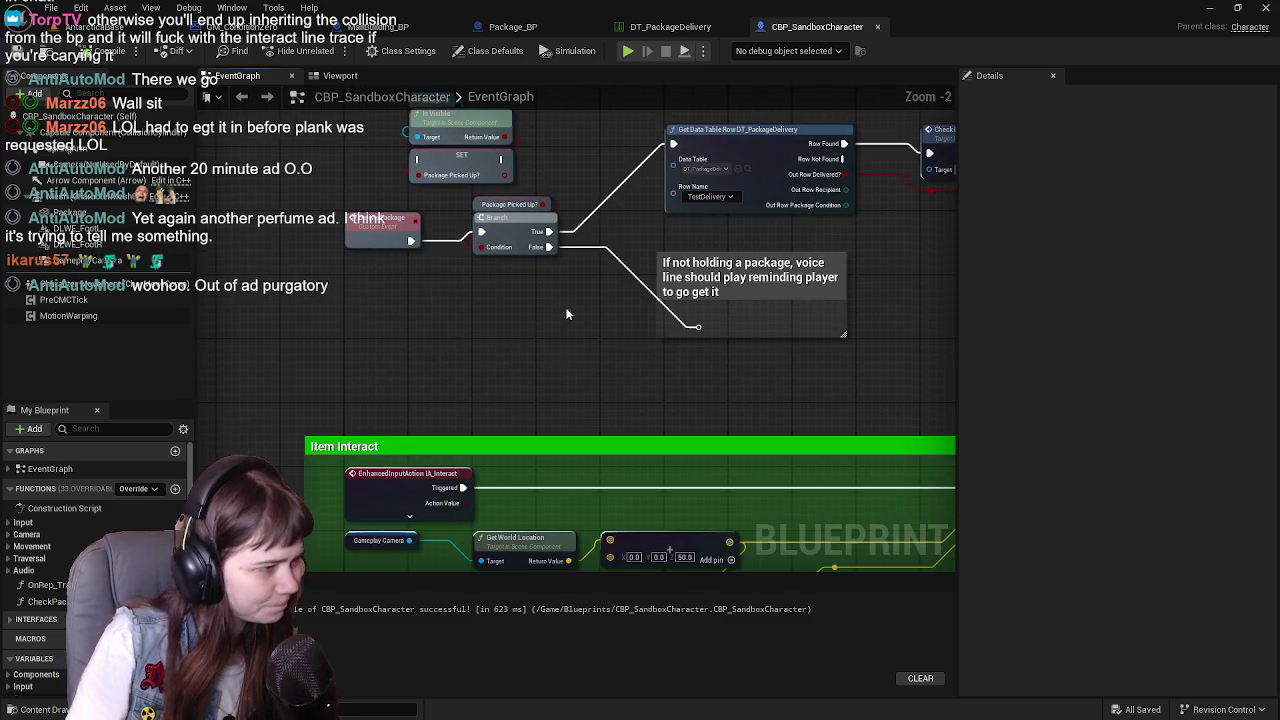
scroll(563, 183, down, 2)
mouse_move(563, 183)
mouse_down()
mouse_move(526, 209)
mouse_move(430, 215)
mouse_move(281, 200)
mouse_move(557, 260)
mouse_move(391, 306)
mouse_move(563, 277)
mouse_move(640, 414)
mouse_move(523, 366)
mouse_move(604, 392)
mouse_move(766, 406)
mouse_move(449, 449)
mouse_move(619, 421)
mouse_move(551, 400)
mouse_move(420, 394)
mouse_up()
scroll(548, 278, down, 1)
scroll(548, 278, up, 1)
scroll(703, 366, down, 1)
mouse_move(703, 366)
mouse_down()
mouse_move(451, 380)
mouse_move(623, 351)
mouse_move(448, 396)
mouse_move(743, 394)
mouse_move(626, 383)
mouse_move(506, 263)
mouse_up()
scroll(562, 361, up, 1)
scroll(448, 396, down, 1)
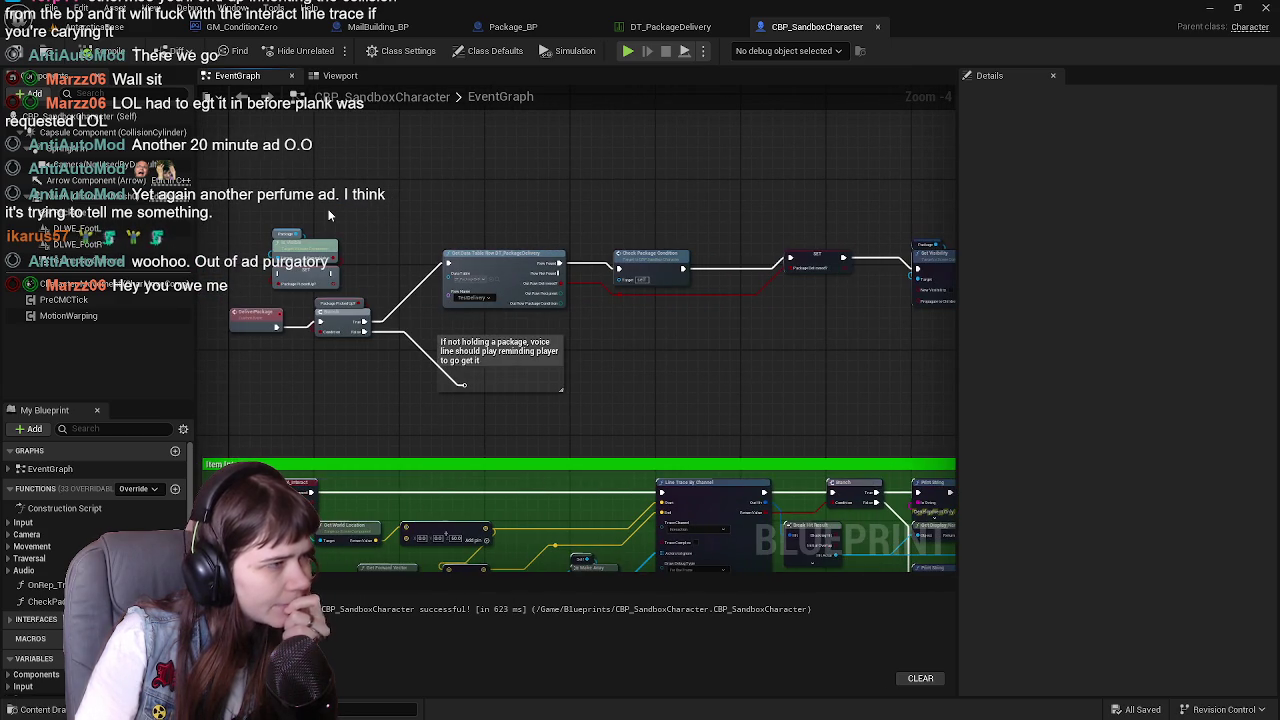
mouse_move(225, 198)
mouse_down()
mouse_move(751, 380)
mouse_move(950, 425)
mouse_move(784, 385)
mouse_up()
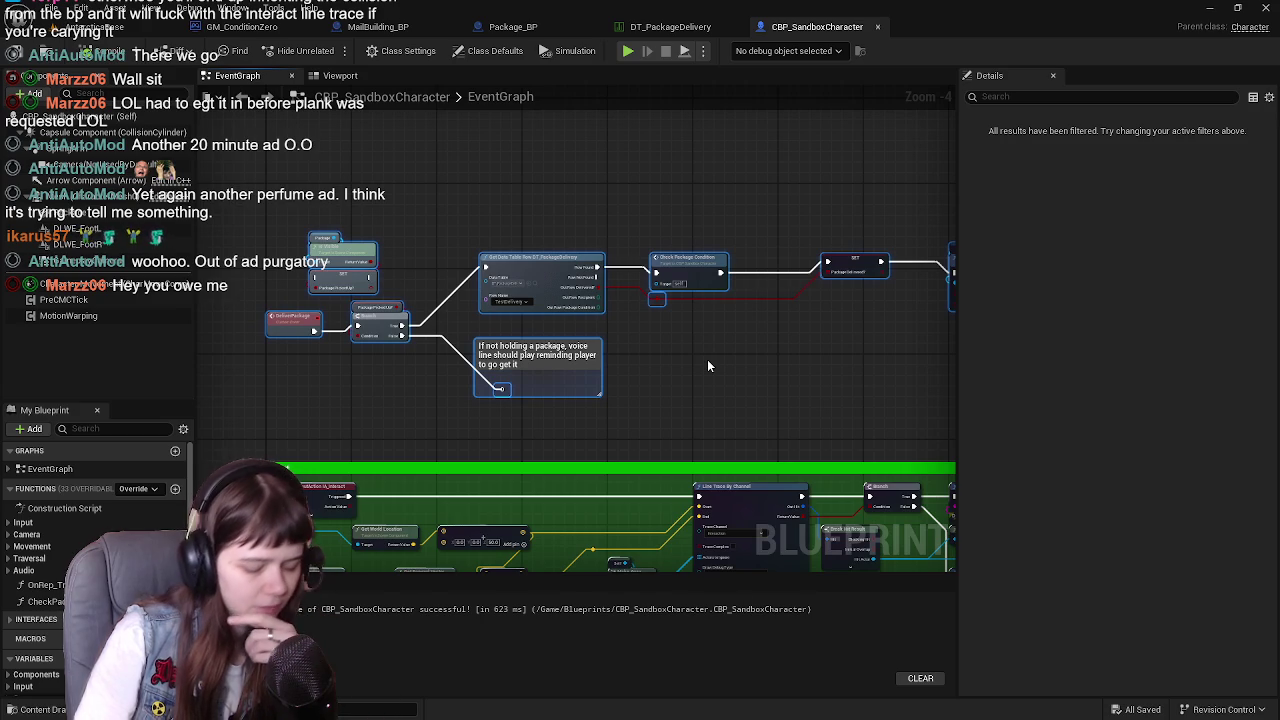
key(Delete)
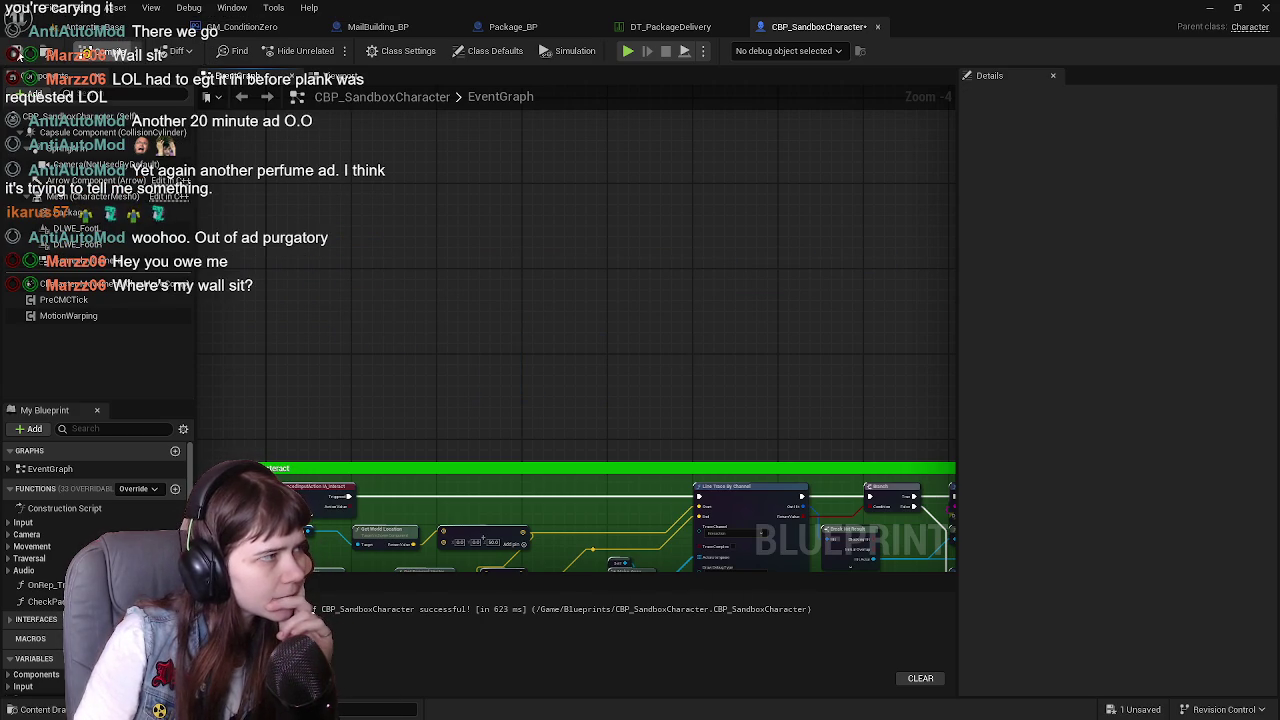
Center the Item Interact block, save all changes, and check the level before returning to the blueprints
mouse_move(496, 318)
mouse_down()
mouse_move(571, 208)
mouse_move(557, 193)
mouse_up()
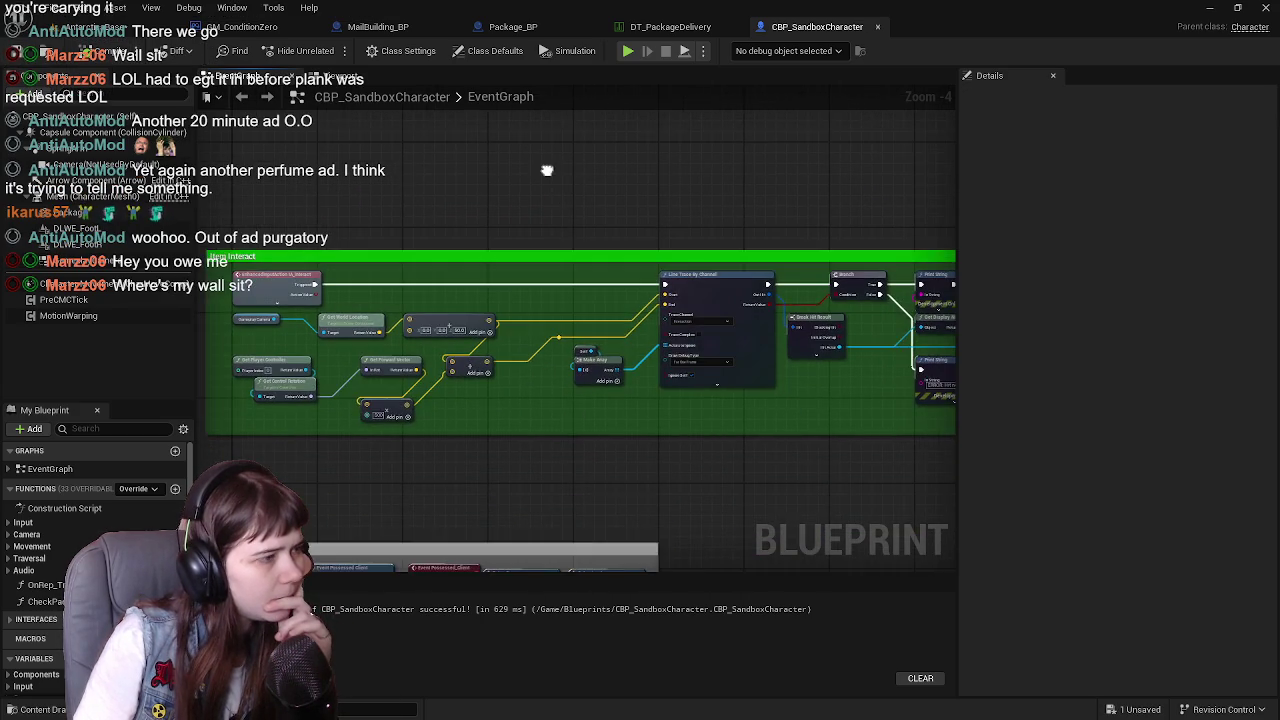
scroll(557, 193, down, 3)
scroll(564, 204, up, 3)
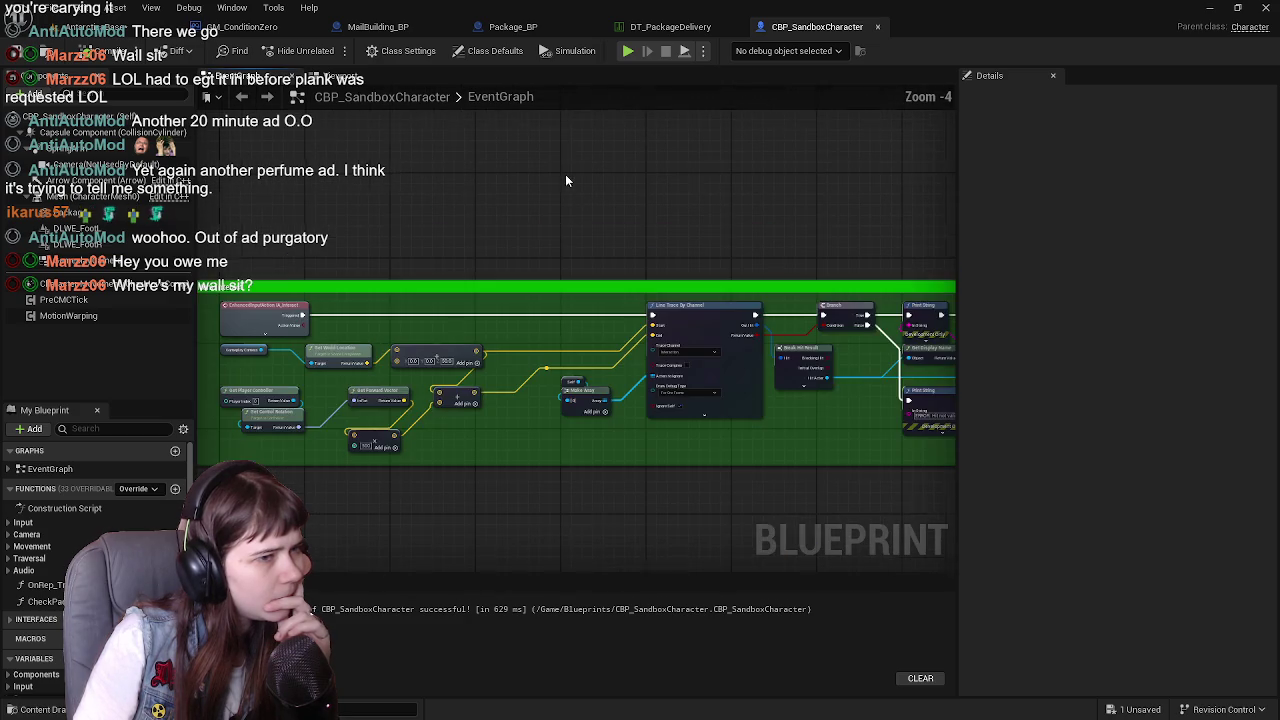
key(ctrl+s)
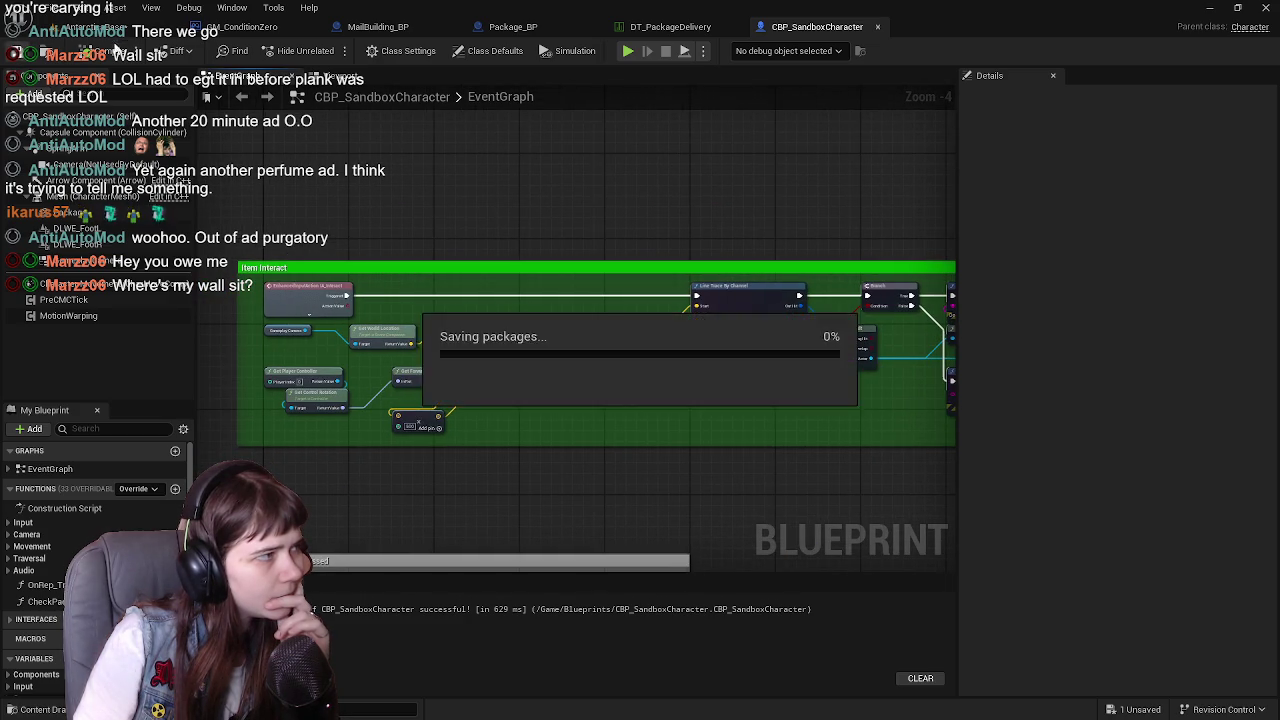
click(100, 26)
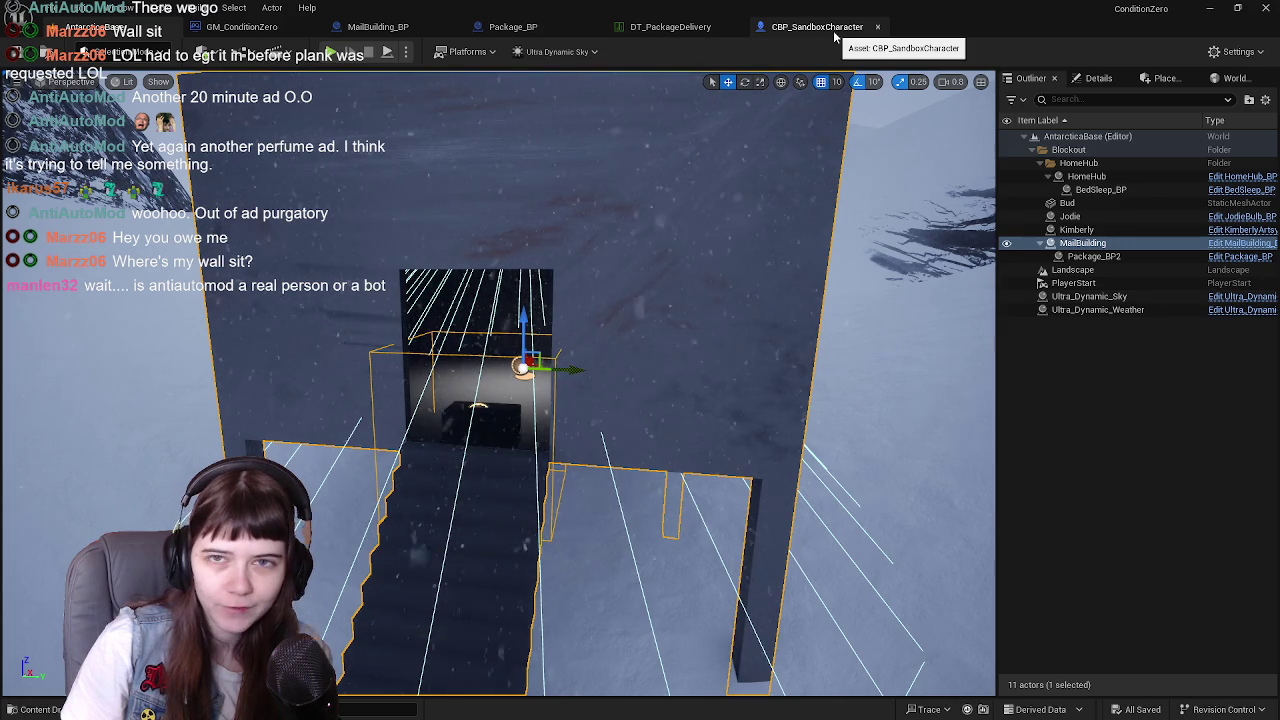
click(813, 30)
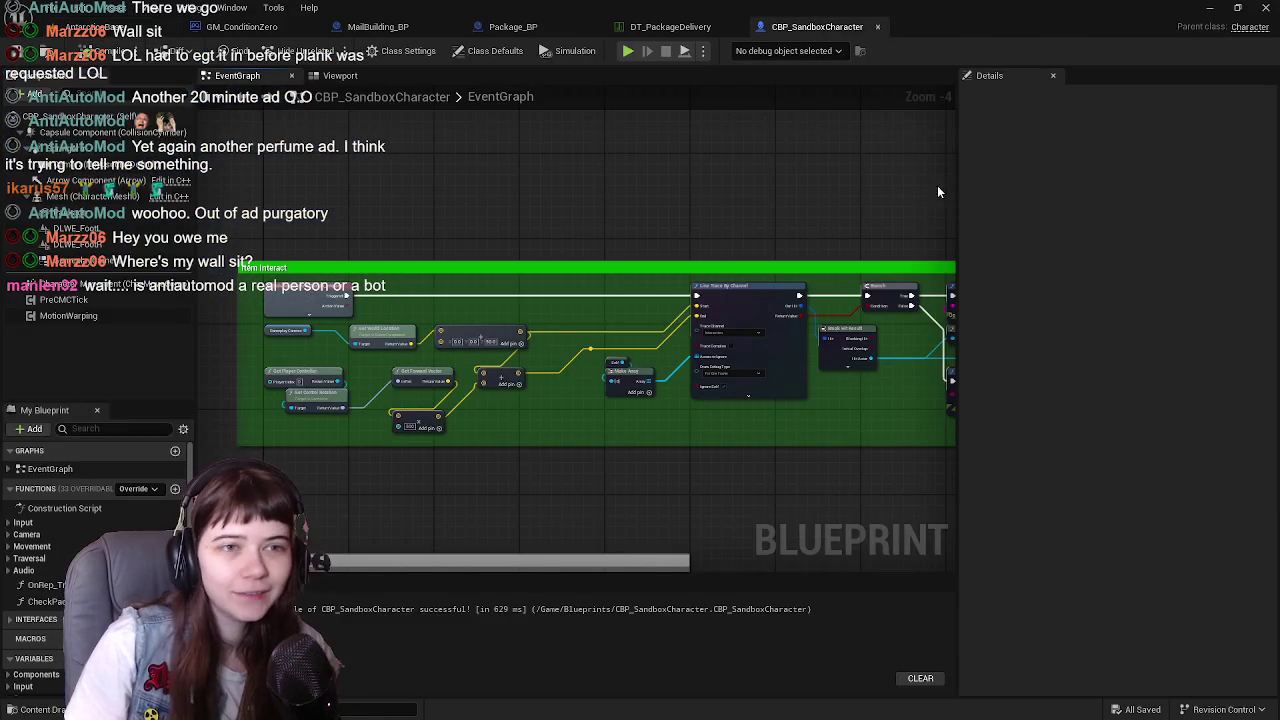
drag(726, 189, 680, 174)
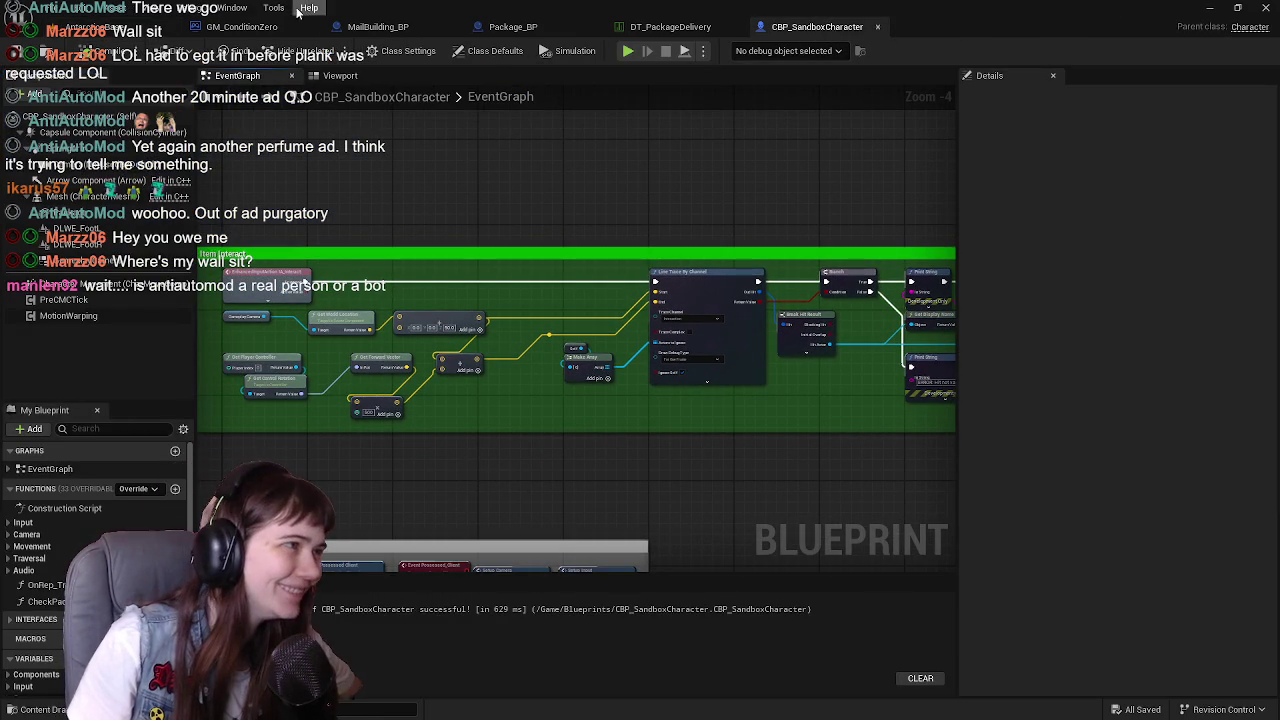
click(467, 28)
In Package_BP, shrink the pickup comment box to fit its two nodes
click(500, 28)
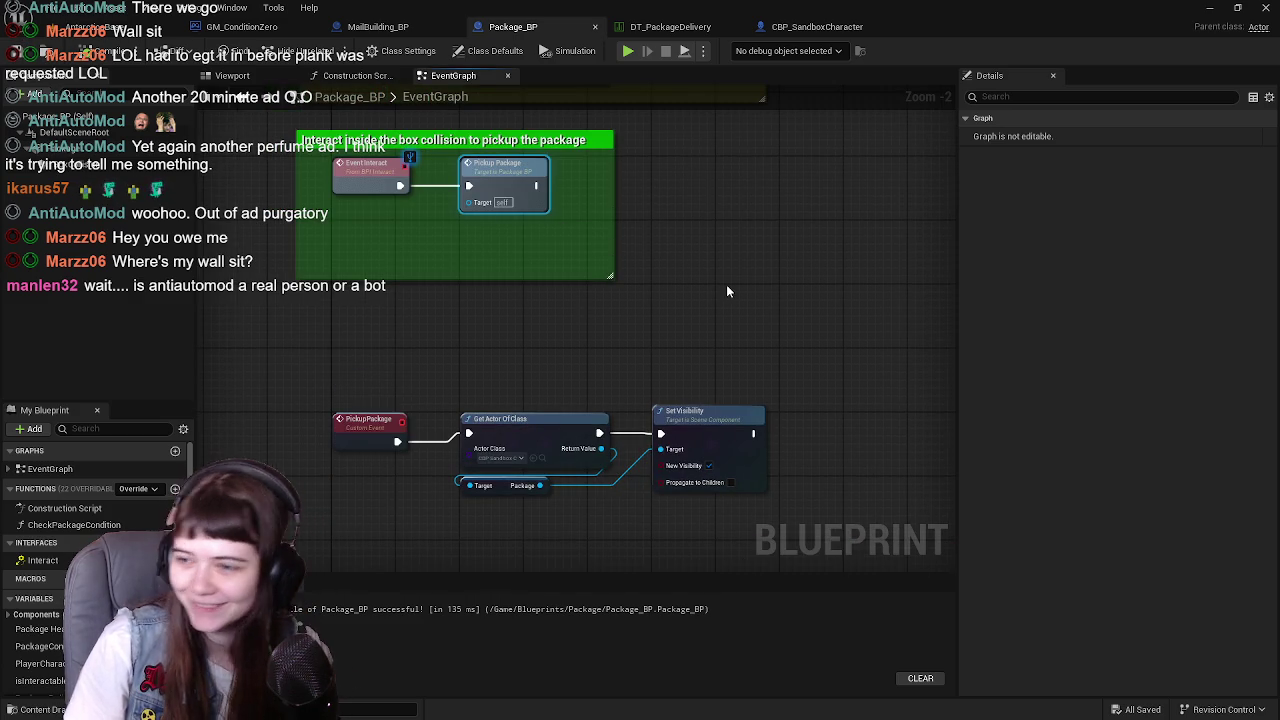
mouse_move(684, 268)
mouse_down()
mouse_move(729, 352)
mouse_move(657, 437)
mouse_move(738, 400)
mouse_up()
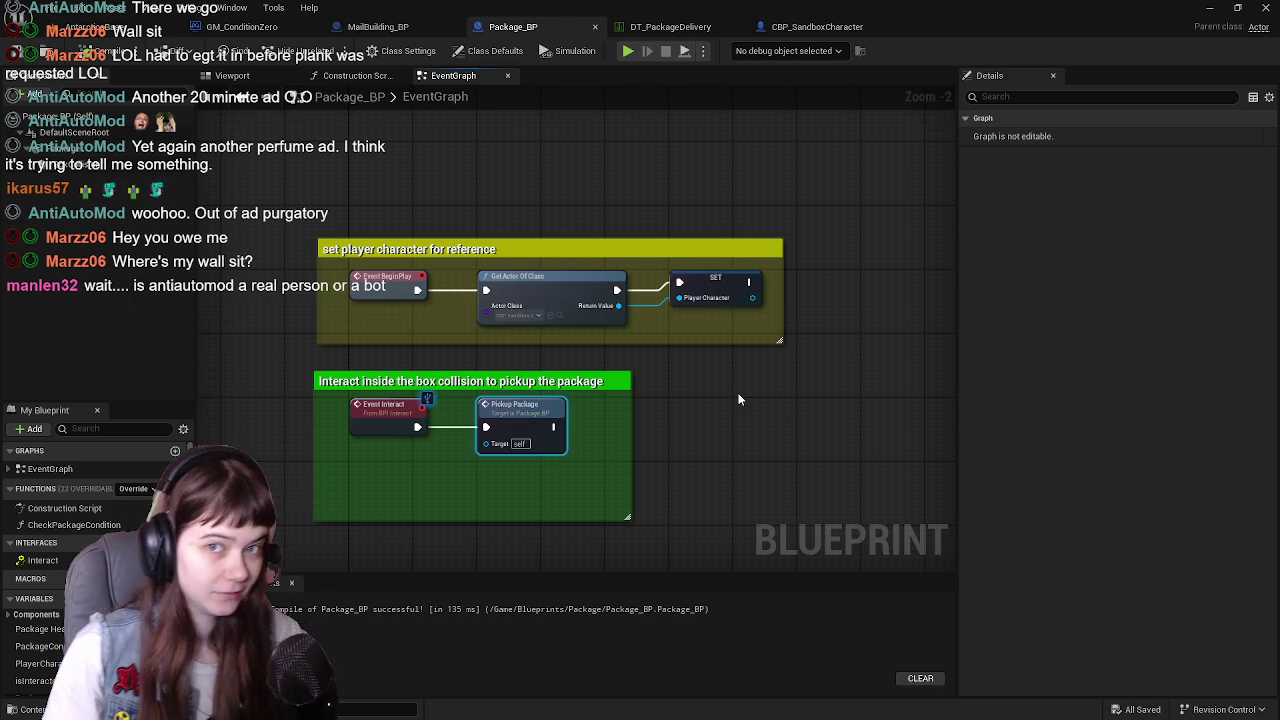
key(Home)
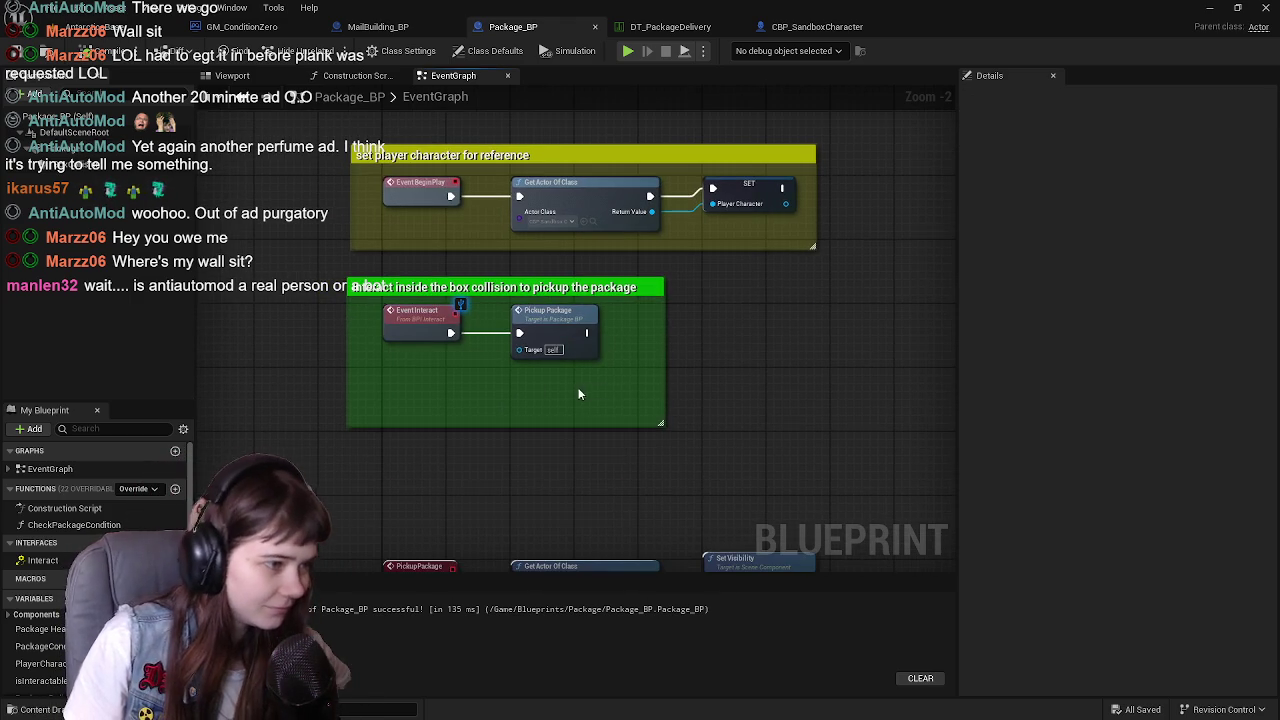
drag(583, 429, 583, 370)
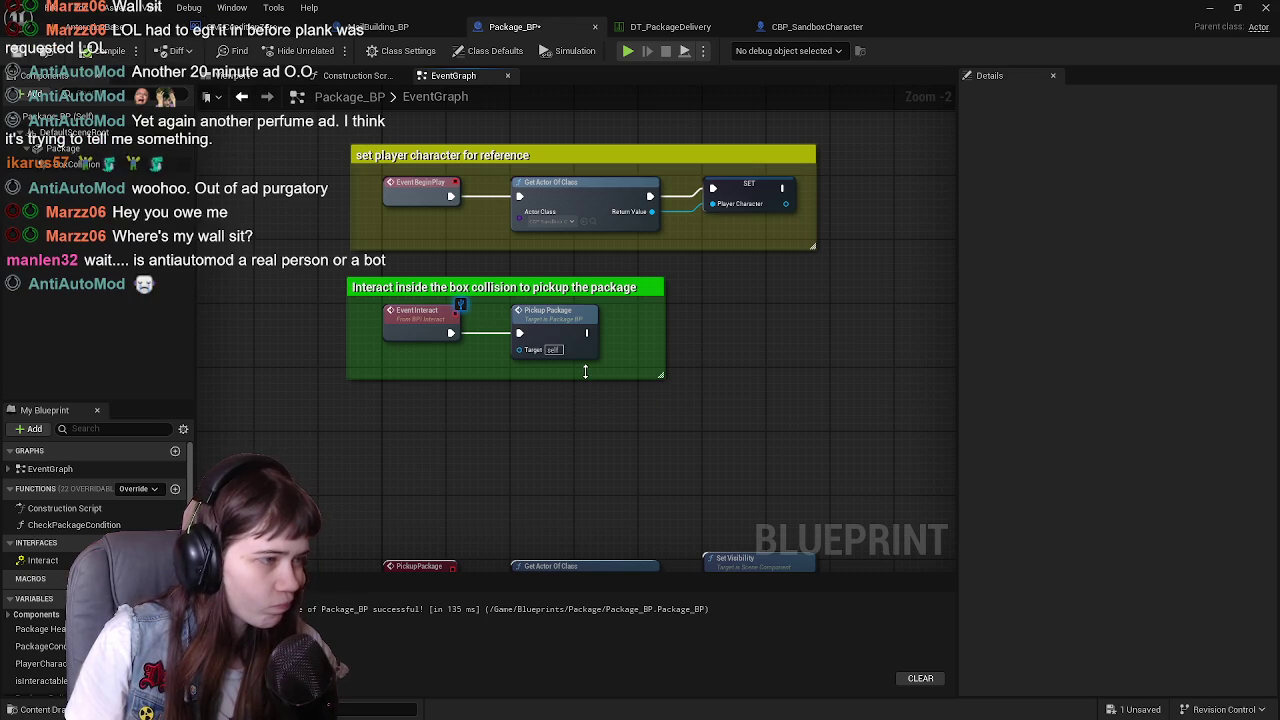
Review the PickupPackage and DeliverPackage event rows, centering both in view
mouse_move(686, 414)
mouse_down()
mouse_move(686, 371)
mouse_move(663, 354)
mouse_up()
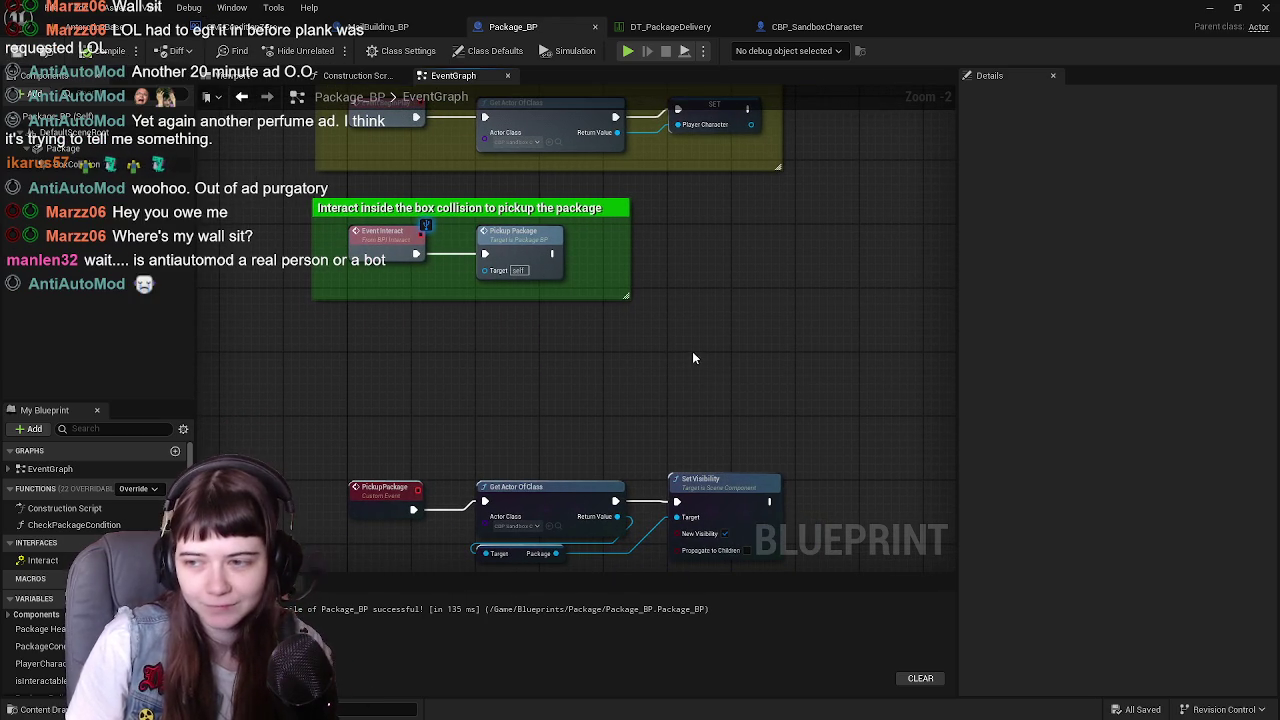
scroll(675, 388, down, 1)
drag(675, 388, 651, 257)
drag(374, 314, 800, 470)
click(368, 275)
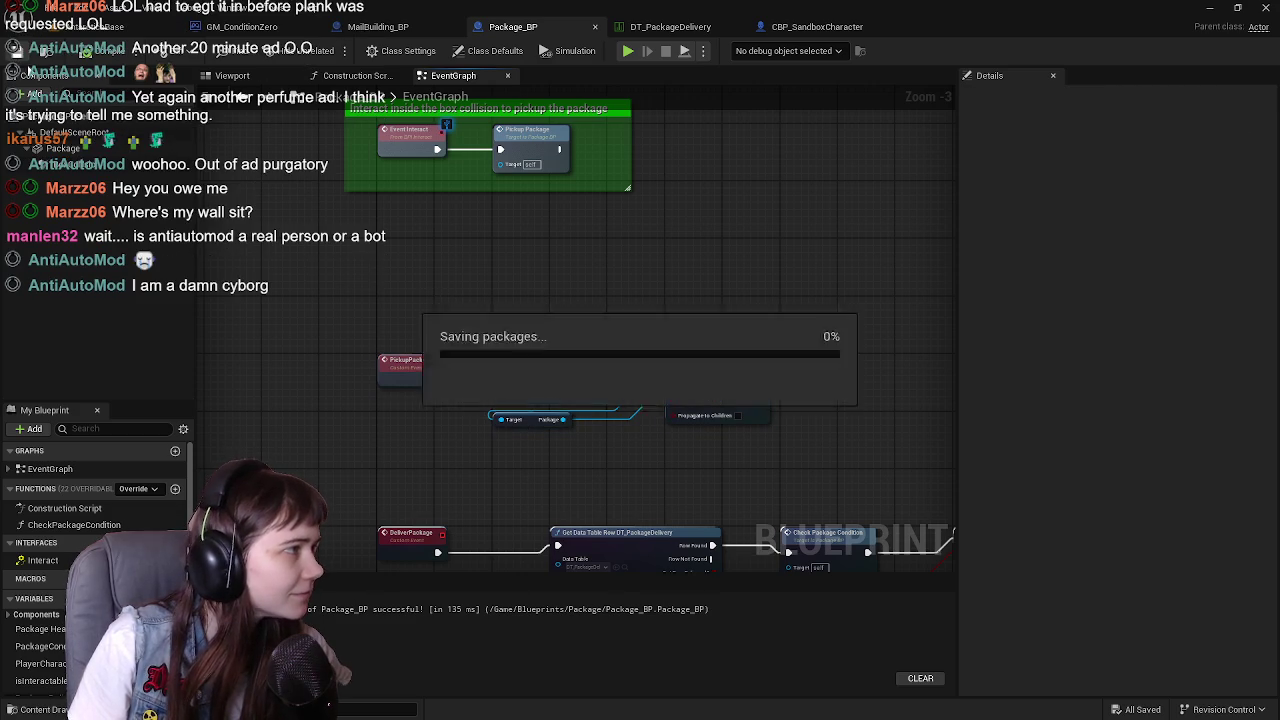
scroll(474, 253, down, 1)
drag(474, 253, 508, 186)
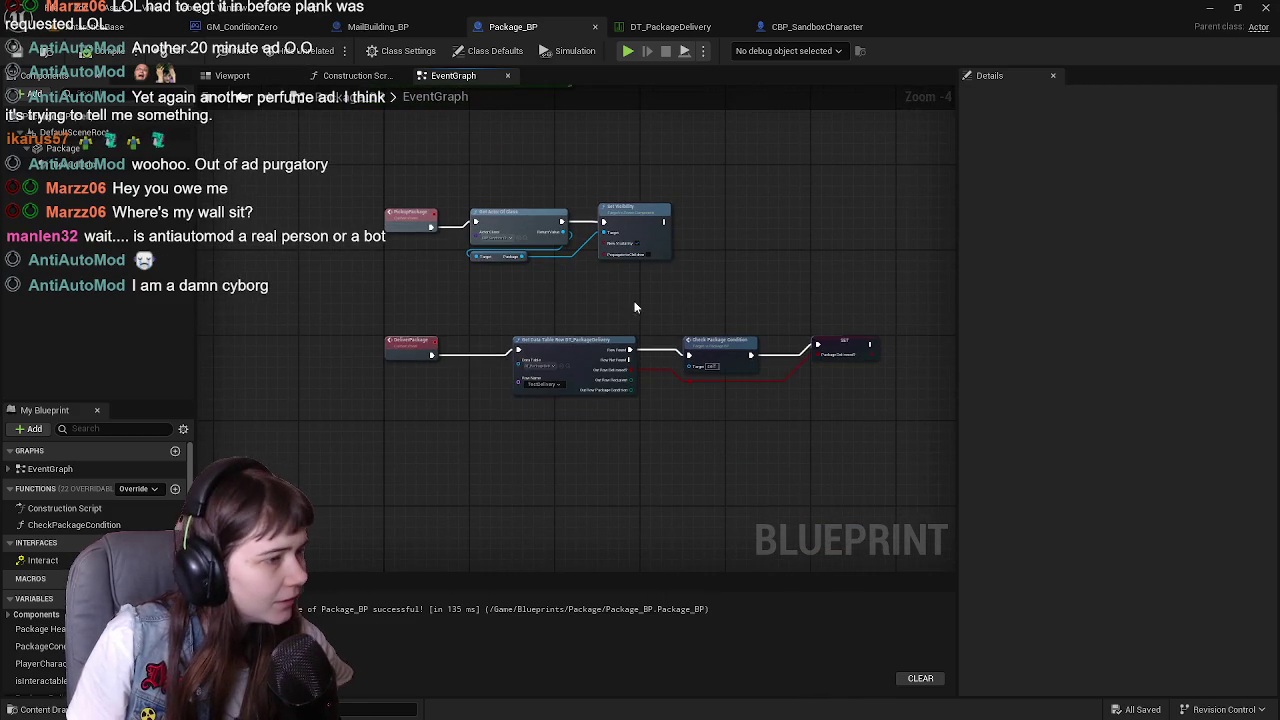
drag(646, 306, 566, 340)
drag(485, 190, 492, 253)
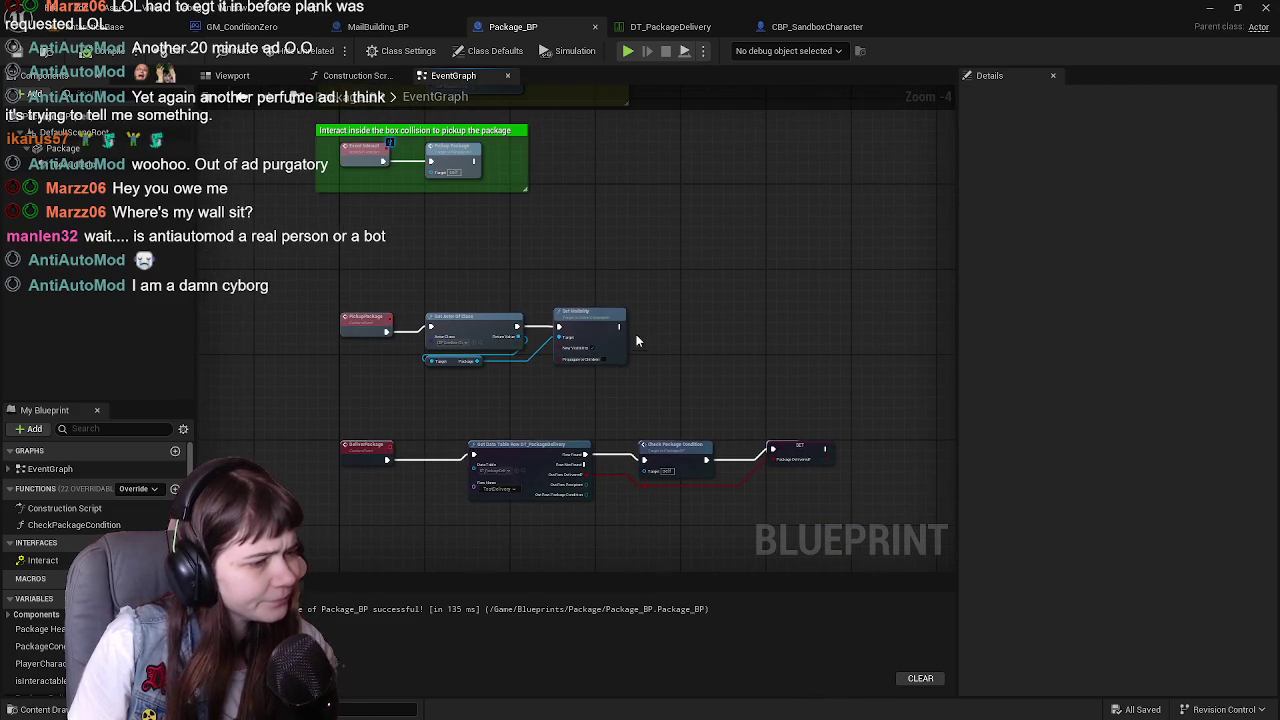
drag(636, 338, 628, 263)
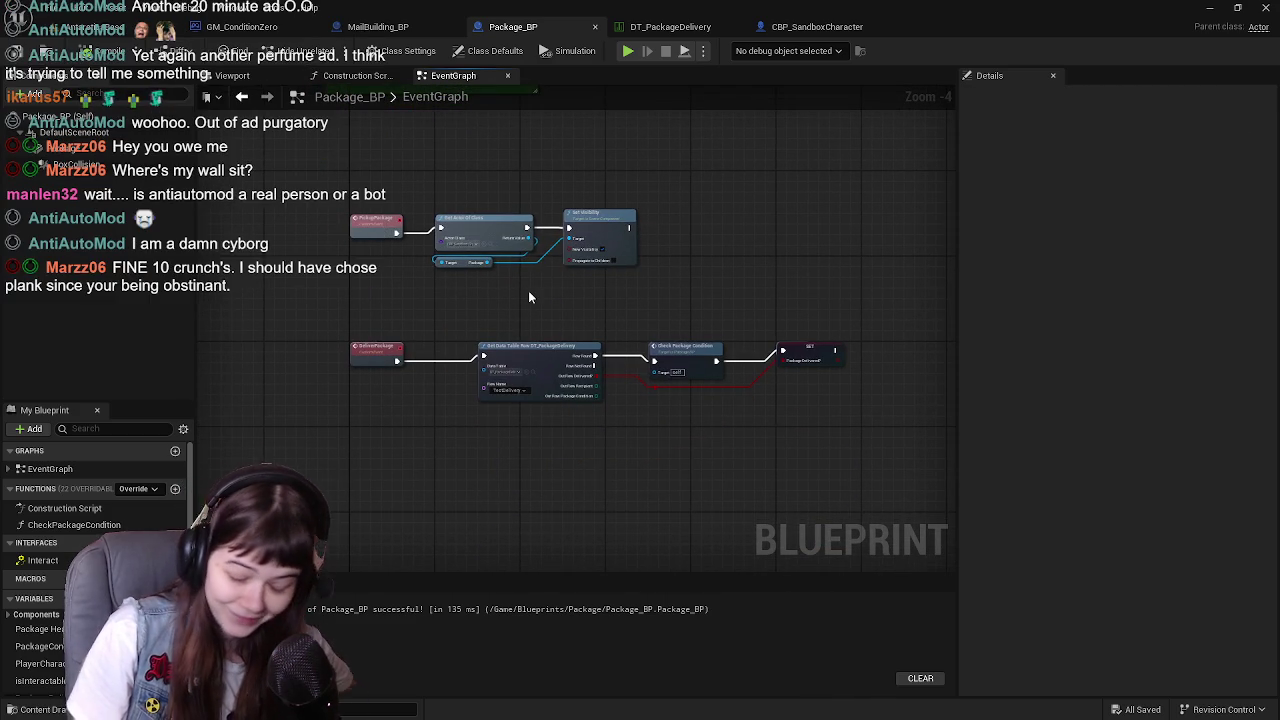
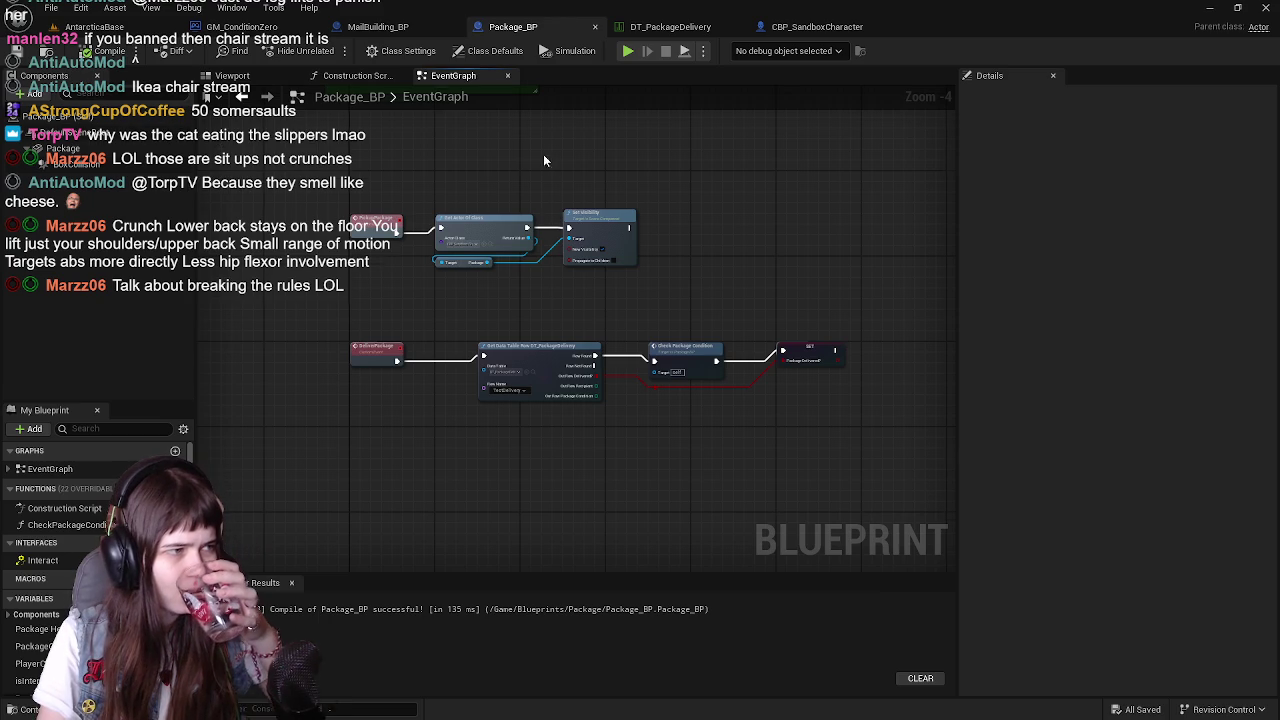
Select the PickupPackage, Get Actor Of Class and Set Visibility nodes in Package_BP
scroll(550, 176, up, 2)
scroll(560, 350, down, 3)
scroll(589, 370, up, 1)
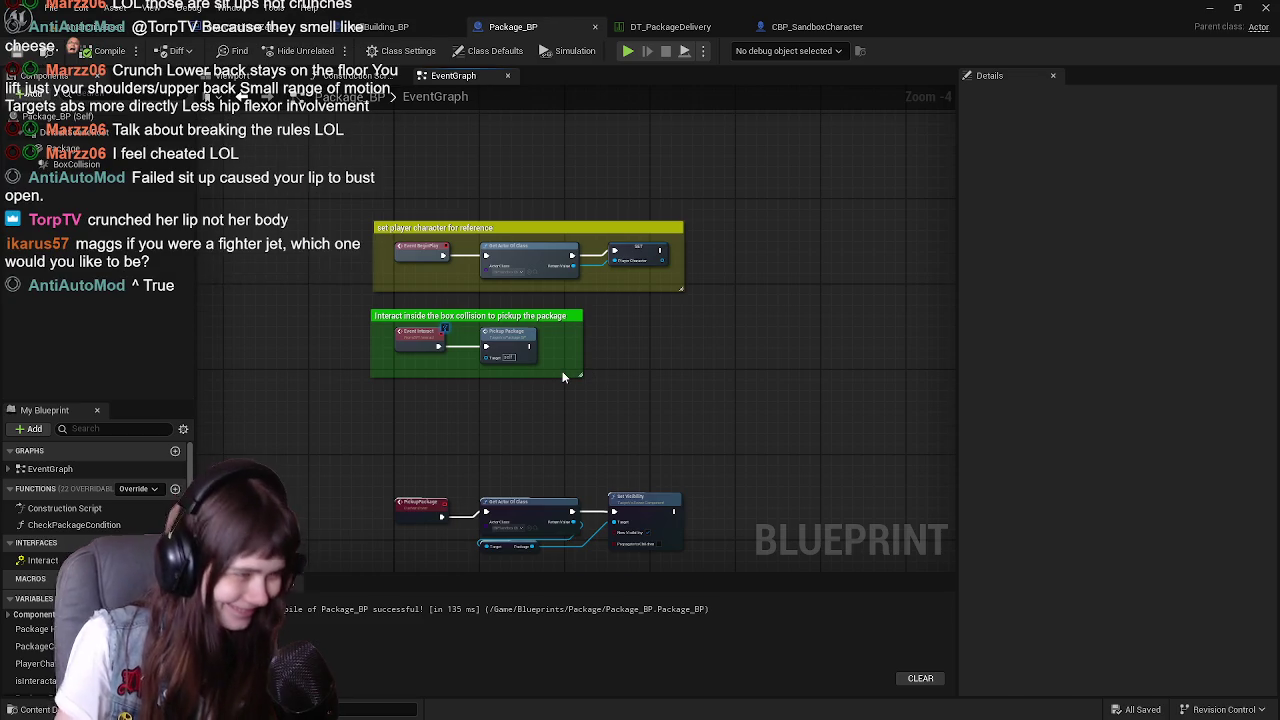
scroll(563, 377, up, 1)
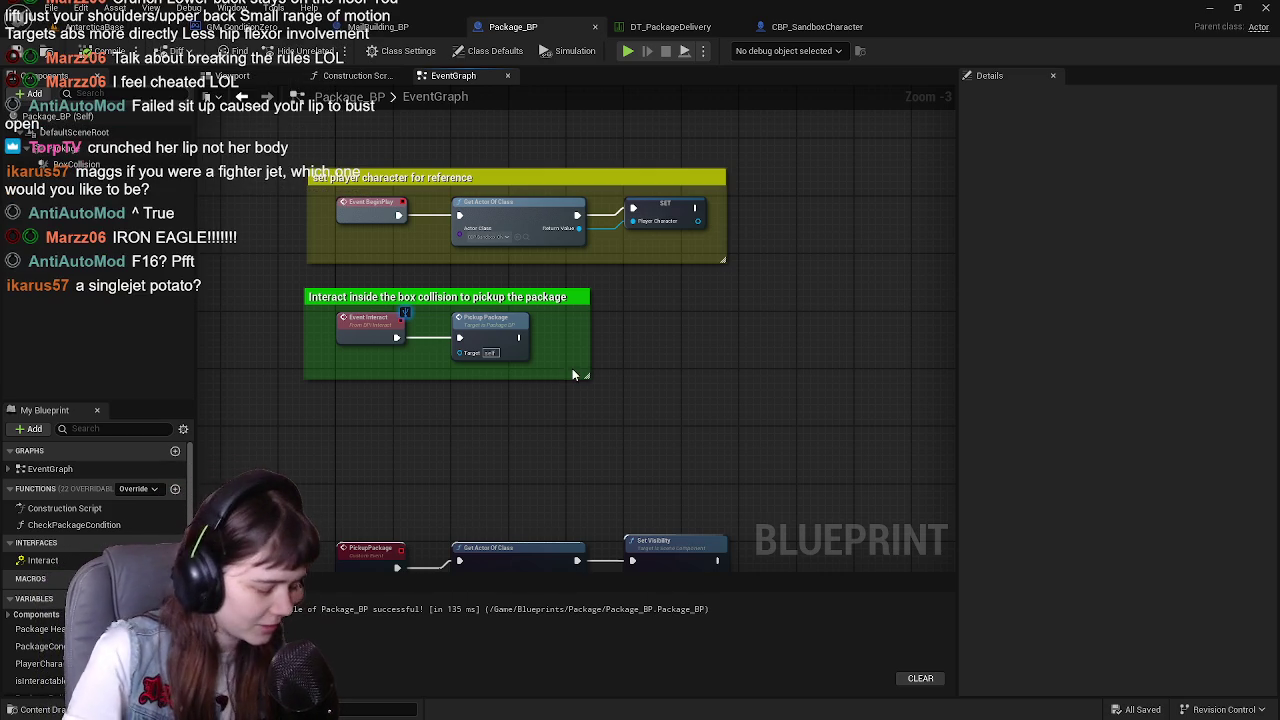
scroll(550, 378, up, 2)
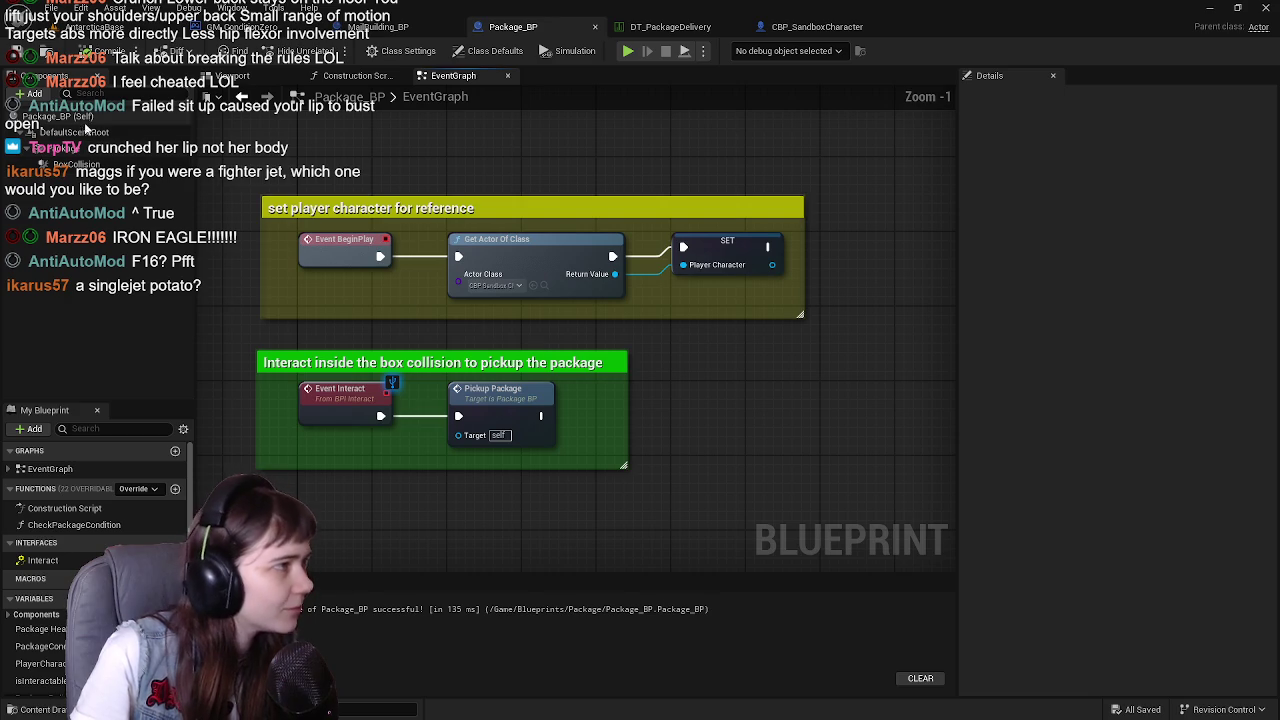
scroll(601, 402, down, 2)
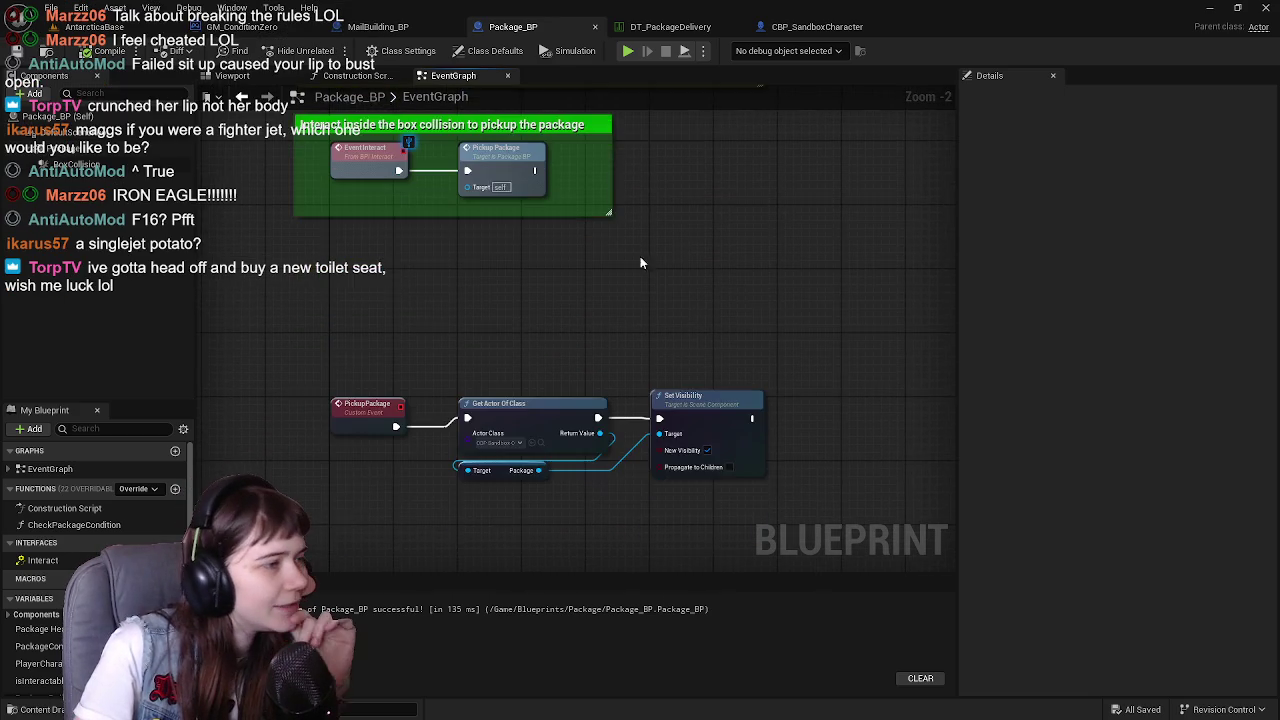
mouse_move(334, 350)
mouse_down()
mouse_move(455, 432)
mouse_move(752, 470)
mouse_up()
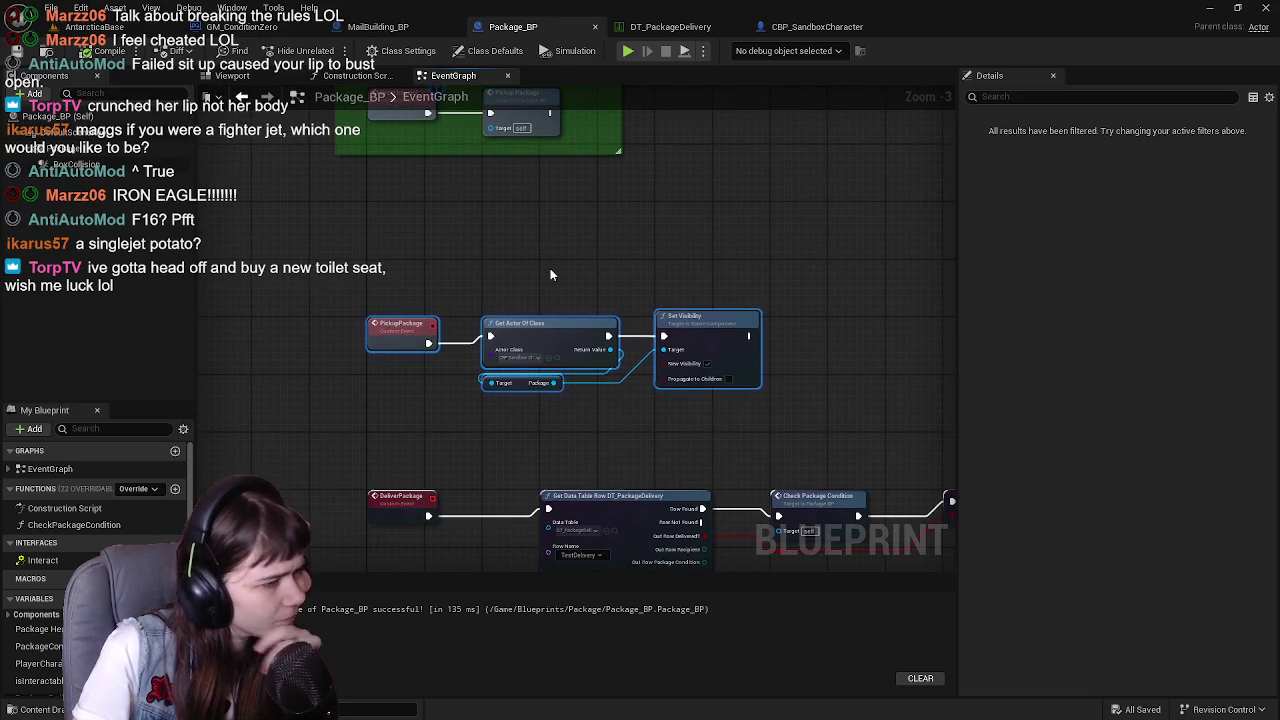
mouse_move(512, 264)
mouse_down()
mouse_move(446, 317)
mouse_move(473, 364)
mouse_up()
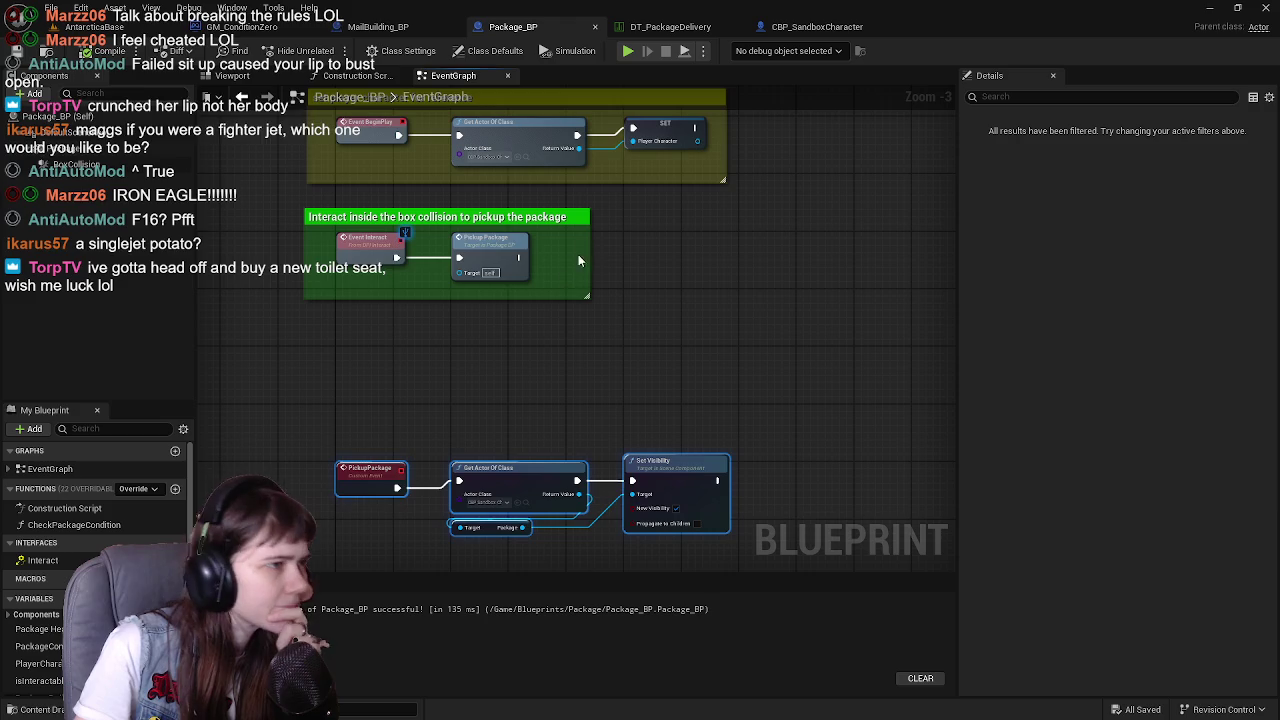
Deselect the nodes and go back to the AntarcticaBase level view
drag(611, 241, 618, 385)
click(677, 388)
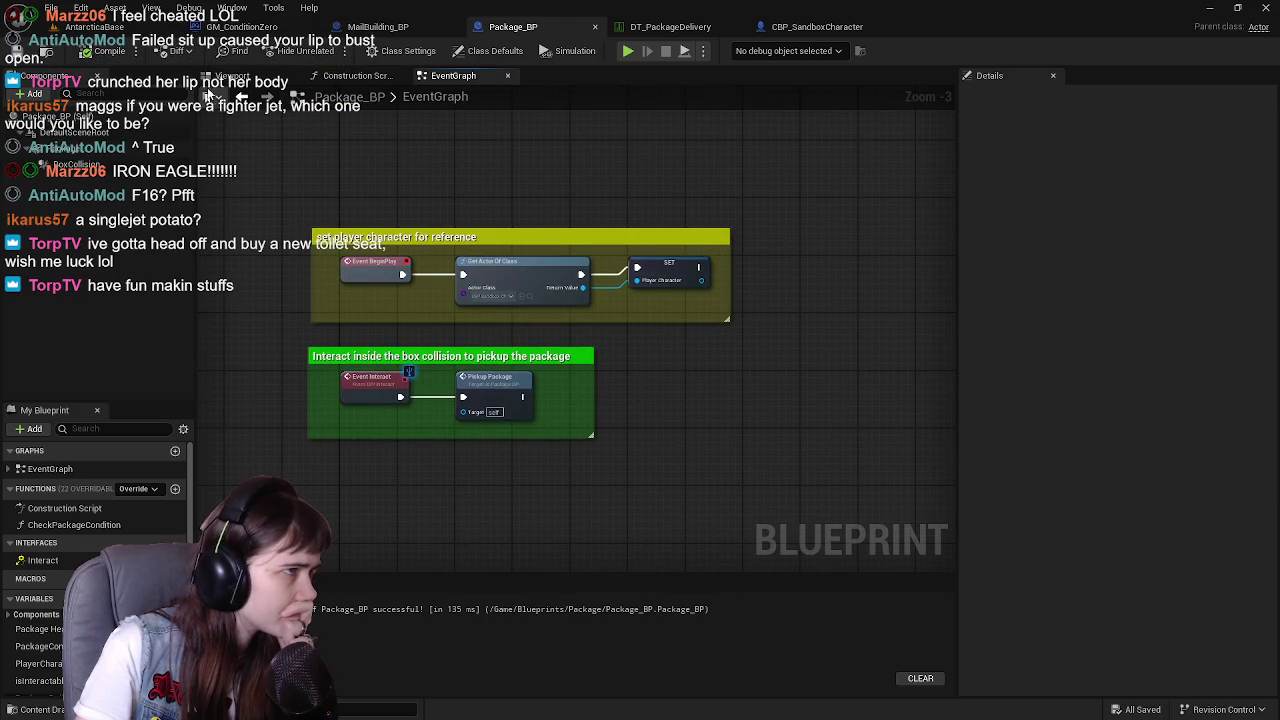
click(127, 36)
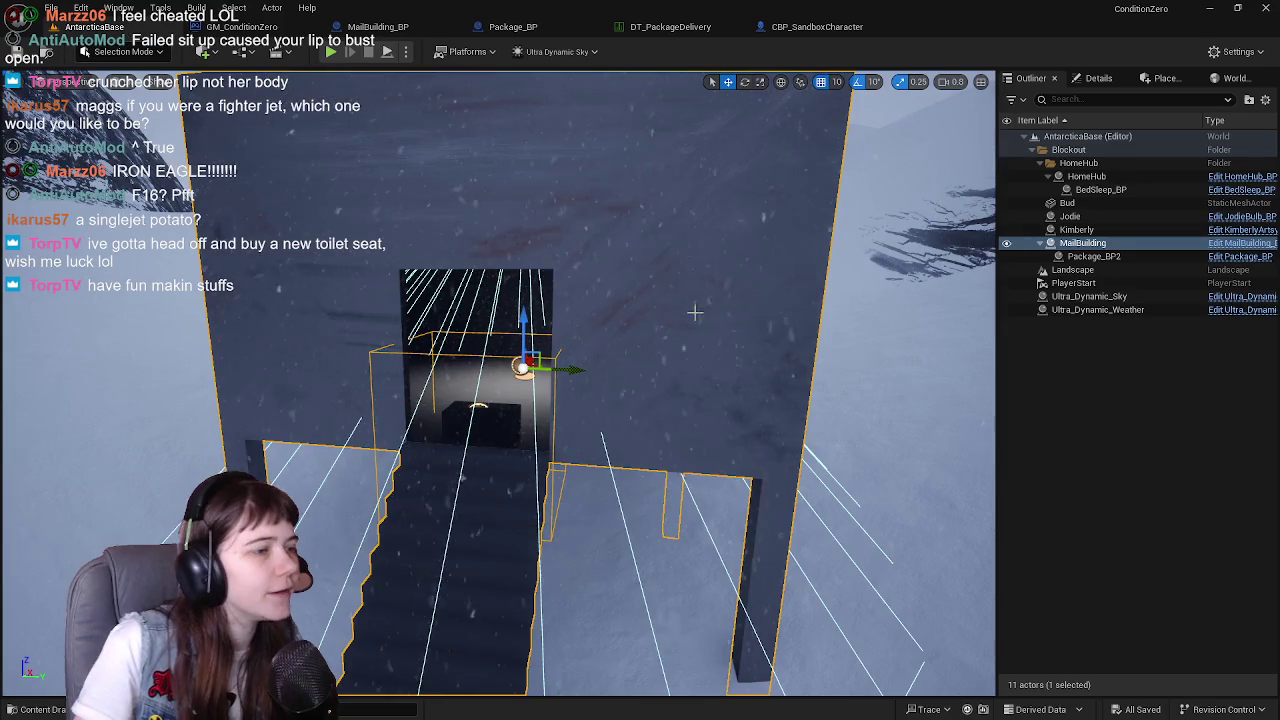
Select and focus the HomeHub building, then open HomeHub_BP for editing
scroll(659, 305, down, 10)
scroll(498, 383, up, 10)
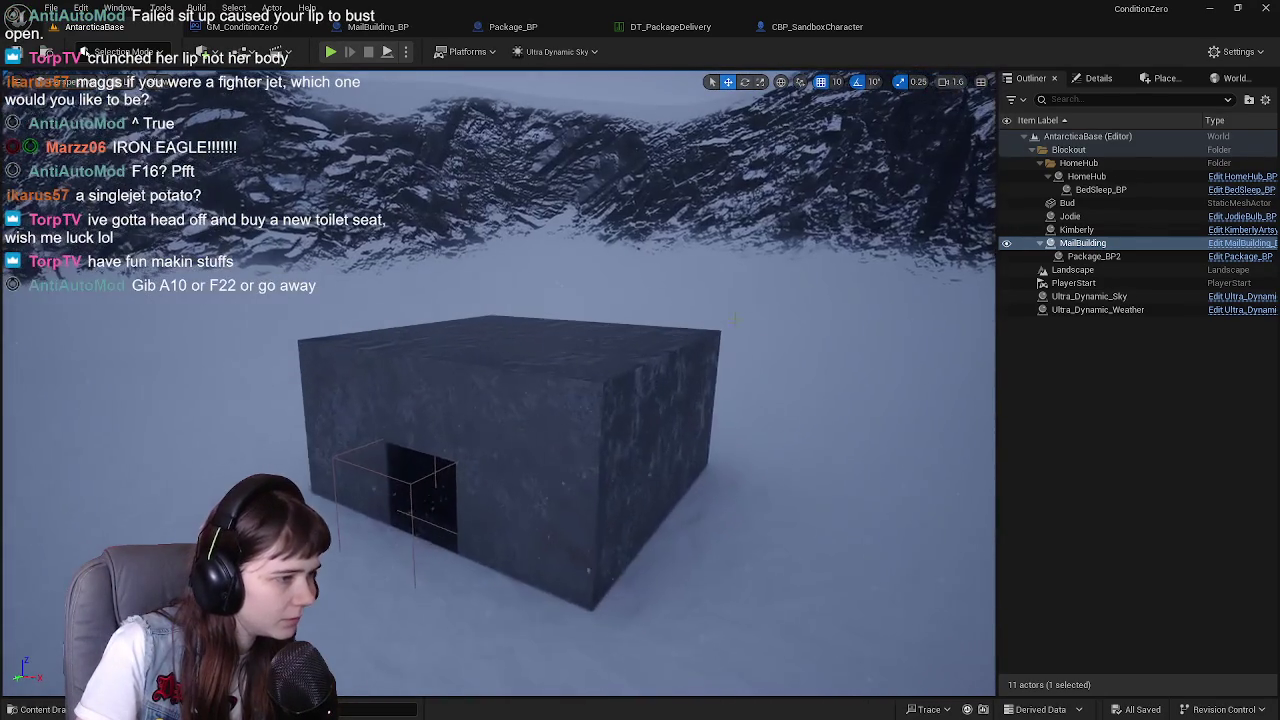
click(652, 468)
key(f)
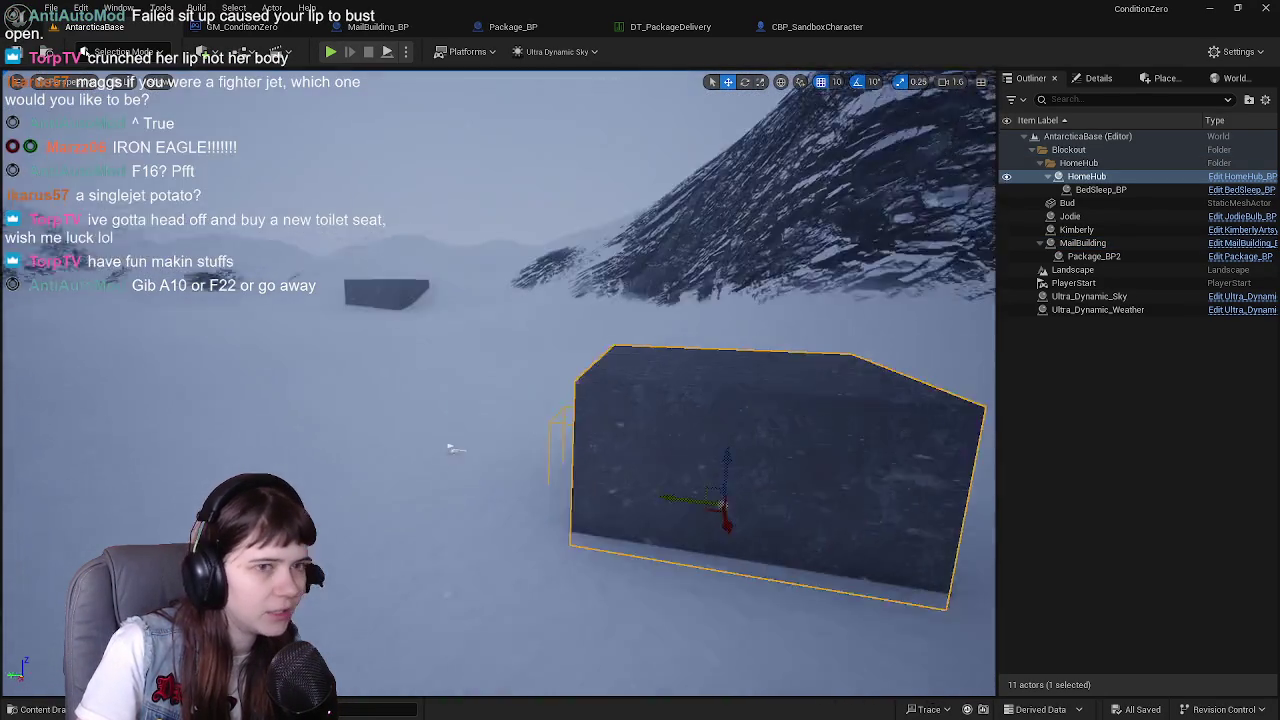
click(1238, 176)
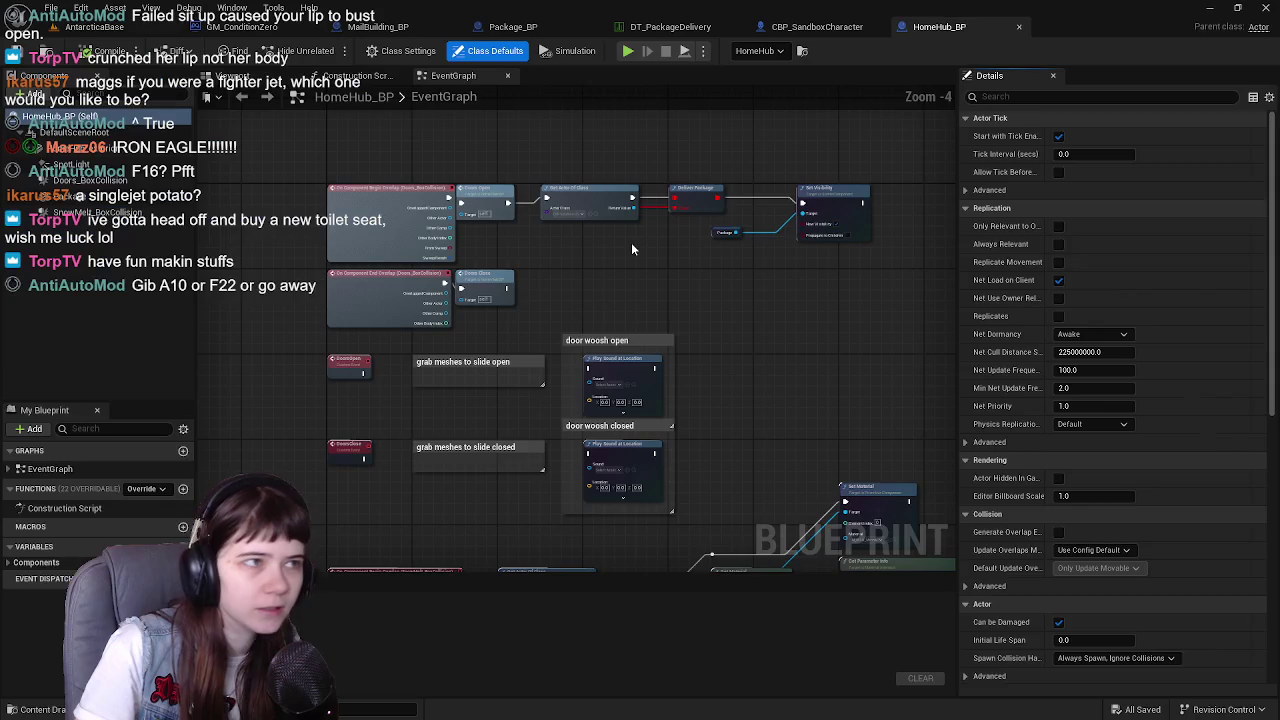
Pan HomeHub_BP's EventGraph to the overlap events and the erroring Deliver Package node
drag(631, 249, 489, 219)
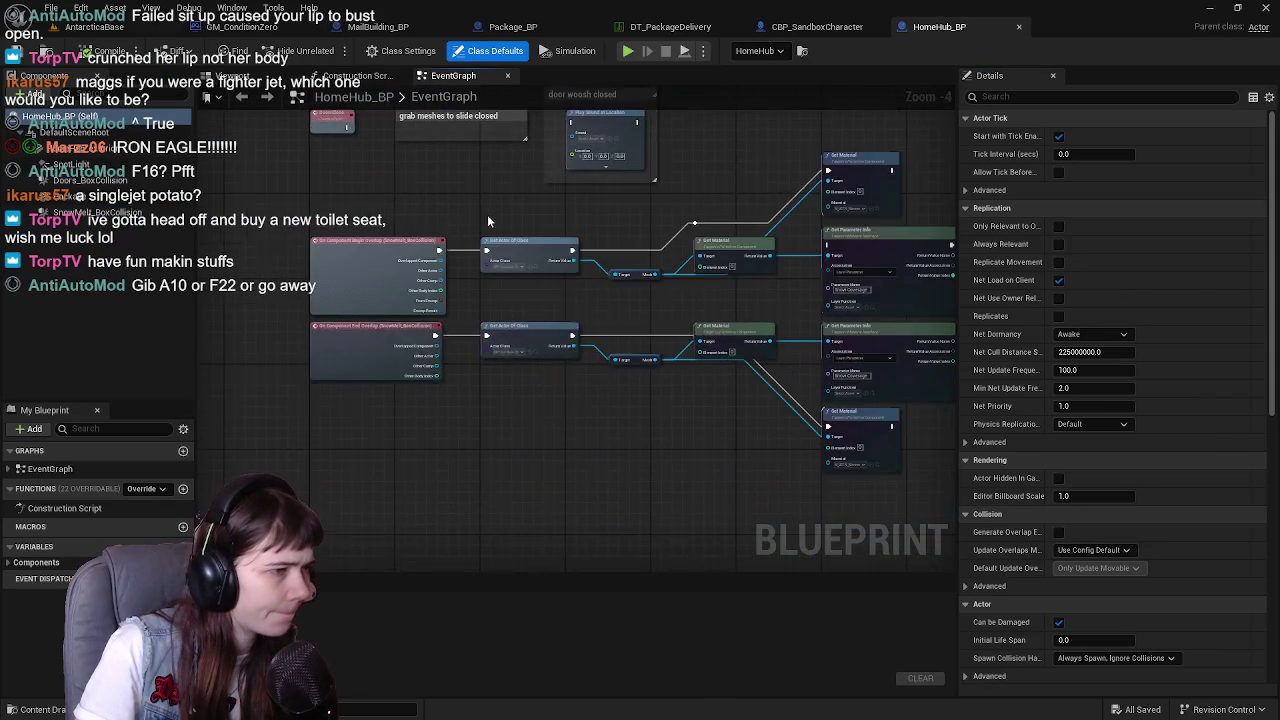
scroll(489, 219, up, 2)
drag(455, 268, 452, 363)
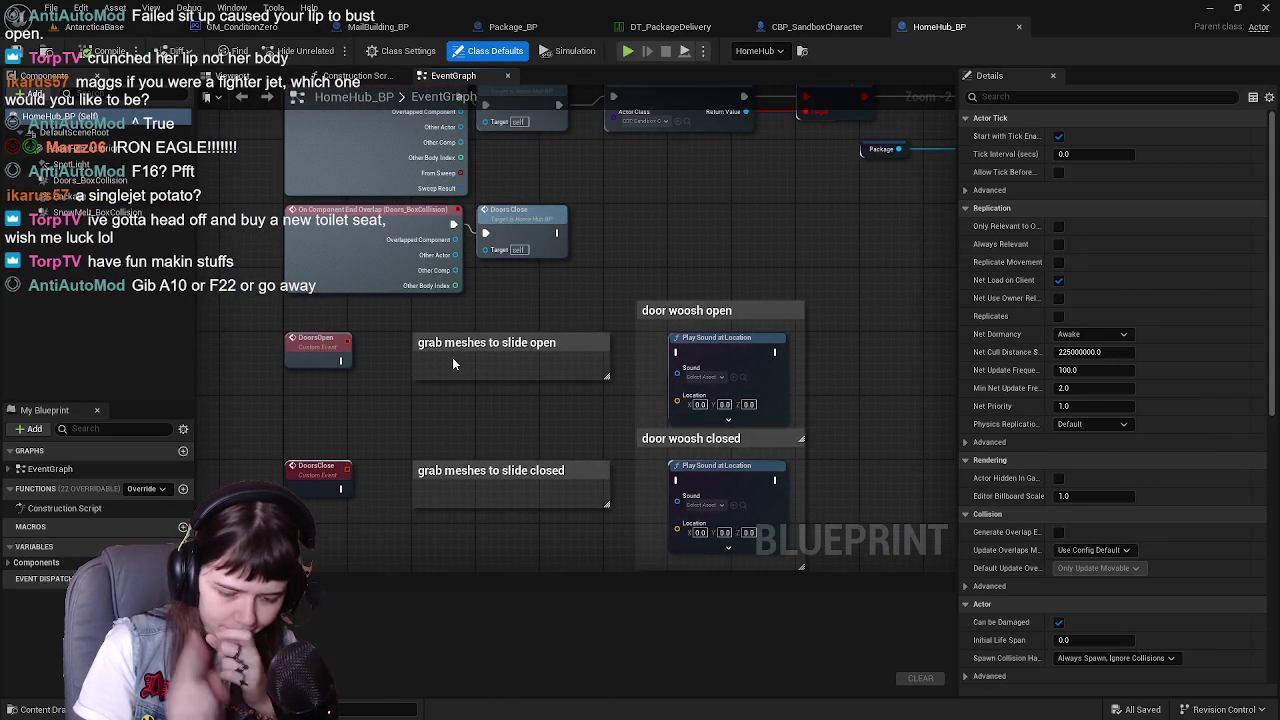
mouse_move(428, 364)
mouse_down()
mouse_move(620, 390)
mouse_move(530, 320)
mouse_move(571, 300)
mouse_move(465, 320)
mouse_up()
click(460, 283)
Box-select the Deliver Package chain together with the Doors Open and Doors Close calls
scroll(460, 283, up, 1)
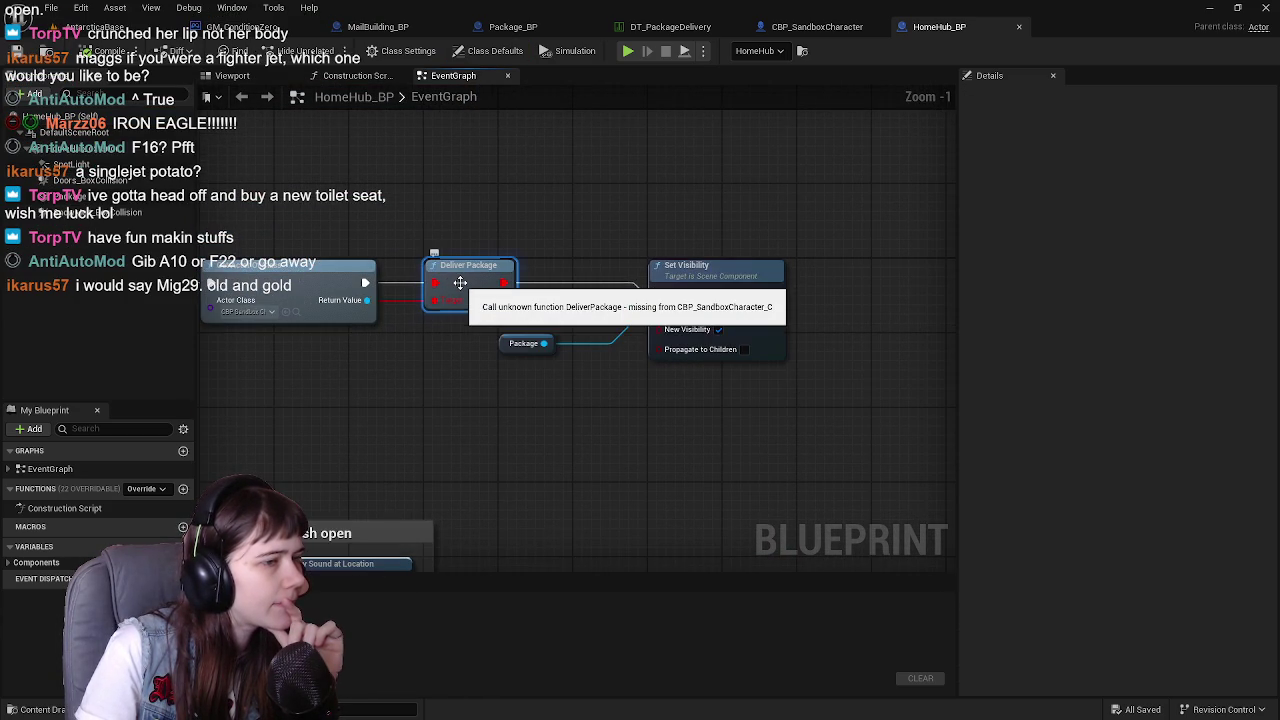
drag(460, 283, 561, 278)
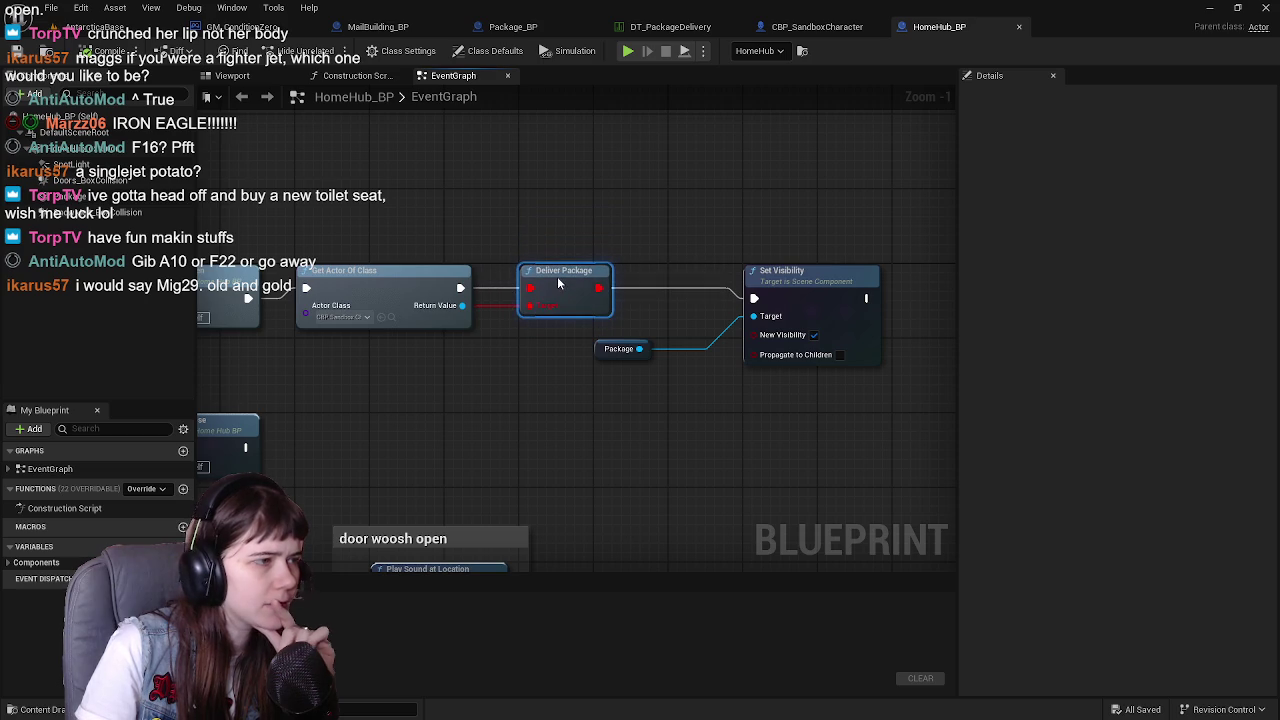
mouse_move(468, 245)
mouse_down()
mouse_move(633, 258)
mouse_move(480, 270)
mouse_move(676, 257)
mouse_move(394, 223)
mouse_move(618, 194)
mouse_up()
scroll(618, 194, down, 1)
mouse_move(290, 184)
mouse_down()
mouse_move(794, 349)
mouse_move(956, 381)
mouse_move(890, 375)
mouse_up()
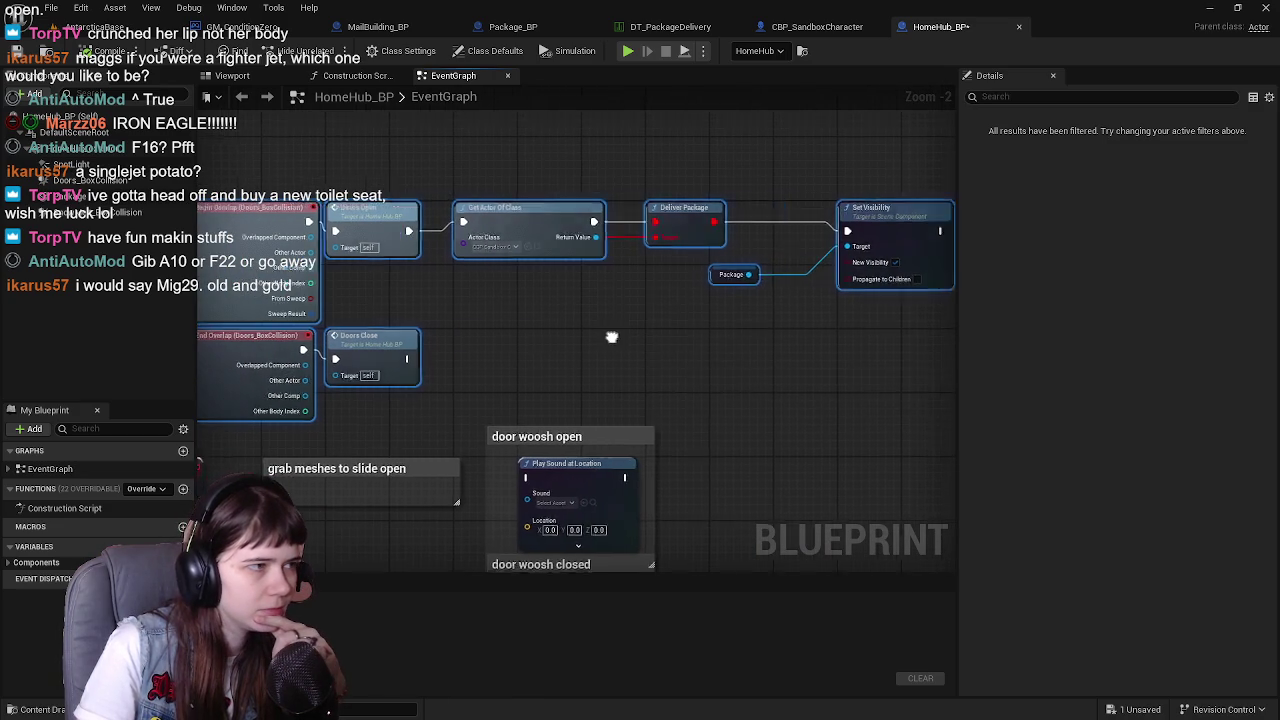
drag(548, 336, 515, 354)
mouse_move(316, 205)
mouse_down()
mouse_move(800, 366)
mouse_move(848, 407)
mouse_up()
scroll(671, 286, down, 1)
Review the slide-closed comments, material parameter nodes and door sound comments
mouse_move(667, 292)
mouse_down()
mouse_move(657, 229)
mouse_move(718, 101)
mouse_up()
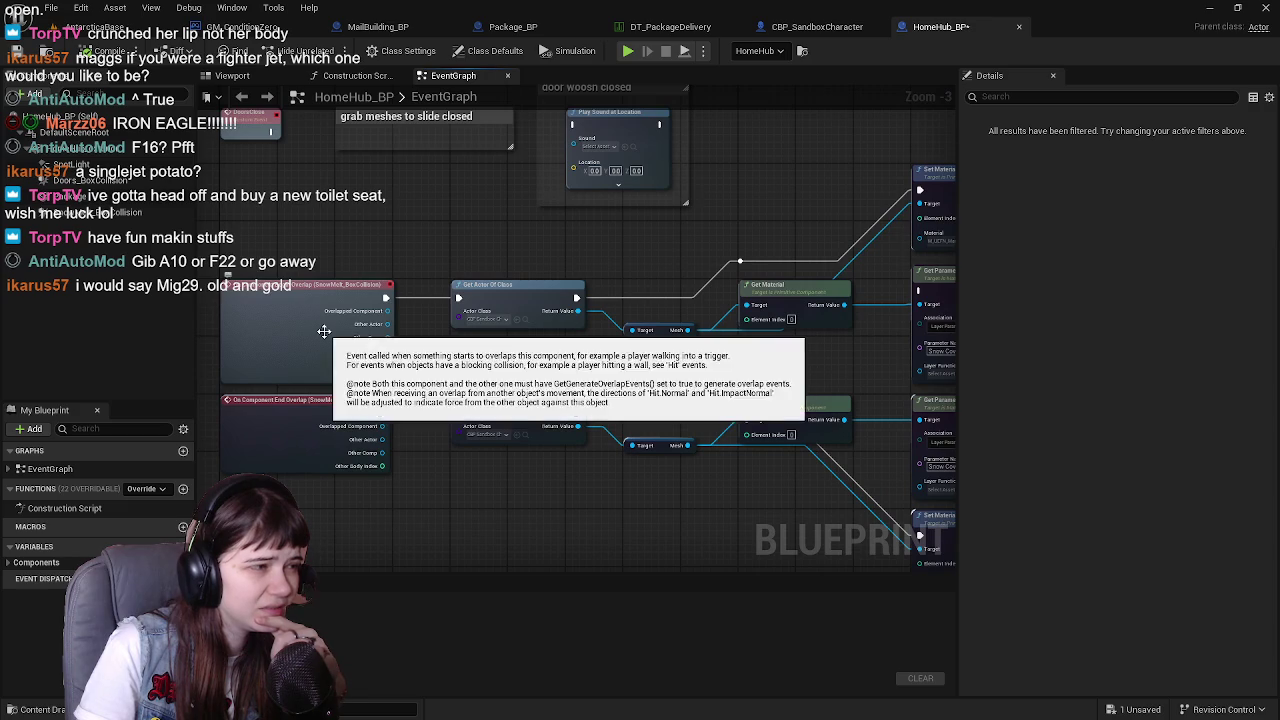
scroll(324, 332, down, 3)
drag(465, 174, 591, 343)
scroll(591, 343, up, 3)
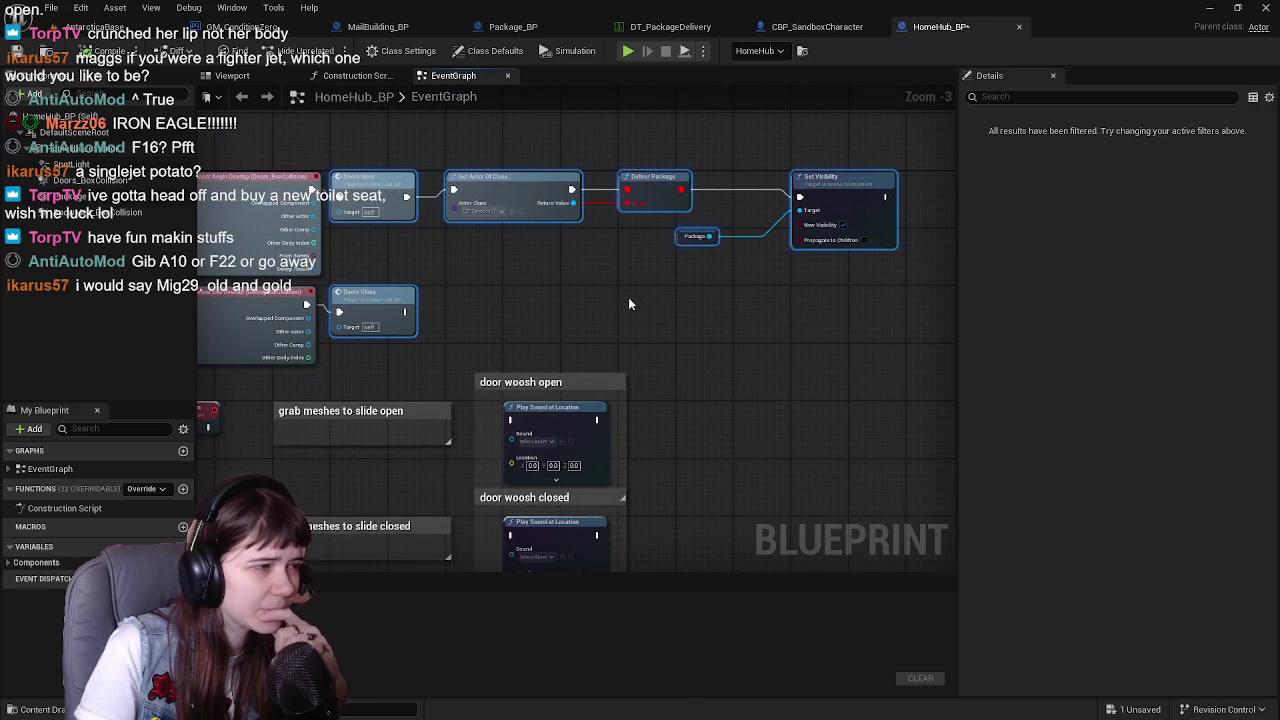
scroll(619, 306, down, 2)
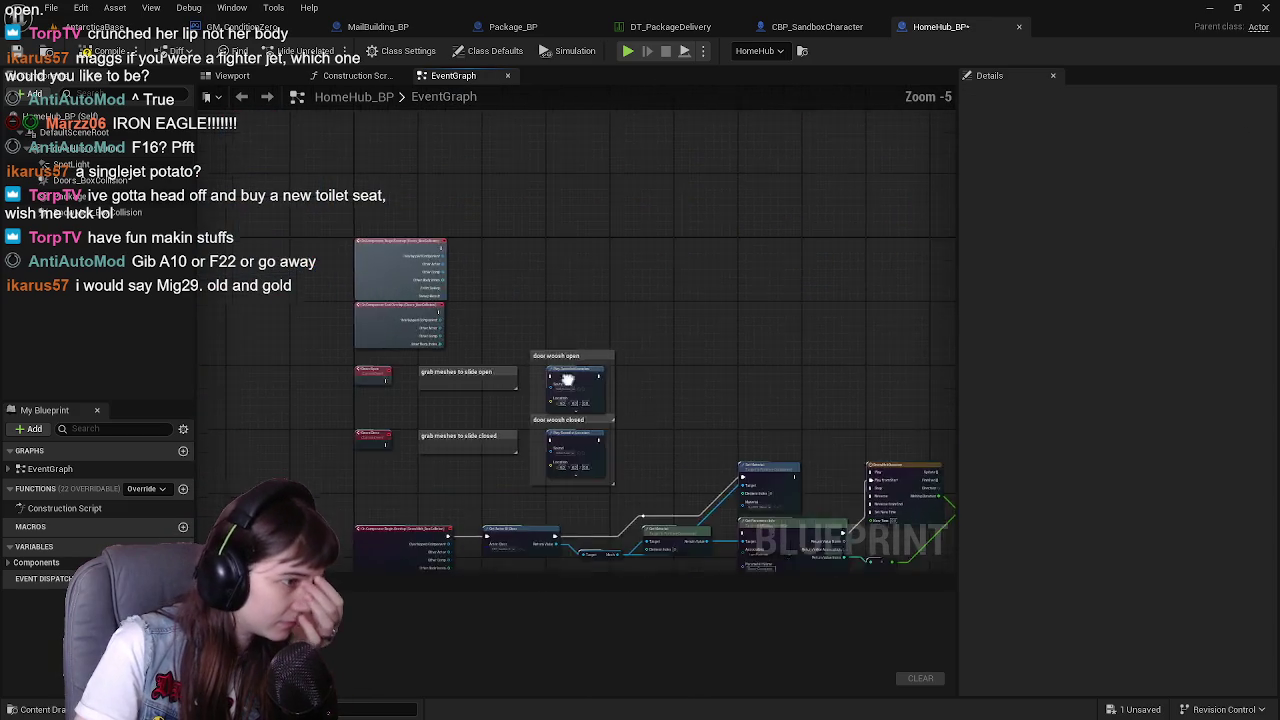
scroll(619, 306, up, 1)
drag(560, 260, 495, 208)
click(232, 75)
click(453, 75)
mouse_move(387, 134)
mouse_down()
mouse_move(455, 143)
mouse_move(466, 451)
mouse_up()
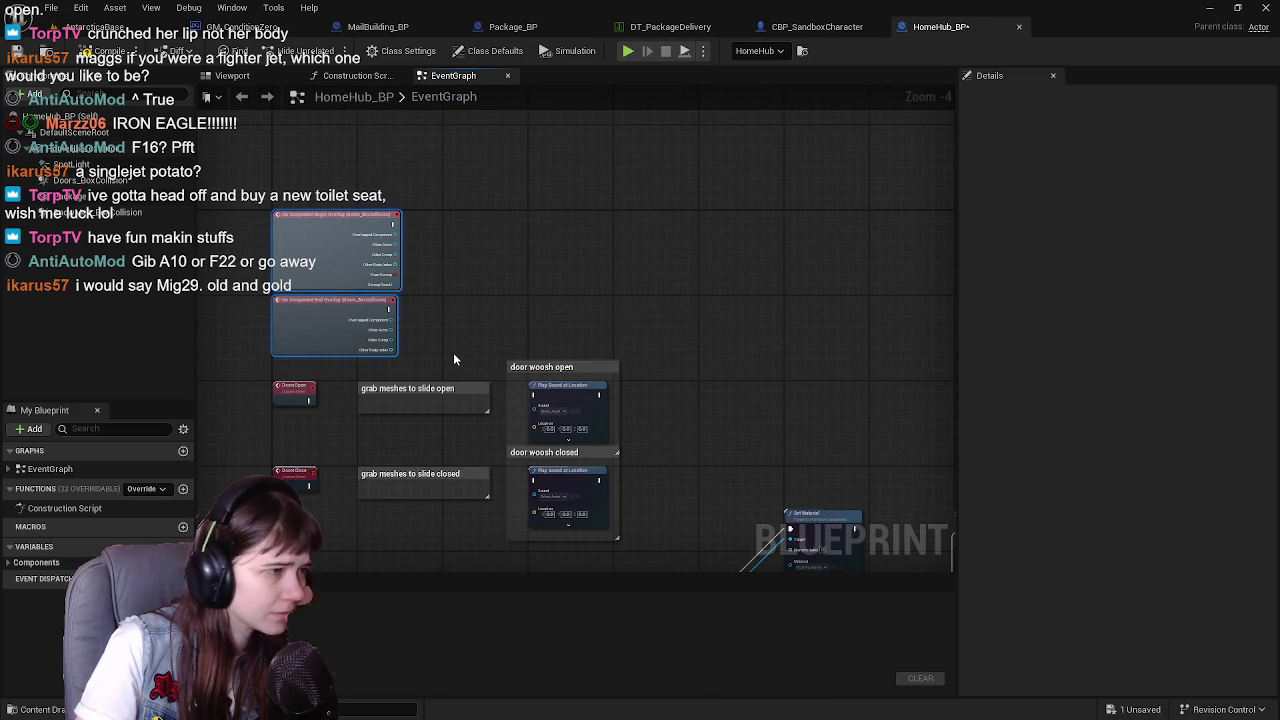
Delete the selected nodes, compile HomeHub_BP, and undo to bring back the overlap events
key(Delete)
drag(450, 358, 397, 114)
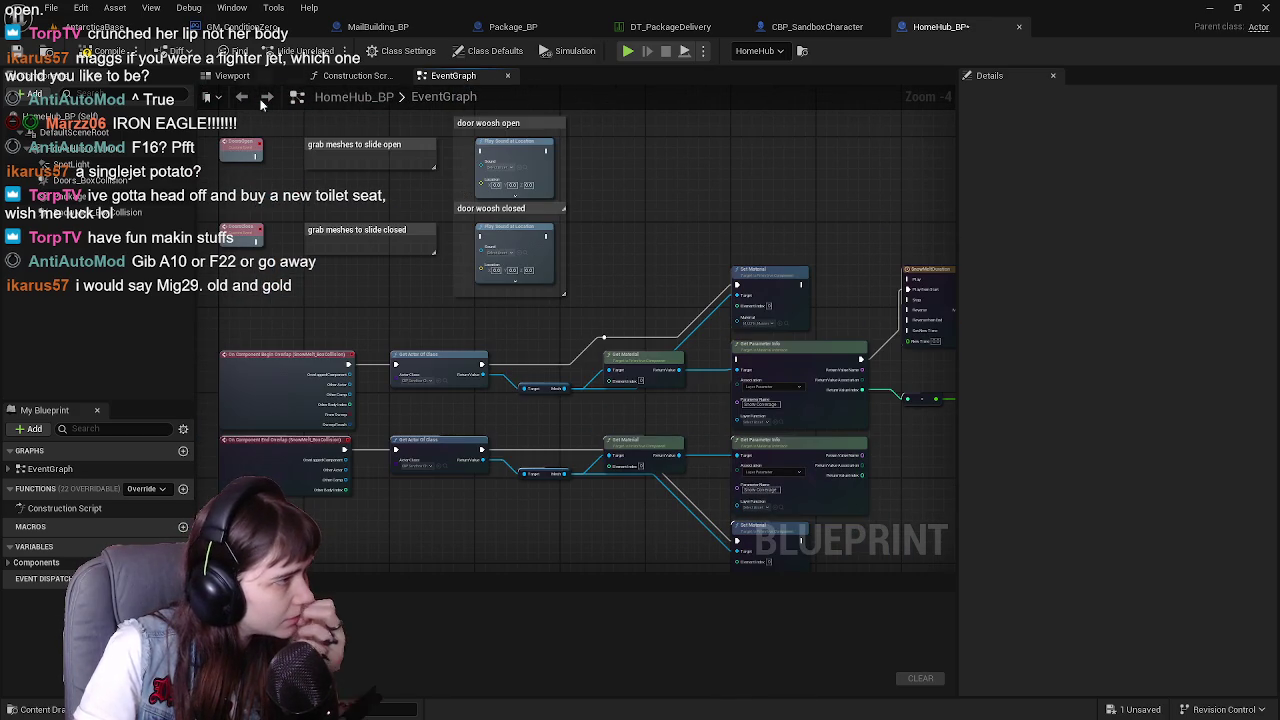
click(100, 51)
mouse_move(316, 151)
mouse_down()
mouse_move(420, 265)
mouse_move(380, 350)
mouse_move(284, 239)
mouse_move(411, 296)
mouse_move(427, 287)
mouse_move(466, 303)
mouse_move(419, 300)
mouse_up()
scroll(420, 265, up, 1)
key(ctrl+z)
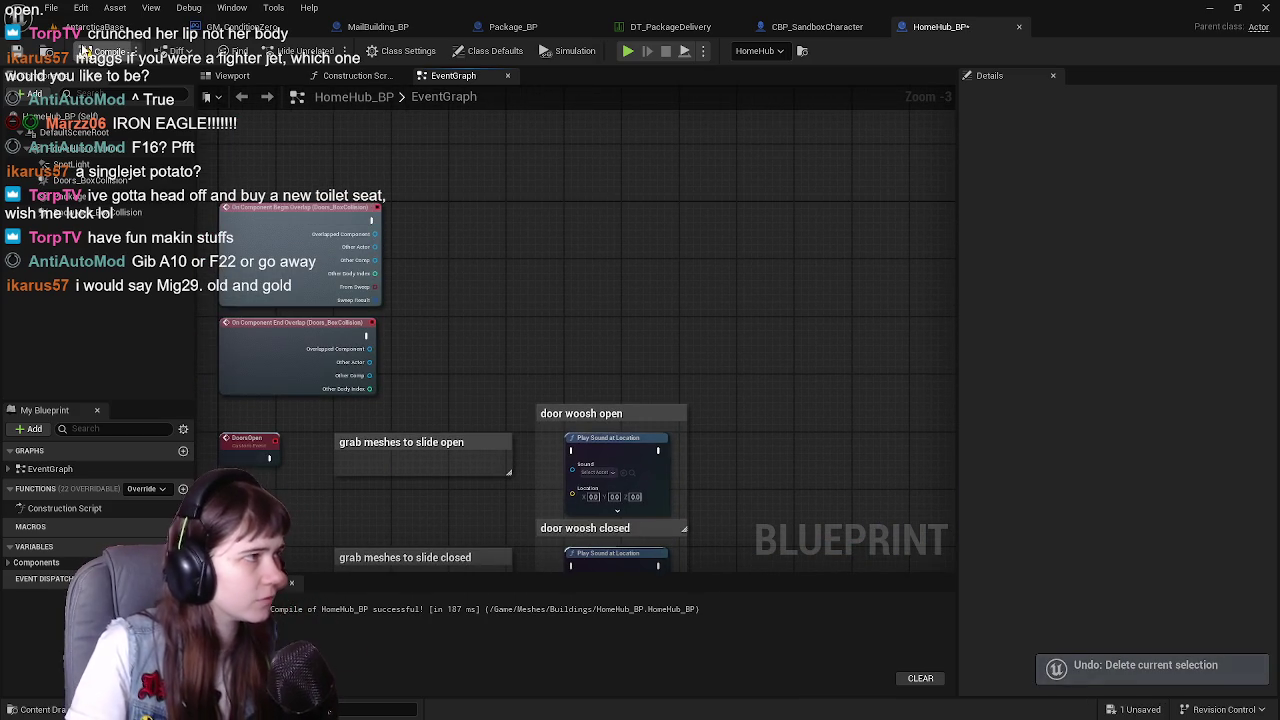
Save HomeHub_BP and add a Doors Open call to the begin overlap event
key(ctrl+s)
drag(496, 344, 563, 284)
drag(439, 160, 498, 161)
text(doors)
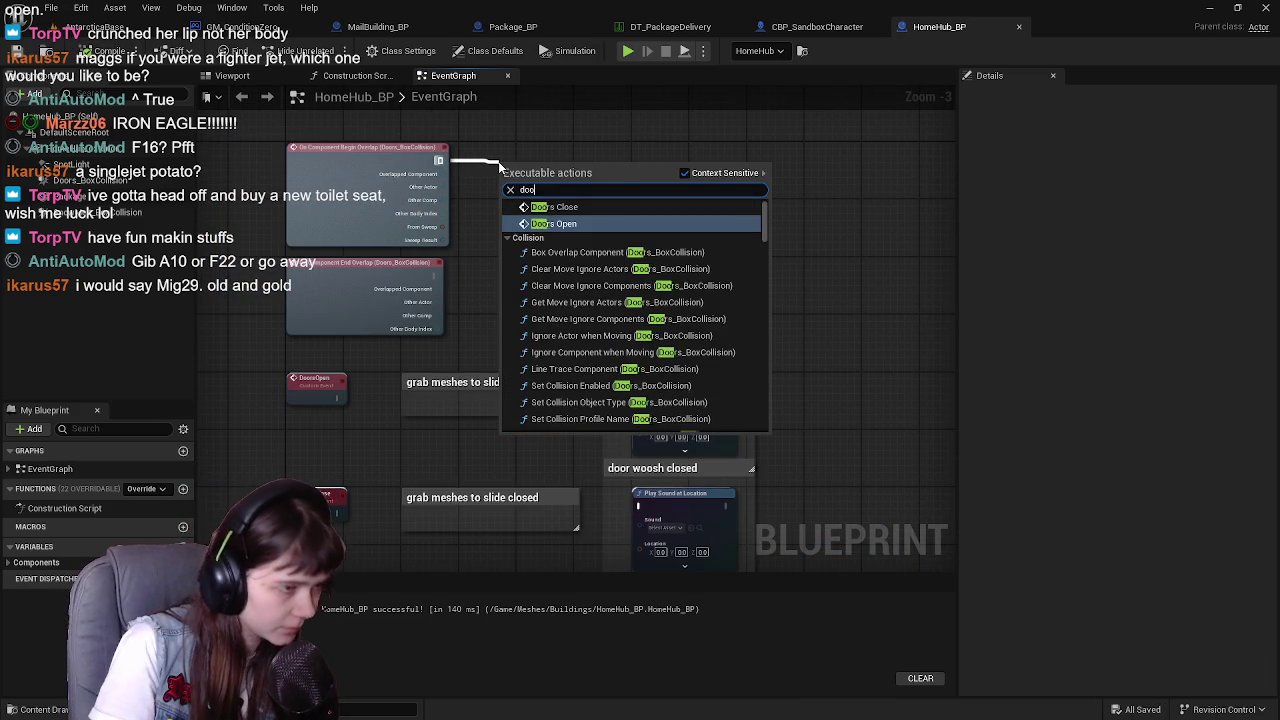
key(Return)
drag(510, 178, 474, 163)
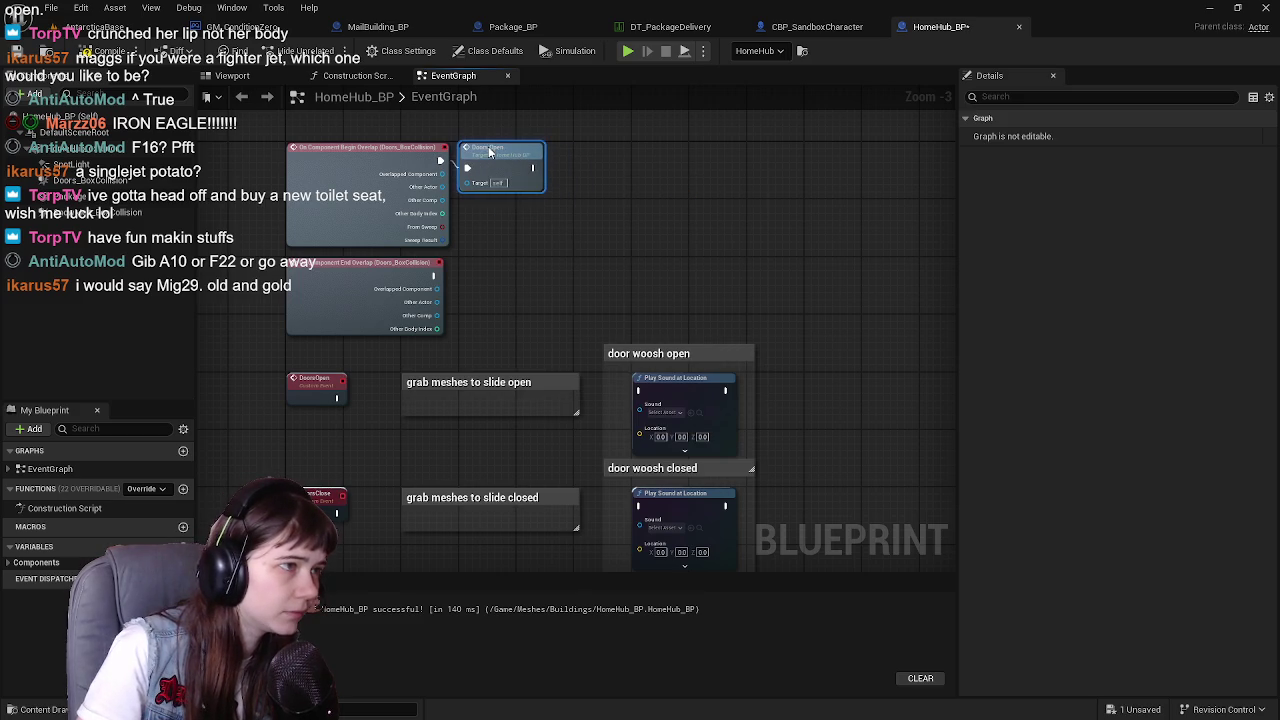
Add a Doors Close call after the end overlap event, then compile and save
drag(434, 275, 471, 296)
text(doors)
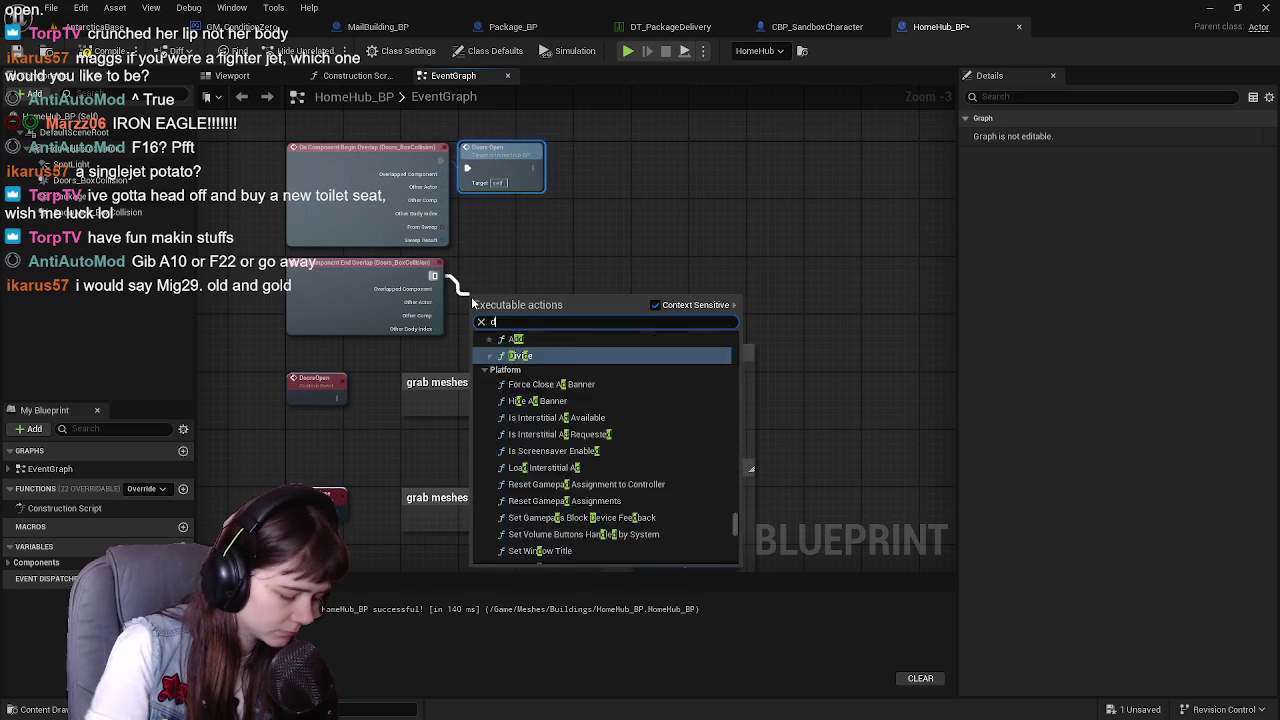
click(530, 339)
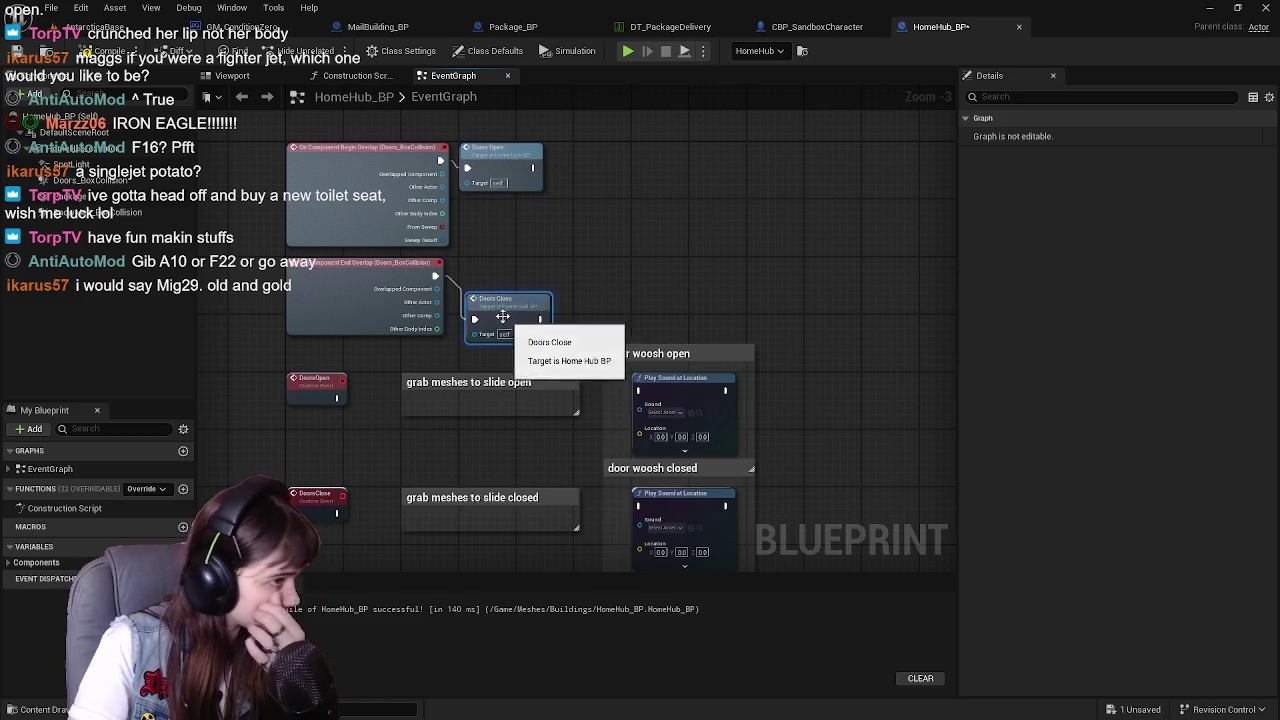
key(ctrl+s)
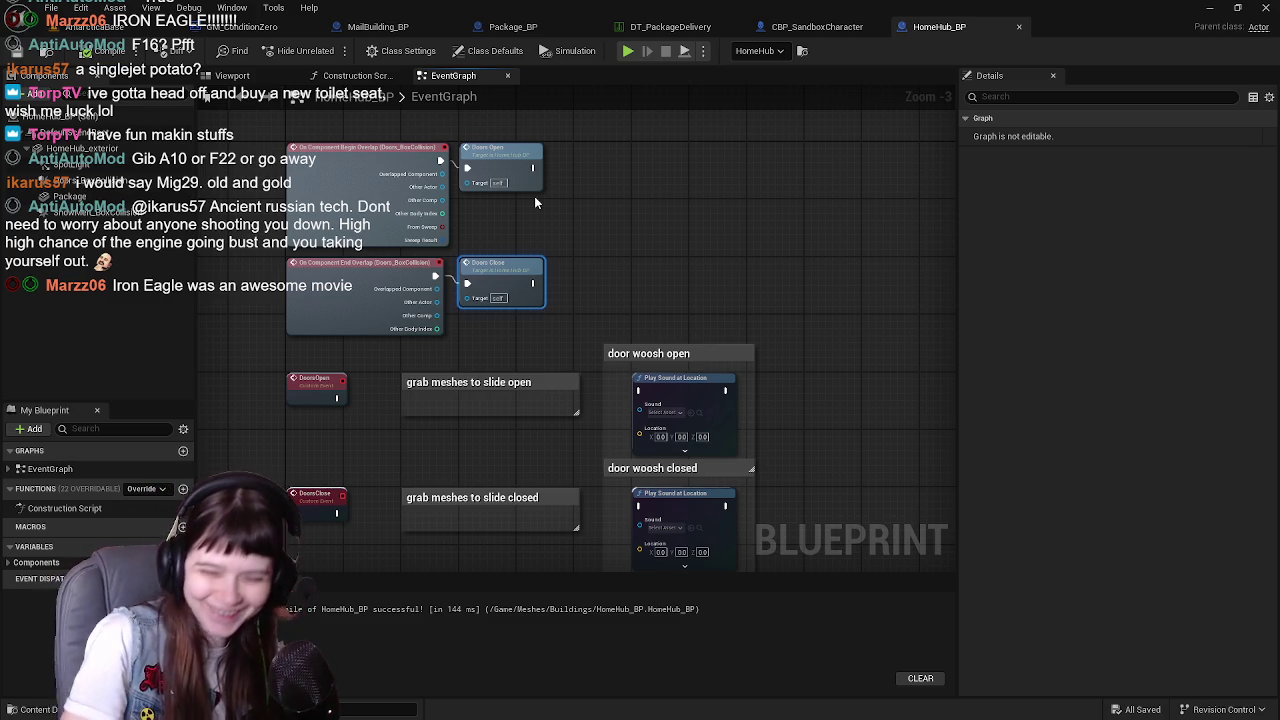
mouse_move(645, 337)
mouse_down()
mouse_move(662, 302)
mouse_move(623, 223)
mouse_up()
Pan HomeHub_BP's graph over the SnowMeltDuration, Lerp and Get Actor Of Class nodes
scroll(612, 325, down, 1)
mouse_move(612, 325)
mouse_down()
mouse_move(634, 254)
mouse_move(540, 191)
mouse_move(408, 236)
mouse_up()
scroll(405, 236, up, 2)
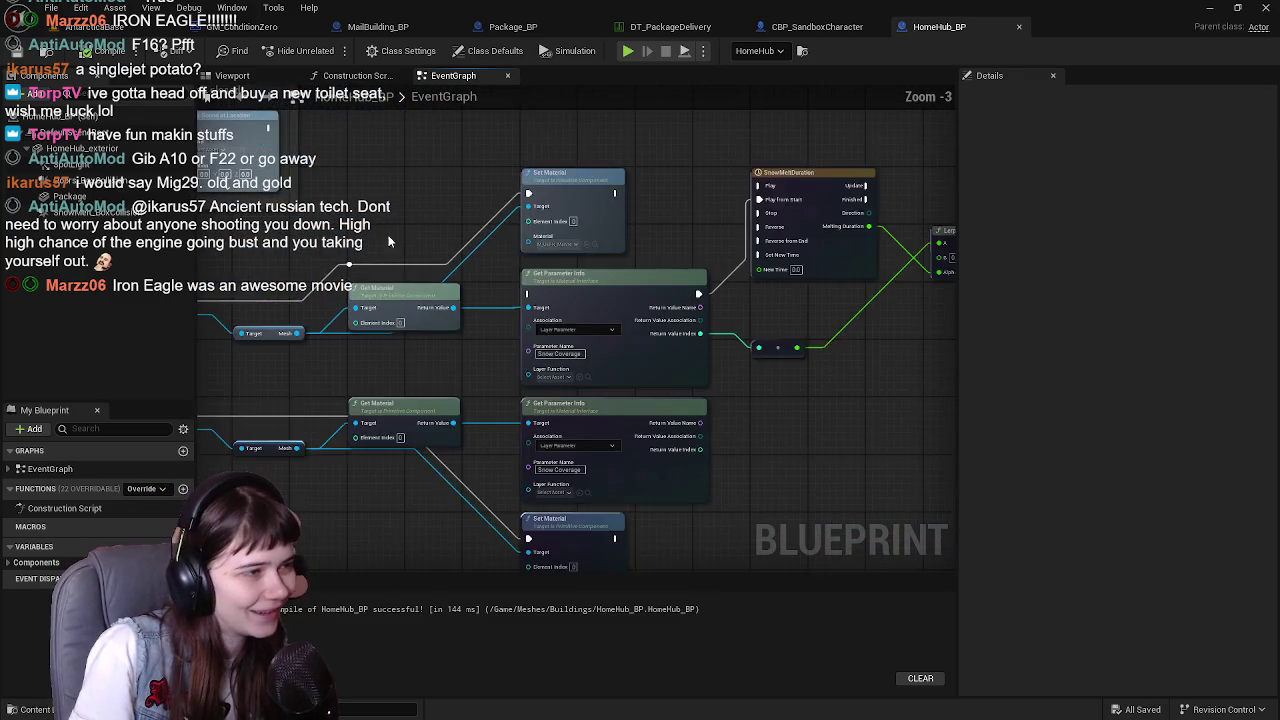
scroll(455, 278, down, 1)
scroll(455, 278, down, 1)
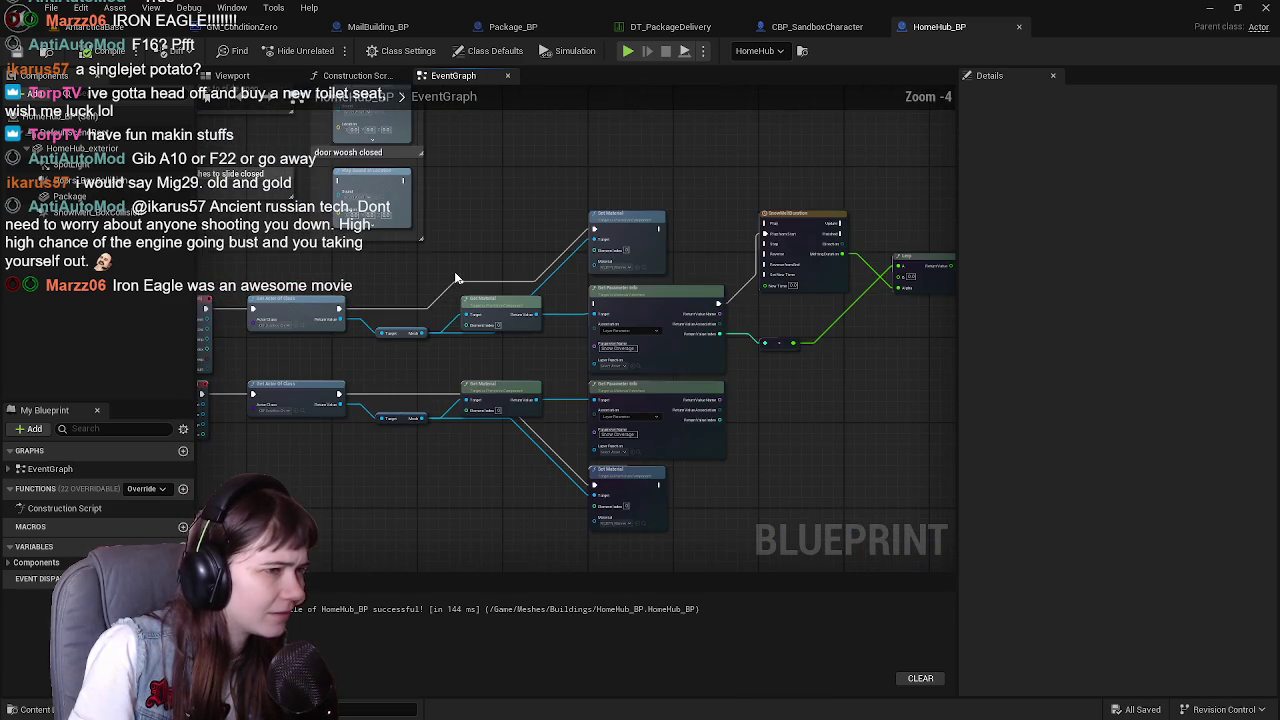
scroll(386, 271, up, 1)
scroll(375, 261, down, 1)
drag(375, 261, 535, 252)
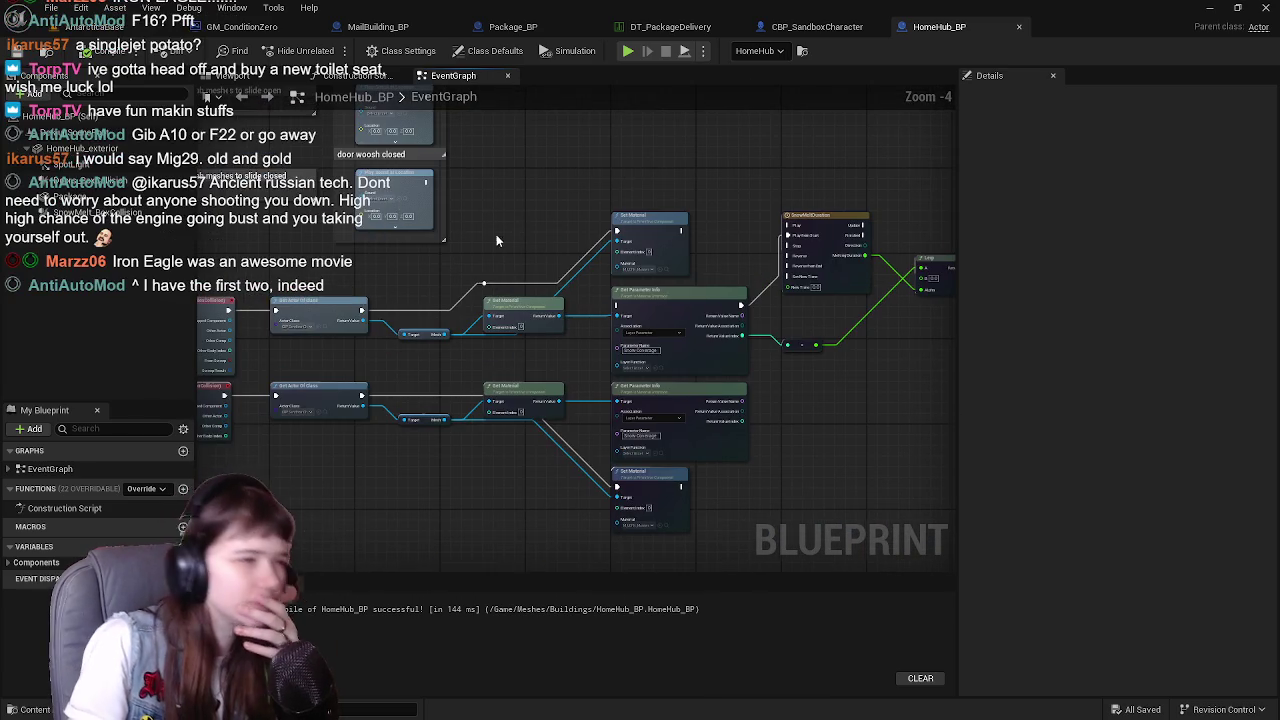
Switch HomeHub_BP to its Viewport and frame the door collision box
click(96, 35)
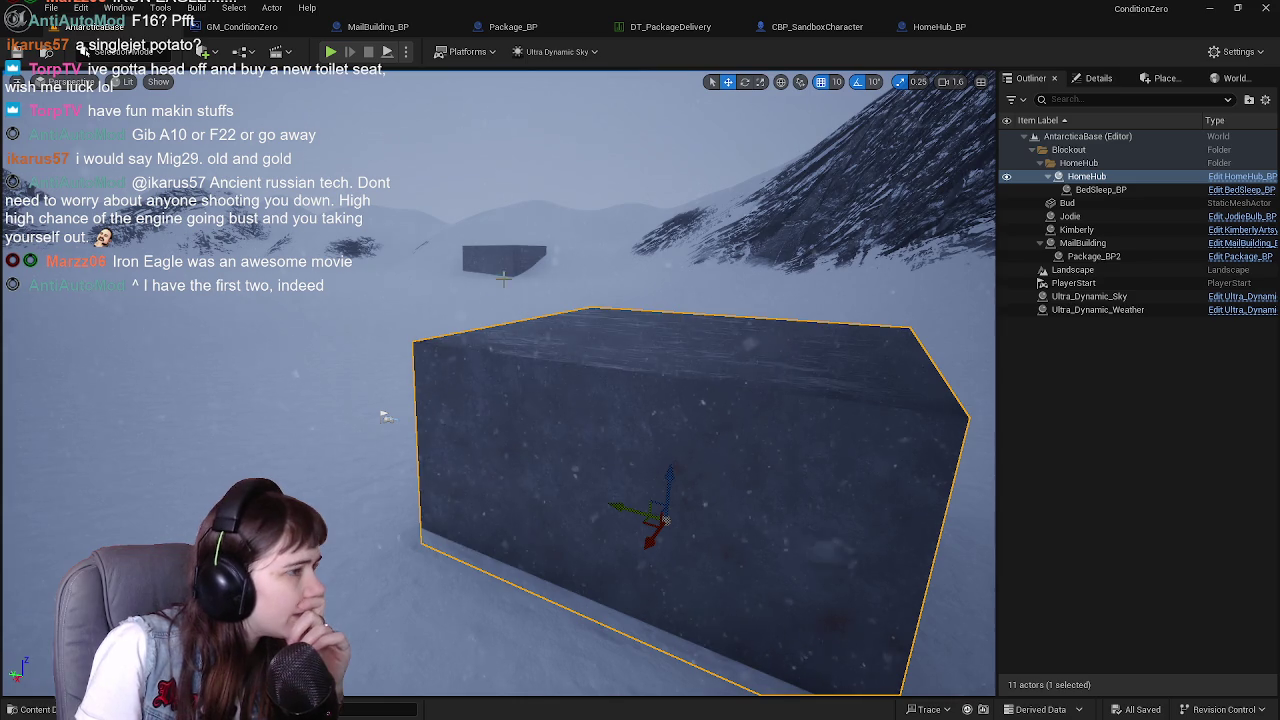
click(939, 27)
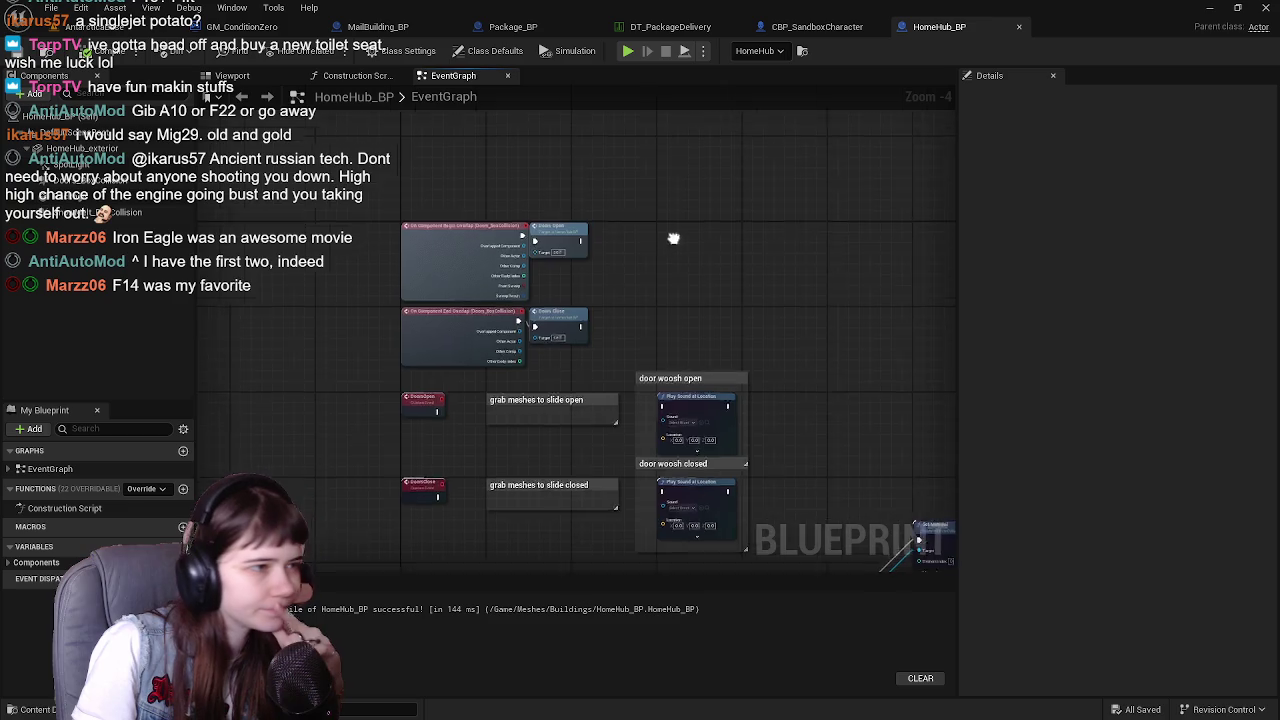
scroll(565, 340, up, 1)
click(232, 75)
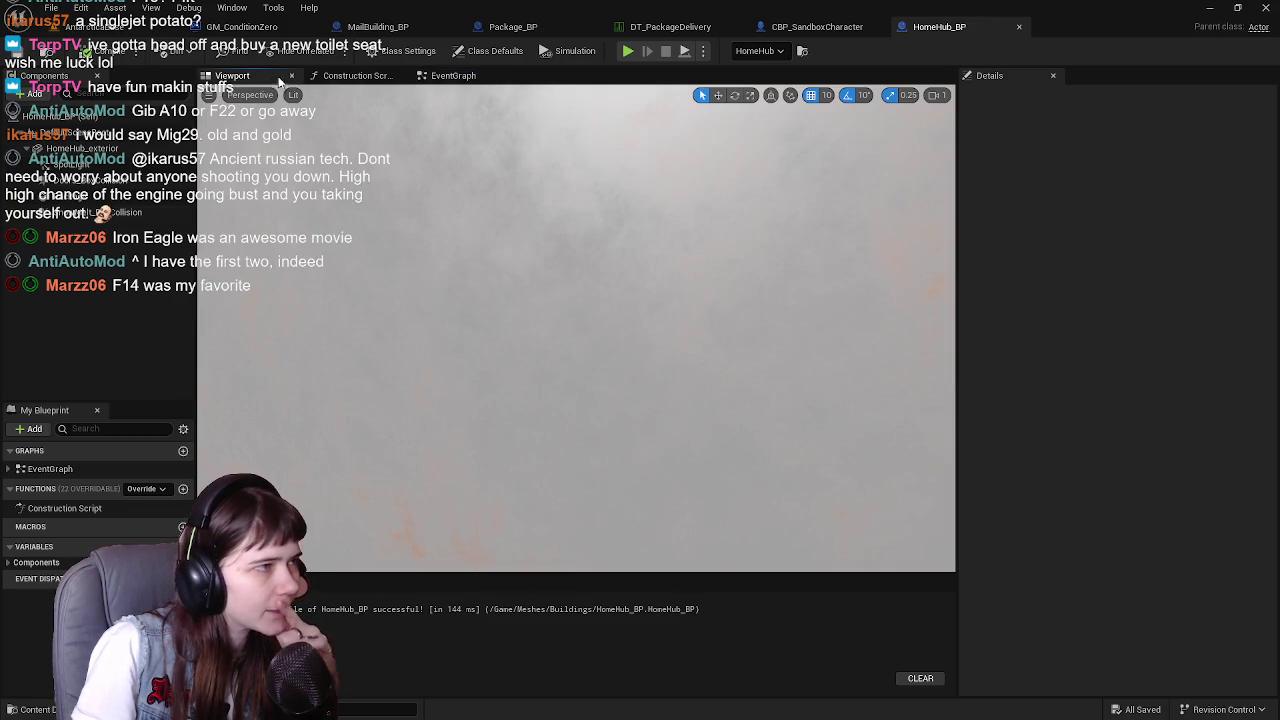
mouse_move(595, 348)
mouse_down()
mouse_move(645, 238)
mouse_move(602, 336)
mouse_up()
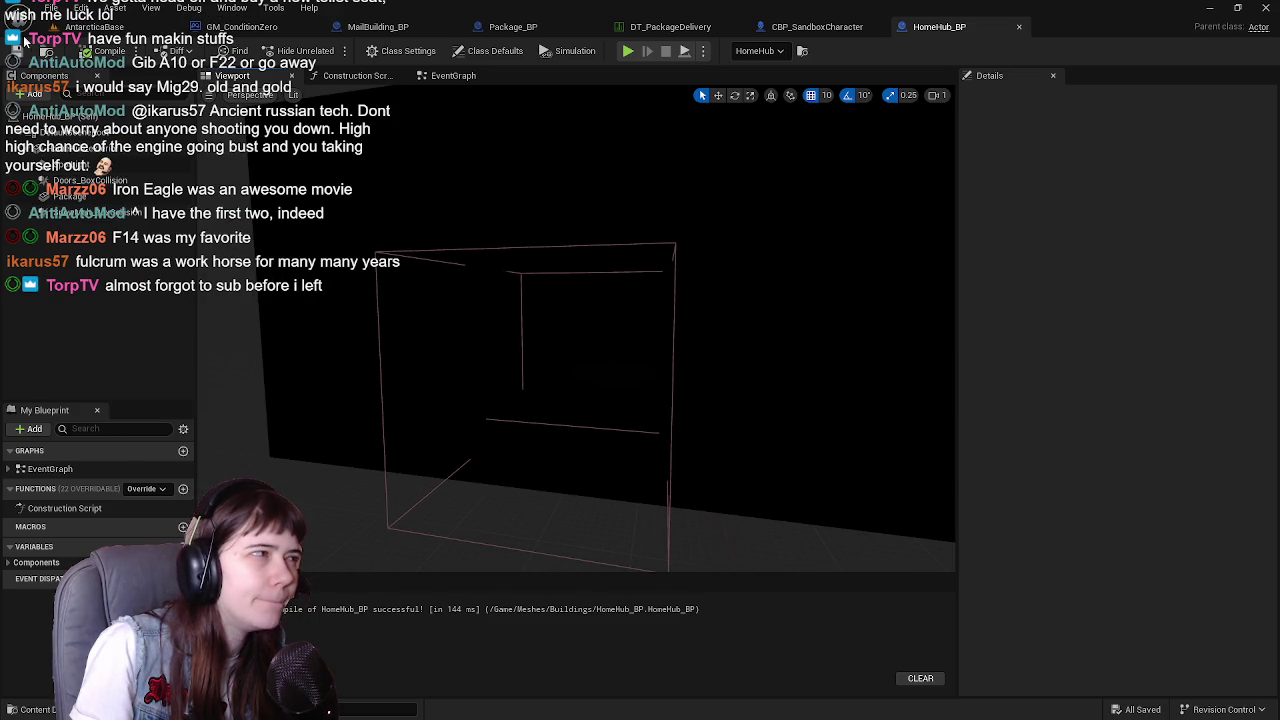
Save and close the CBP_SandboxCharacter blueprint
click(812, 27)
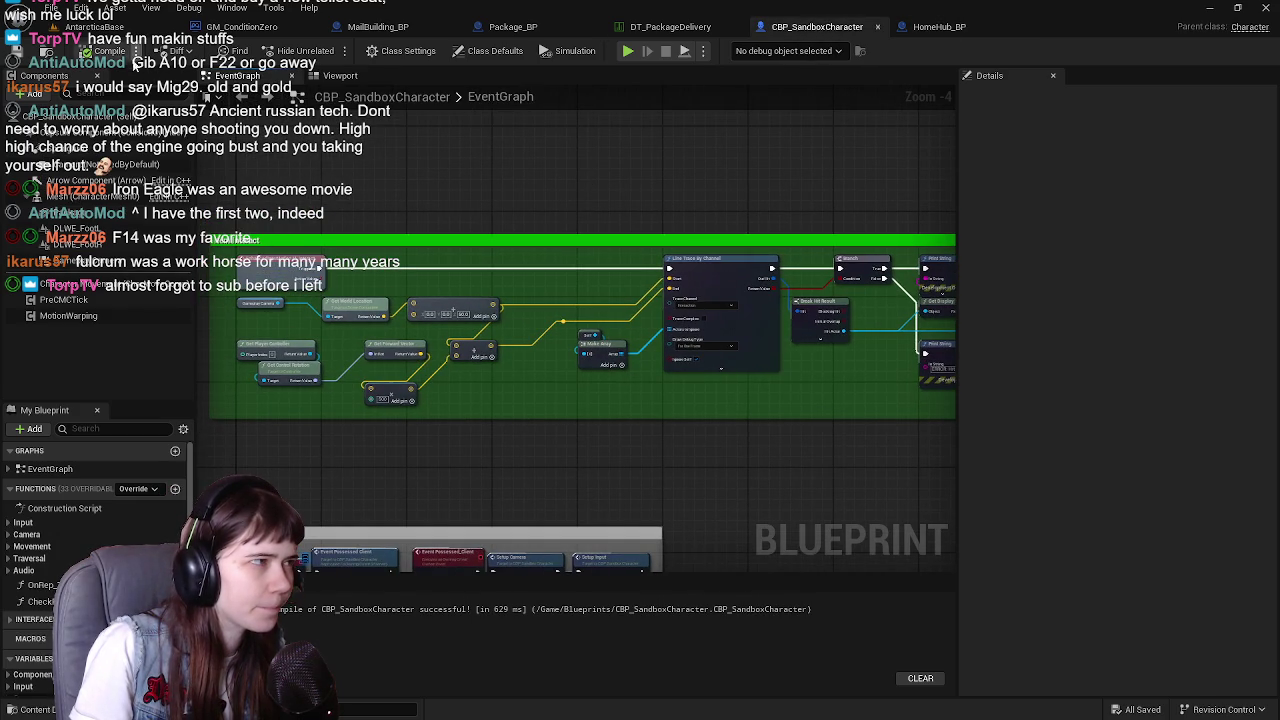
key(ctrl+s)
click(703, 27)
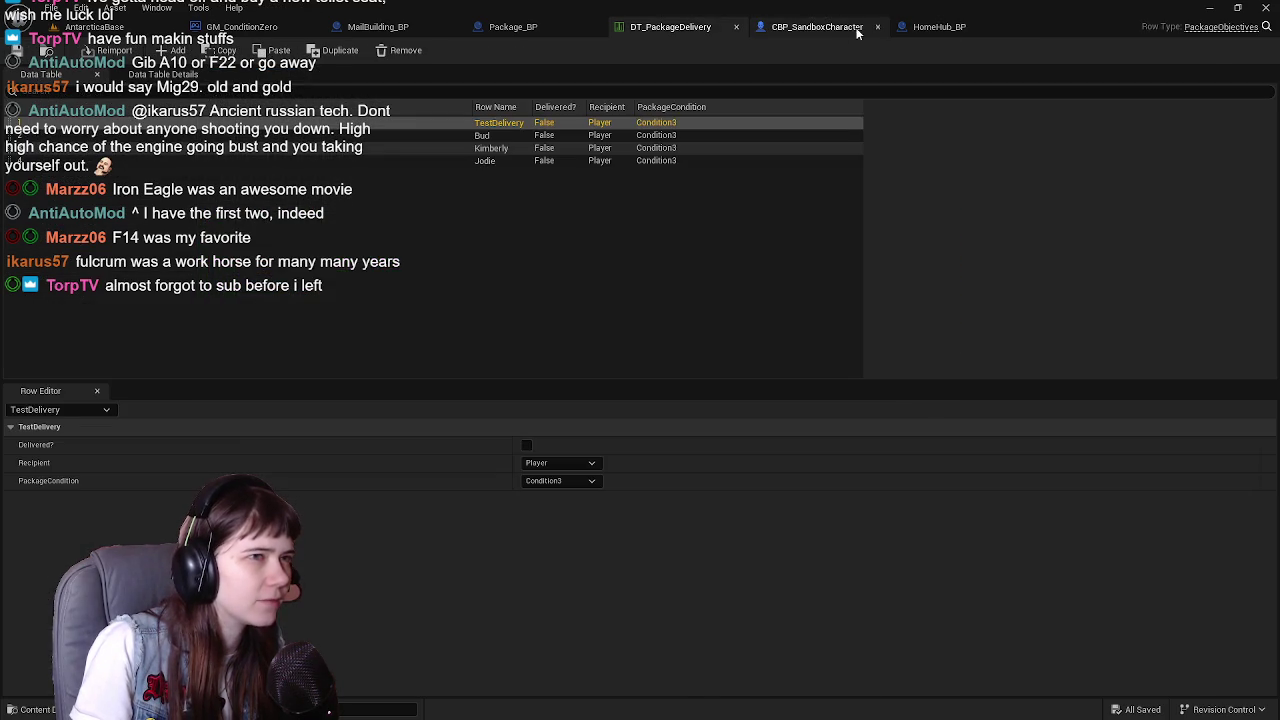
click(877, 27)
click(538, 27)
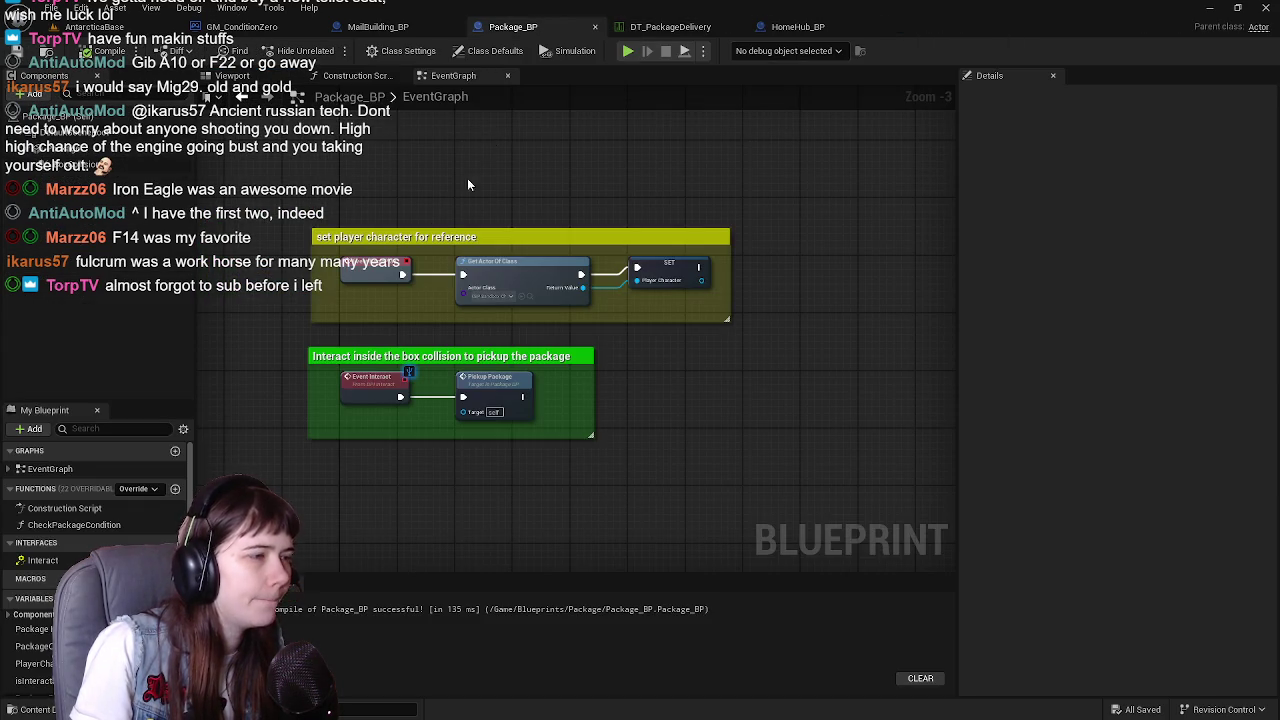
In the level view, select the Kimberly building and open KimberlyArtsy_BP
click(100, 27)
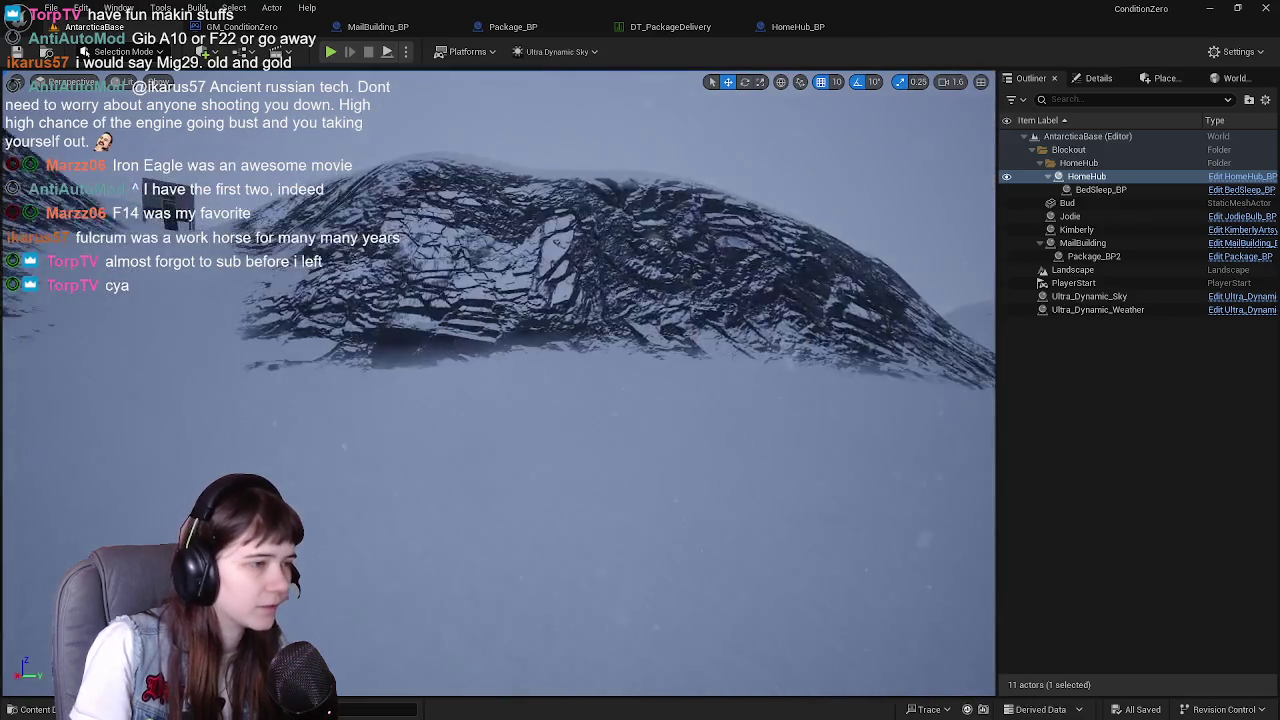
key(w)
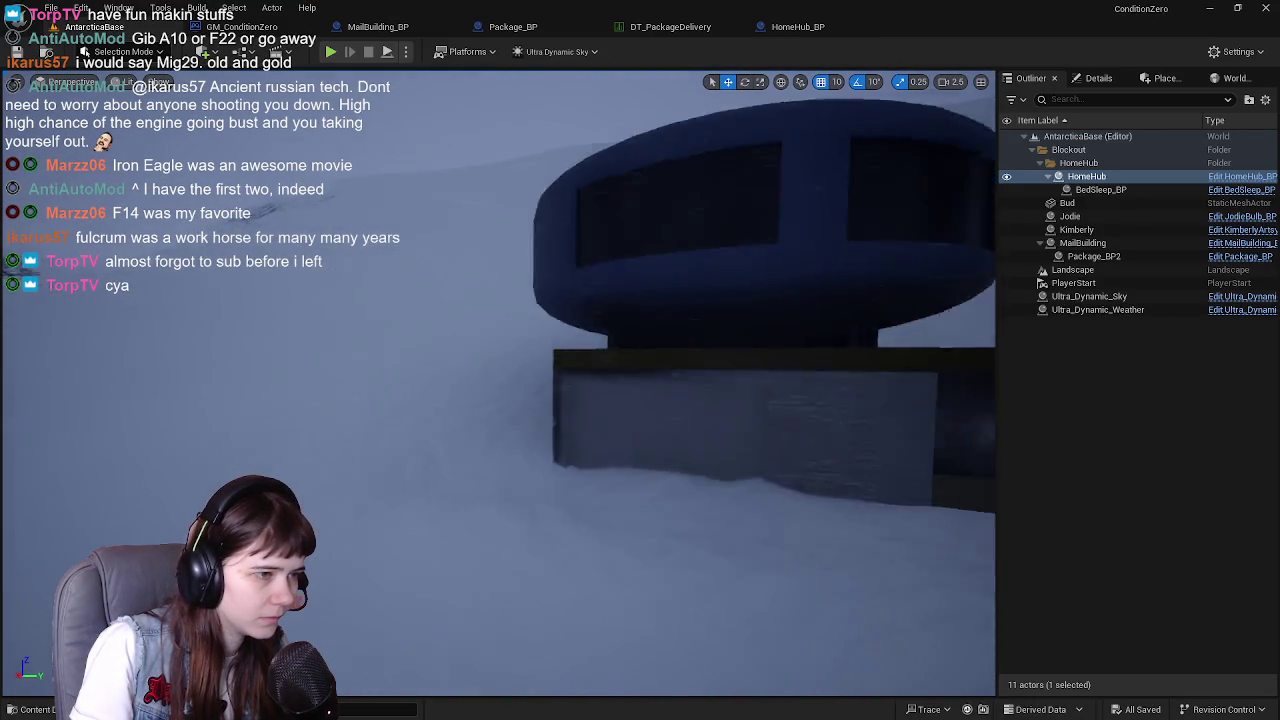
key(s)
click(728, 379)
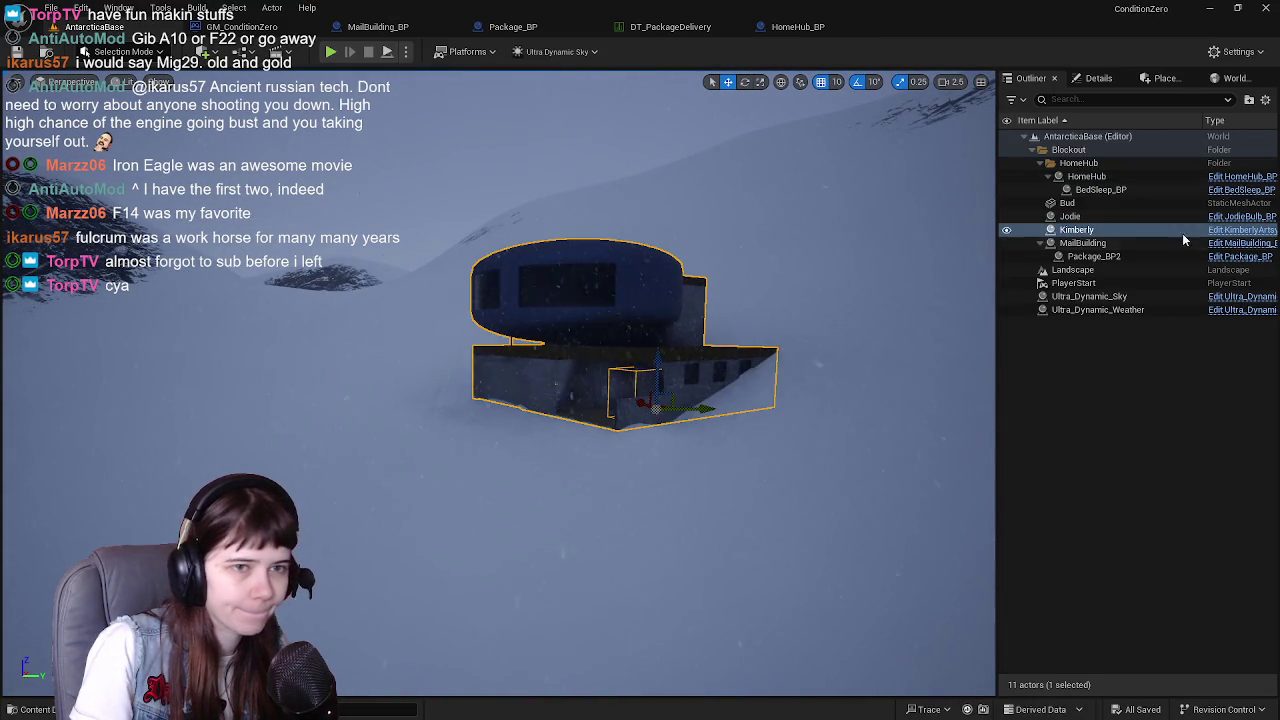
click(1240, 229)
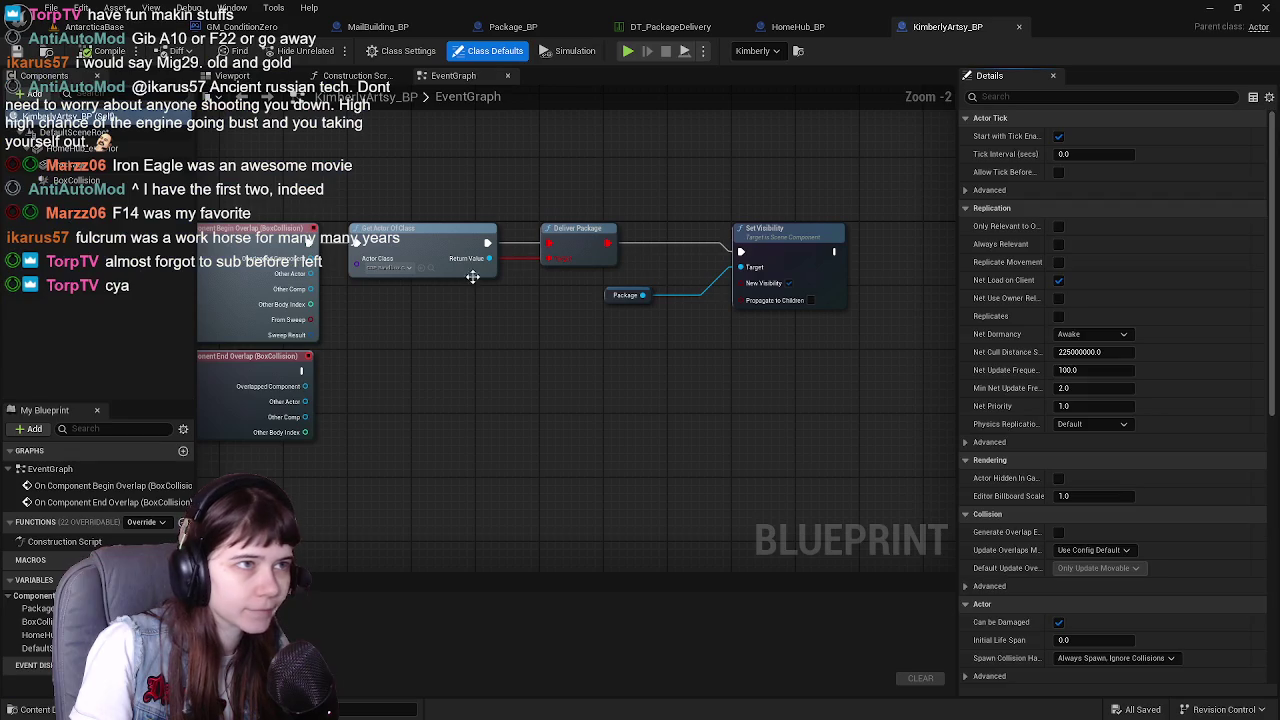
Delete the Deliver Package and Set Visibility nodes and compile KimberlyArtsy_BP
click(576, 234)
drag(429, 186, 778, 324)
key(Delete)
scroll(502, 267, down, 2)
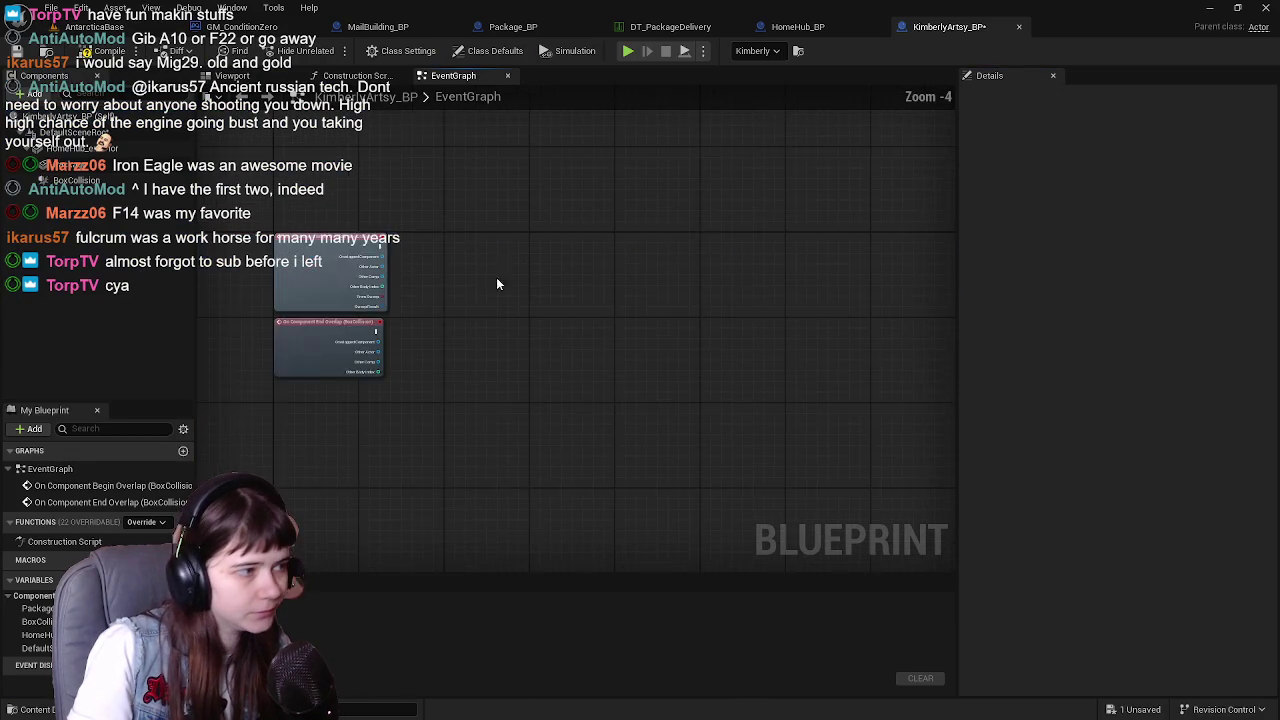
scroll(529, 417, up, 2)
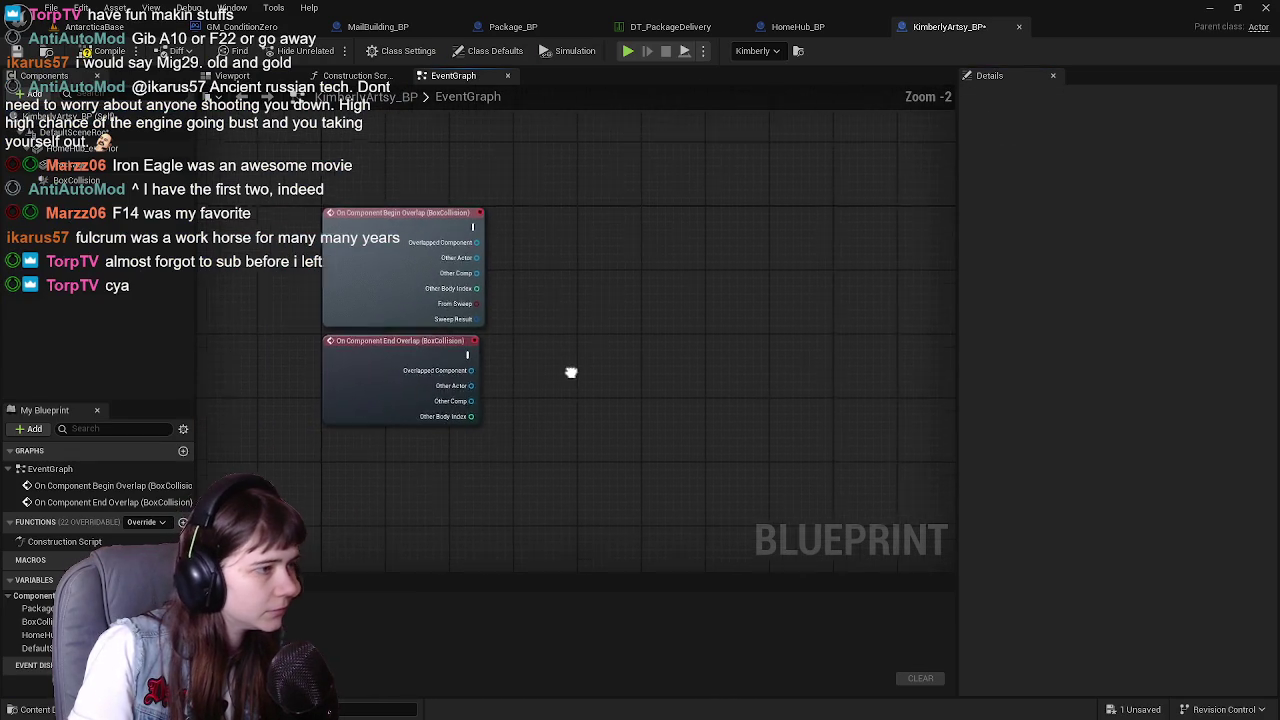
key(F7)
Delete both overlap event nodes, recompile, and show Class Settings
drag(455, 157, 472, 457)
key(Delete)
click(86, 64)
click(401, 50)
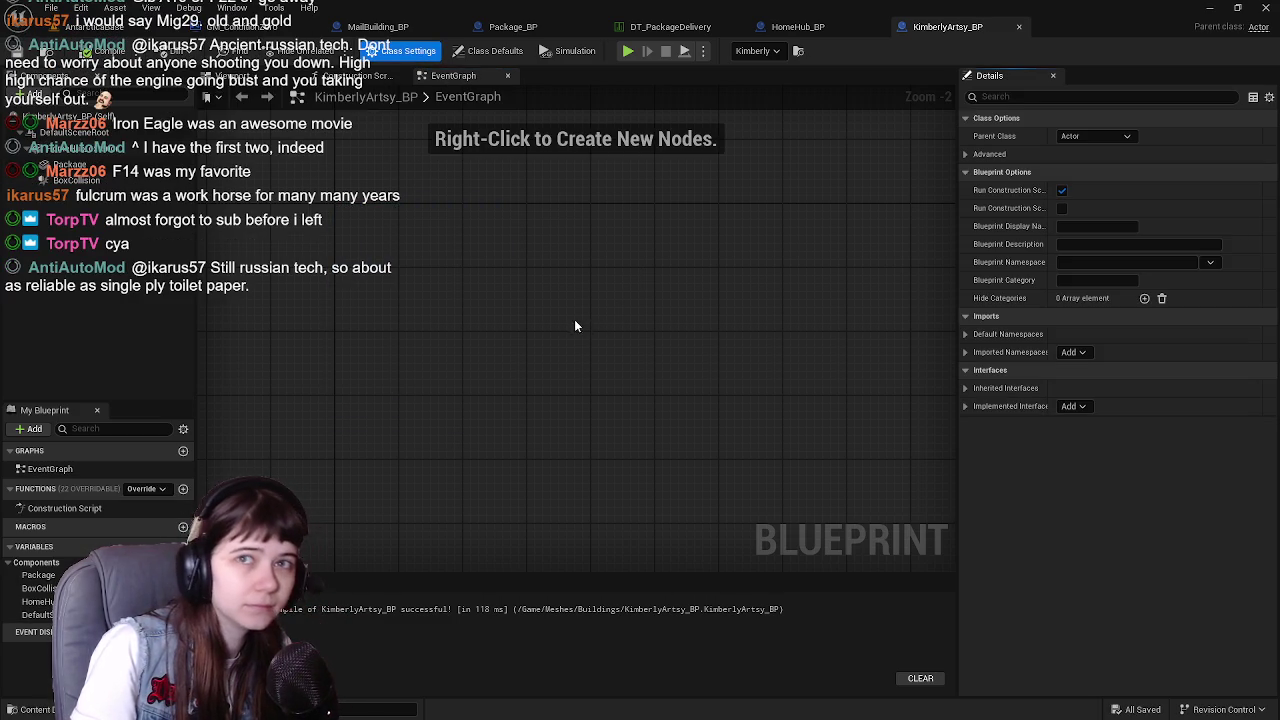
Undo to restore both overlap events, add the BPI_Interact interface, and save
key(ctrl+z)
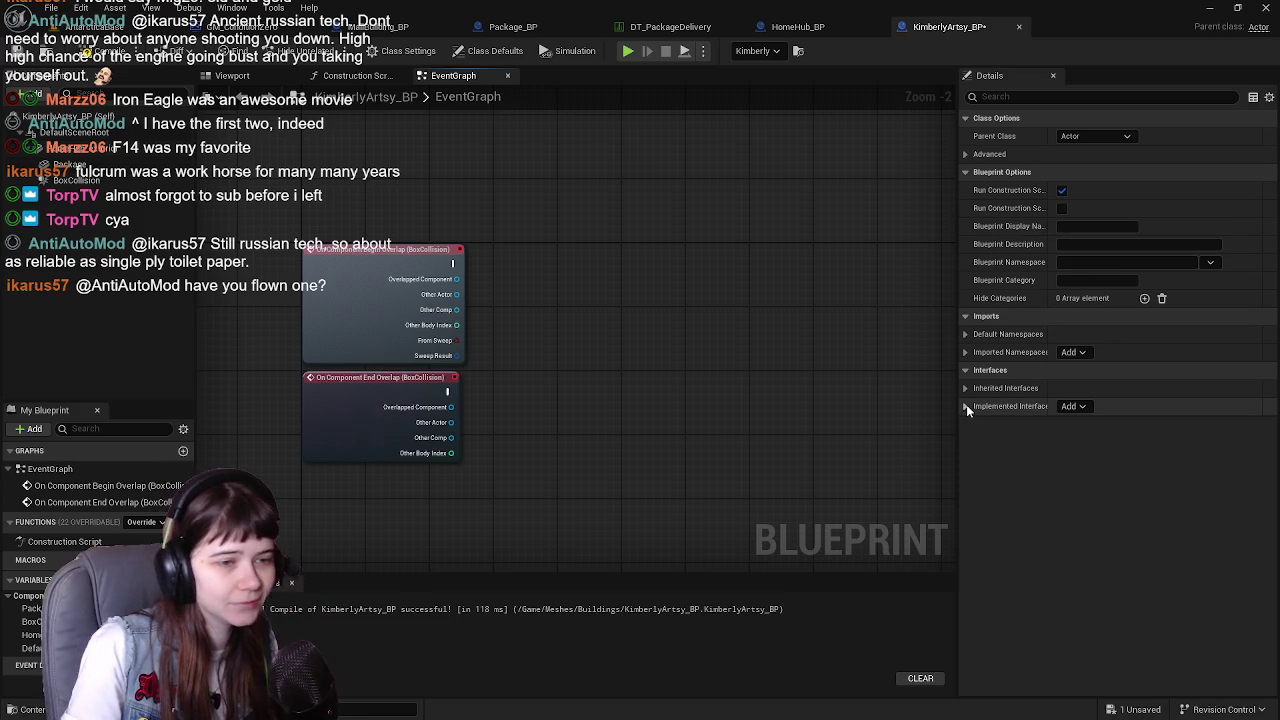
click(1074, 406)
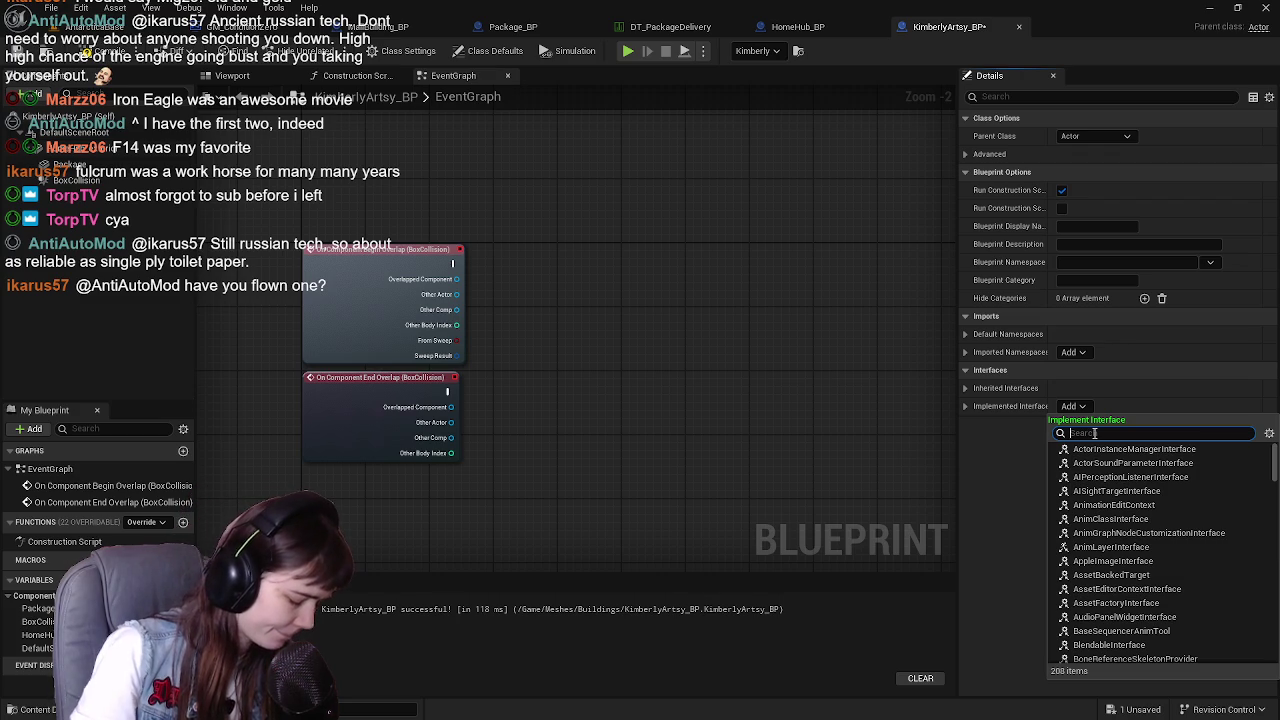
text(interact)
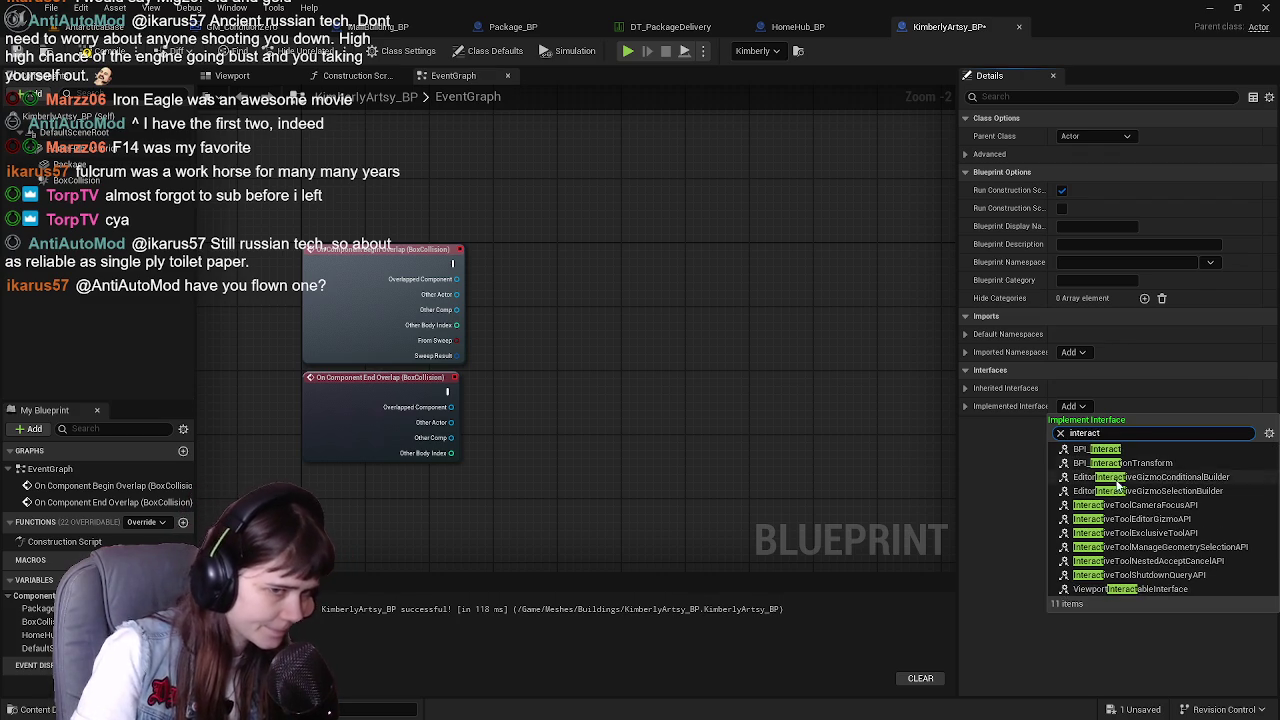
click(1143, 452)
key(ctrl+s)
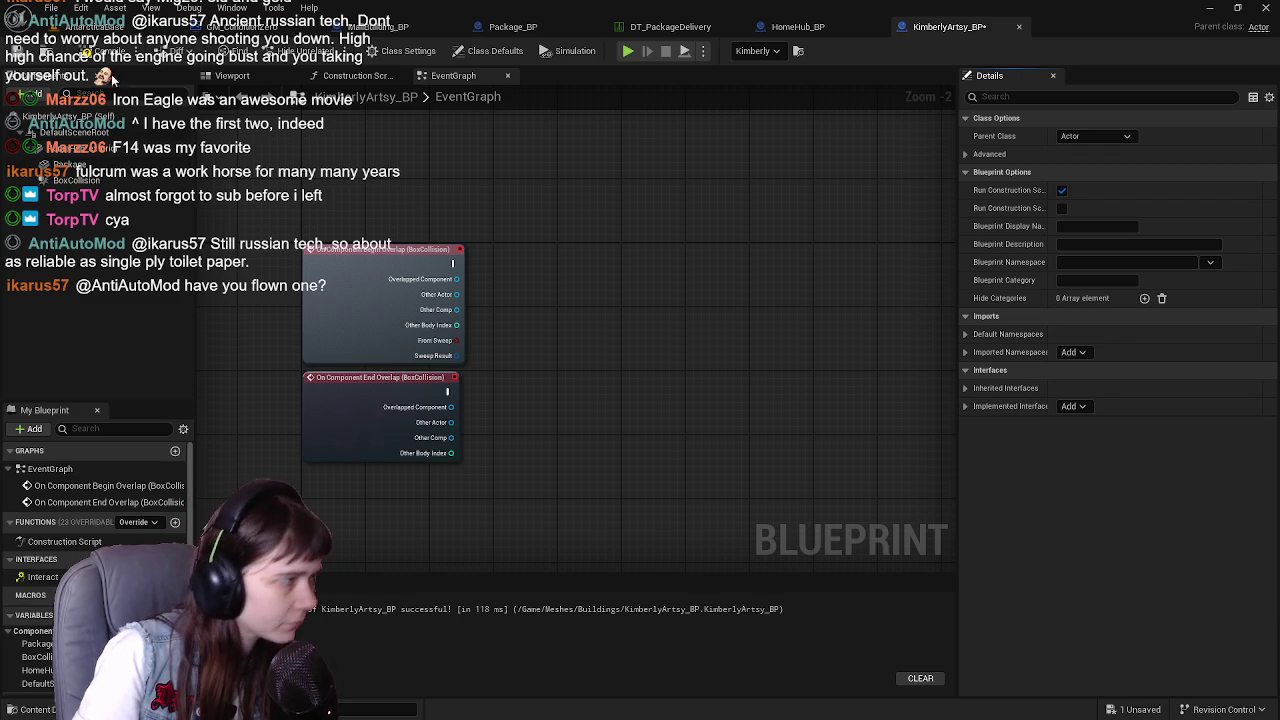
Add an Event Interact node and place it below the End Overlap node
double_click(42, 577)
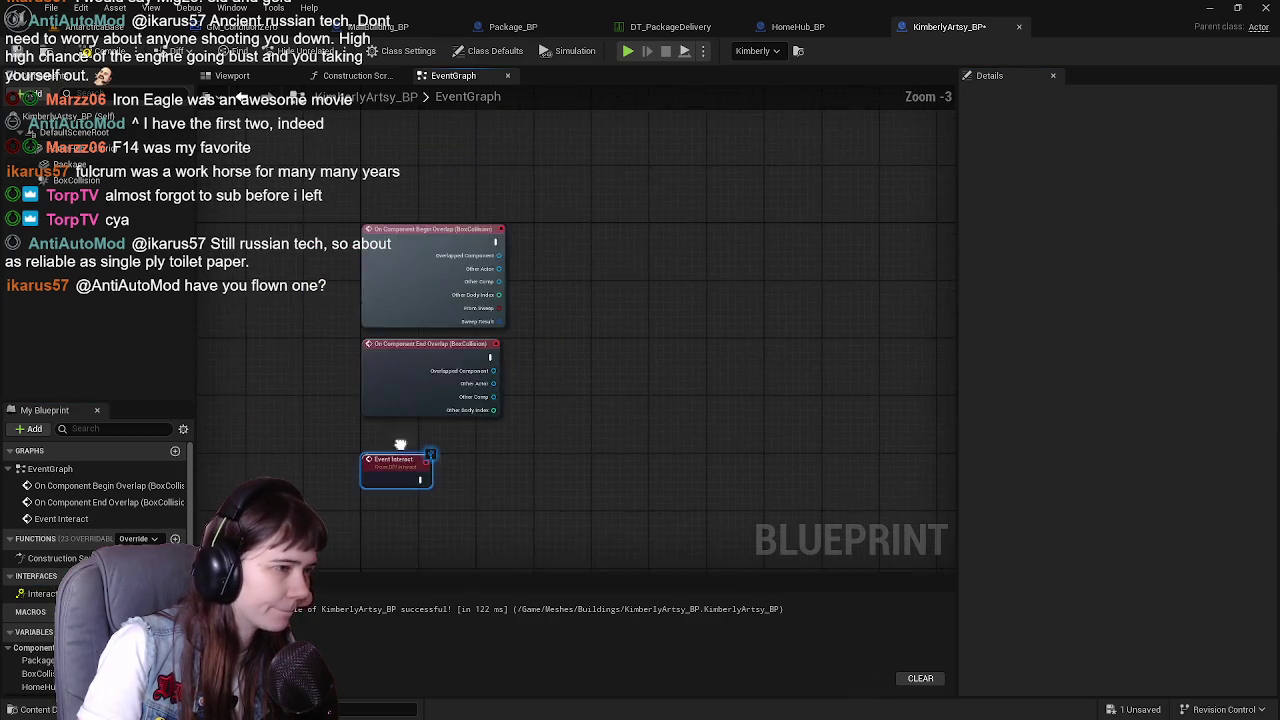
drag(390, 468, 579, 229)
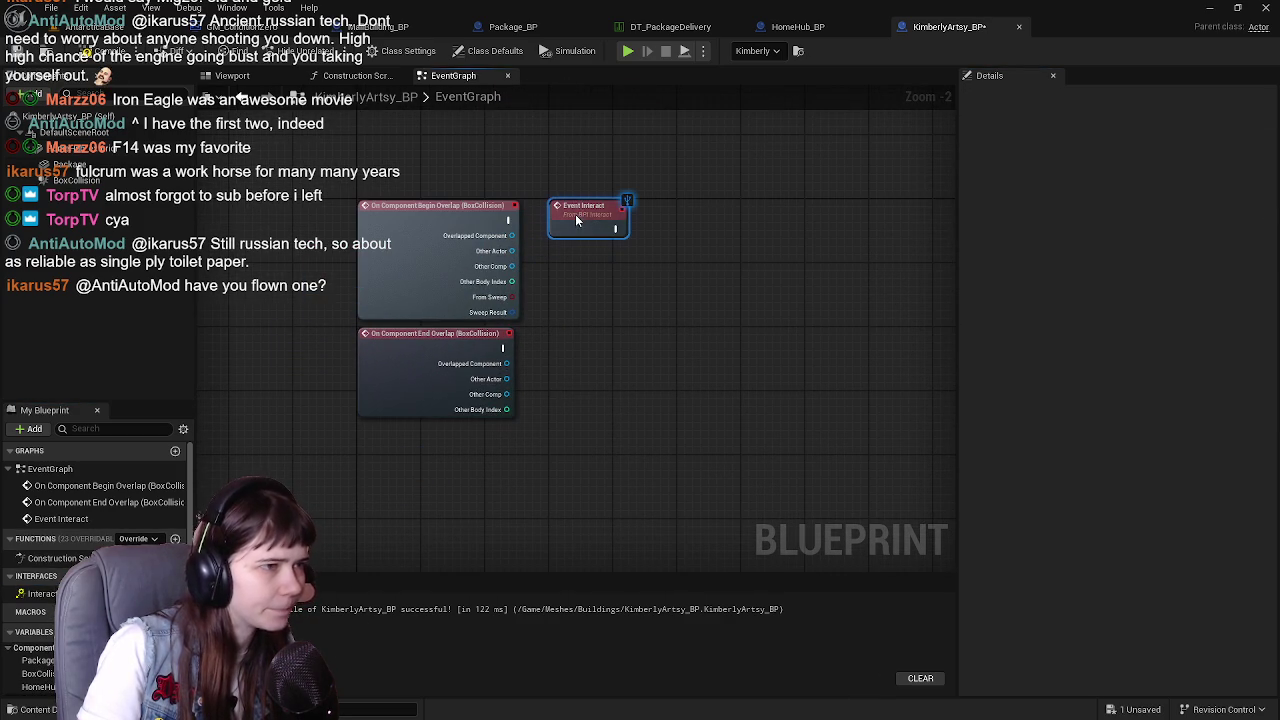
mouse_move(500, 290)
mouse_down()
mouse_move(352, 515)
mouse_move(371, 417)
mouse_up()
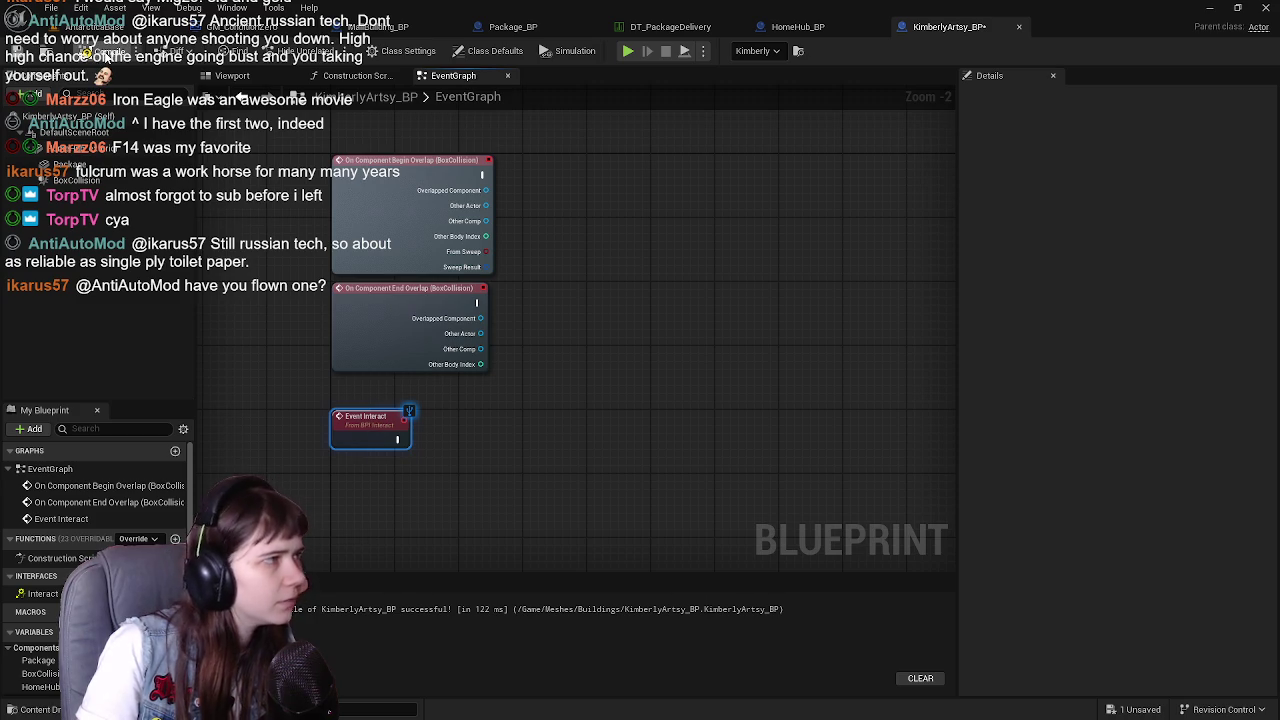
Compile and save, then view the building's white room interior in the Viewport
click(22, 52)
drag(568, 191, 530, 252)
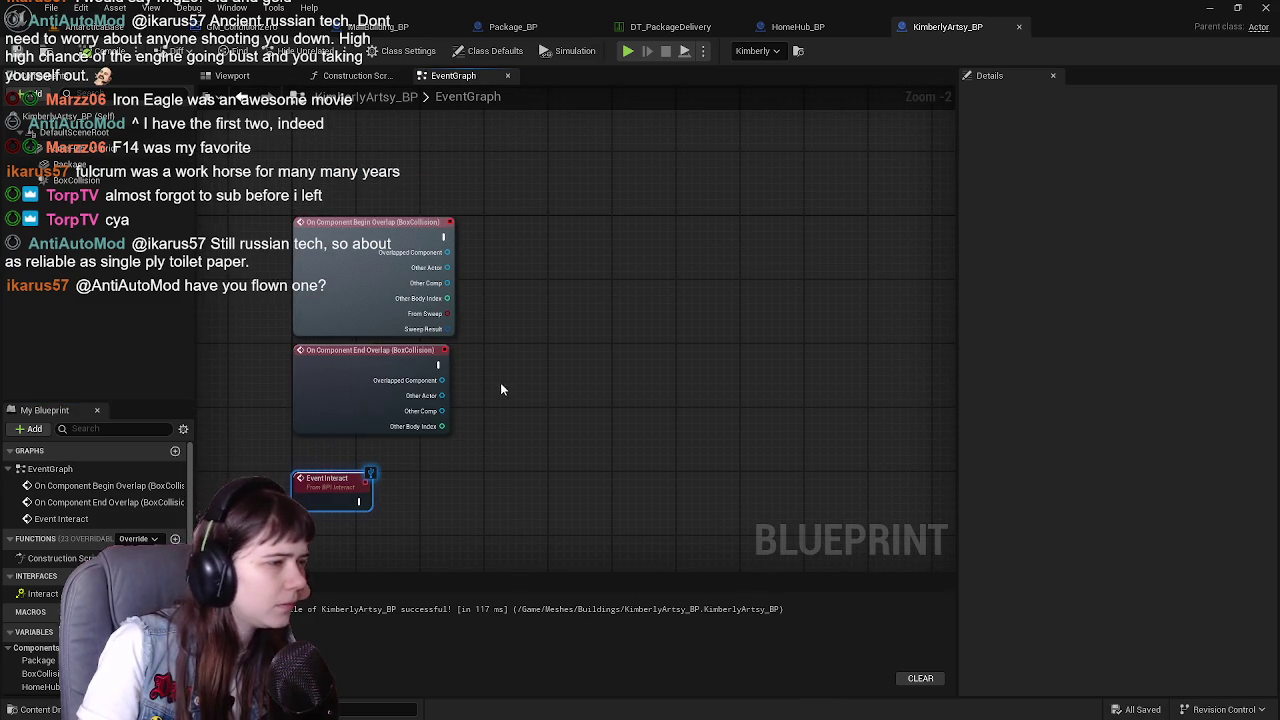
click(268, 79)
mouse_move(678, 328)
mouse_down()
mouse_move(670, 280)
mouse_move(640, 270)
mouse_move(580, 326)
mouse_move(754, 268)
mouse_up()
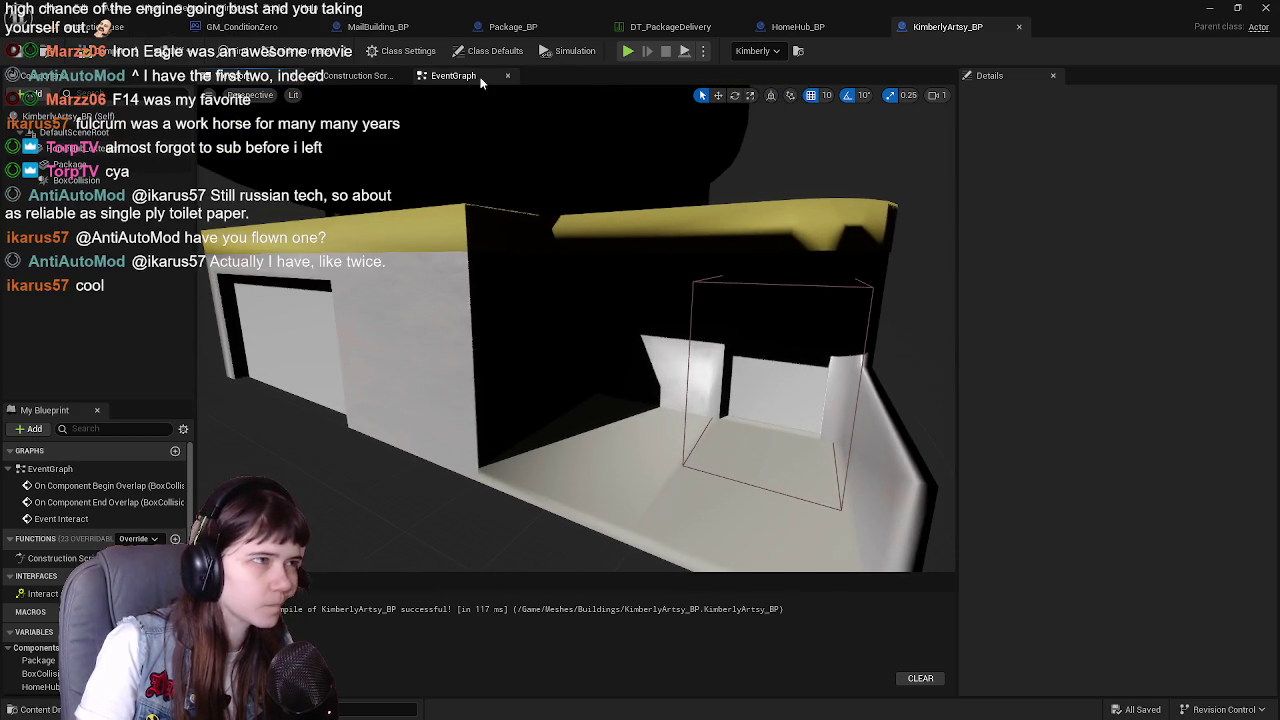
Return to KimberlyArtsy_BP's event graph, then move over to the Package_BP graph
click(453, 78)
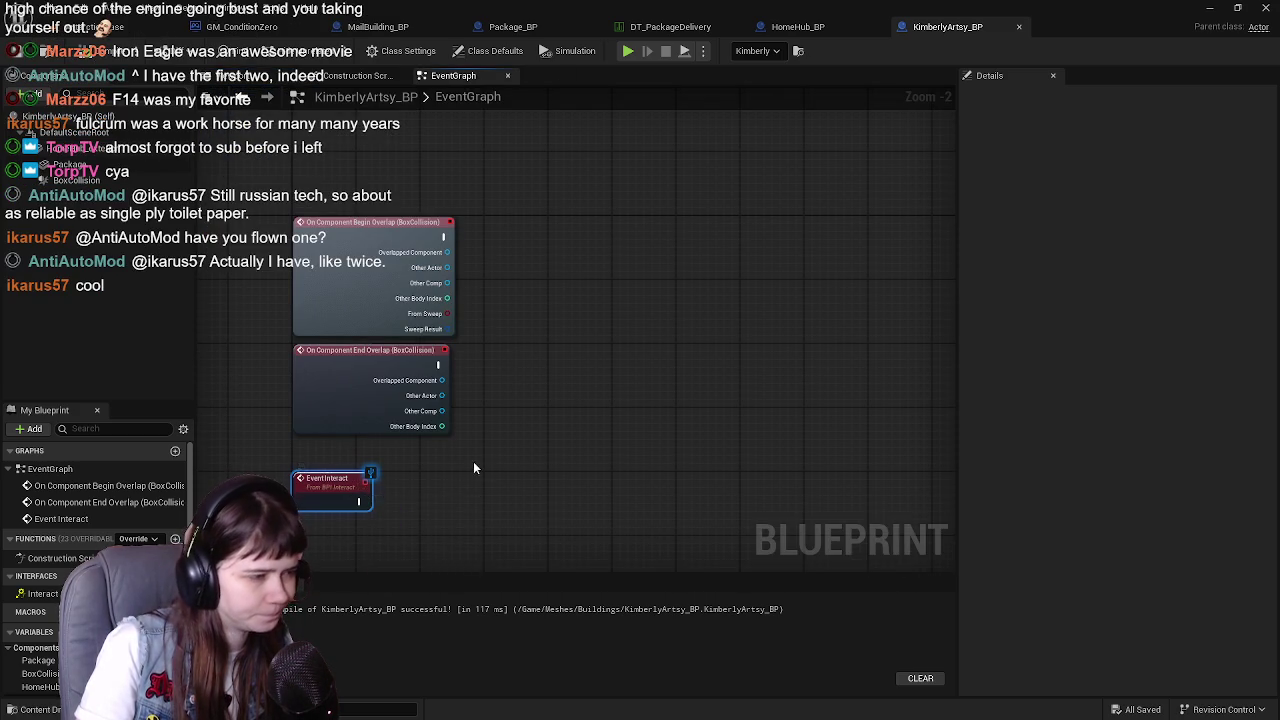
drag(472, 468, 476, 408)
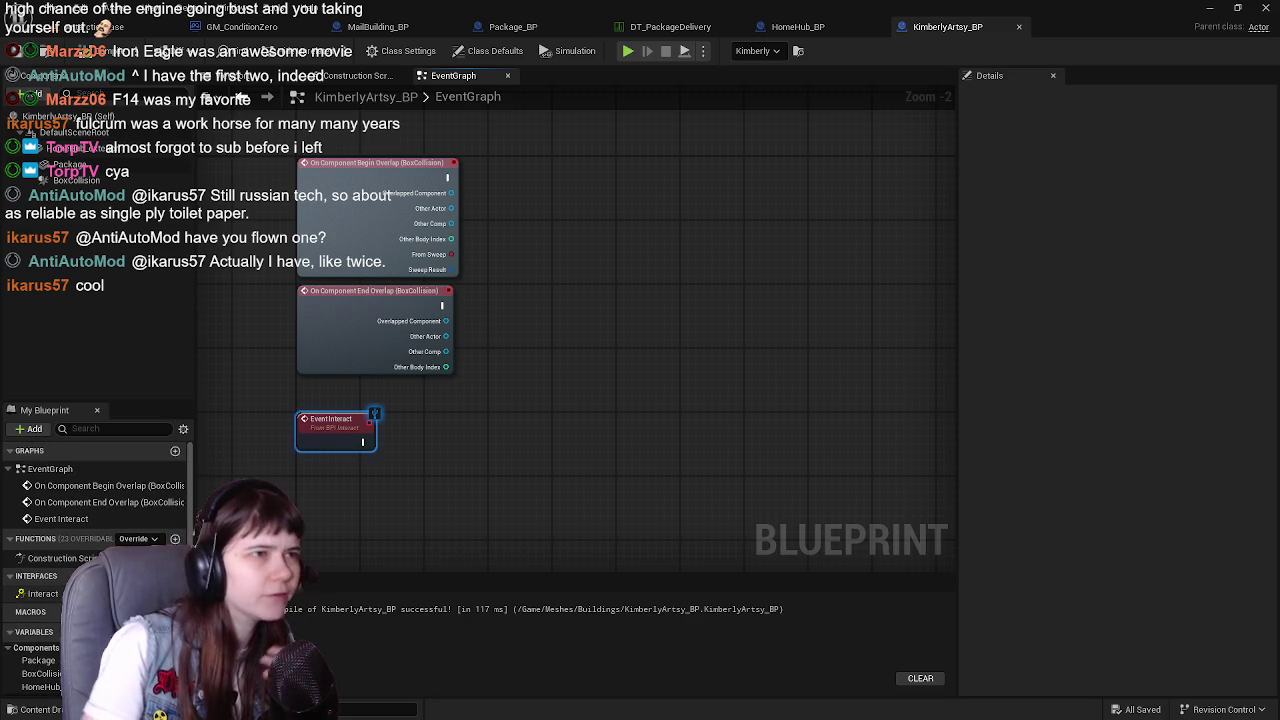
click(797, 26)
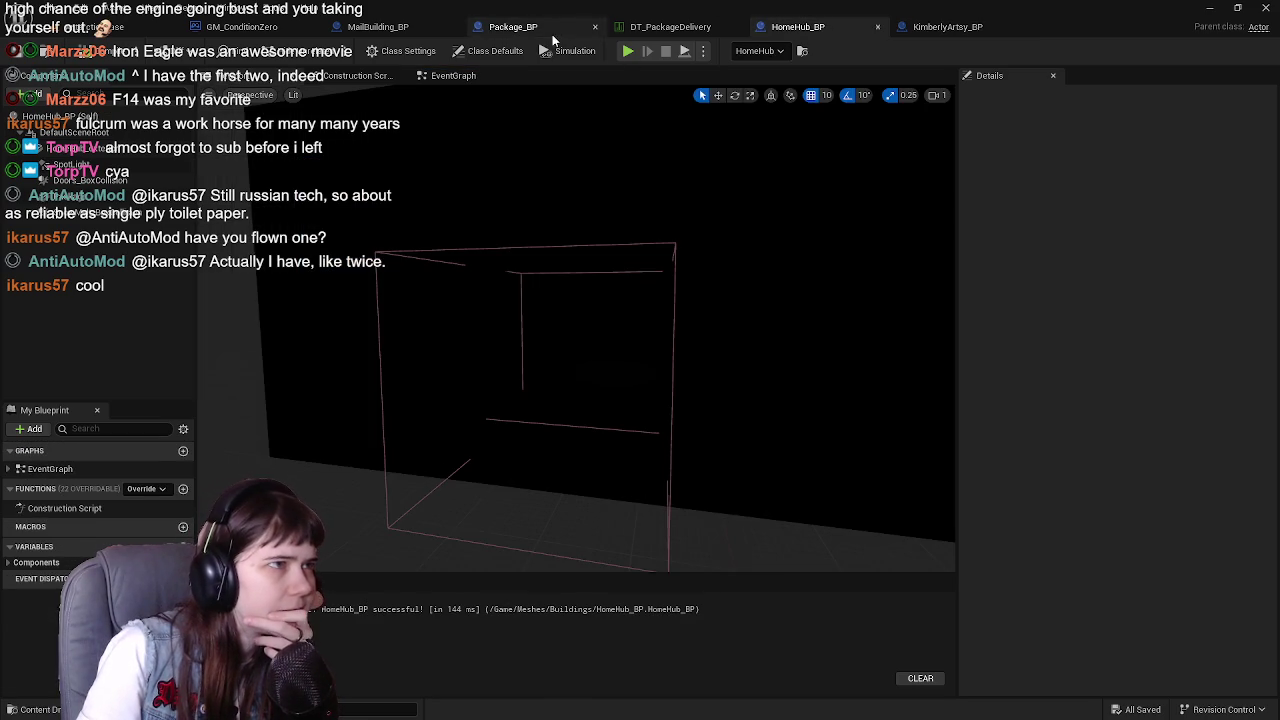
click(552, 30)
scroll(472, 296, up, 2)
scroll(472, 296, down, 1)
Move Package_BP's delivery node rows up under the pickup comment and save
mouse_move(232, 277)
mouse_down()
mouse_move(595, 360)
mouse_move(740, 362)
mouse_up()
scroll(382, 294, up, 2)
drag(455, 365, 448, 302)
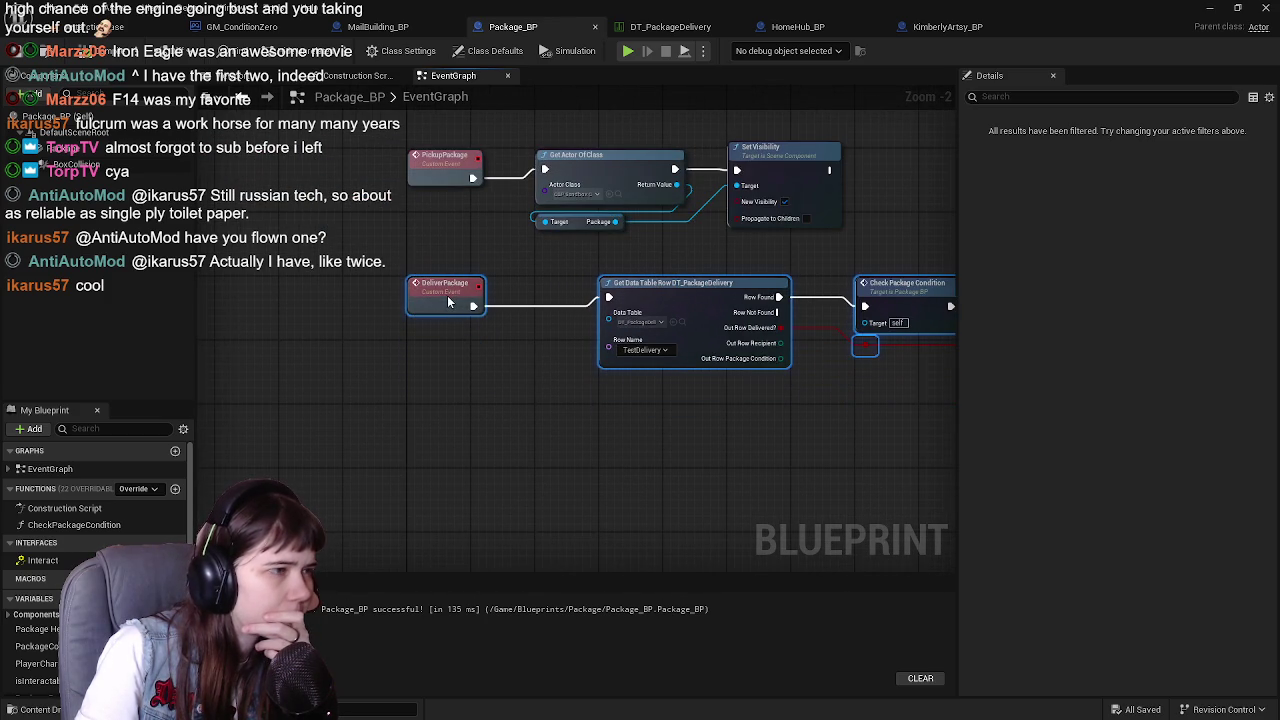
scroll(448, 302, down, 2)
drag(303, 229, 843, 451)
scroll(437, 366, up, 2)
drag(398, 443, 398, 323)
scroll(418, 304, down, 1)
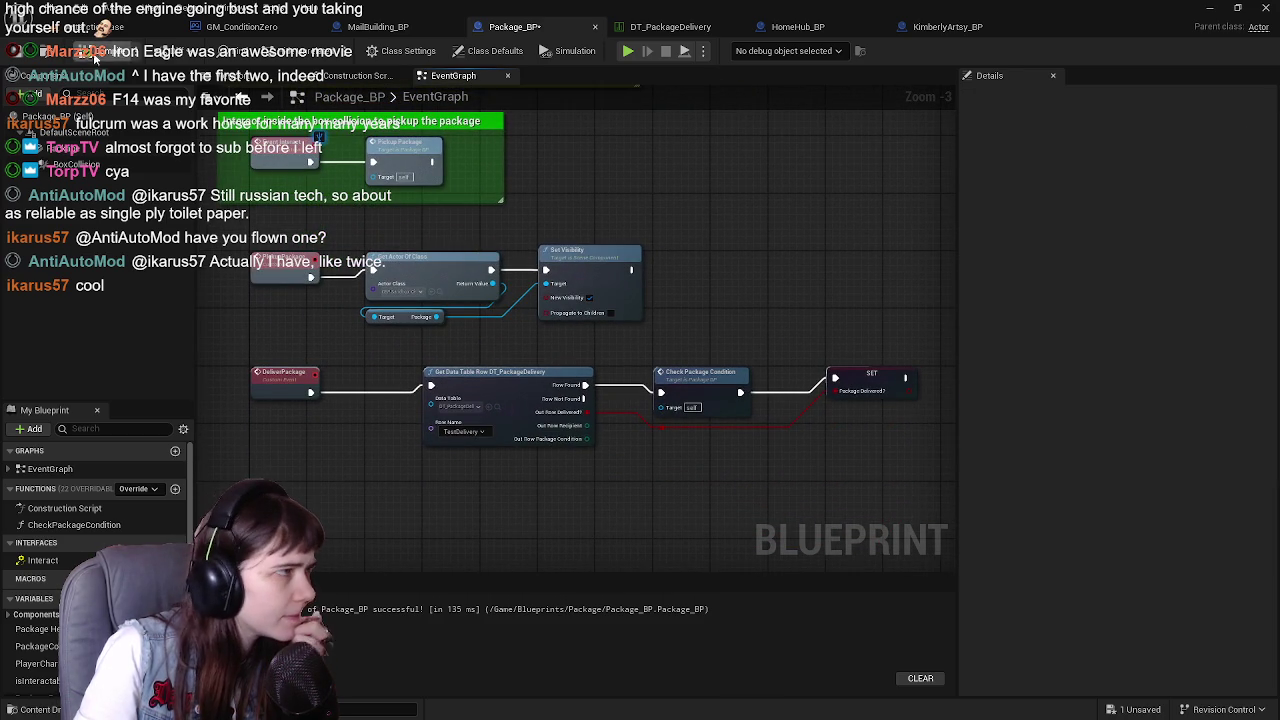
click(21, 54)
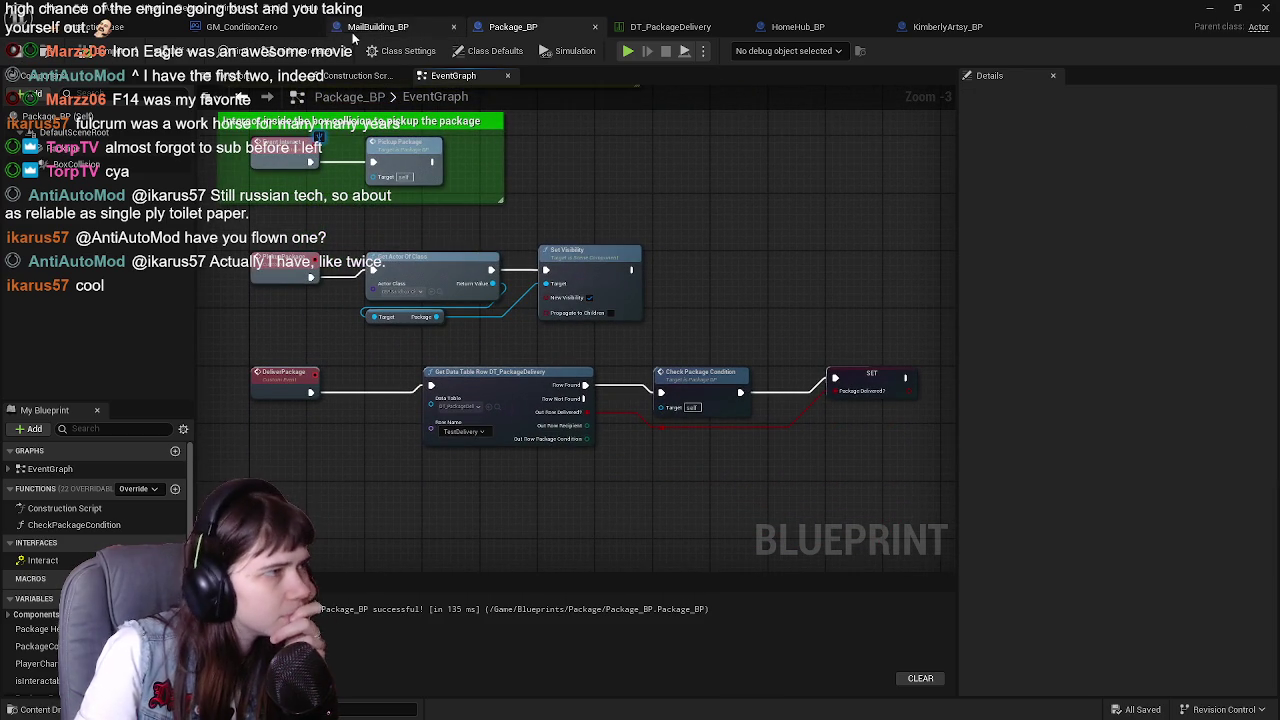
Go through MailBuilding_BP and Package_BP tabs back to KimberlyArtsy_BP's event graph
click(385, 27)
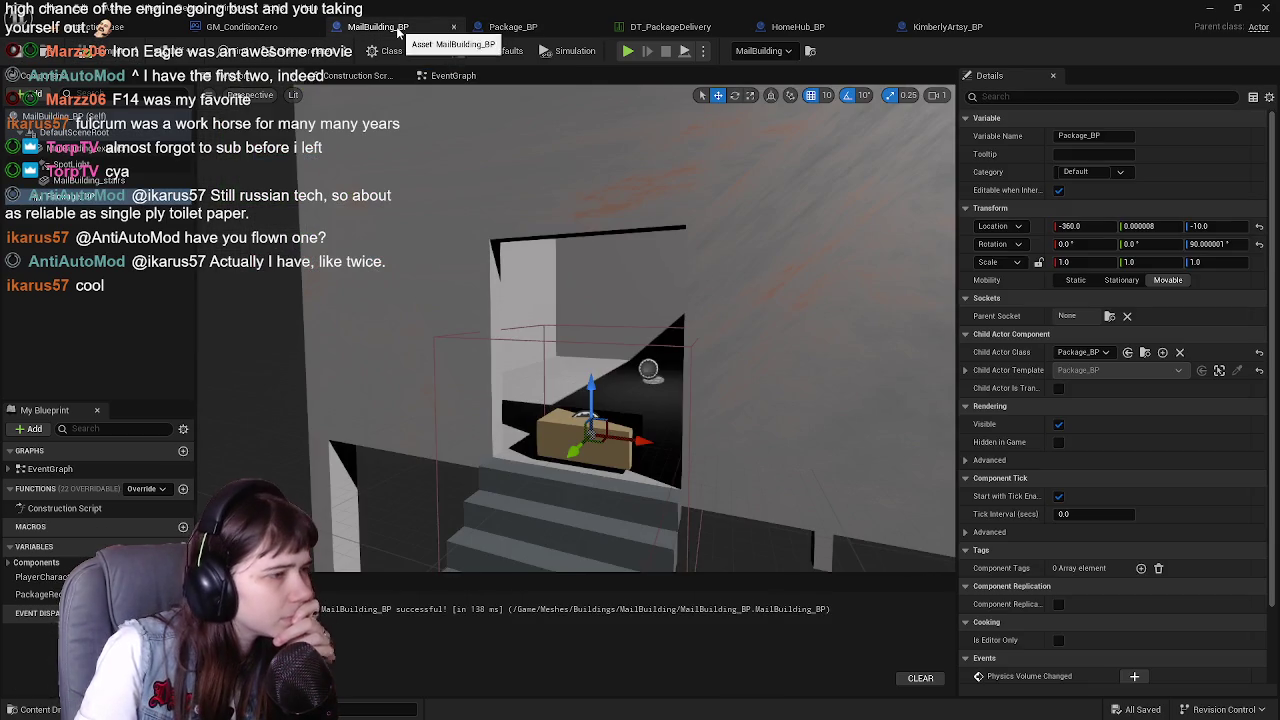
click(565, 26)
click(946, 27)
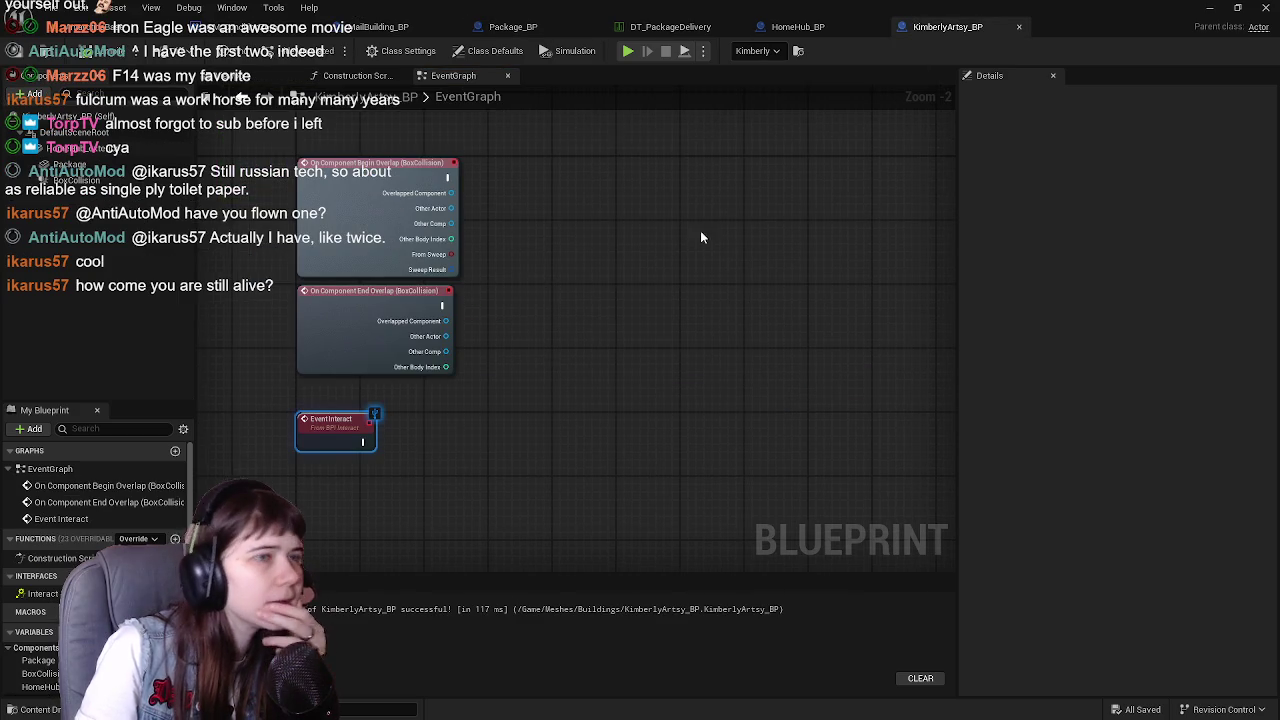
Add a Get Actor Of Class node set to Package_BP and wire it after Event Interact
right_click(420, 444)
text(get)
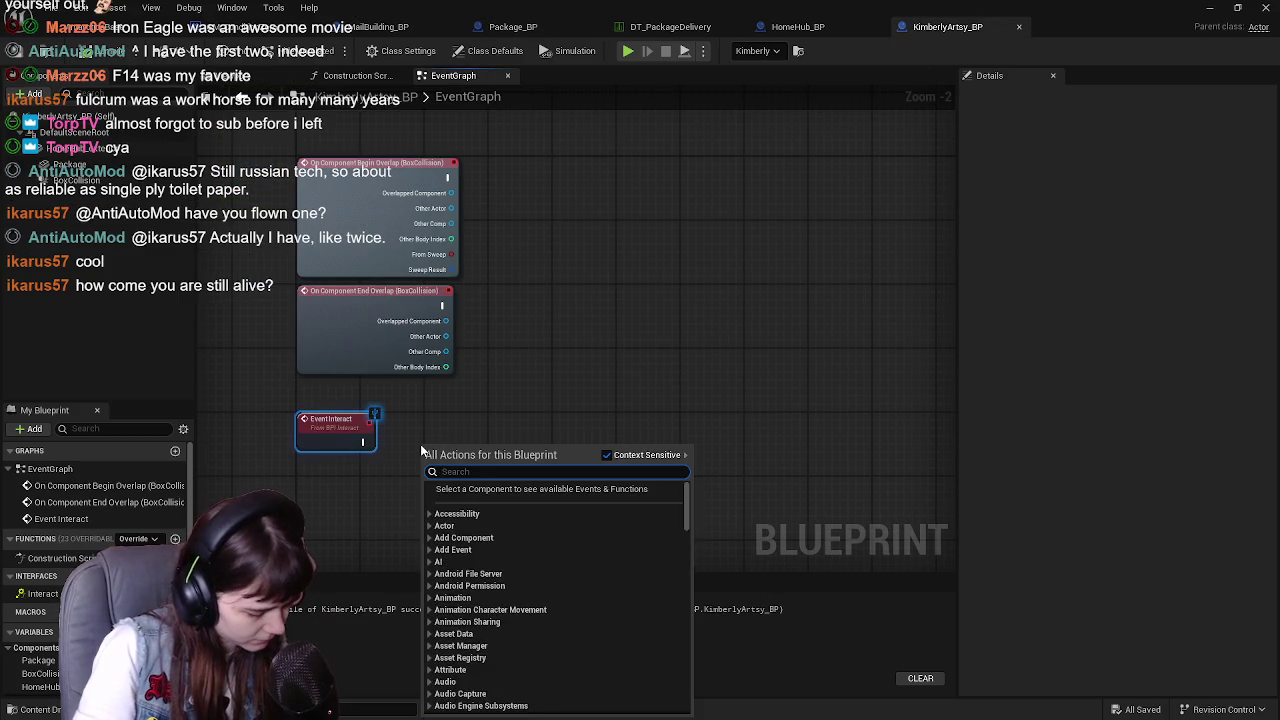
text( actor of class)
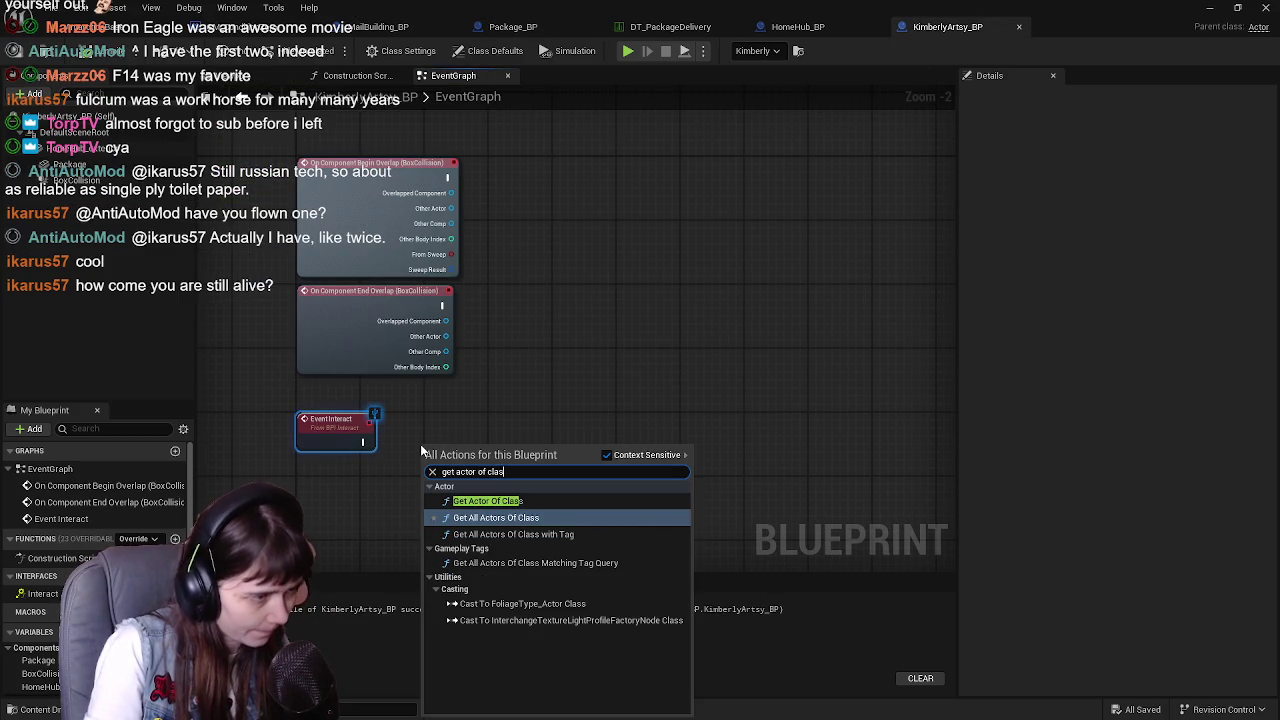
click(488, 501)
drag(455, 454, 455, 432)
click(462, 457)
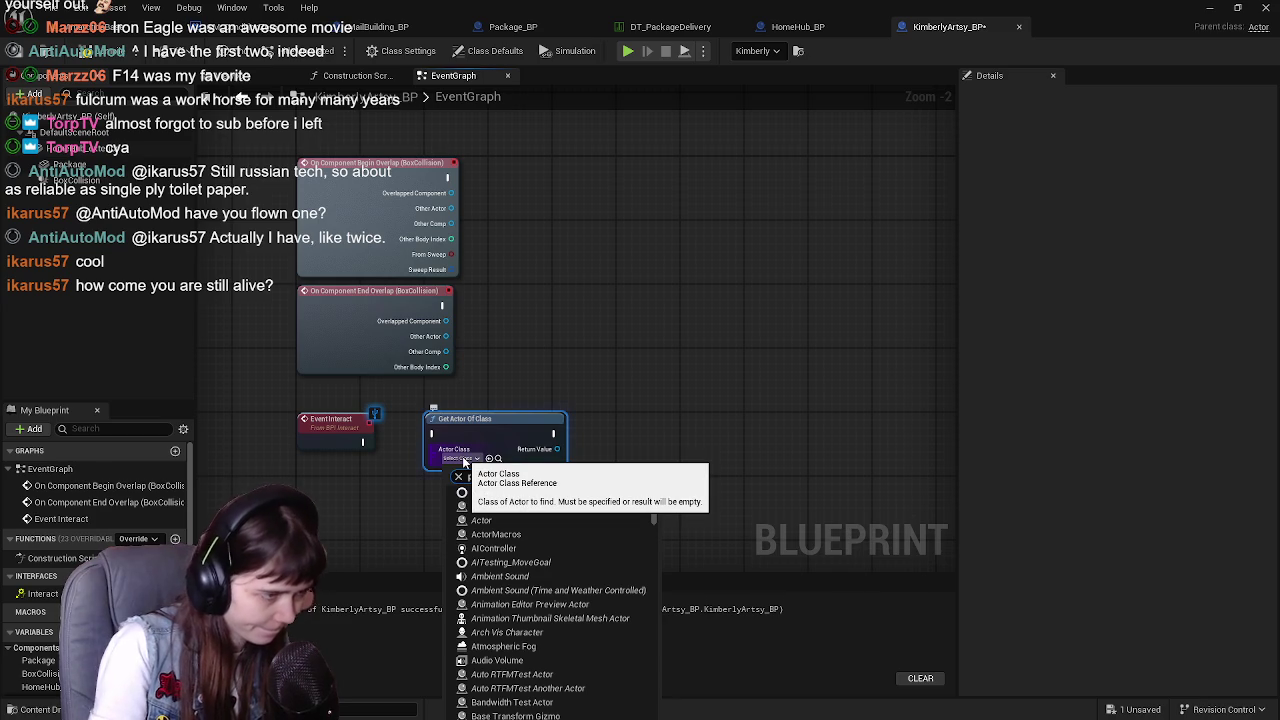
text(package)
click(508, 500)
drag(363, 441, 432, 433)
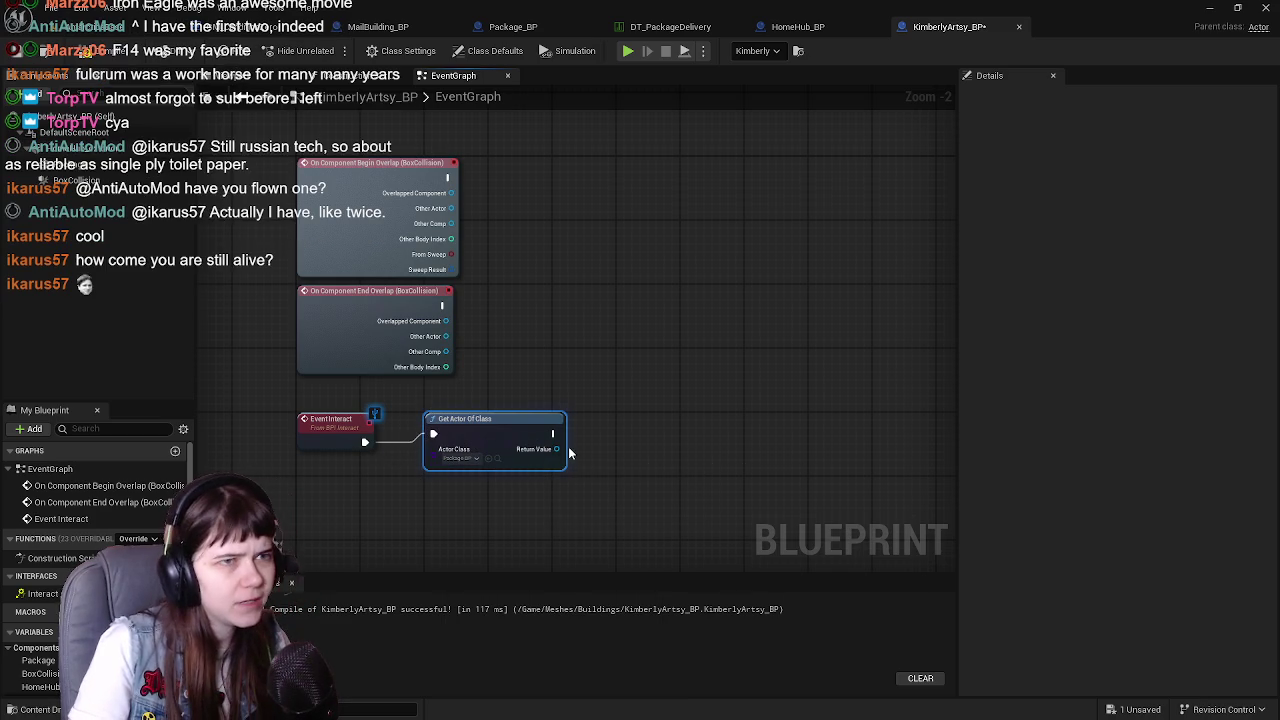
Cancel the extra node search and bring up Package_BP's event graph for reference
drag(553, 433, 676, 478)
click(645, 359)
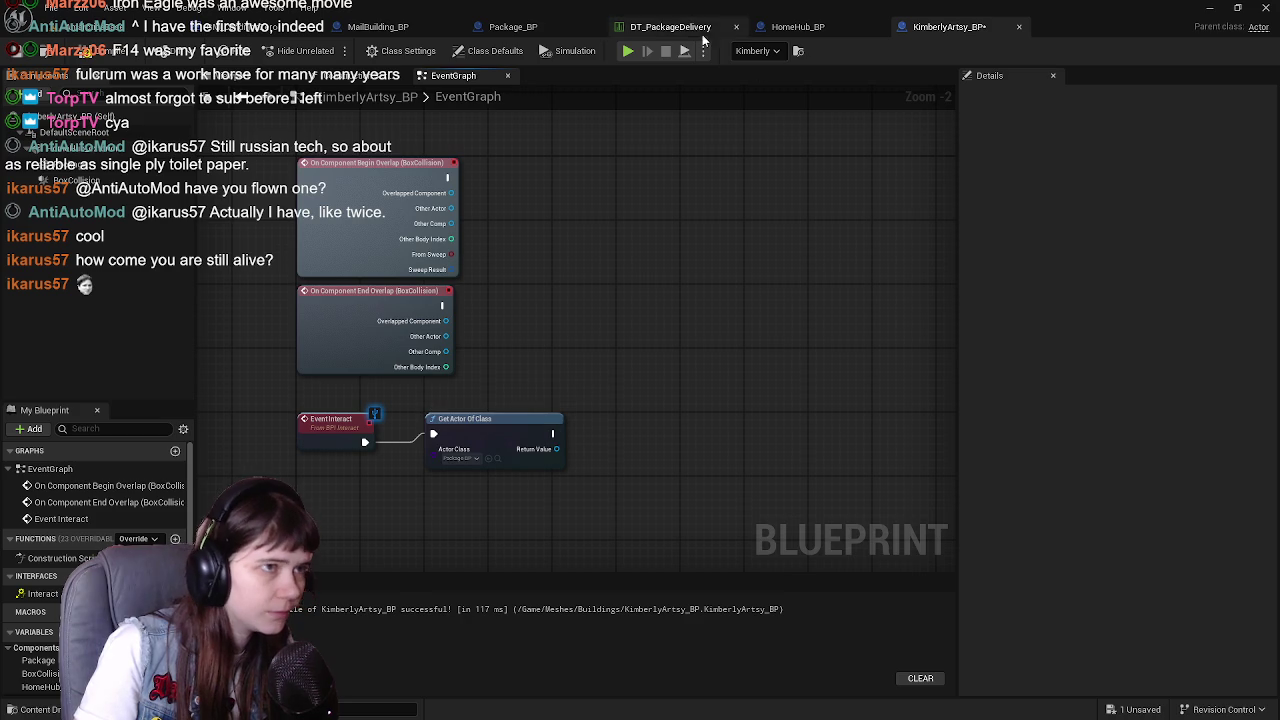
click(790, 27)
click(545, 28)
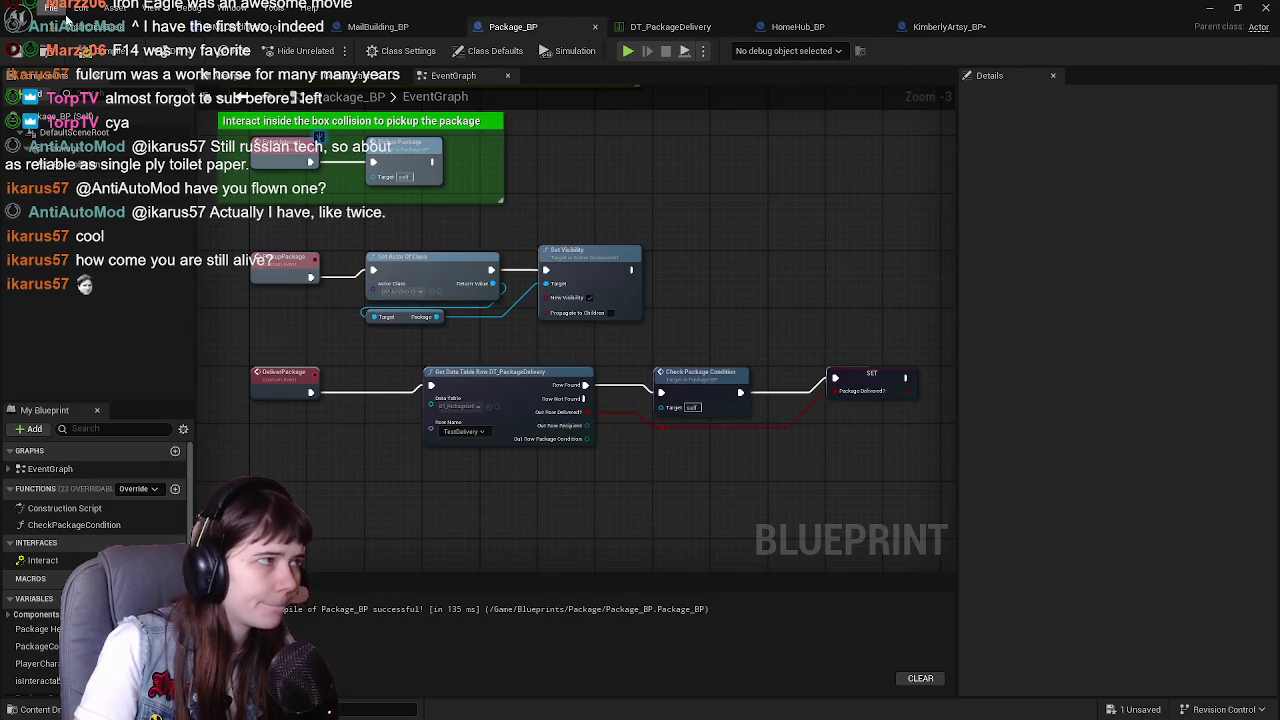
Select the round Jodie building in the level and open its blueprint, JodieBulb_BP
click(76, 24)
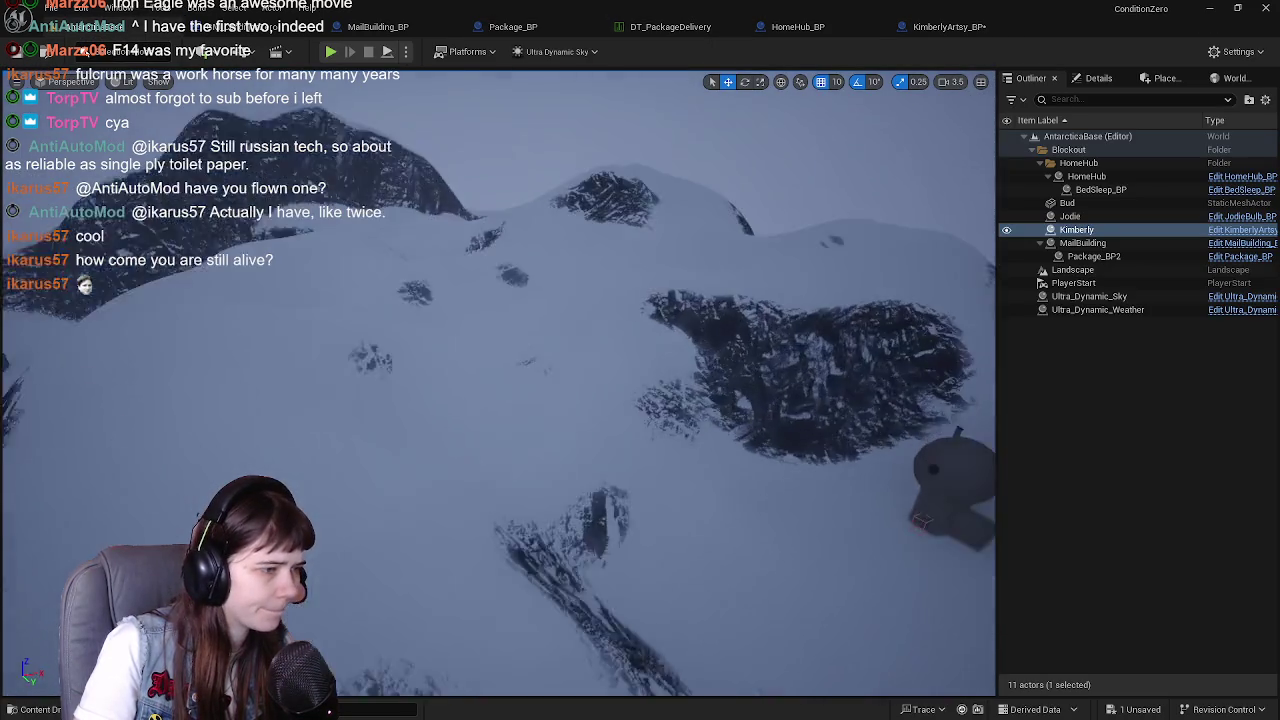
drag(548, 446, 548, 446)
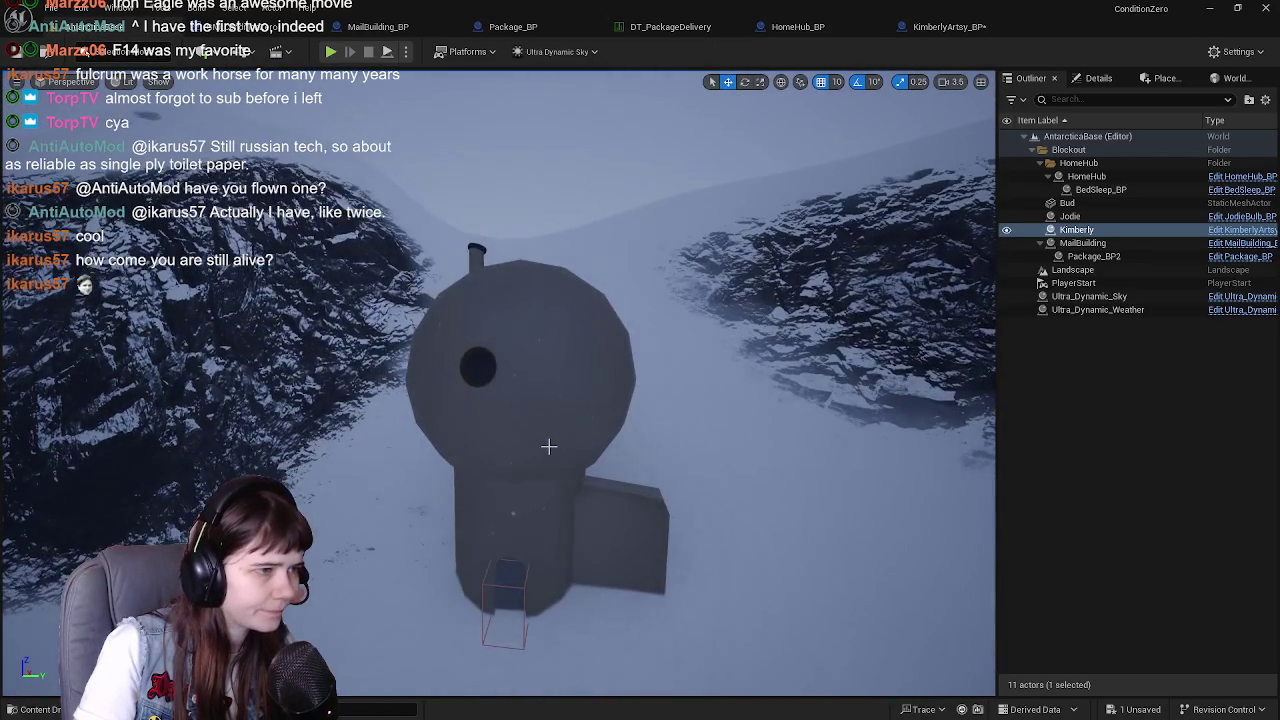
click(584, 428)
click(1214, 217)
Delete the four old package nodes, including Deliver Package, from JodieBulb_BP's graph
click(660, 270)
drag(440, 264, 855, 397)
key(Delete)
scroll(551, 380, down, 1)
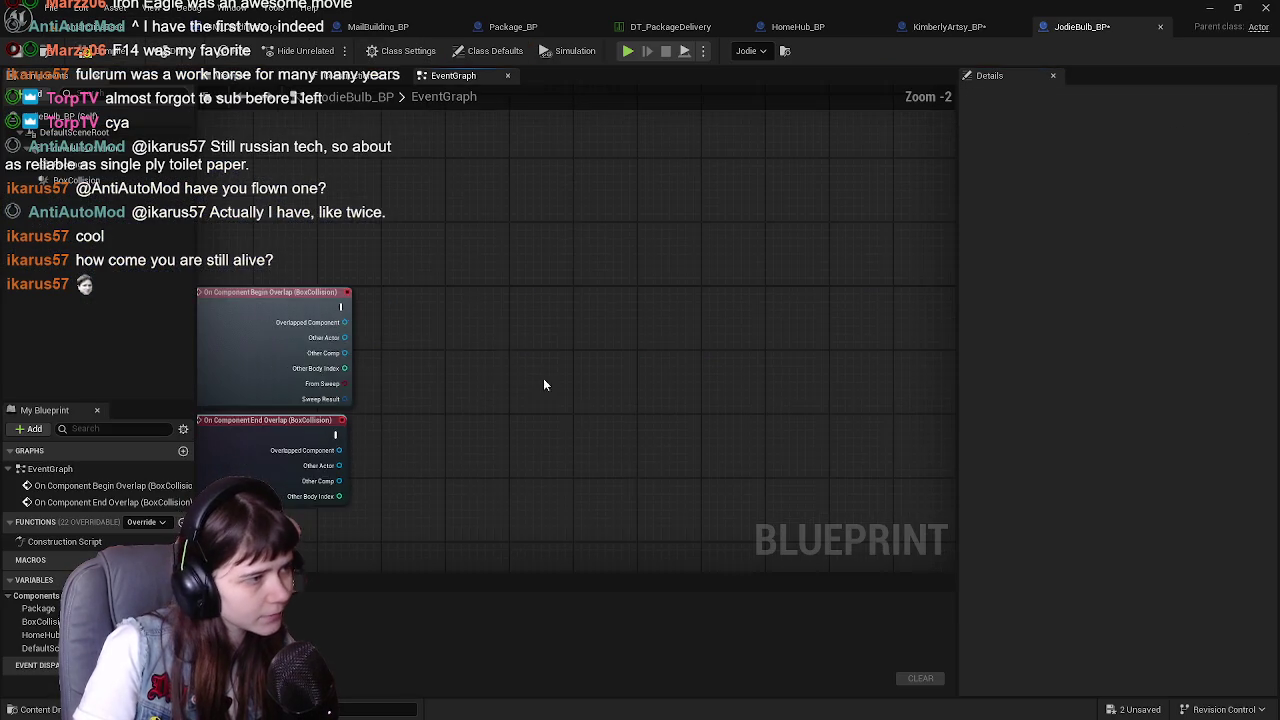
drag(551, 380, 637, 266)
Add Interact as an implemented interface in Class Settings and place its Event Interact
click(400, 50)
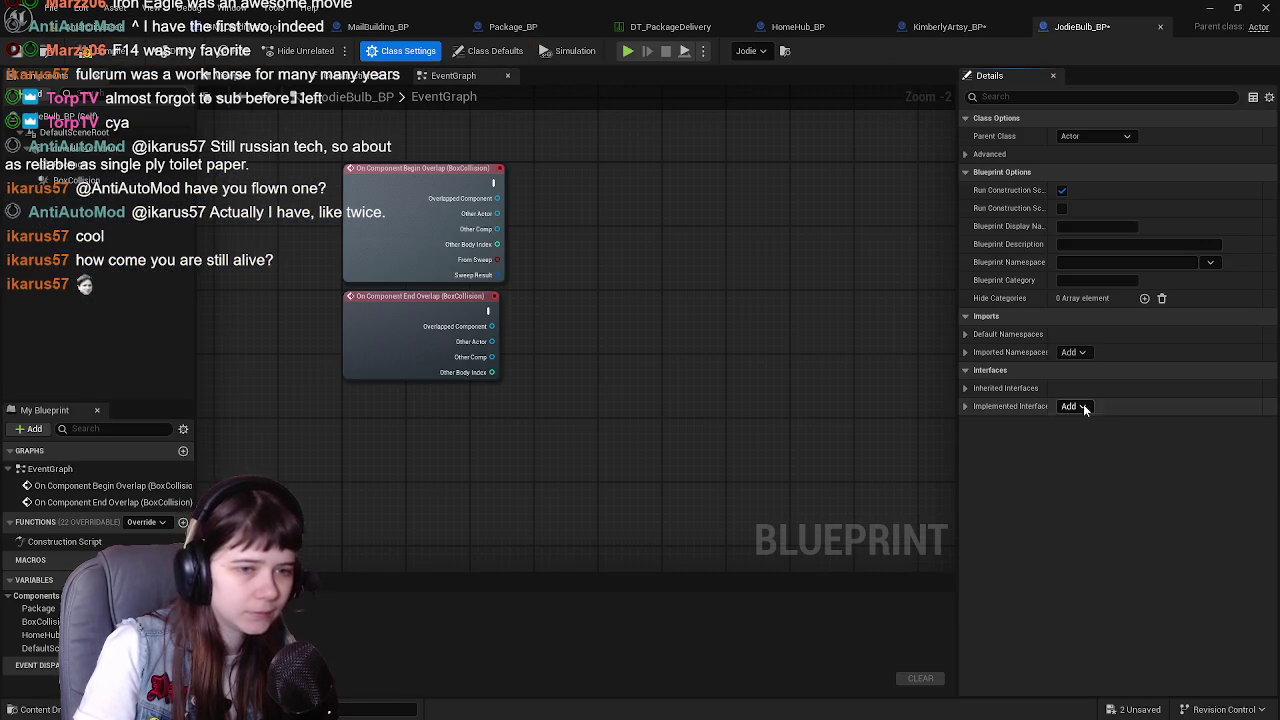
click(1076, 406)
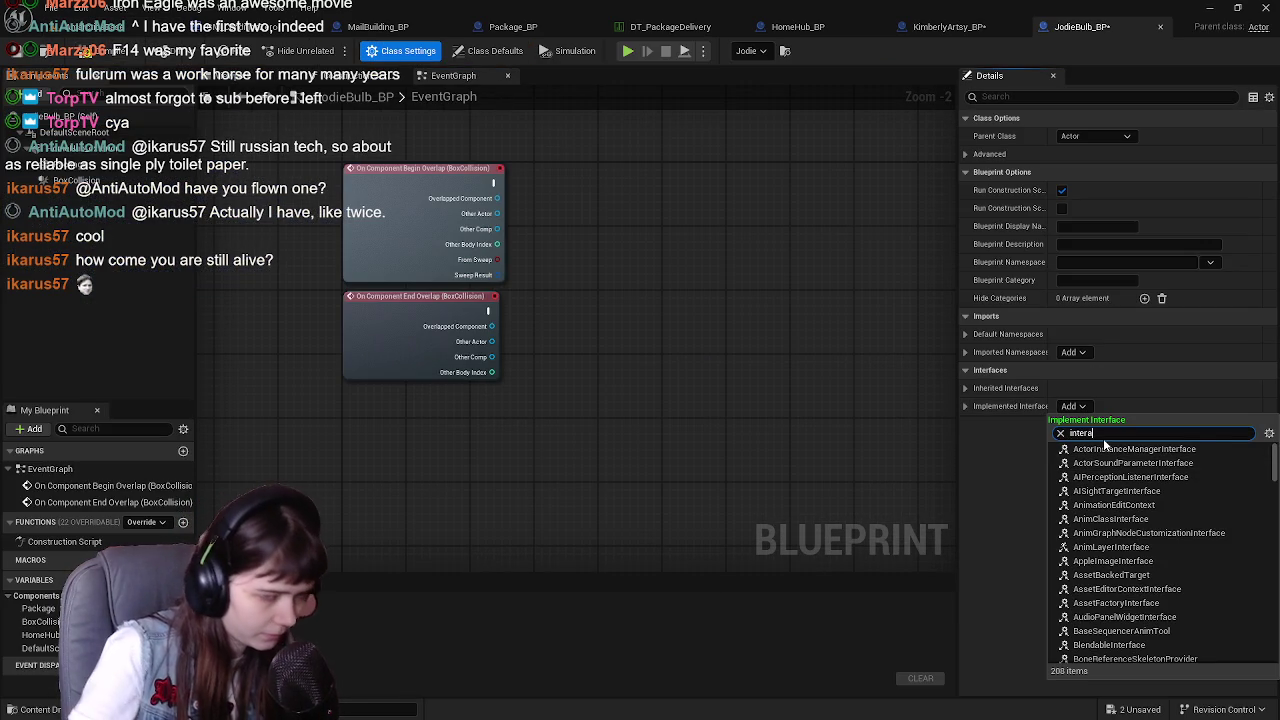
text(ct)
click(1137, 451)
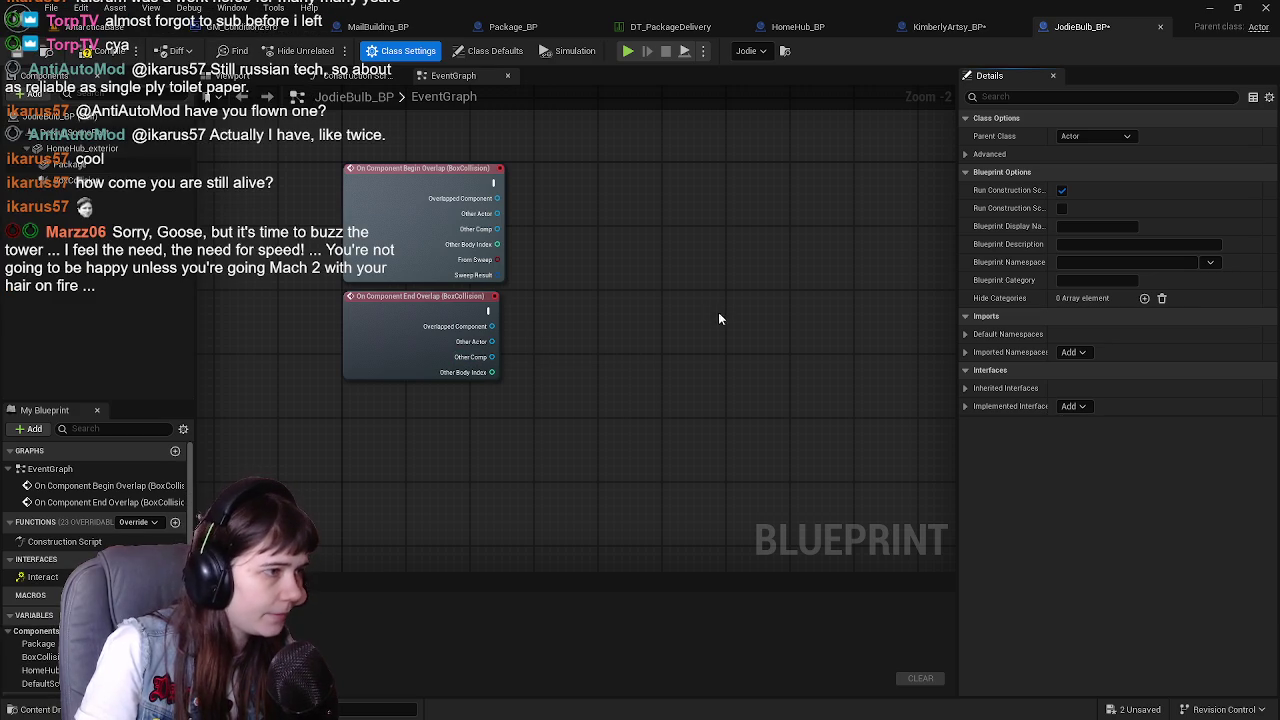
click(42, 577)
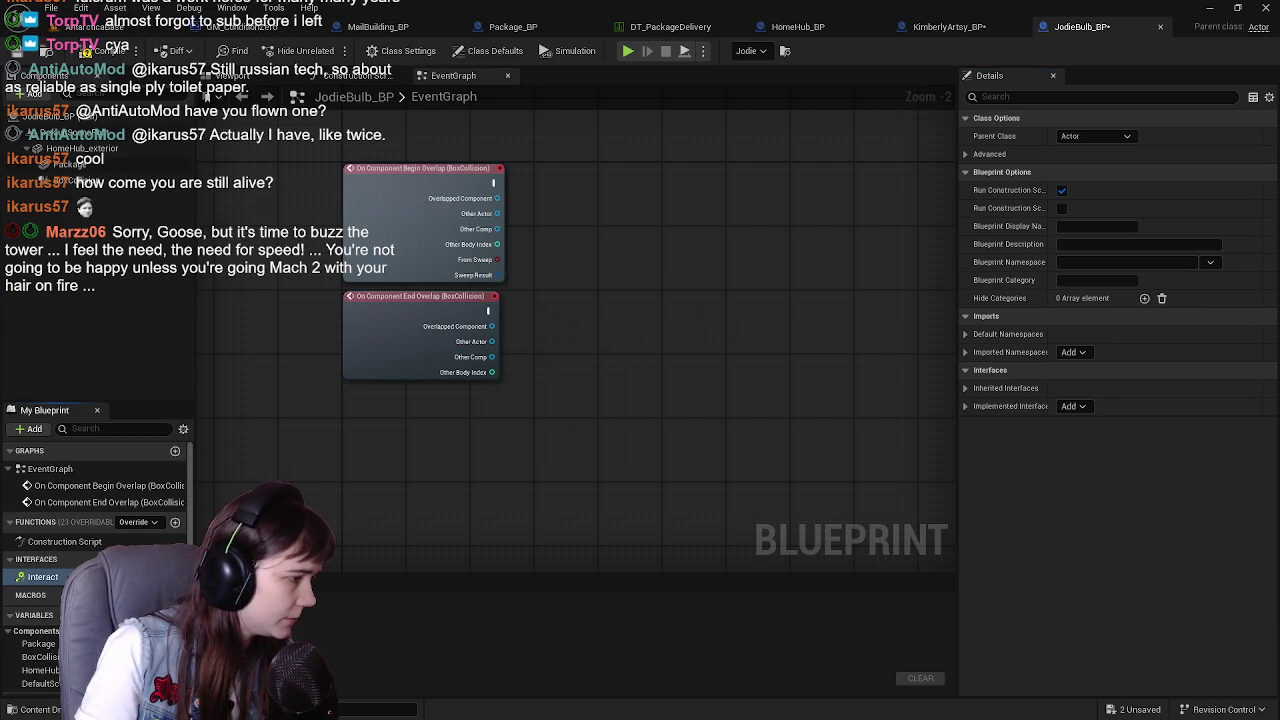
double_click(42, 577)
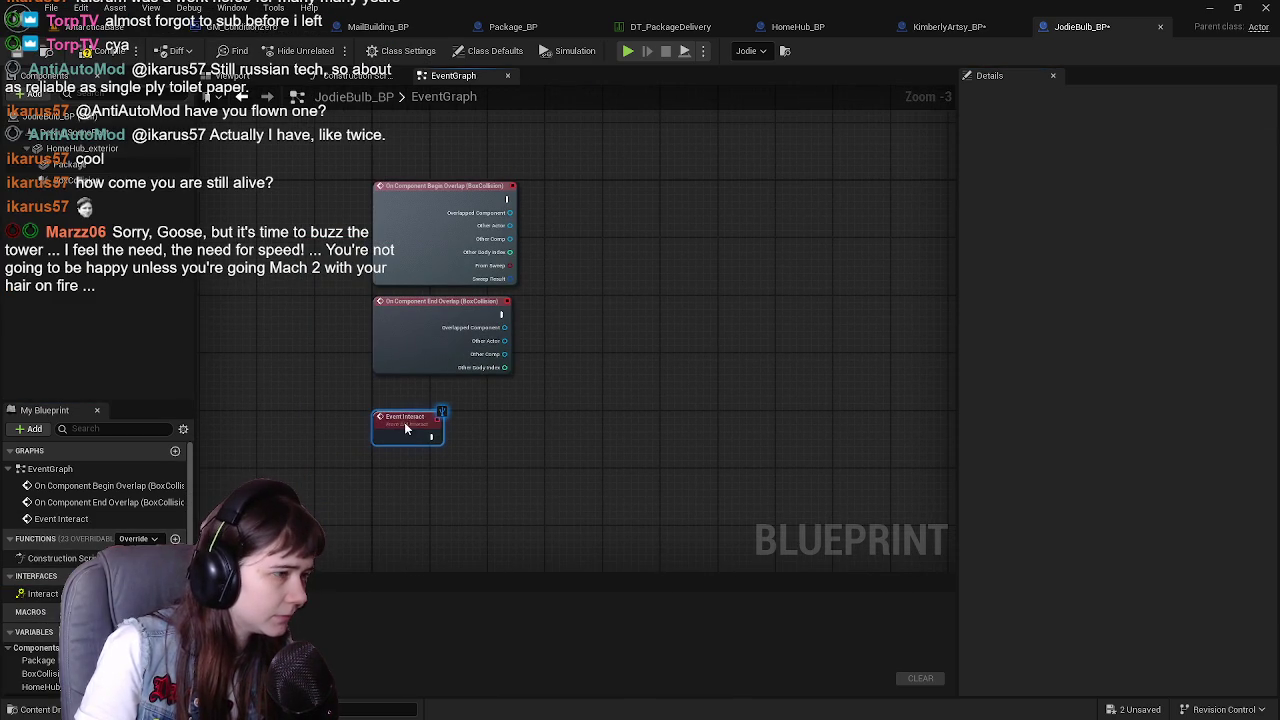
Add a Get Actor Of Class node and connect Event Interact to it
scroll(458, 439, up, 1)
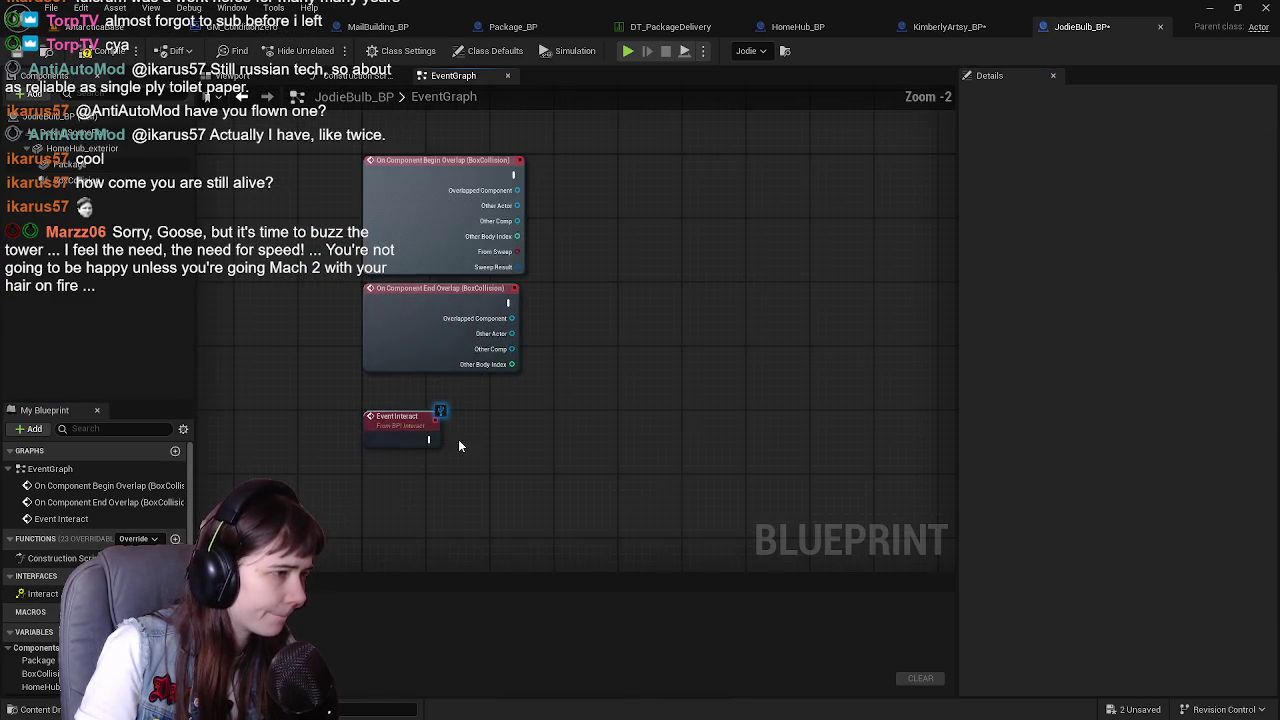
right_click(499, 380)
text(get actor of class)
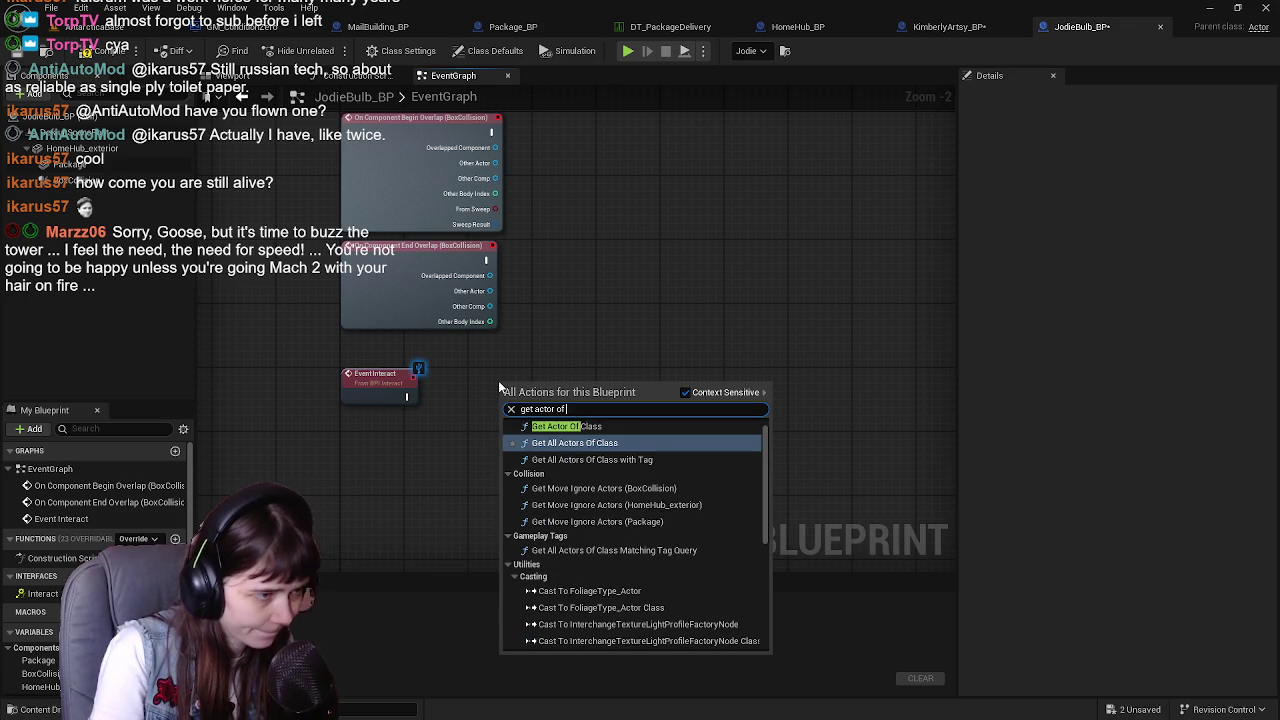
key(Up)
key(Return)
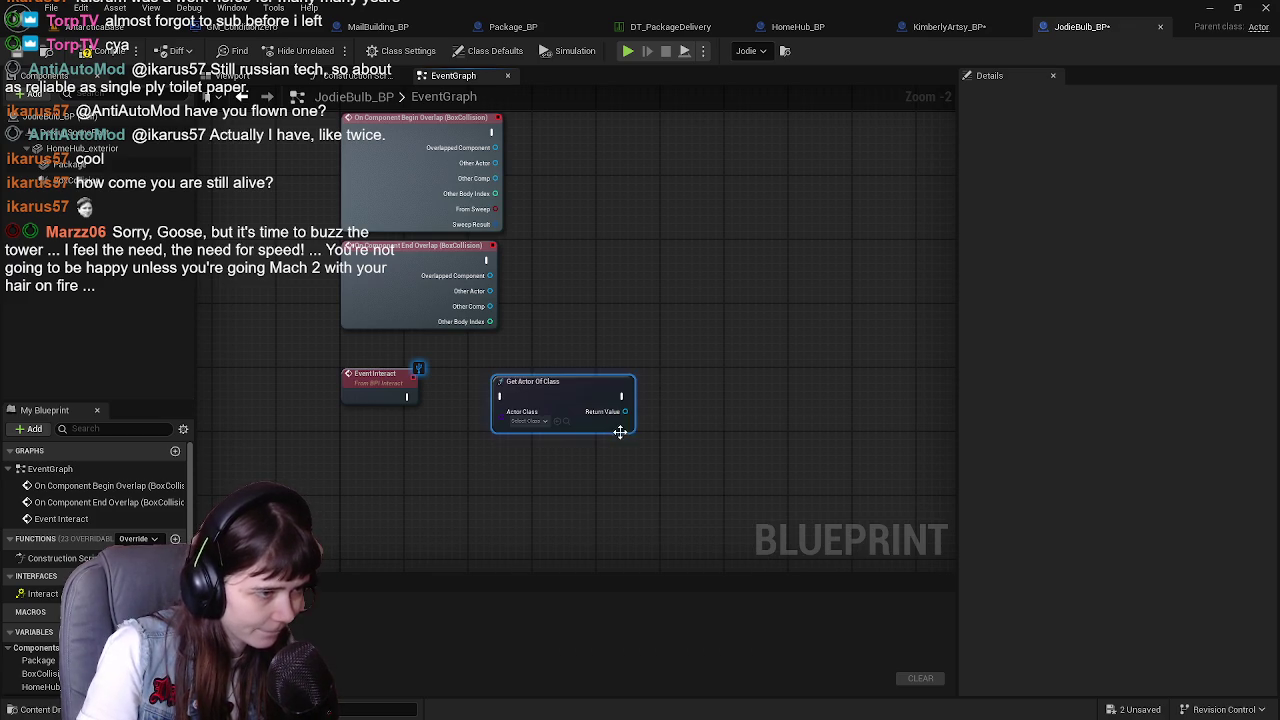
drag(510, 389, 518, 387)
mouse_move(408, 397)
mouse_down()
mouse_move(440, 418)
mouse_move(477, 388)
mouse_up()
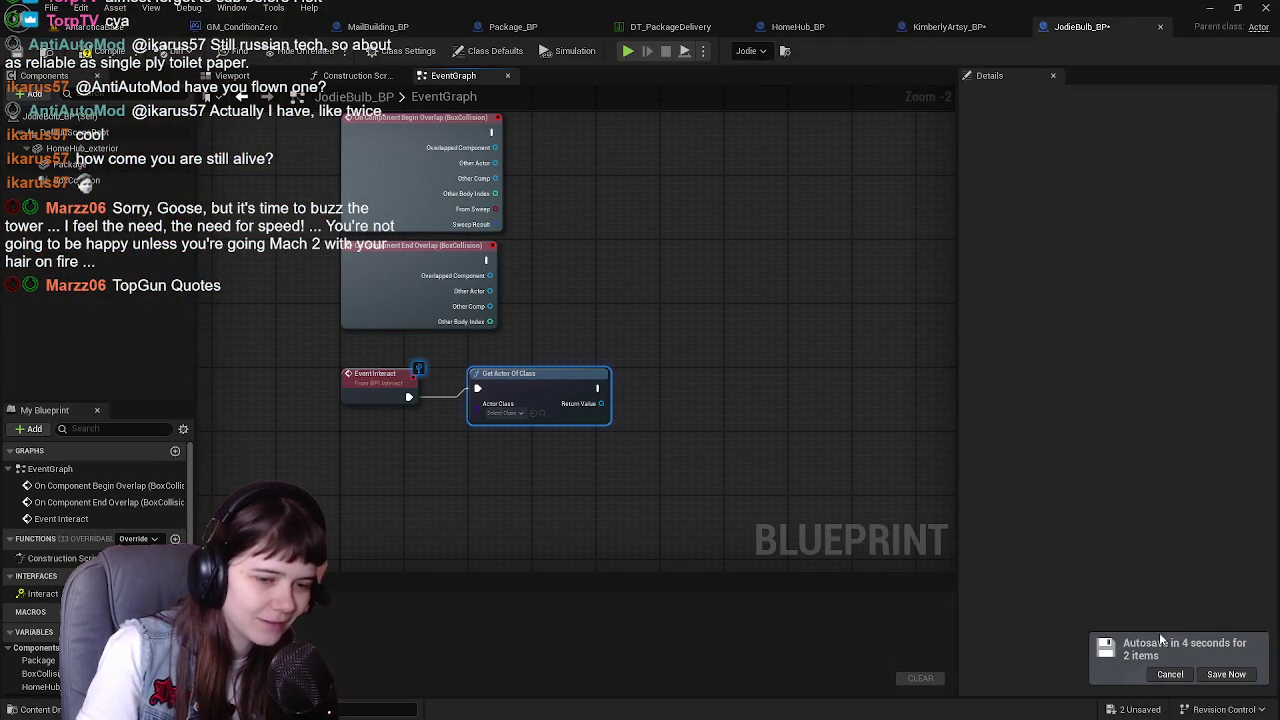
Save JodieBulb_BP's pending changes, compile it, and go back to KimberlyArtsy_BP's graph
click(1226, 674)
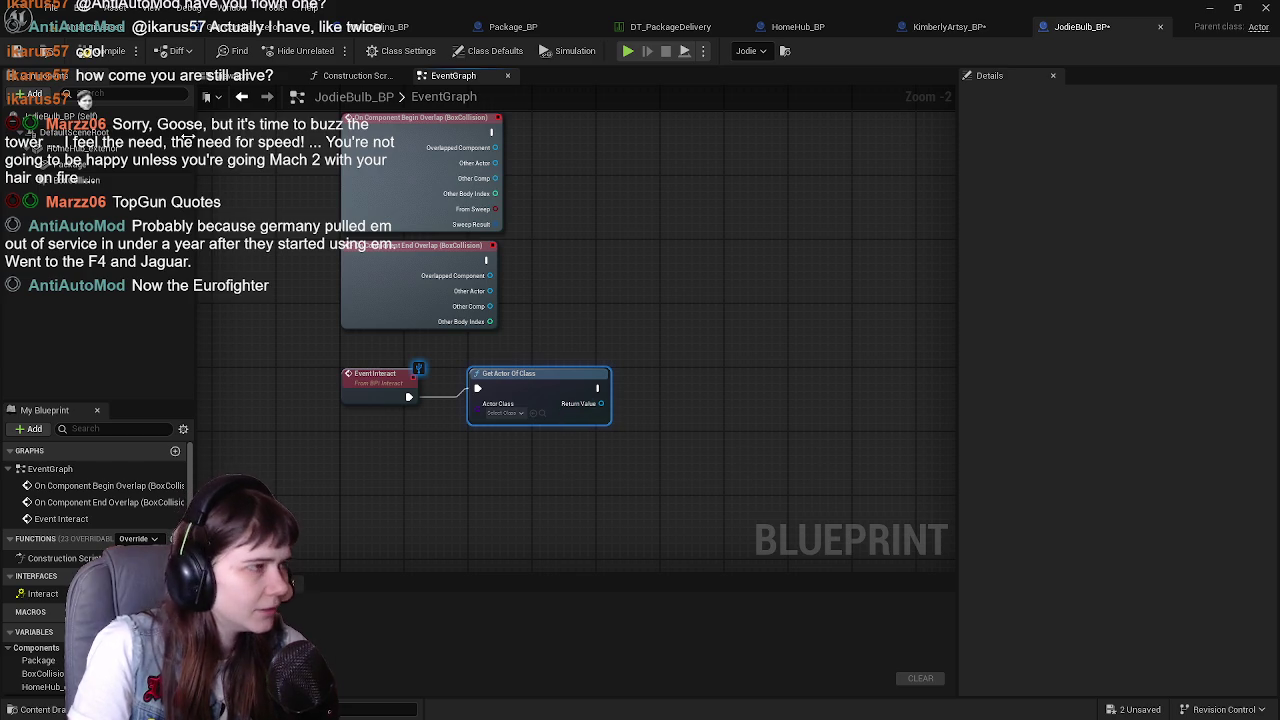
click(90, 51)
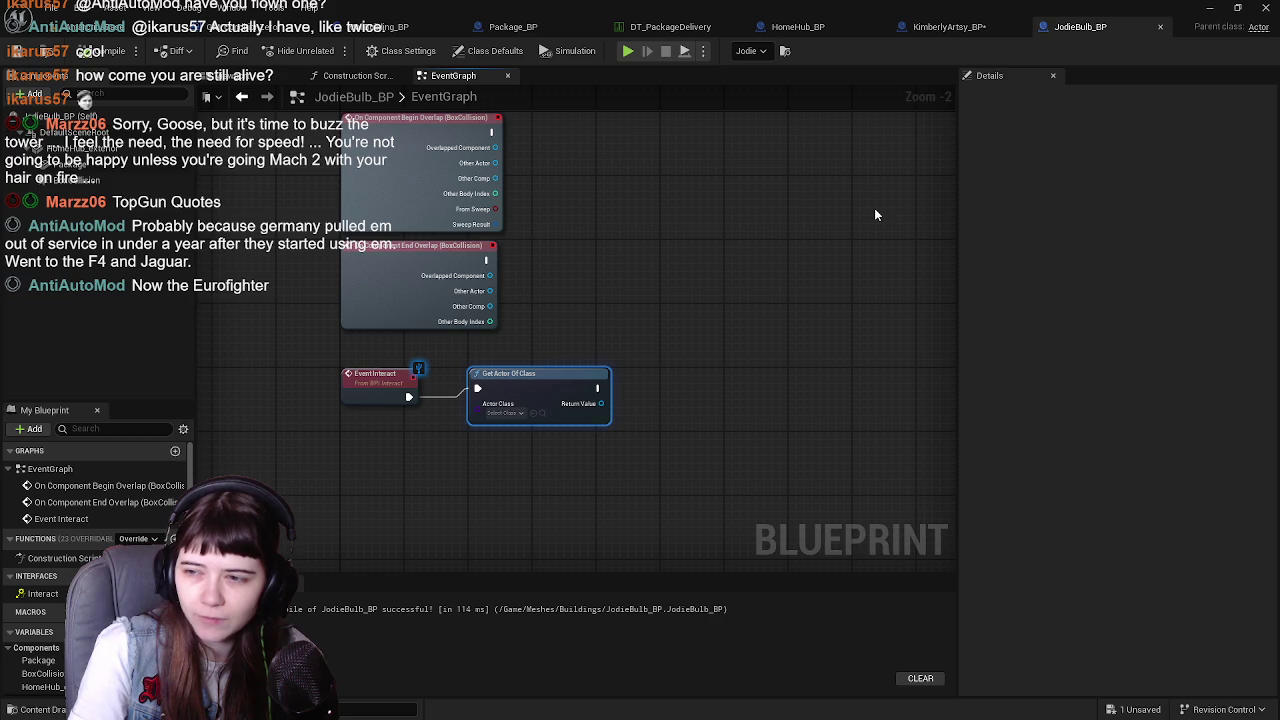
click(948, 27)
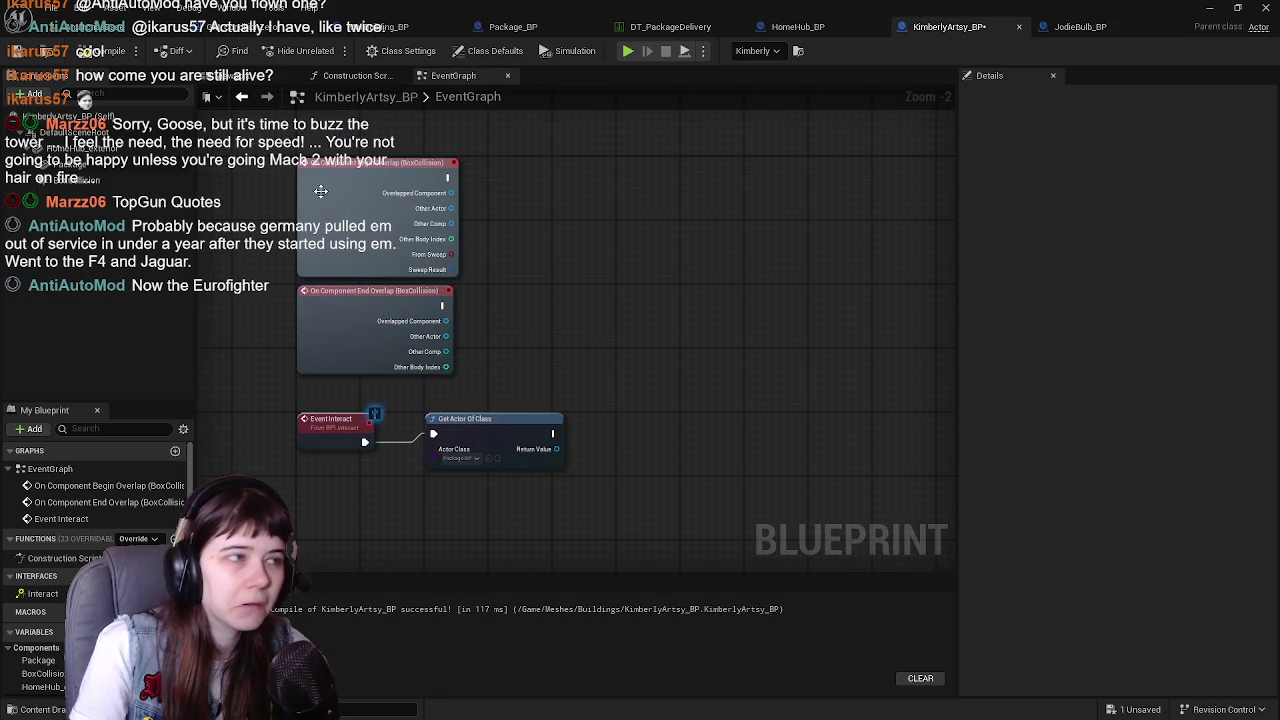
In KimberlyArtsy_BP, add Deliver Package after Get Actor Of Class, targeting its Return Value
click(19, 52)
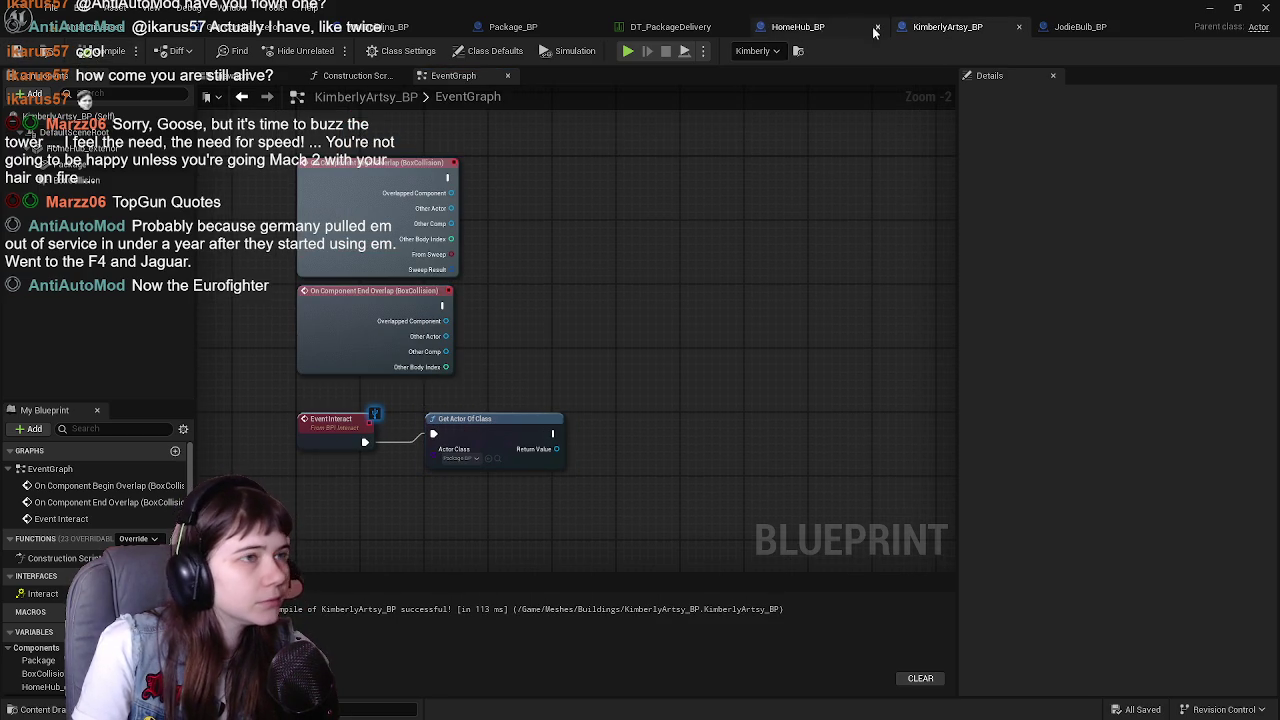
click(547, 31)
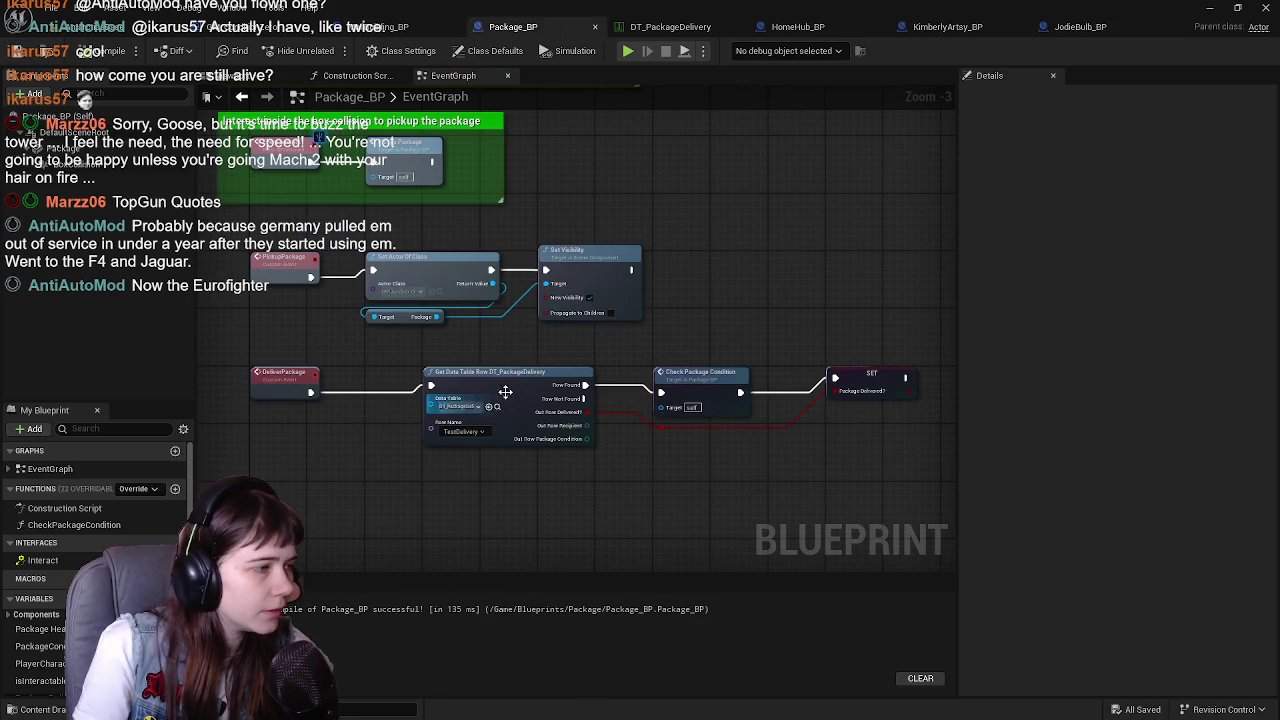
click(948, 27)
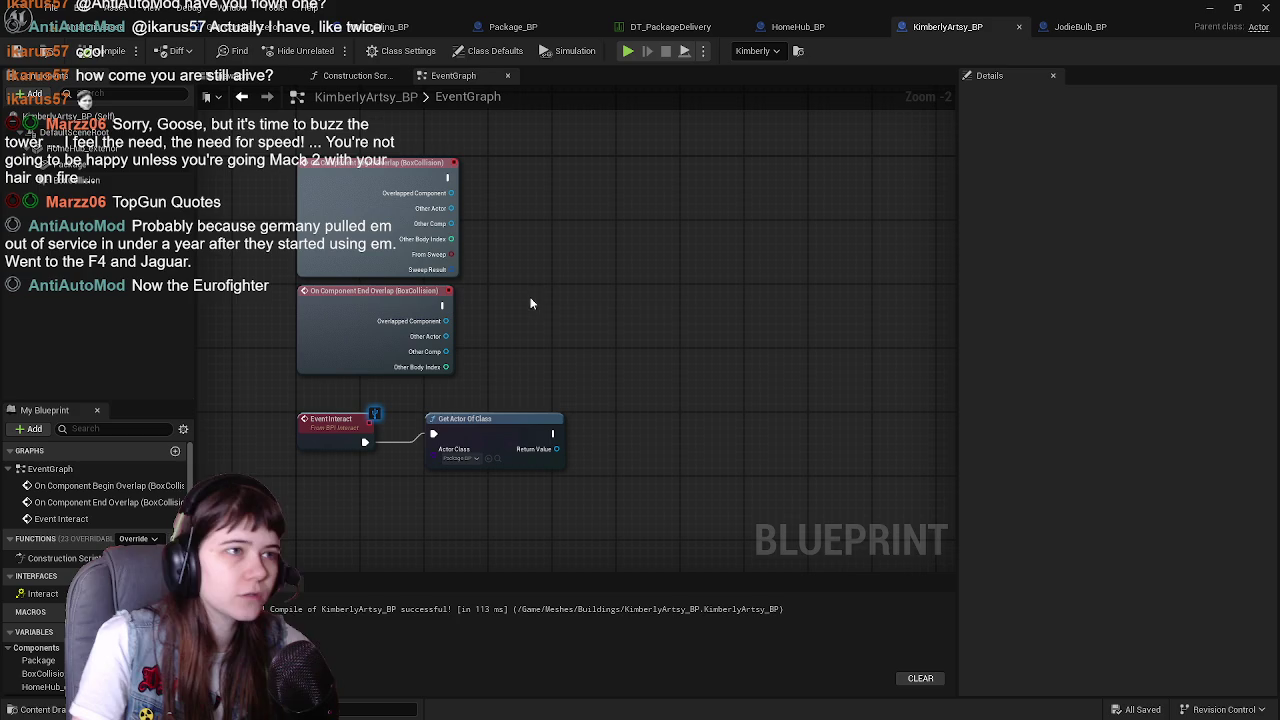
drag(552, 436, 632, 447)
text(deliver p)
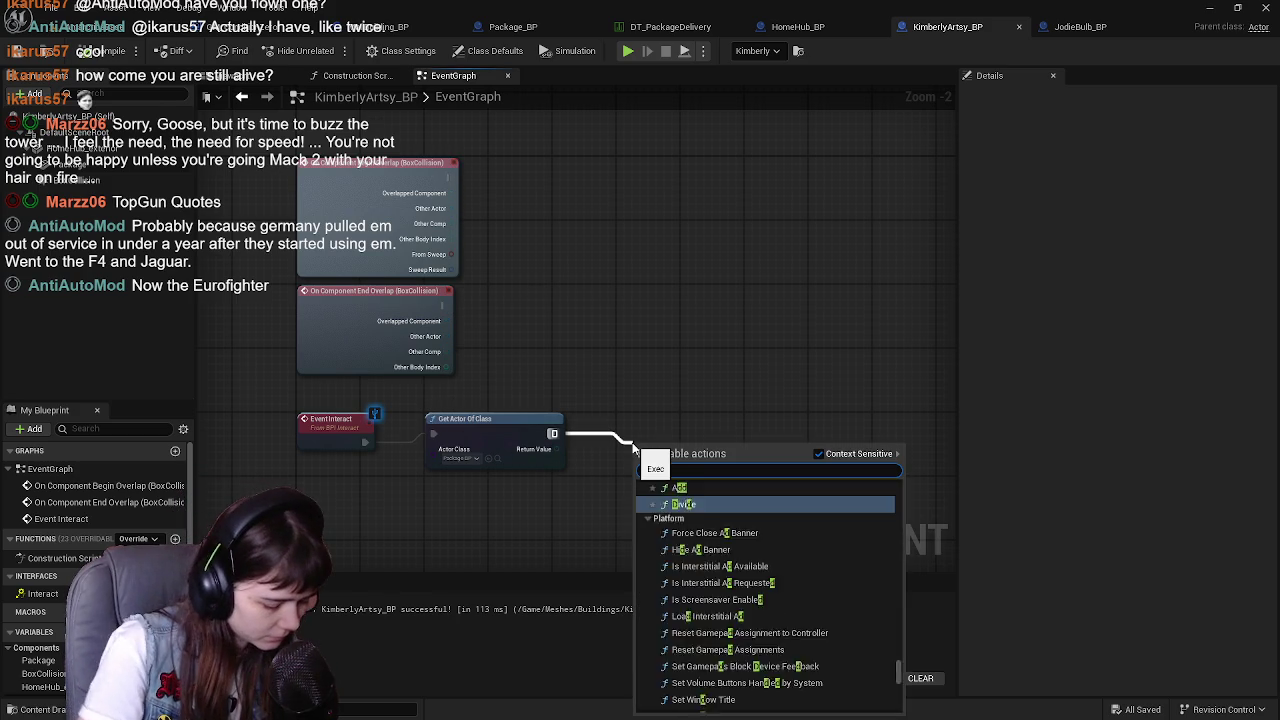
key(Return)
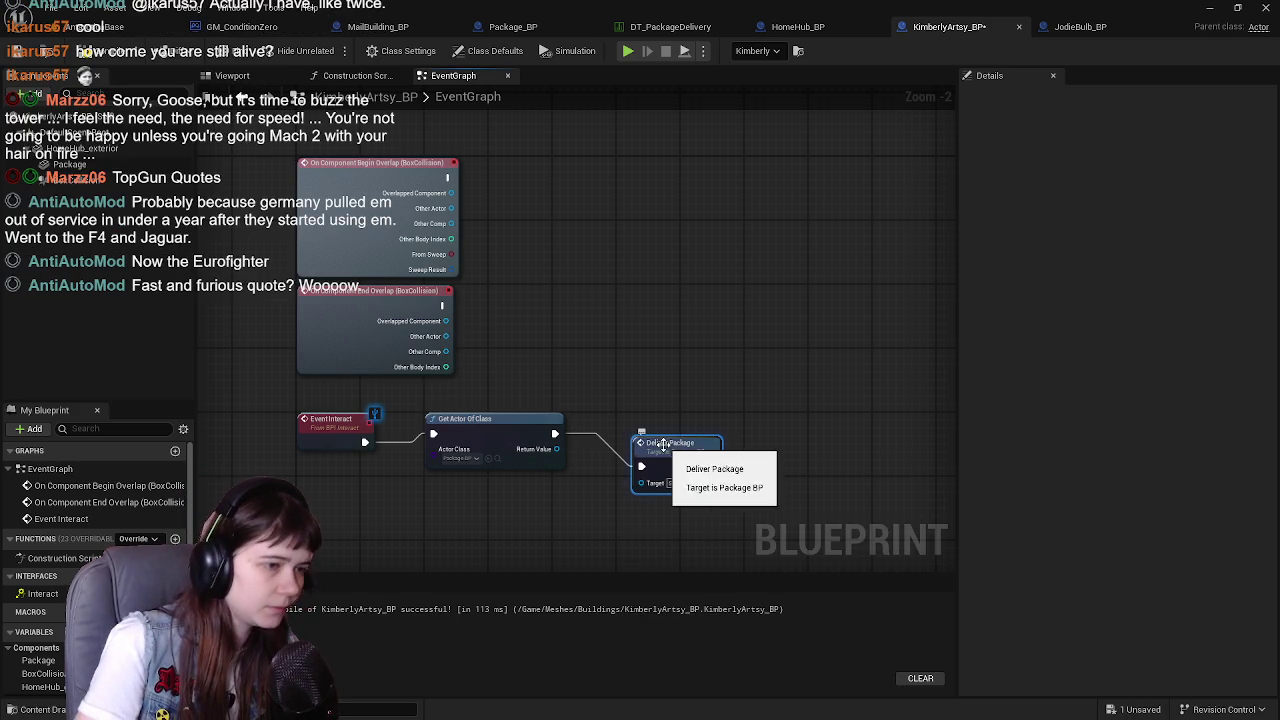
drag(556, 449, 626, 458)
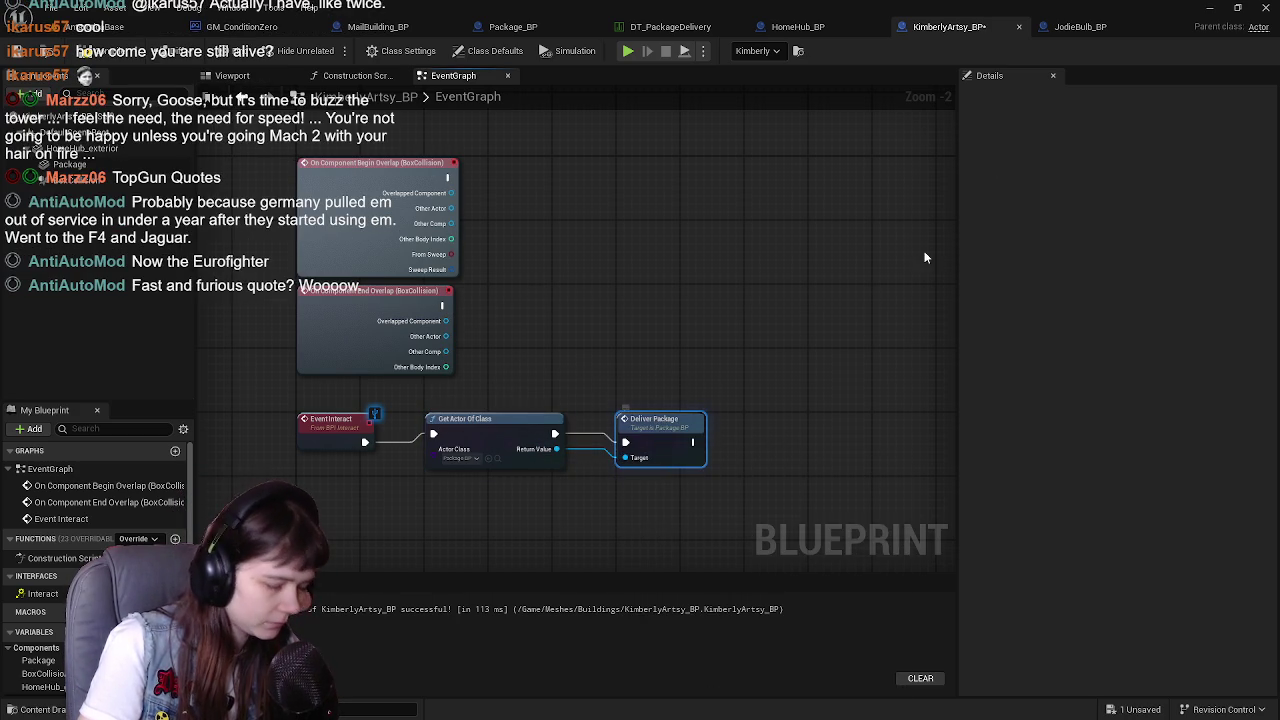
Paste the Deliver Package node into JodieBulb_BP beside Get Actor Of Class and connect it
click(1047, 30)
key(ctrl+v)
drag(736, 406, 716, 382)
mouse_move(598, 389)
mouse_down()
mouse_move(672, 397)
mouse_move(604, 404)
mouse_move(678, 419)
mouse_up()
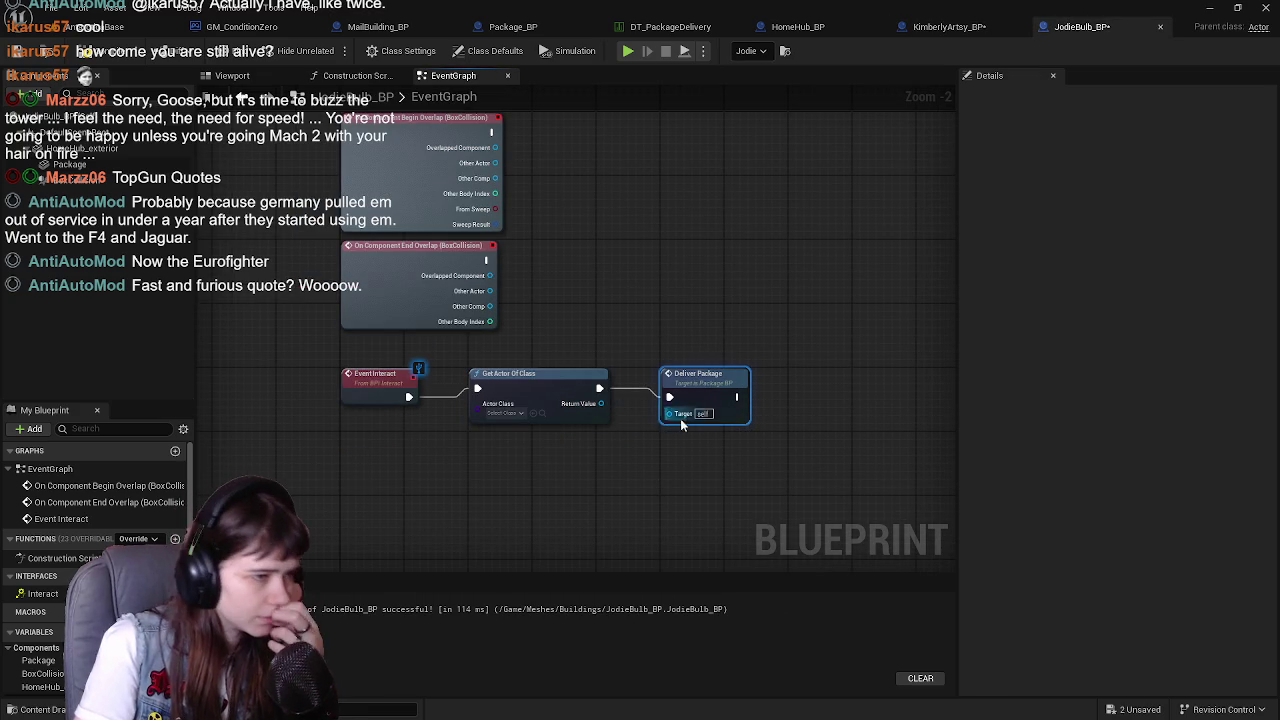
Delete the pasted node and set Get Actor Of Class's Actor Class to Package_BP
key(Delete)
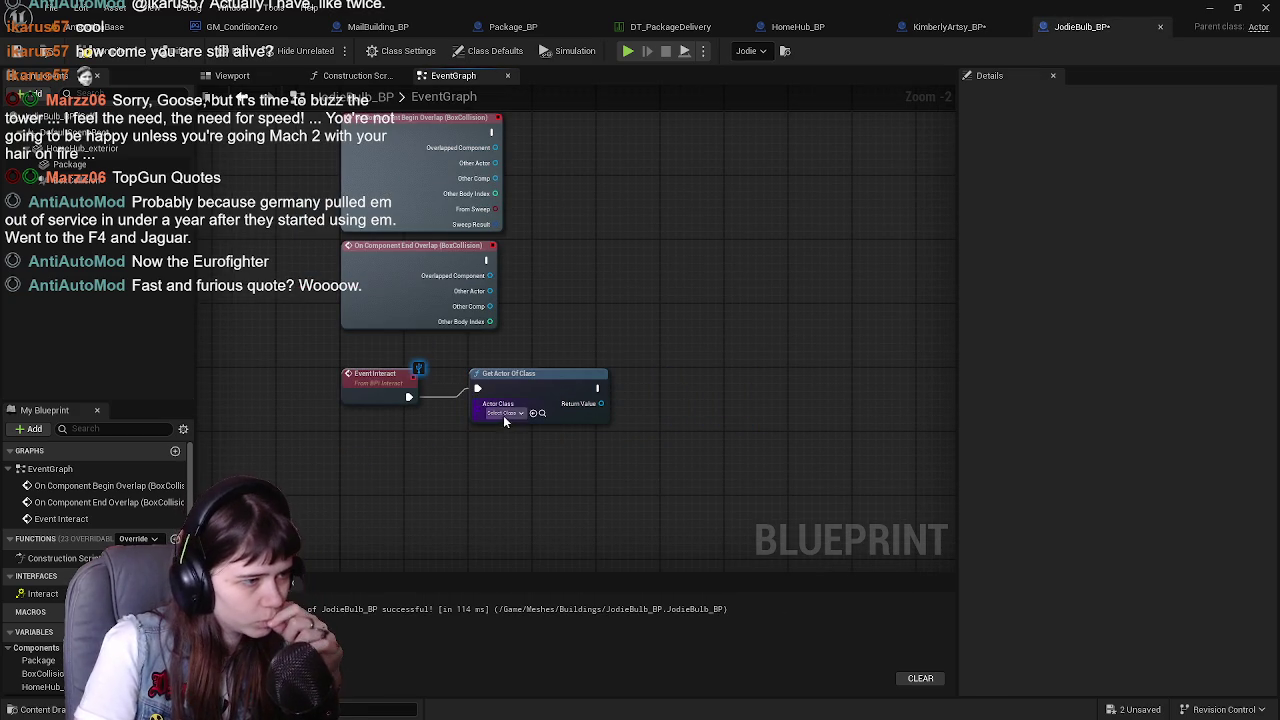
click(503, 414)
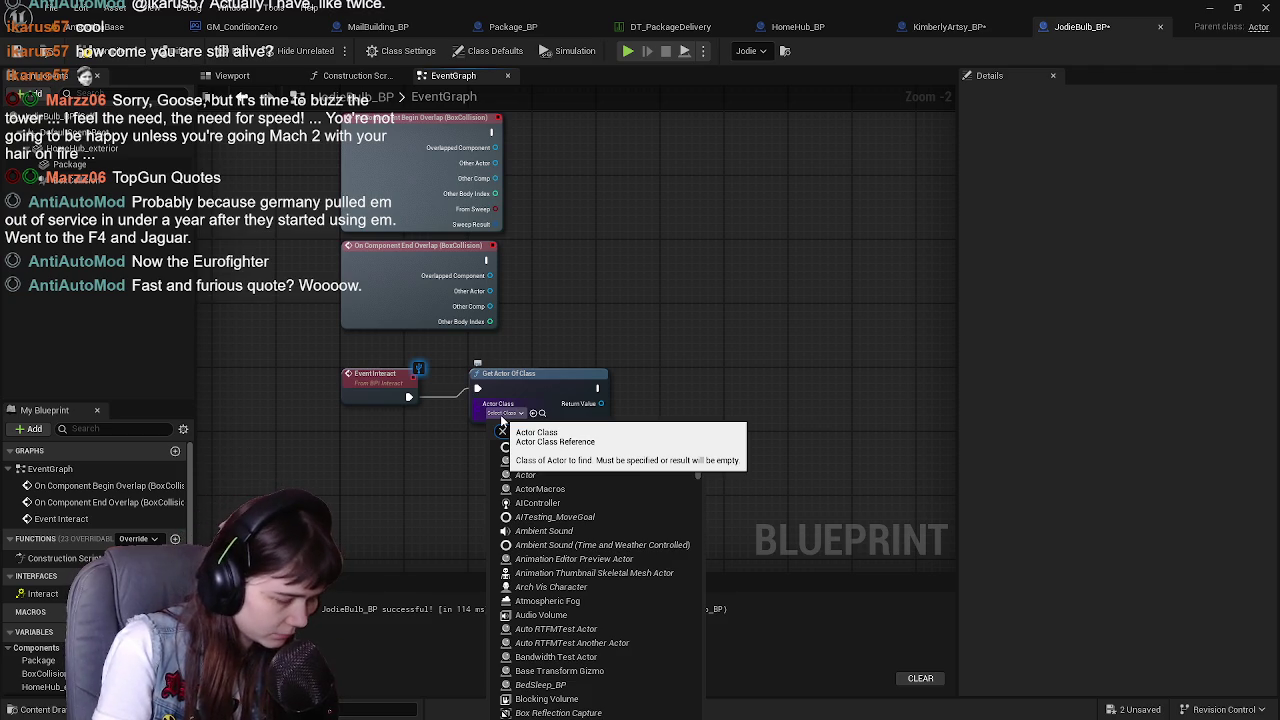
text(package)
click(540, 462)
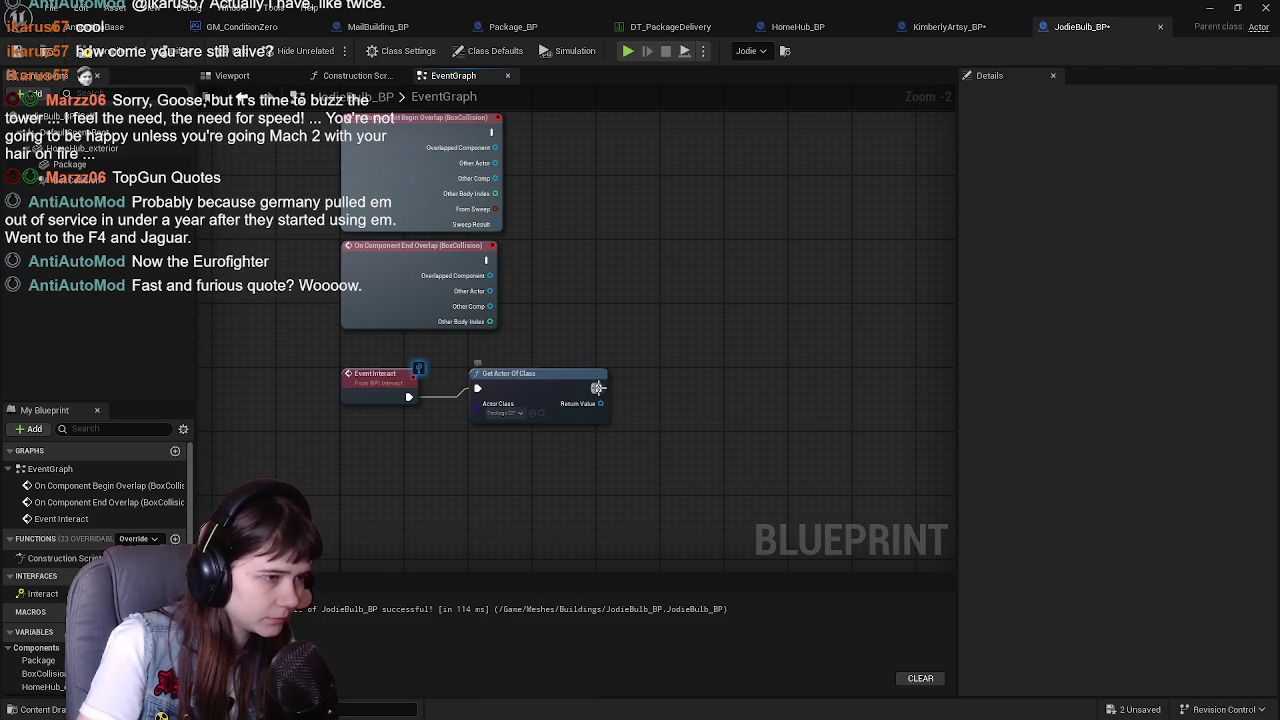
Add Deliver Package after Get Actor Of Class, with the found actor as Target
drag(597, 388, 664, 422)
text(deliver pac)
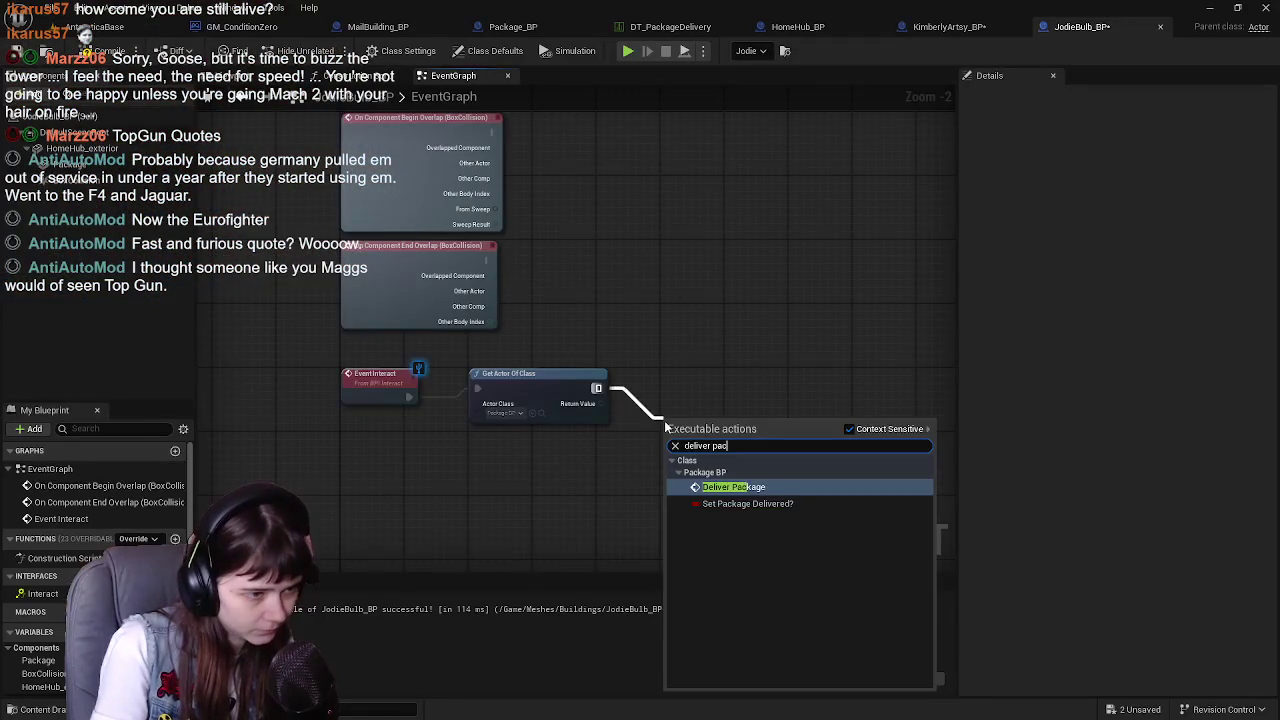
key(Return)
drag(664, 420, 664, 372)
drag(600, 403, 670, 425)
Add a Print String after Deliver Package, remove it again, then move on to Package_BP
drag(618, 389, 723, 392)
text(print)
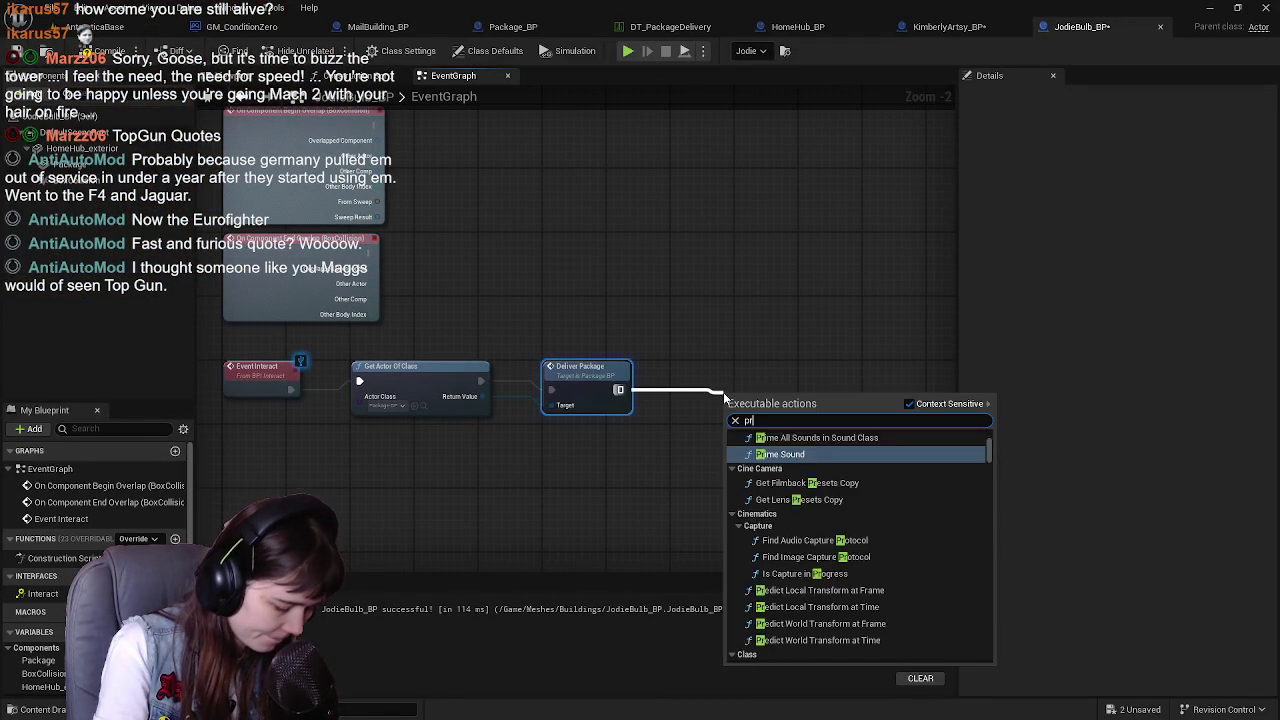
key(Return)
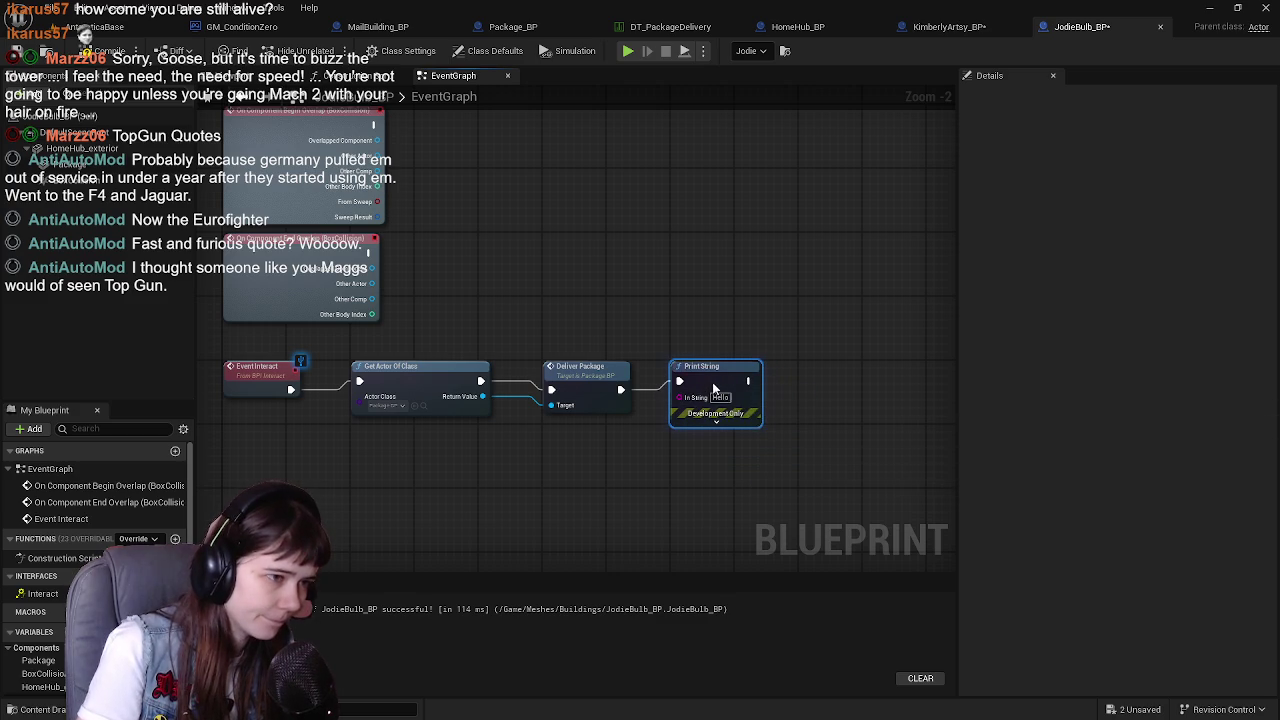
key(Delete)
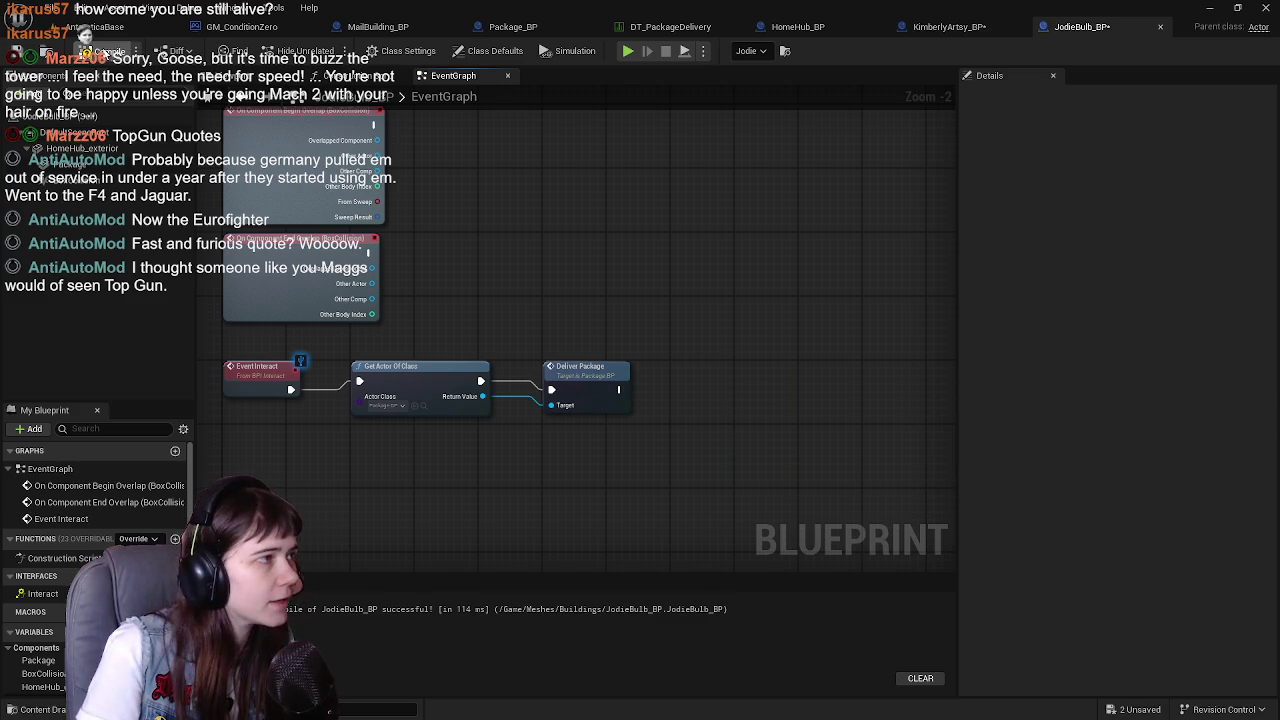
click(537, 28)
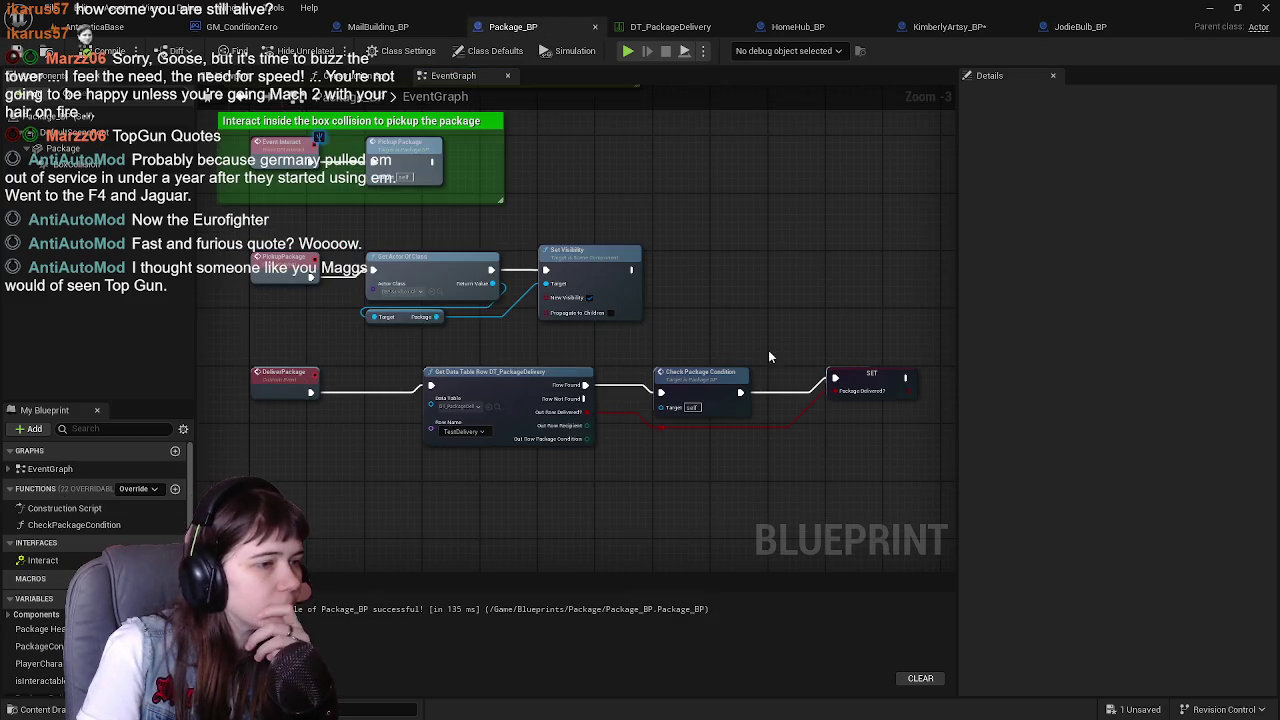
Paste a Print String reading 'INFO: Package has been delivered.' into Package_BP, then compile and save
scroll(779, 354, up, 2)
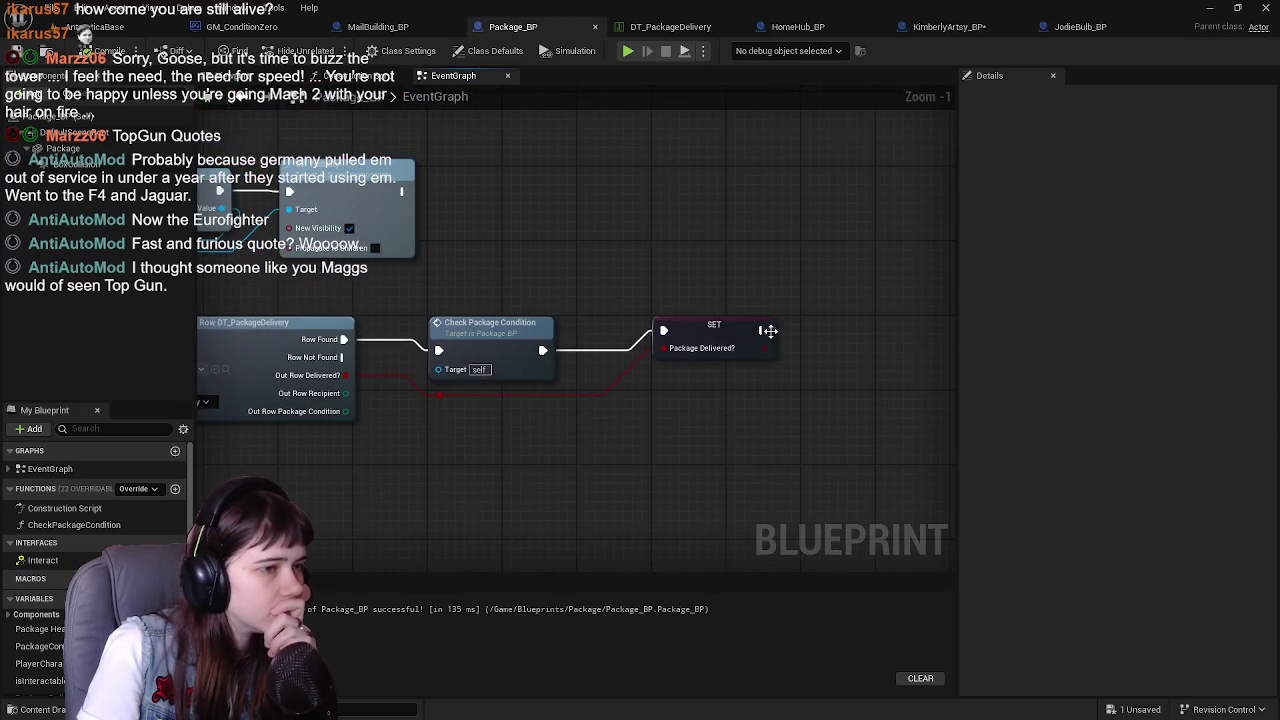
right_click(660, 321)
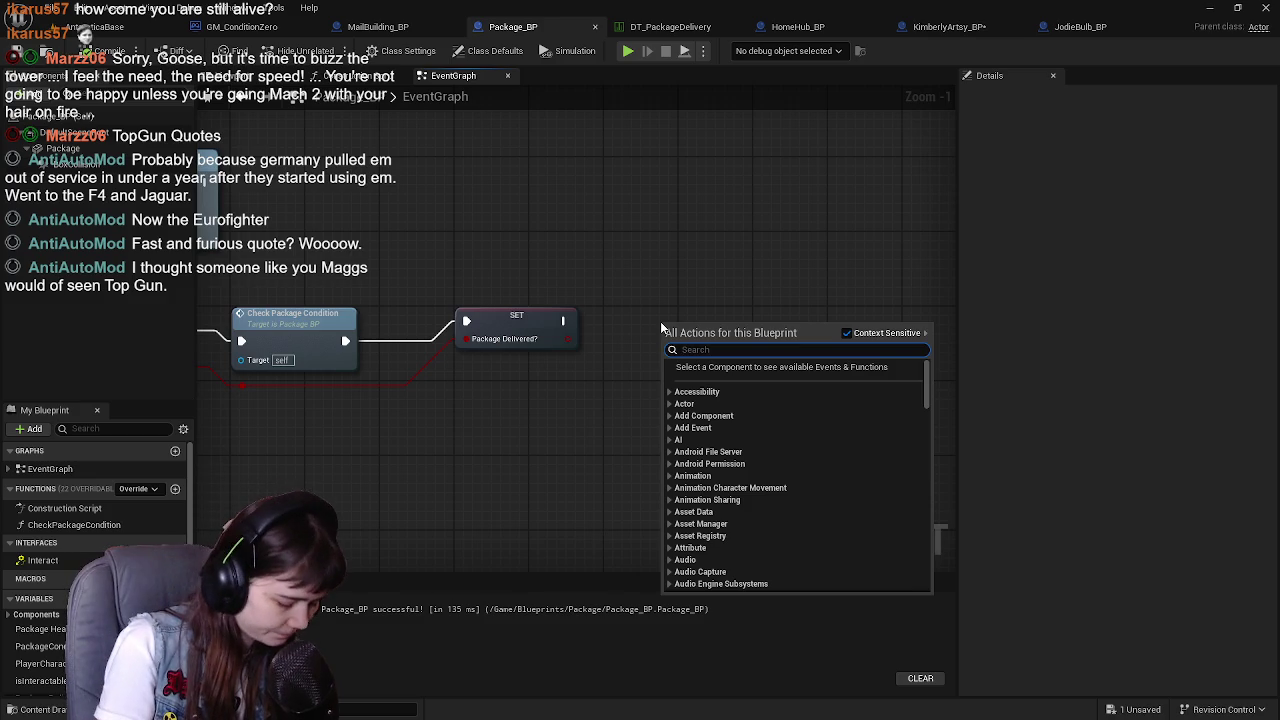
text(pack)
key(Escape)
key(ctrl+v)
click(663, 349)
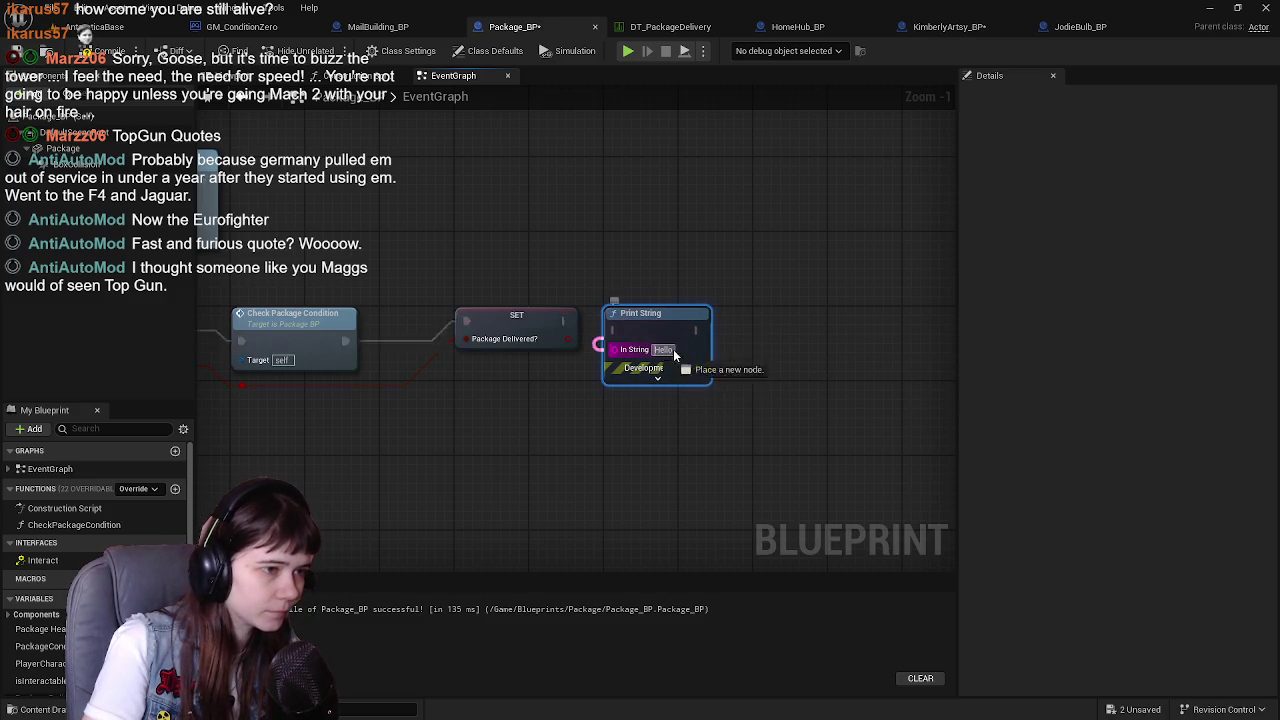
key(BackSpace)
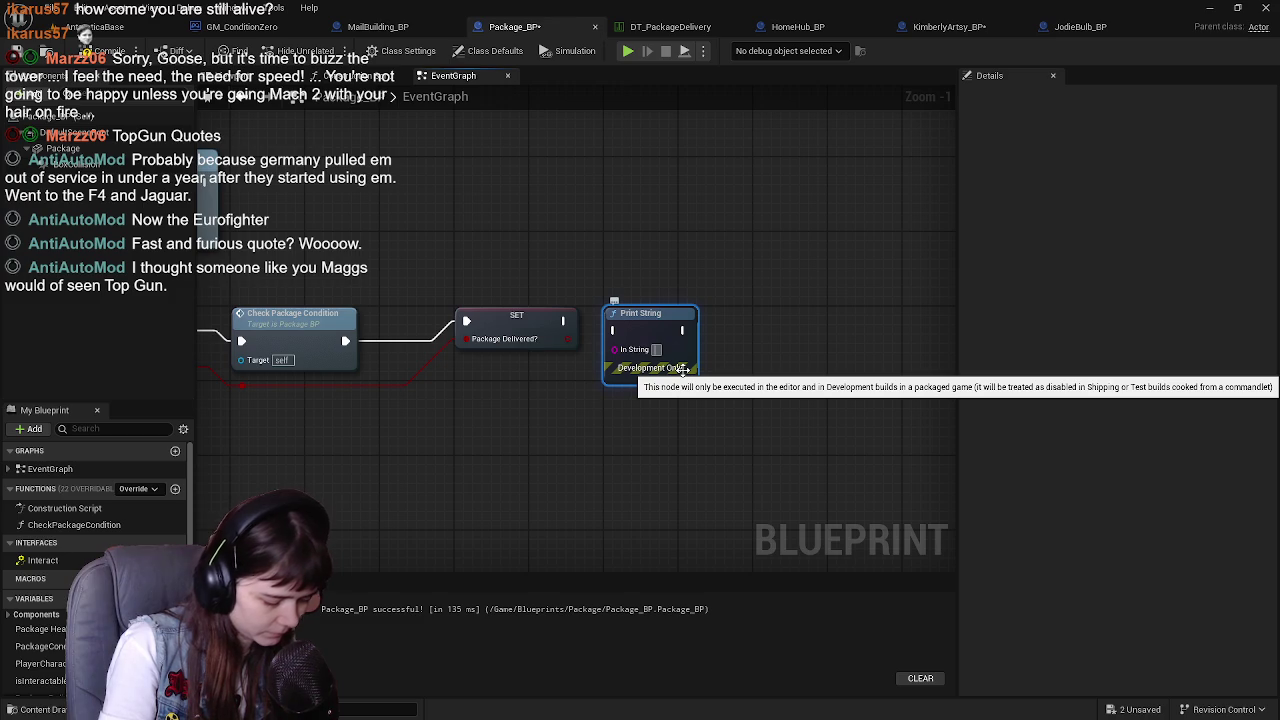
text(NFO: Package has been delivered.)
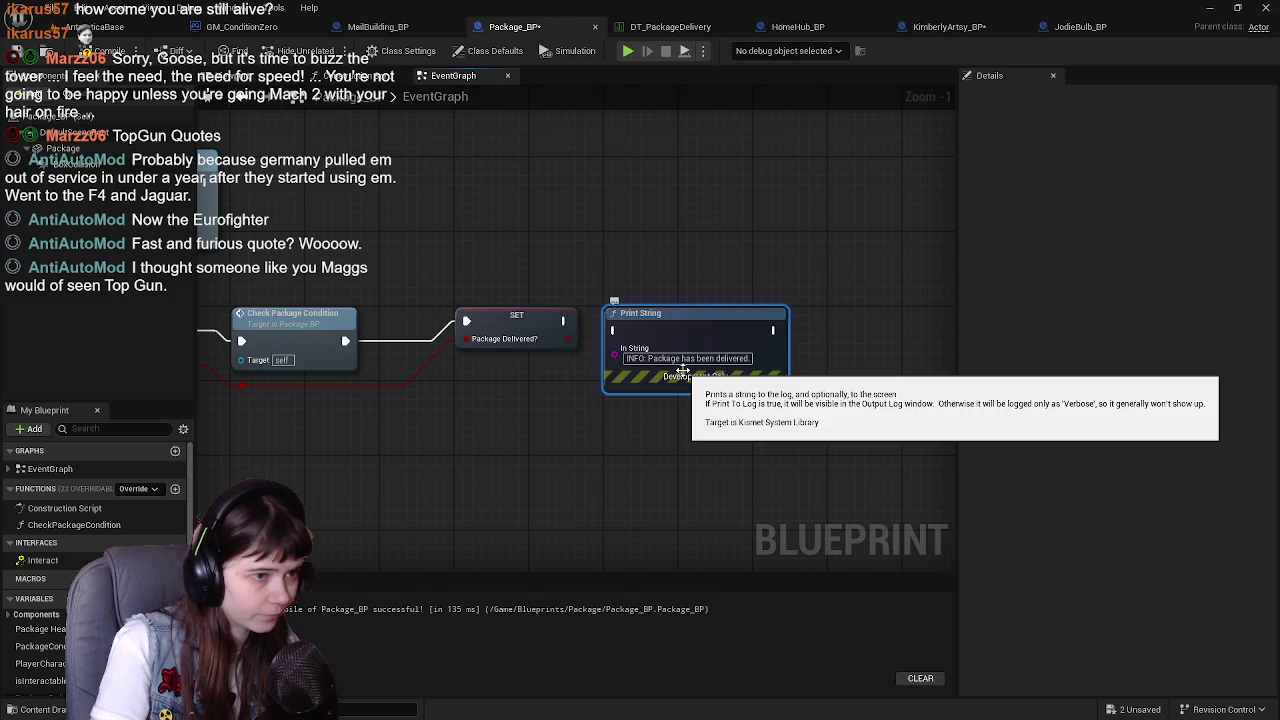
key(F7)
key(ctrl+s)
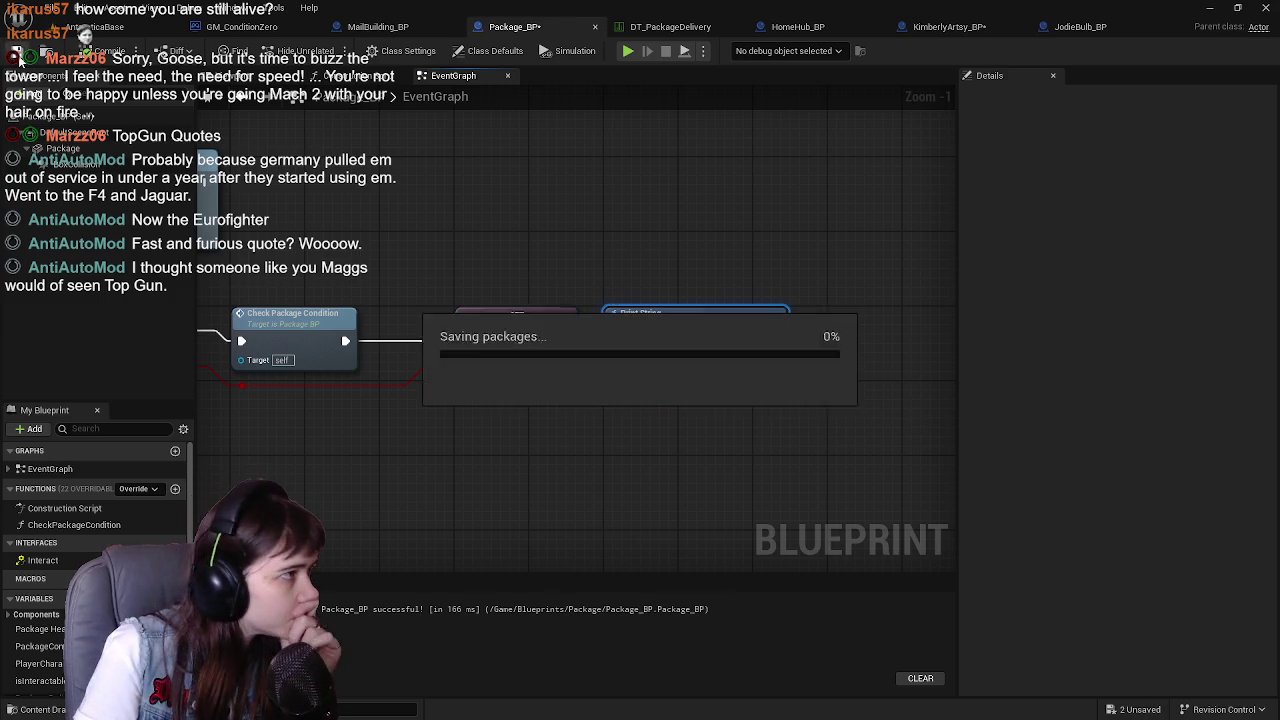
Run the Print String after the Package Delivered? SET node, then recompile and save Package_BP
drag(565, 321, 612, 330)
drag(660, 332, 736, 332)
key(F7)
key(ctrl+s)
click(1080, 27)
Compile JodieBulb_BP, then compile and save KimberlyArtsy_BP
click(948, 27)
click(1080, 27)
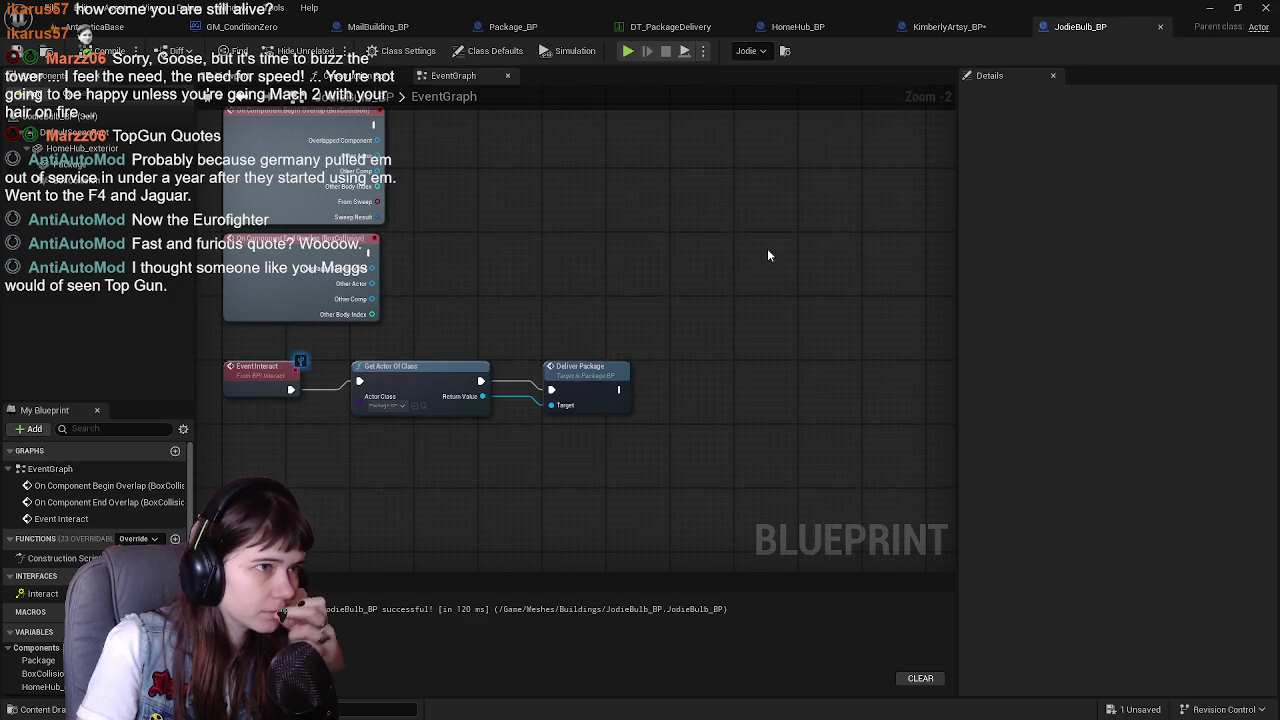
key(F7)
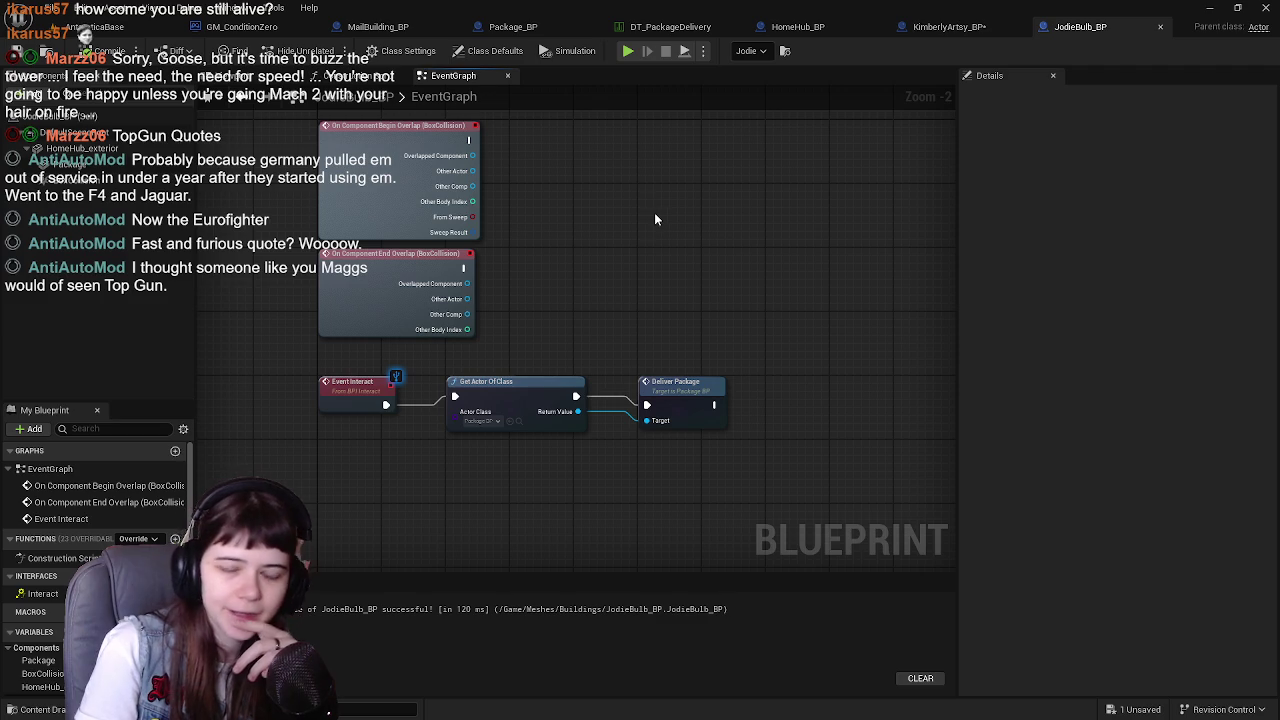
click(935, 27)
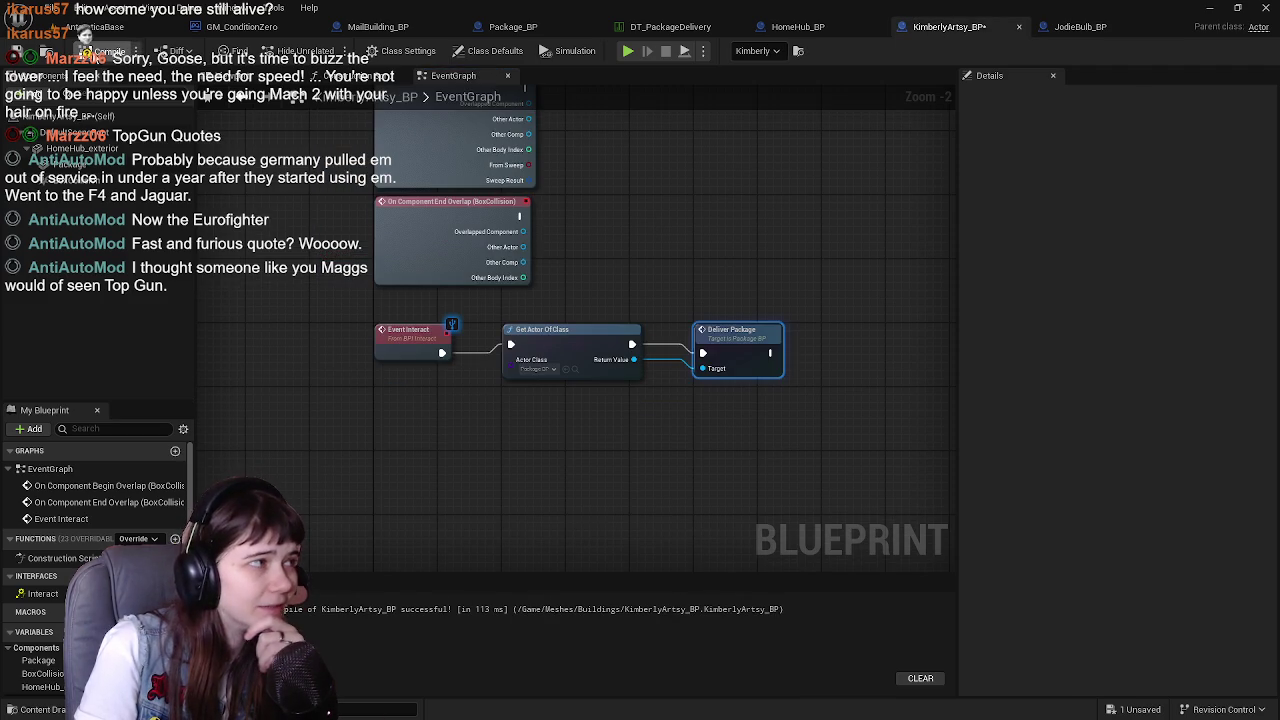
click(16, 52)
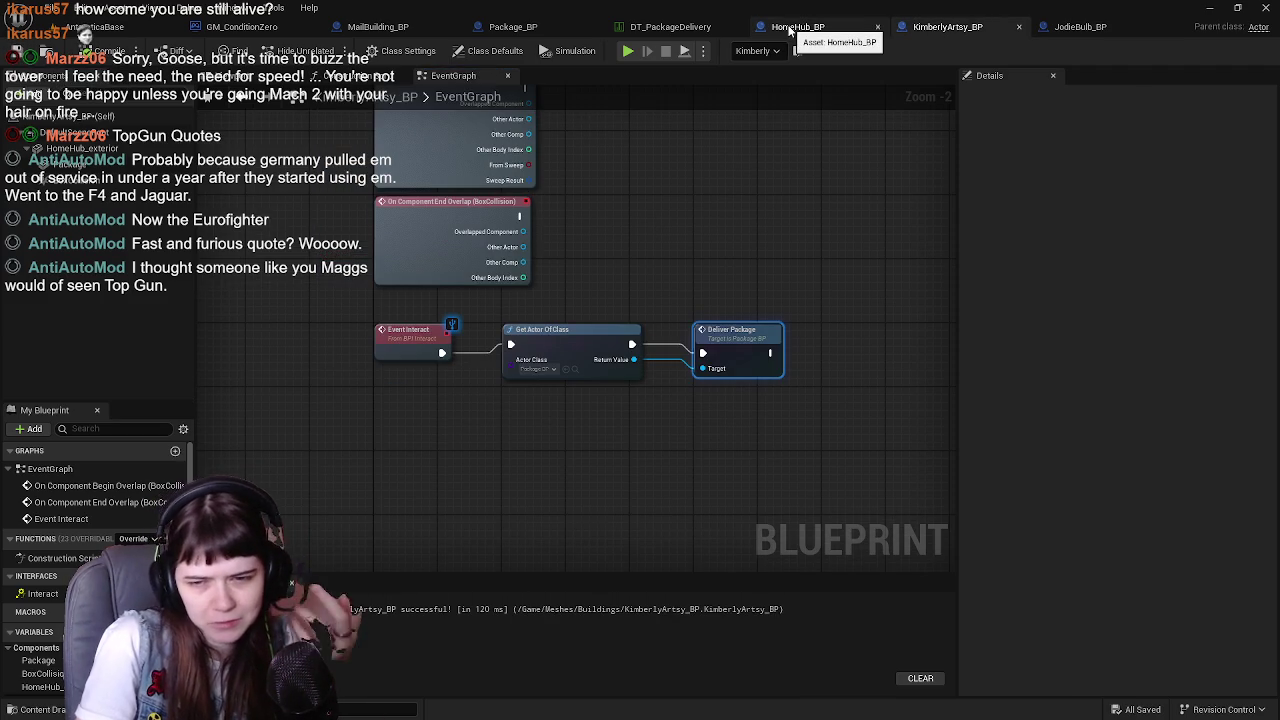
Move through HomeHub_BP, Package_BP and MailBuilding_BP to the GM_ConditionZero game mode graph
click(790, 30)
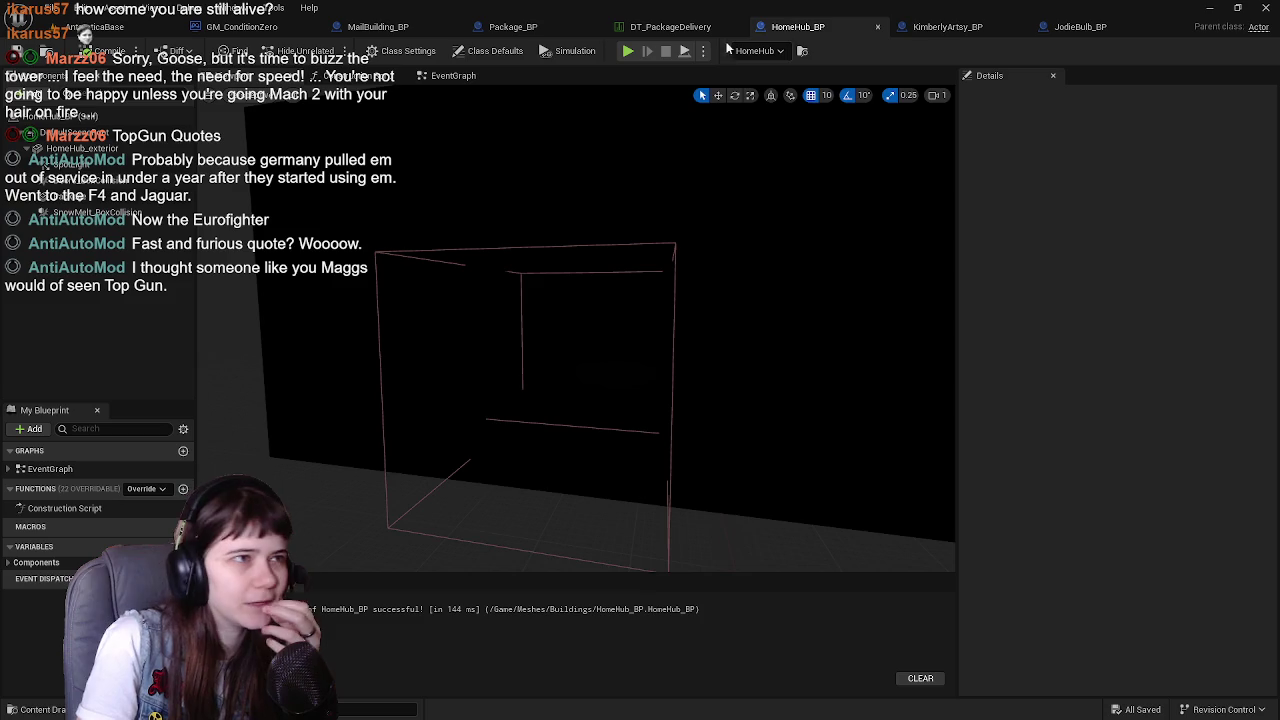
click(510, 30)
click(385, 30)
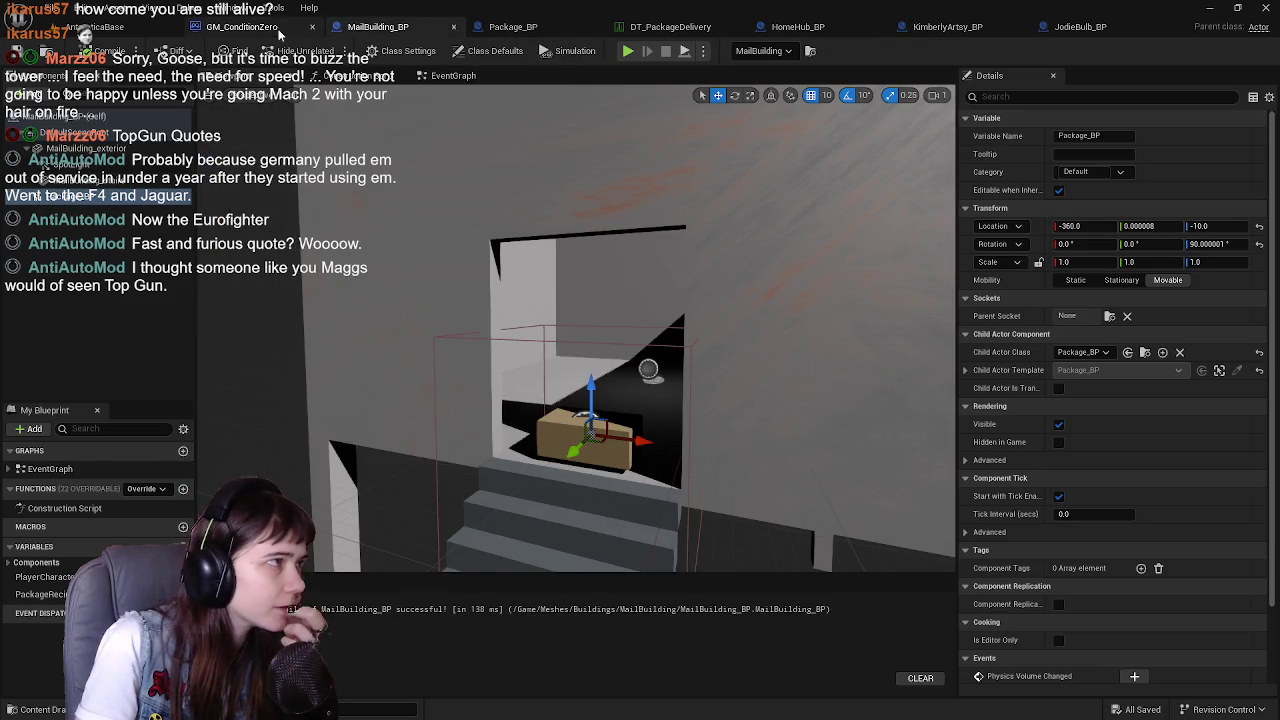
click(240, 27)
scroll(458, 391, up, 3)
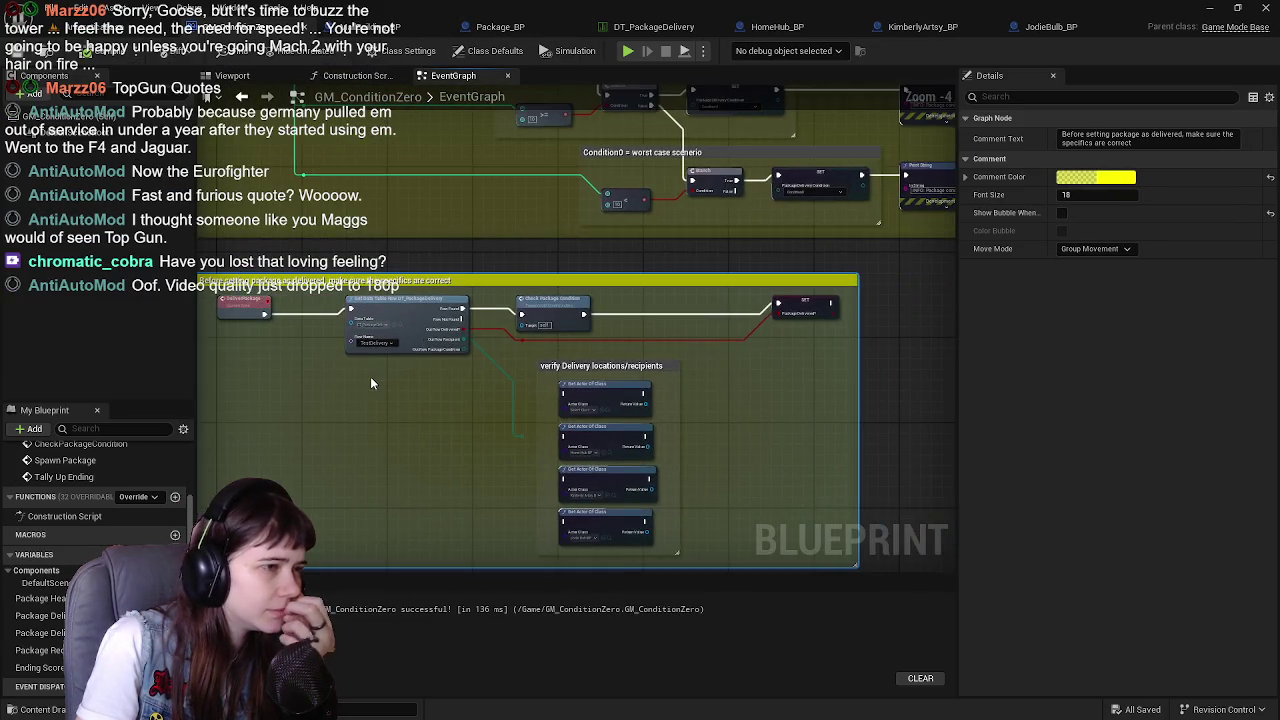
Compile GM_ConditionZero and jump to the node causing the compile error
scroll(370, 376, up, 2)
mouse_move(529, 393)
mouse_down()
mouse_move(529, 203)
mouse_move(368, 362)
mouse_move(570, 369)
mouse_up()
scroll(545, 355, down, 1)
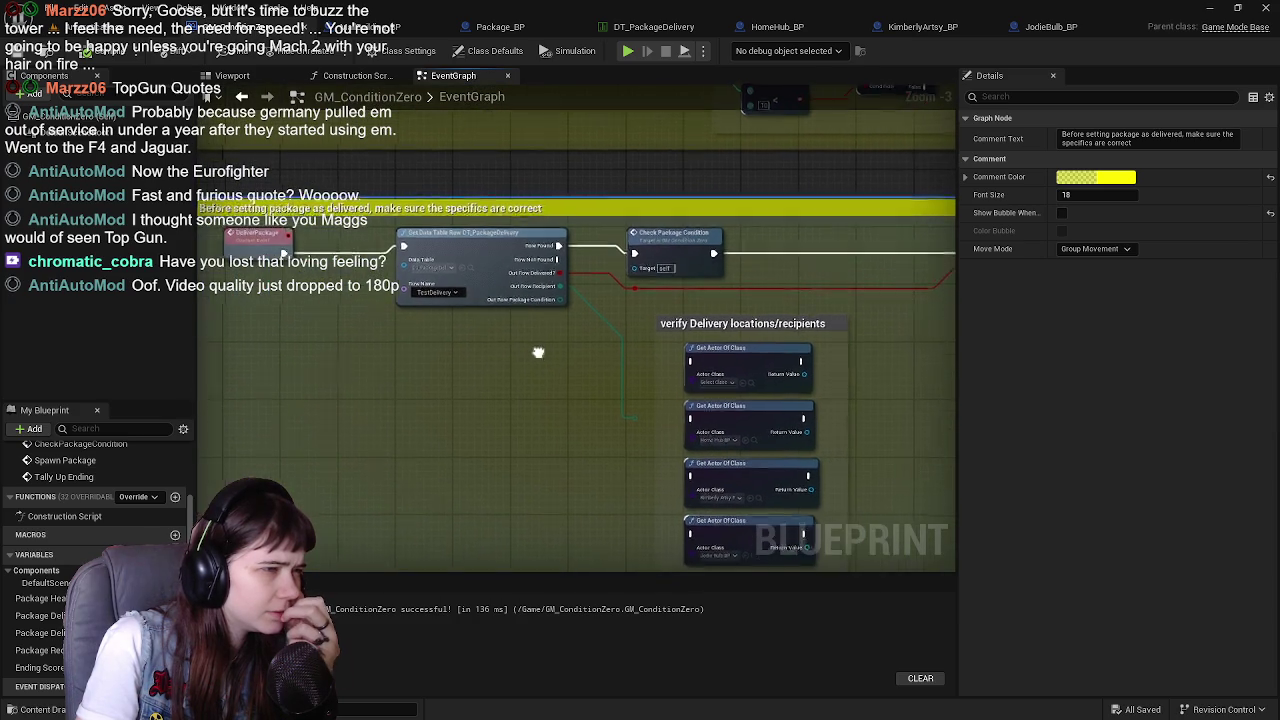
scroll(527, 346, down, 1)
drag(487, 340, 460, 338)
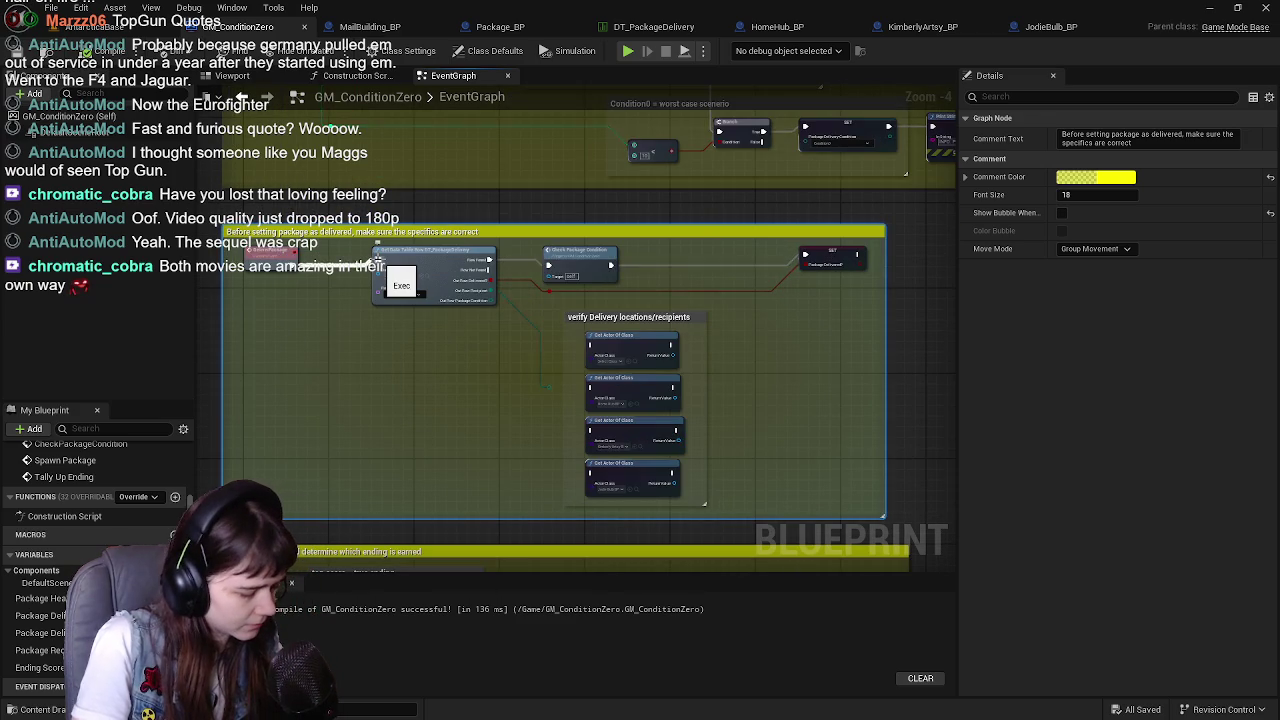
key(F7)
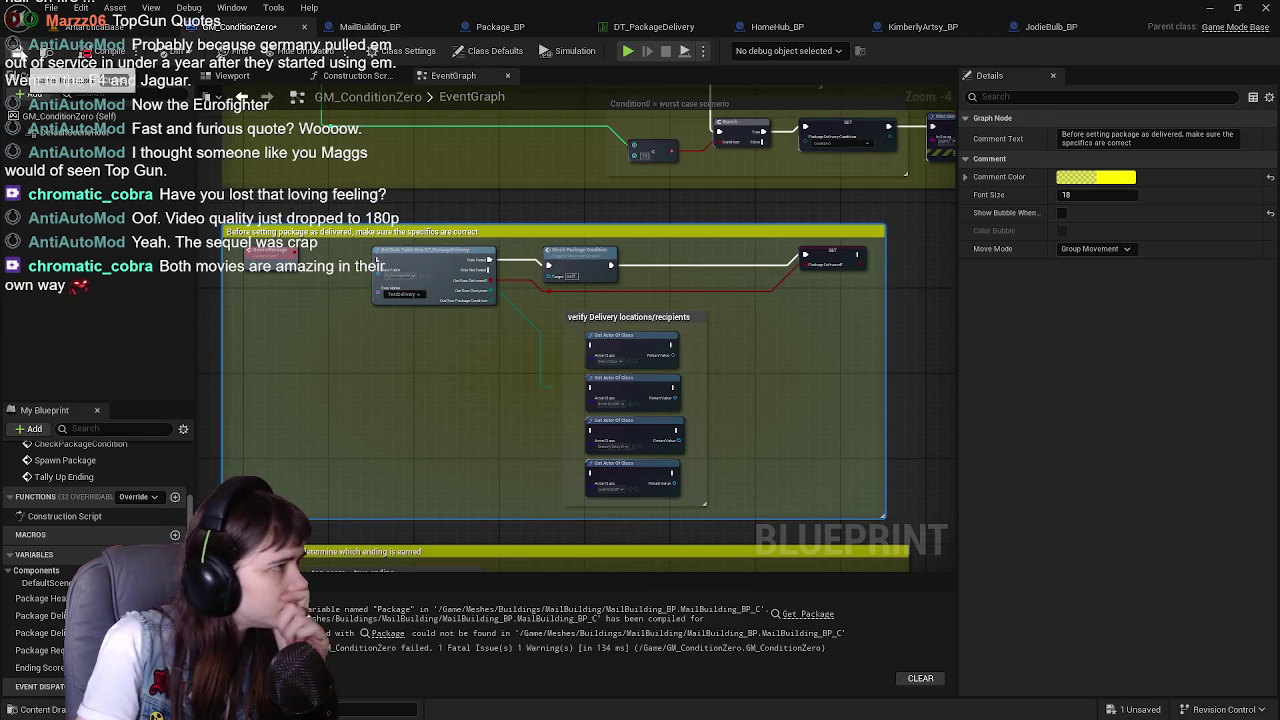
click(390, 633)
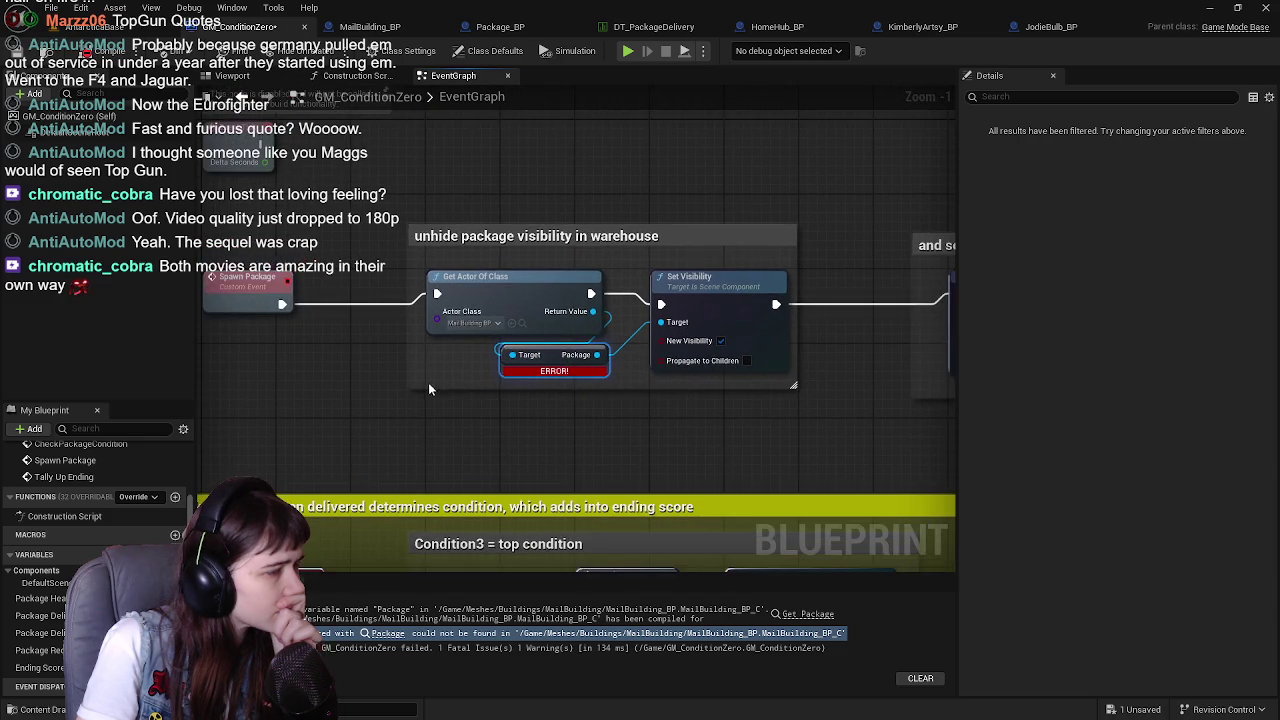
Replace the broken Package getter with MailBuilding's Get Package BP wired into Set Visibility's Target
mouse_move(582, 305)
mouse_down()
mouse_move(502, 377)
mouse_move(481, 416)
mouse_up()
text(get)
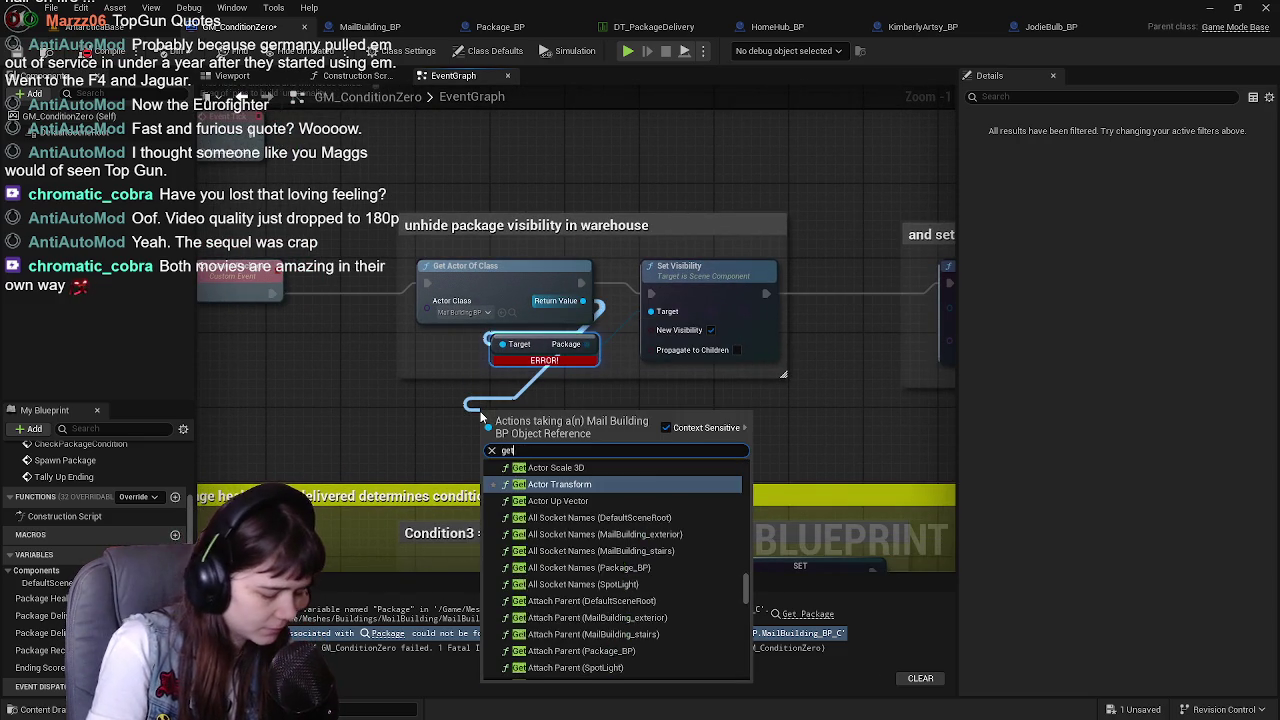
text( package)
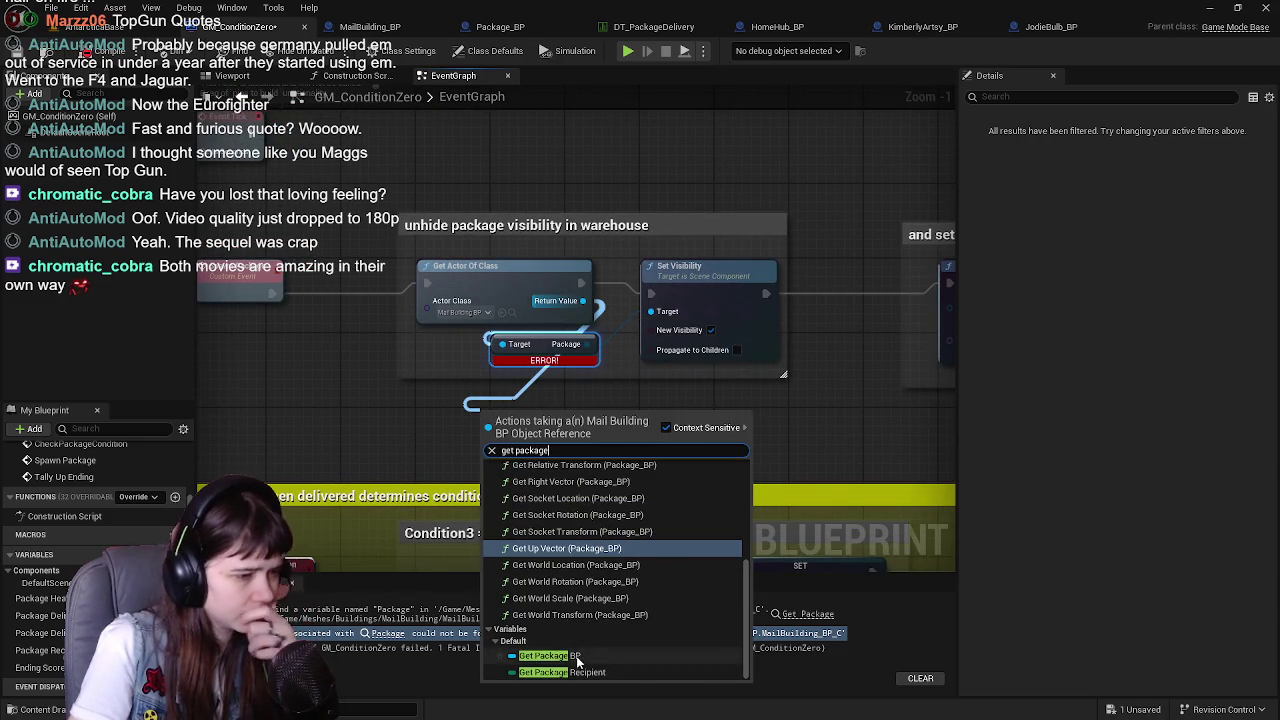
click(577, 662)
mouse_move(579, 418)
mouse_down()
mouse_move(632, 330)
mouse_move(614, 326)
mouse_up()
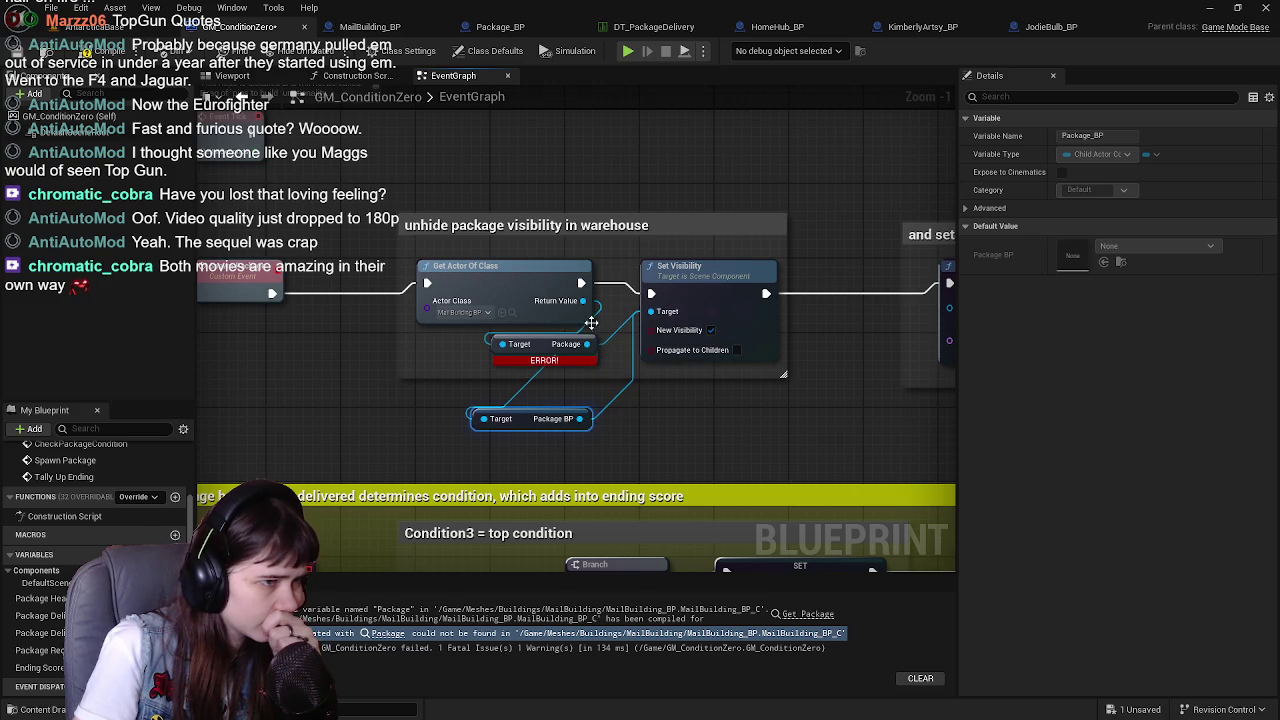
click(546, 350)
key(Delete)
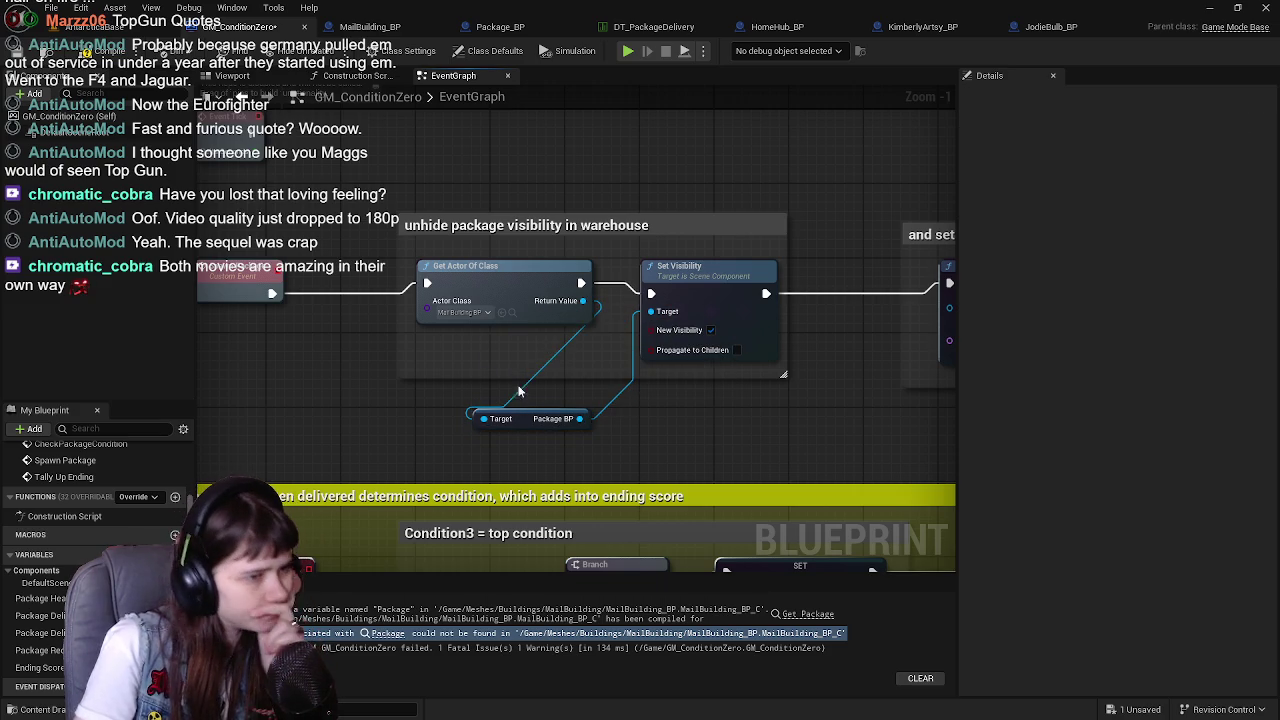
mouse_move(517, 423)
mouse_down()
mouse_move(527, 350)
mouse_move(539, 348)
mouse_up()
Recompile GM_ConditionZero and check the Get Data Table Row node
click(105, 51)
scroll(686, 311, down, 1)
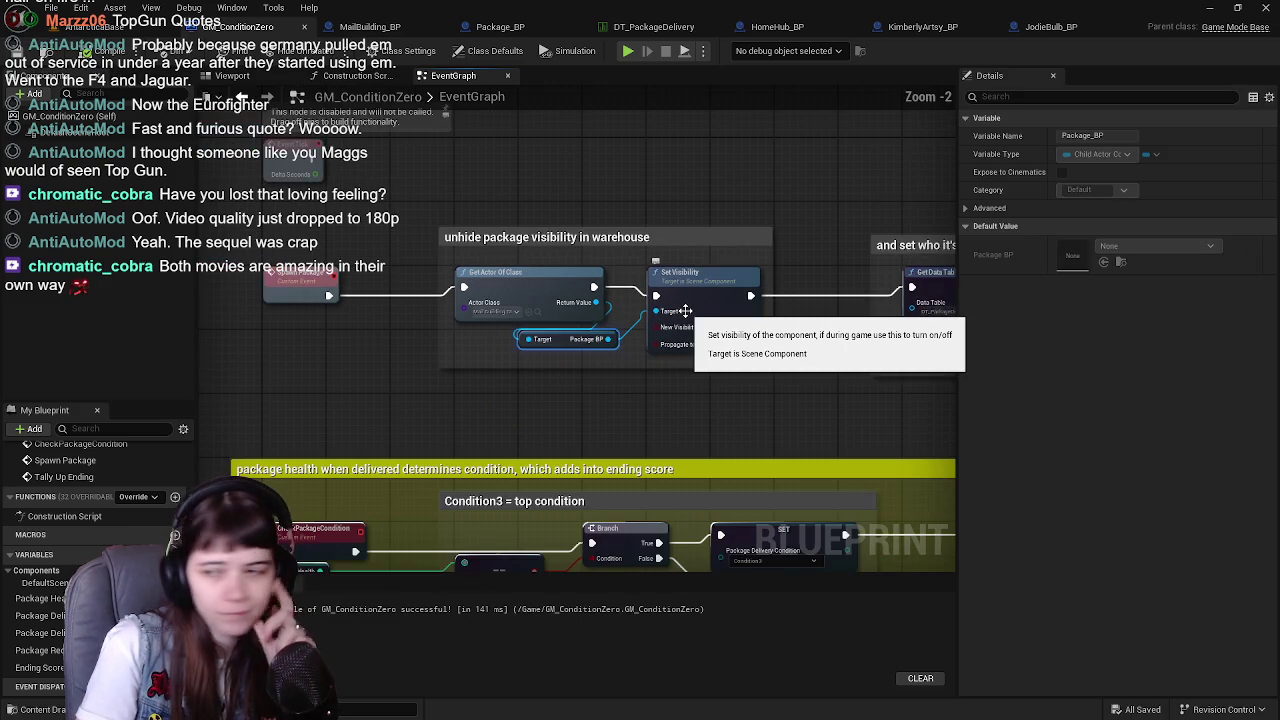
scroll(686, 311, up, 1)
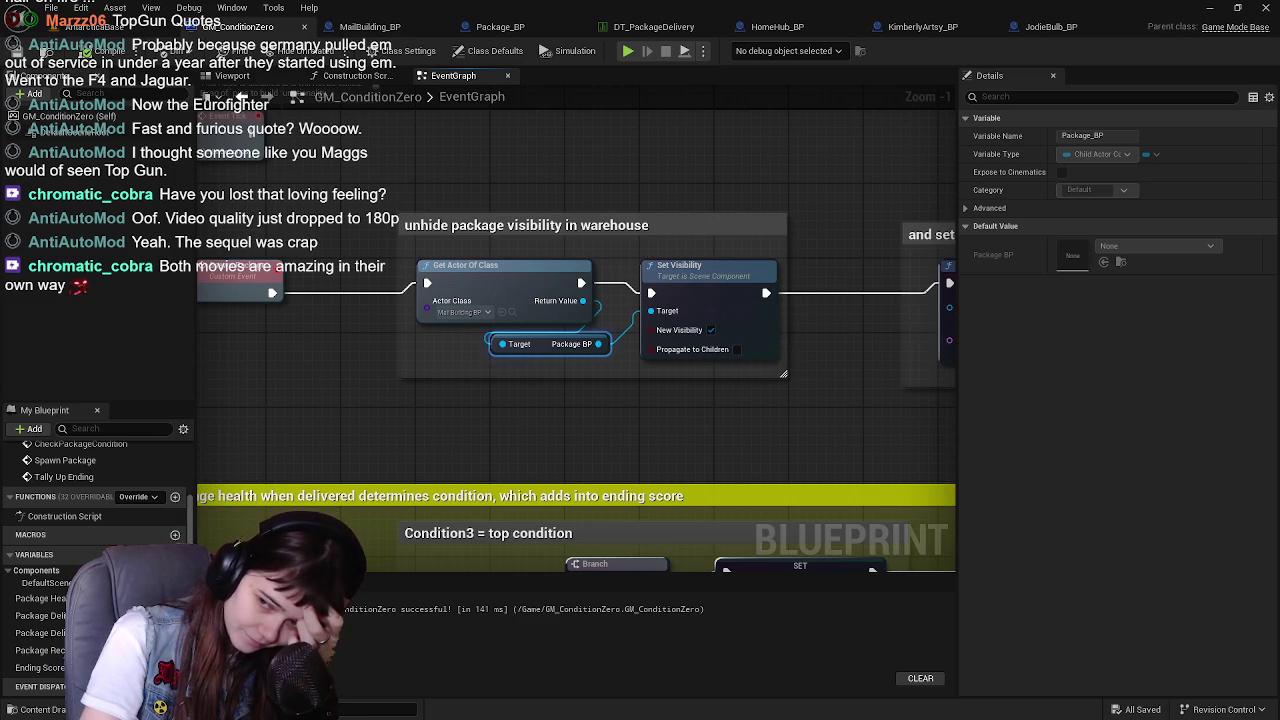
drag(860, 424, 678, 427)
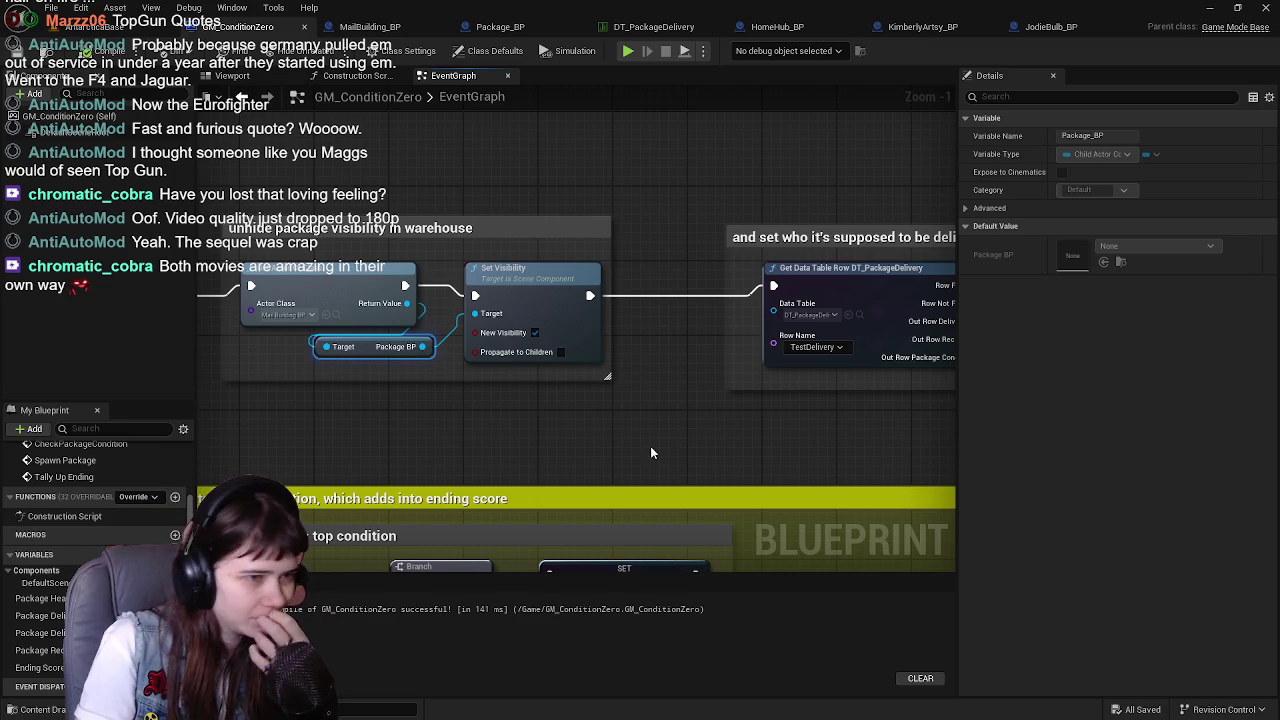
Connect the condition 1 and condition 2 Print String nodes to their Ending Score SET nodes
click(232, 75)
click(453, 75)
mouse_move(700, 416)
mouse_down()
mouse_move(670, 396)
mouse_move(334, 385)
mouse_up()
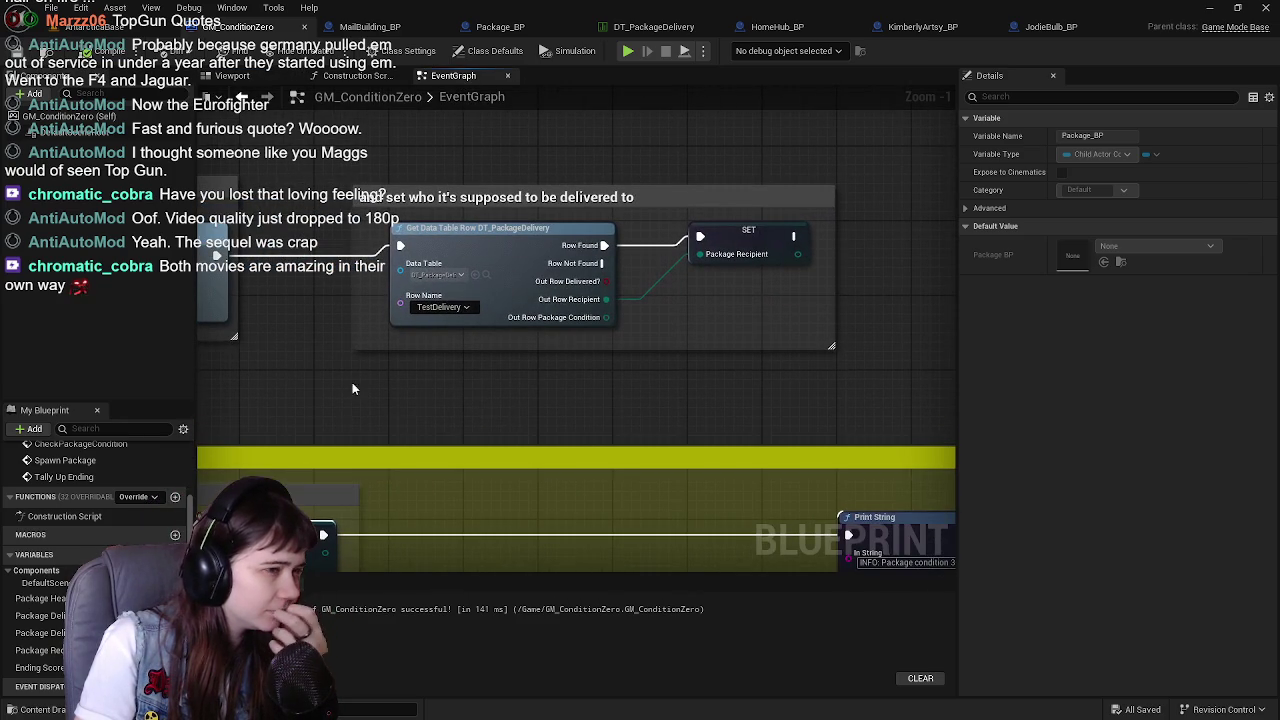
mouse_move(494, 403)
mouse_down()
mouse_move(437, 434)
mouse_move(265, 248)
mouse_up()
drag(449, 285, 253, 225)
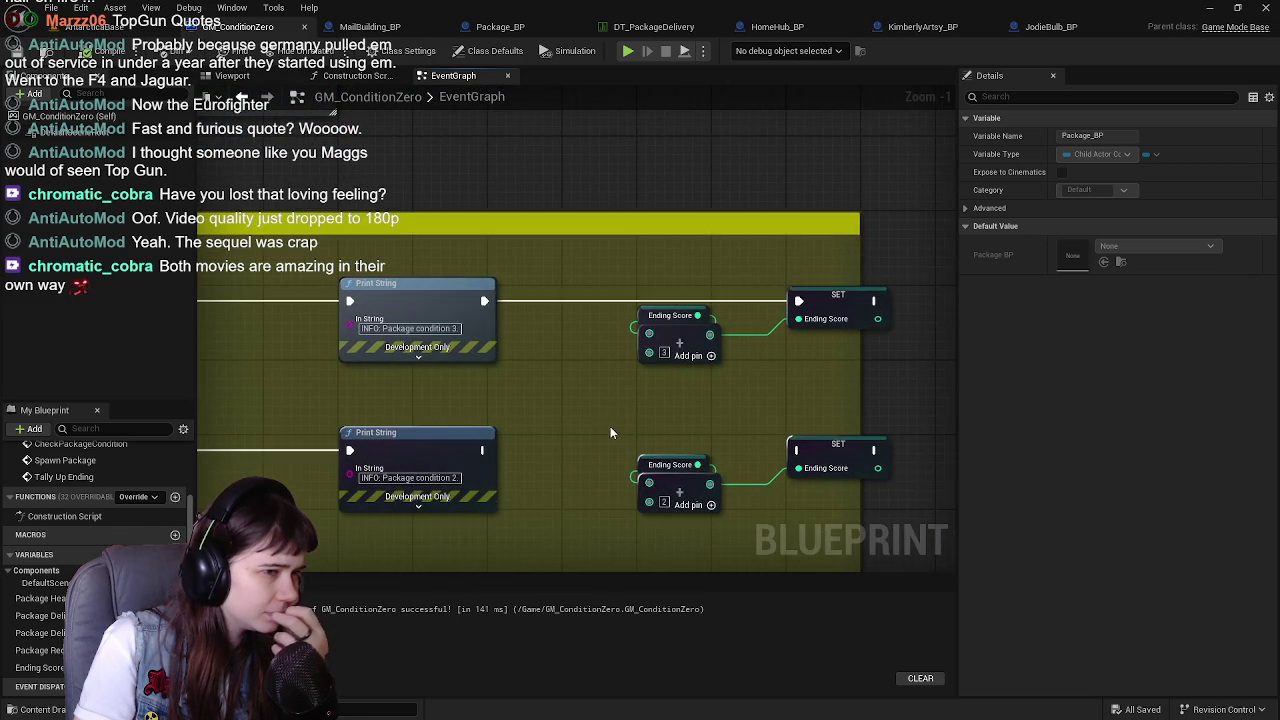
drag(615, 427, 641, 315)
scroll(635, 312, down, 1)
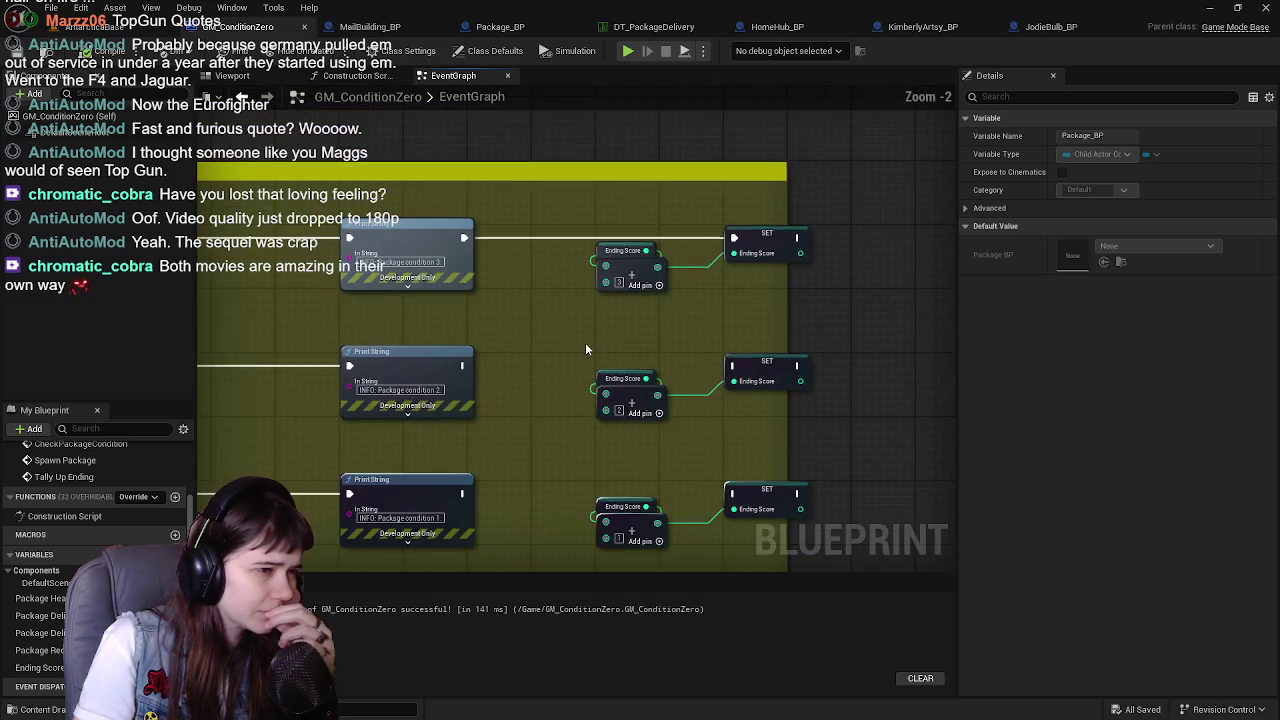
mouse_move(576, 345)
mouse_down()
mouse_move(631, 271)
mouse_move(577, 343)
mouse_move(806, 331)
mouse_move(460, 358)
mouse_move(673, 338)
mouse_up()
drag(618, 391, 612, 287)
drag(397, 362, 668, 361)
mouse_move(421, 492)
mouse_down()
mouse_move(405, 379)
mouse_move(337, 618)
mouse_up()
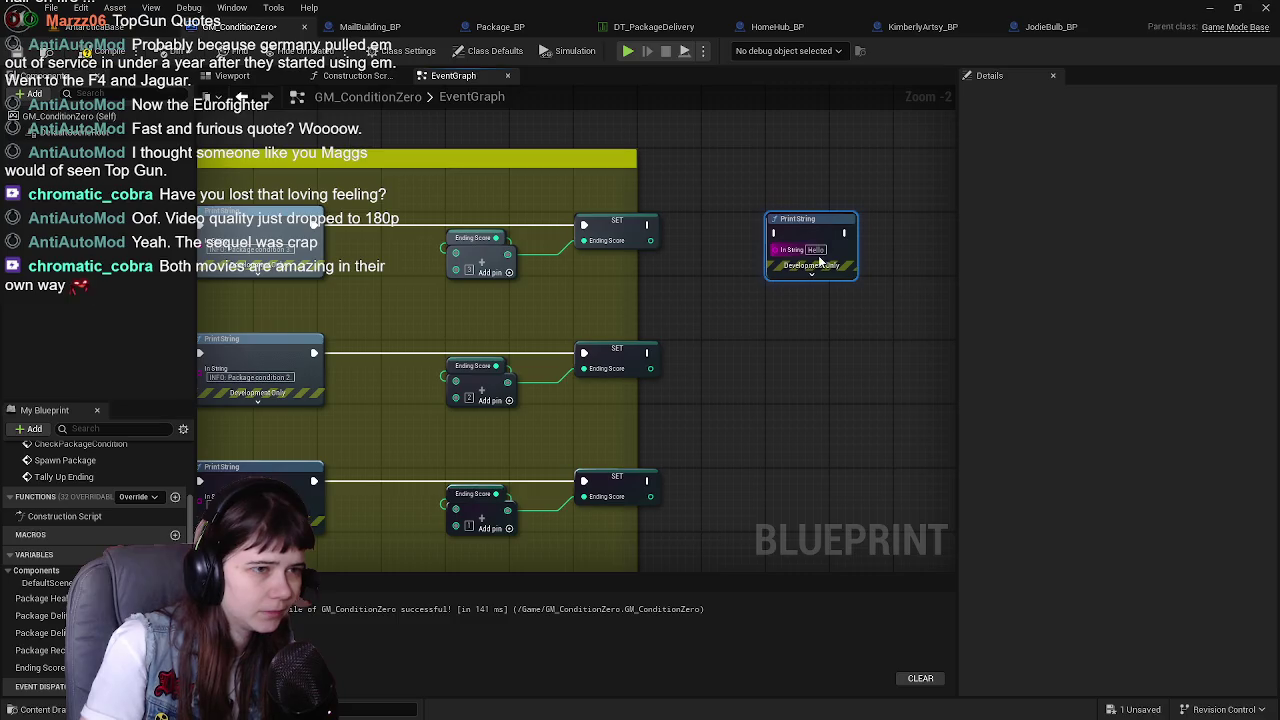
Add an Append node to the graph by mistake and delete it
right_click(774, 334)
text(append)
key(Return)
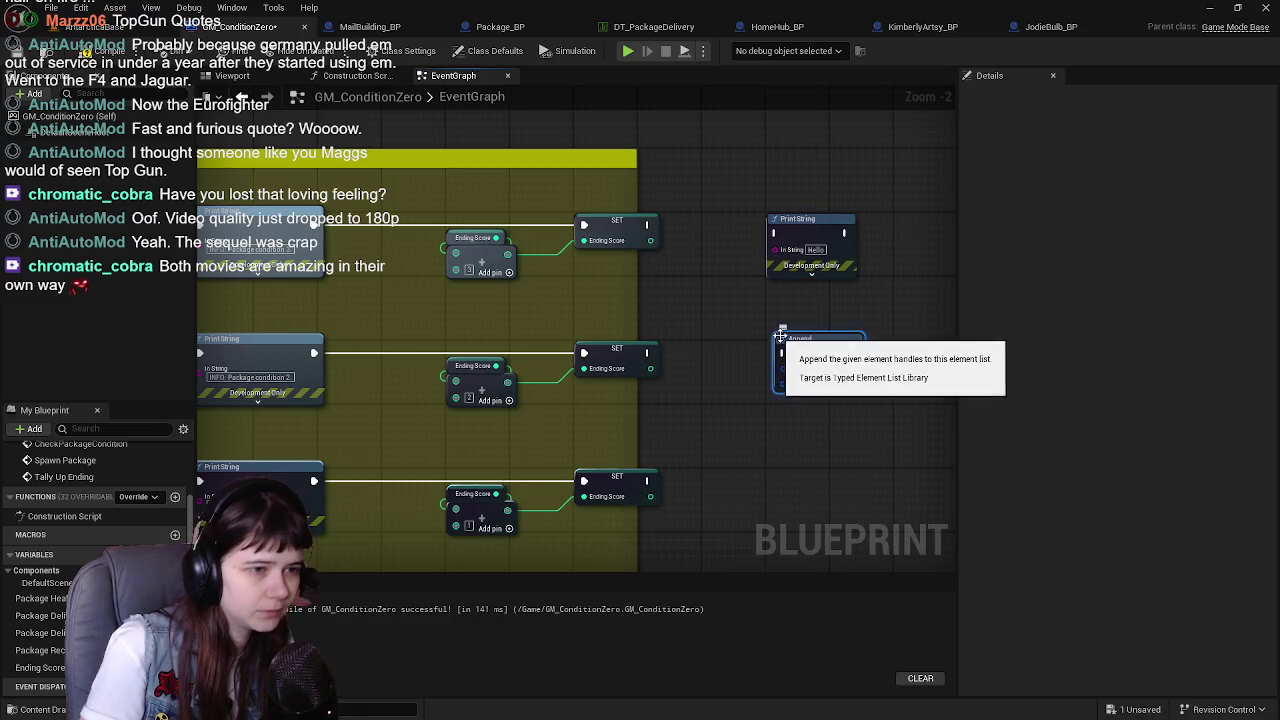
key(Delete)
Add a Format Text node and place it beside the Print String node
right_click(773, 326)
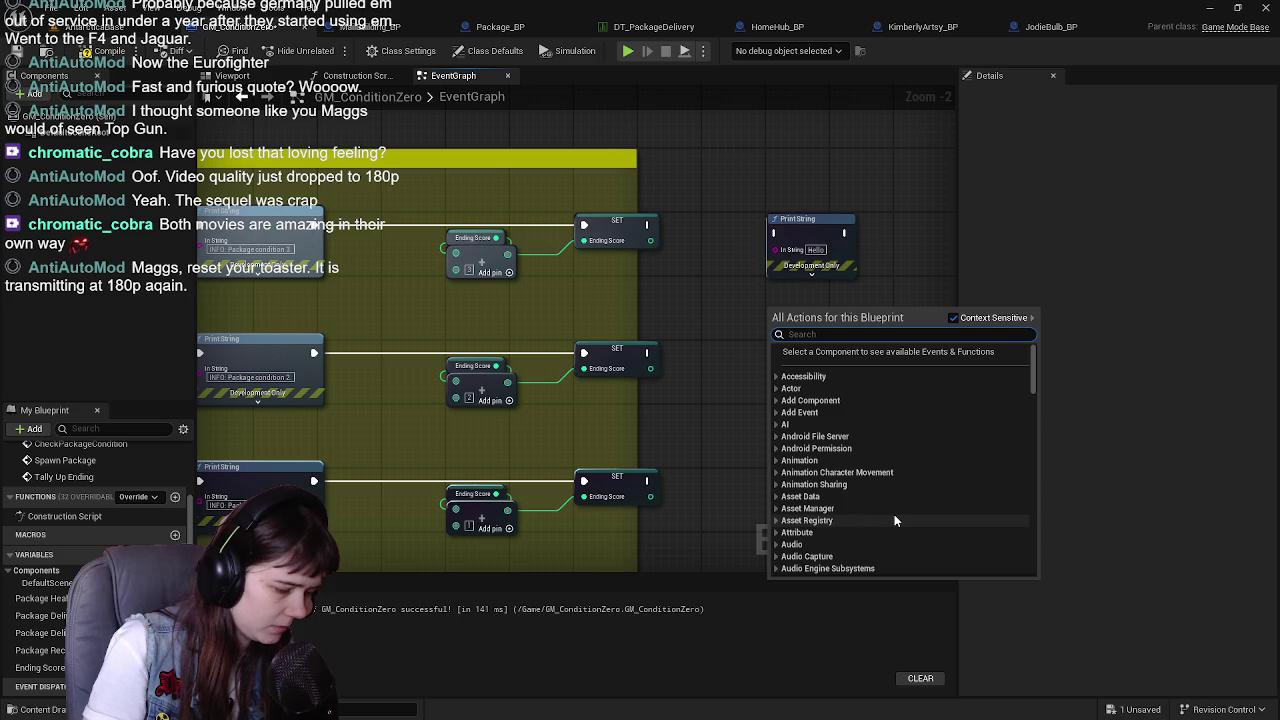
text(a)
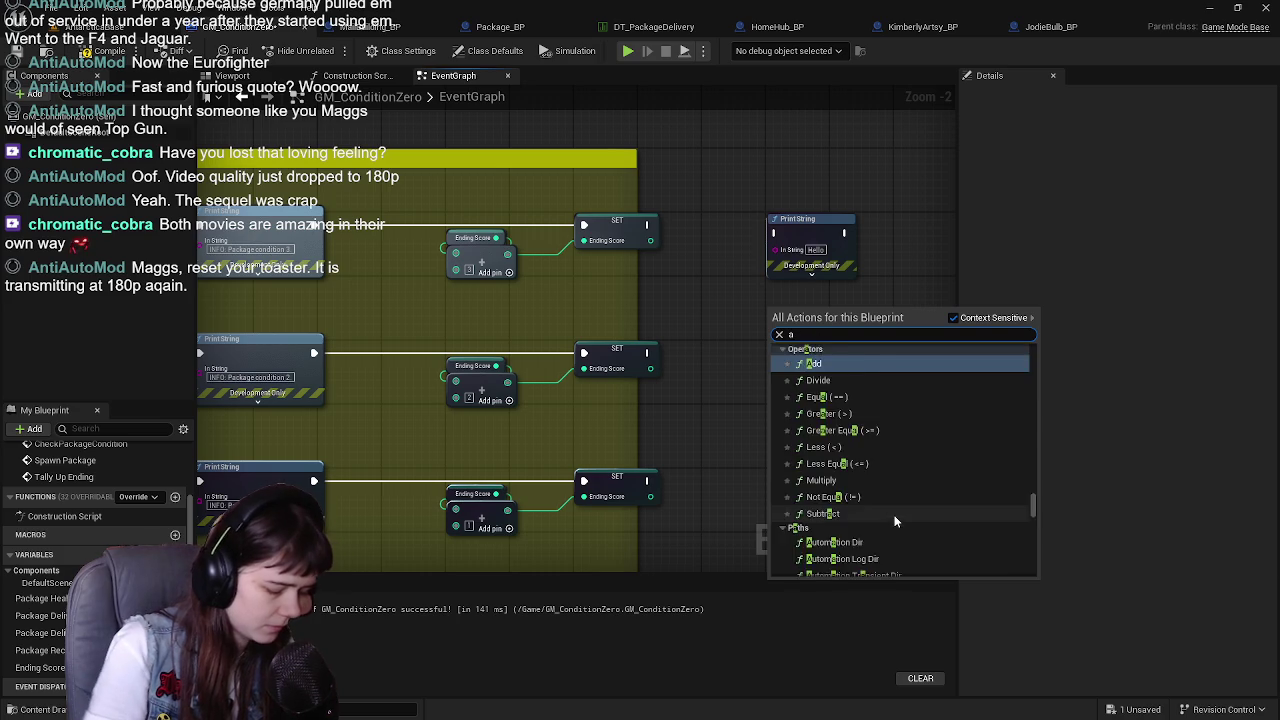
text(mend)
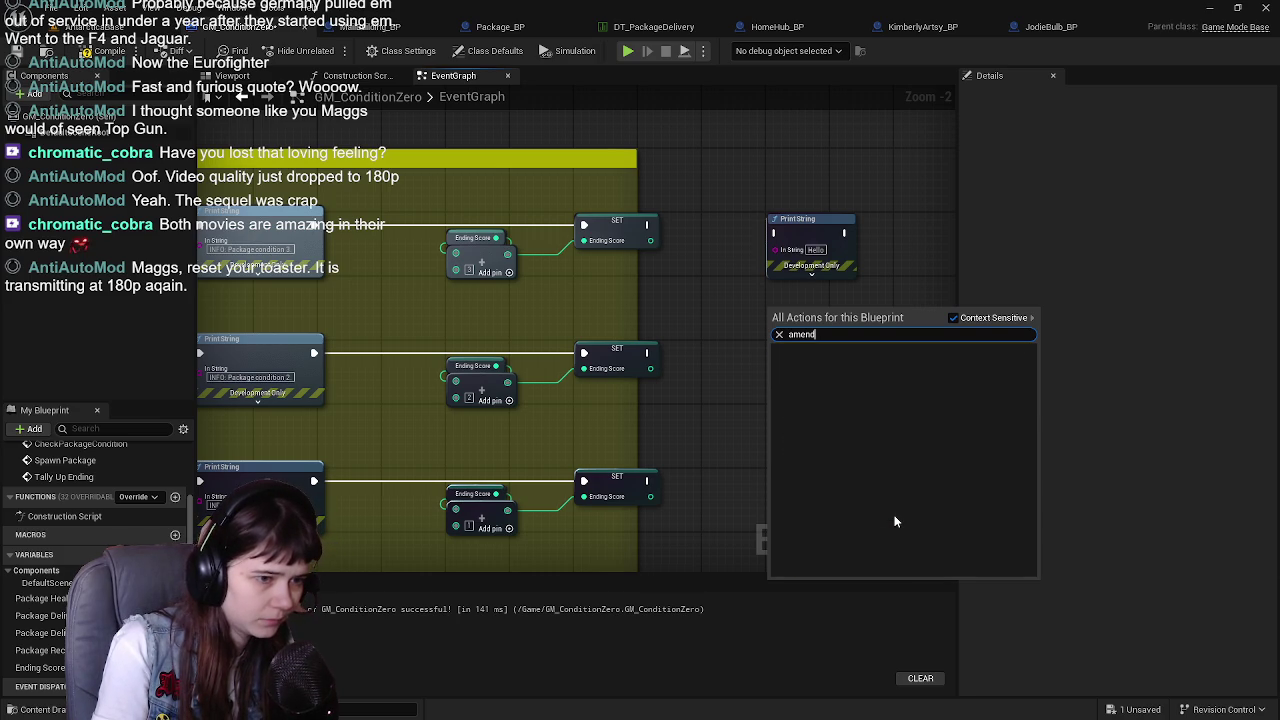
key(BackSpace)
key(BackSpace)
key(BackSpace)
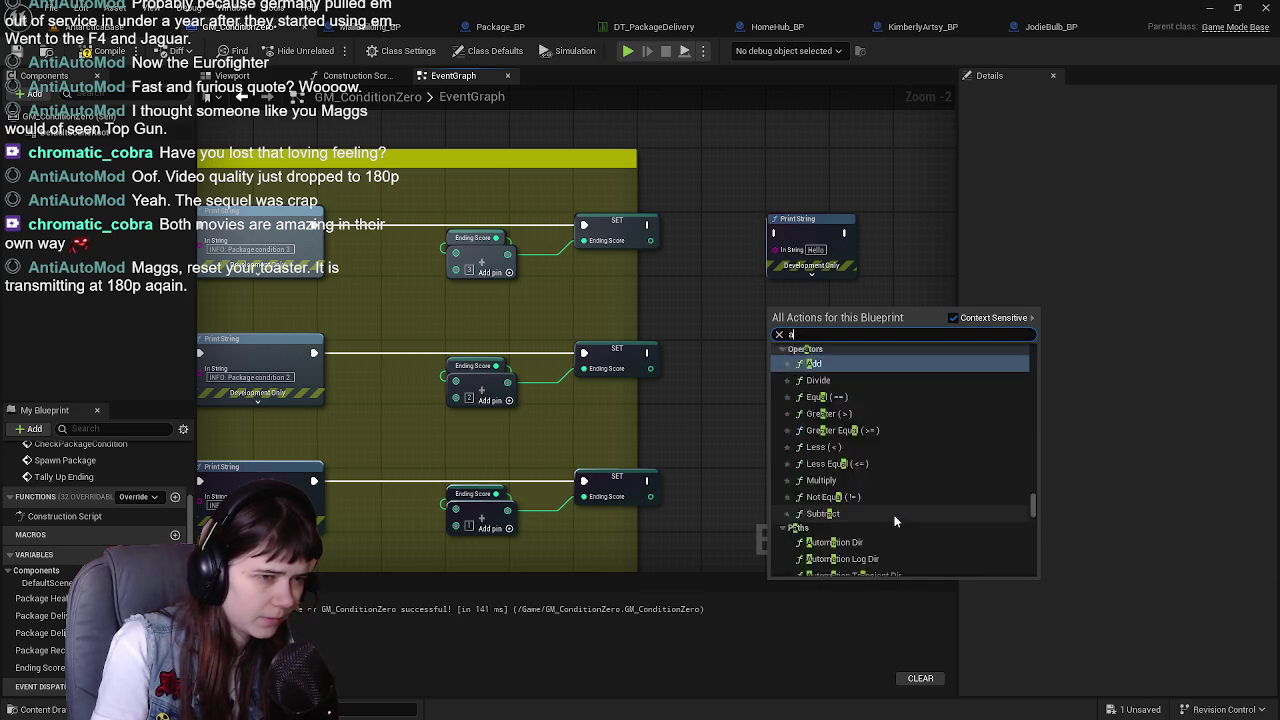
text(text)
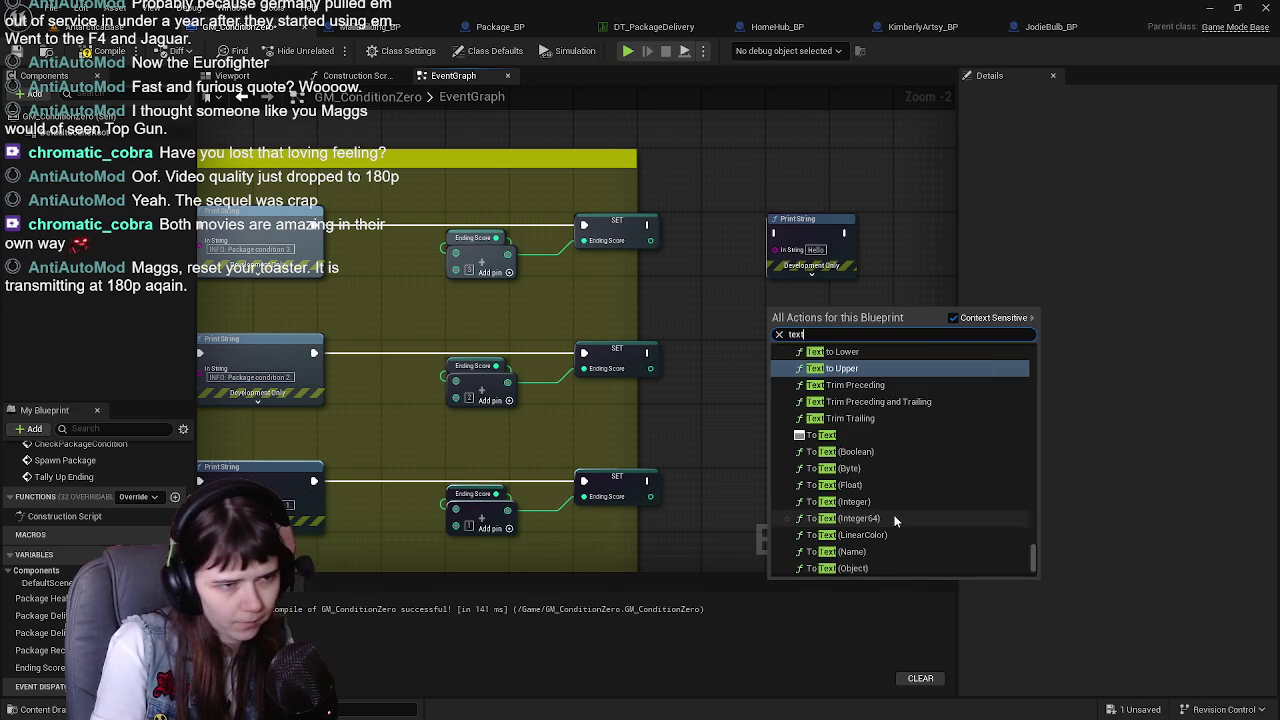
scroll(877, 520, down, 3)
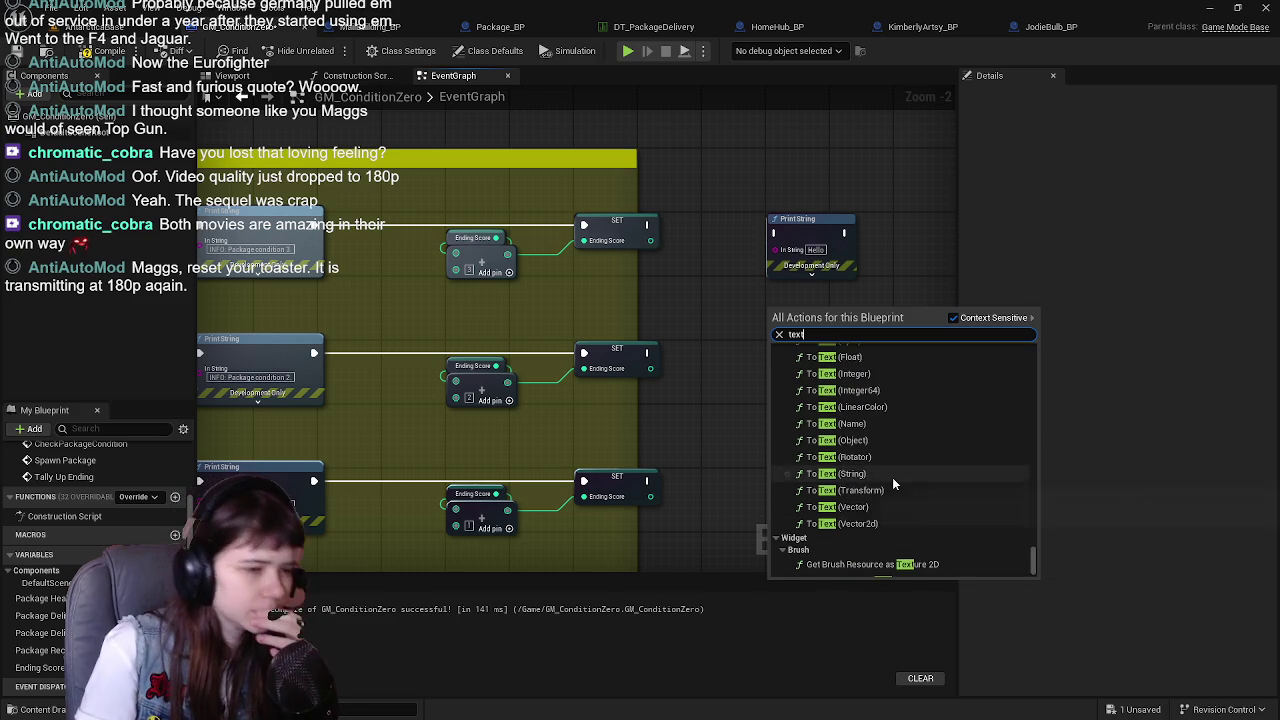
text(format)
click(830, 569)
scroll(762, 311, up, 1)
mouse_move(762, 311)
mouse_down()
mouse_move(856, 266)
mouse_move(919, 256)
mouse_move(895, 261)
mouse_up()
mouse_move(755, 354)
mouse_down()
mouse_move(764, 256)
mouse_move(698, 255)
mouse_up()
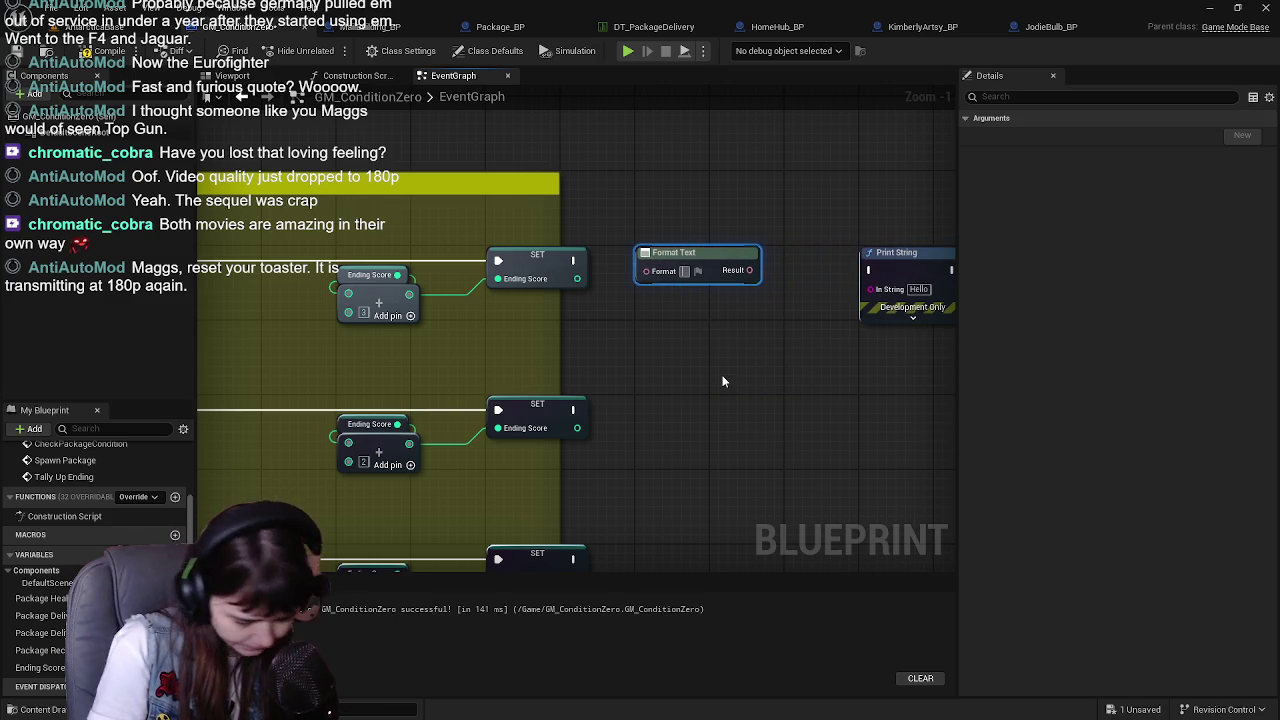
Enter '{Ending Score} :' as the Format Text format, feeding Print String after the first SET
text({Ending Score})
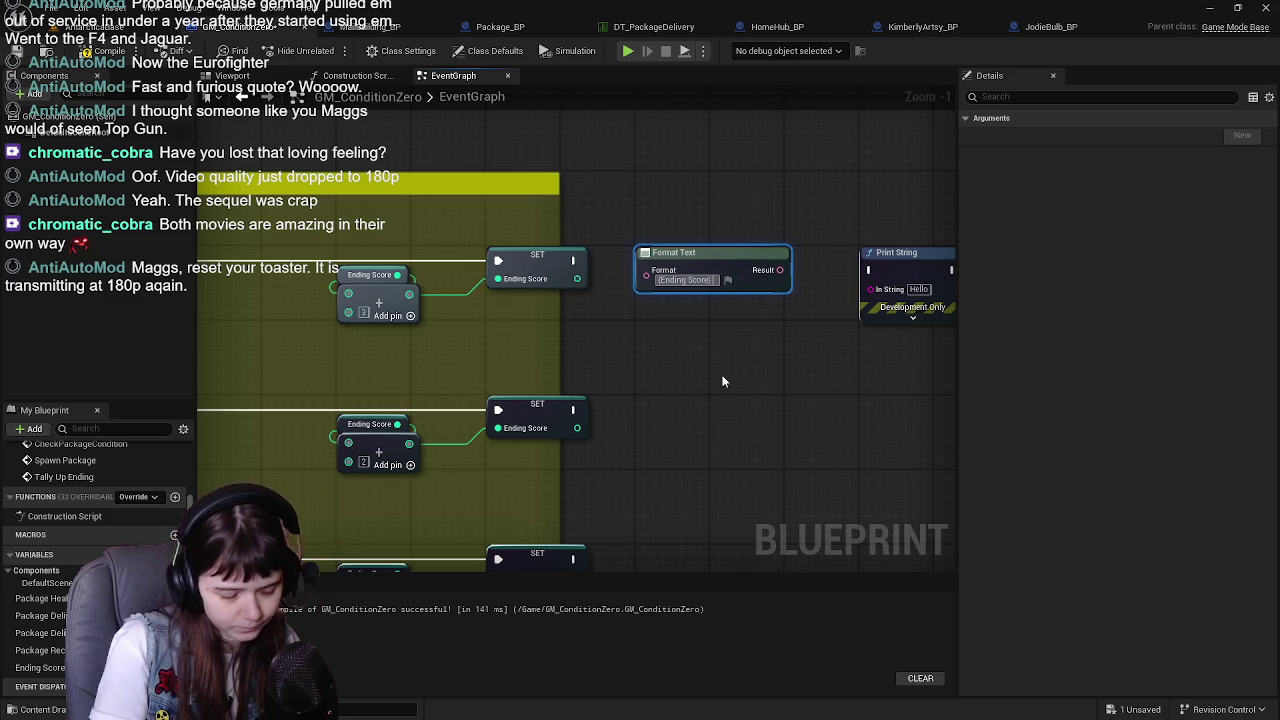
text( :)
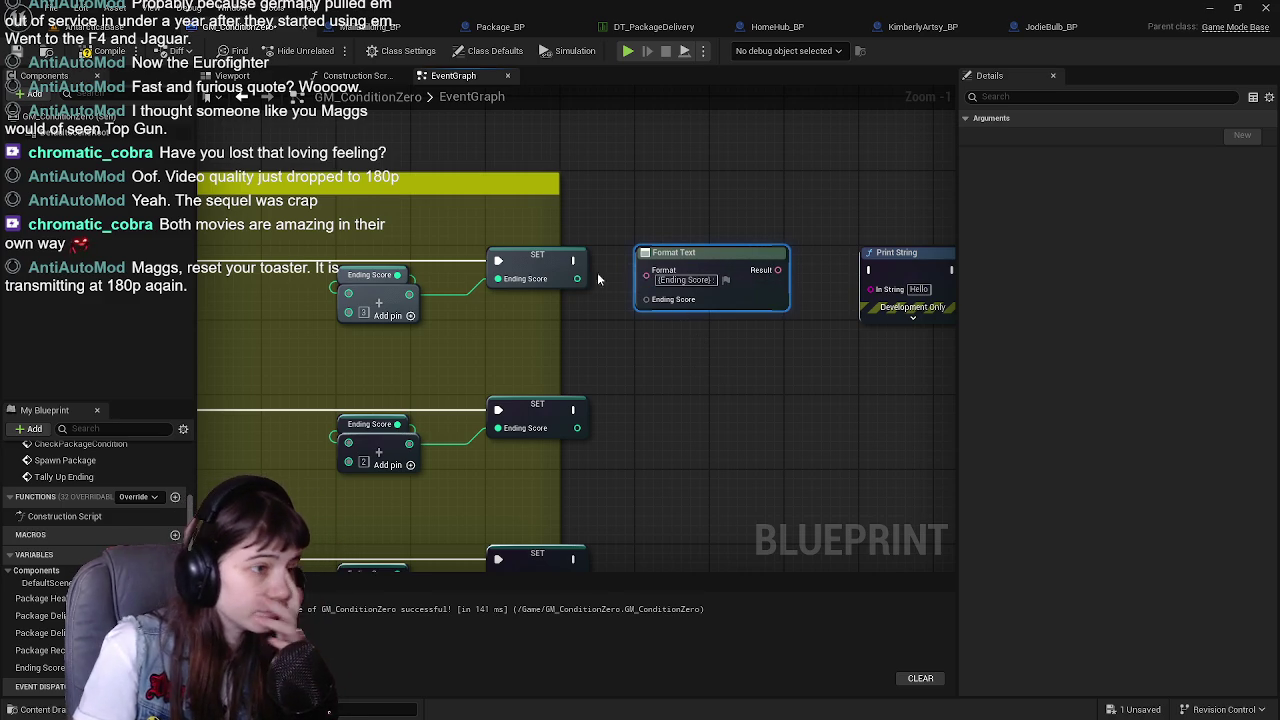
click(781, 350)
mouse_move(780, 270)
mouse_down()
mouse_move(870, 292)
mouse_move(913, 237)
mouse_up()
drag(760, 320, 713, 325)
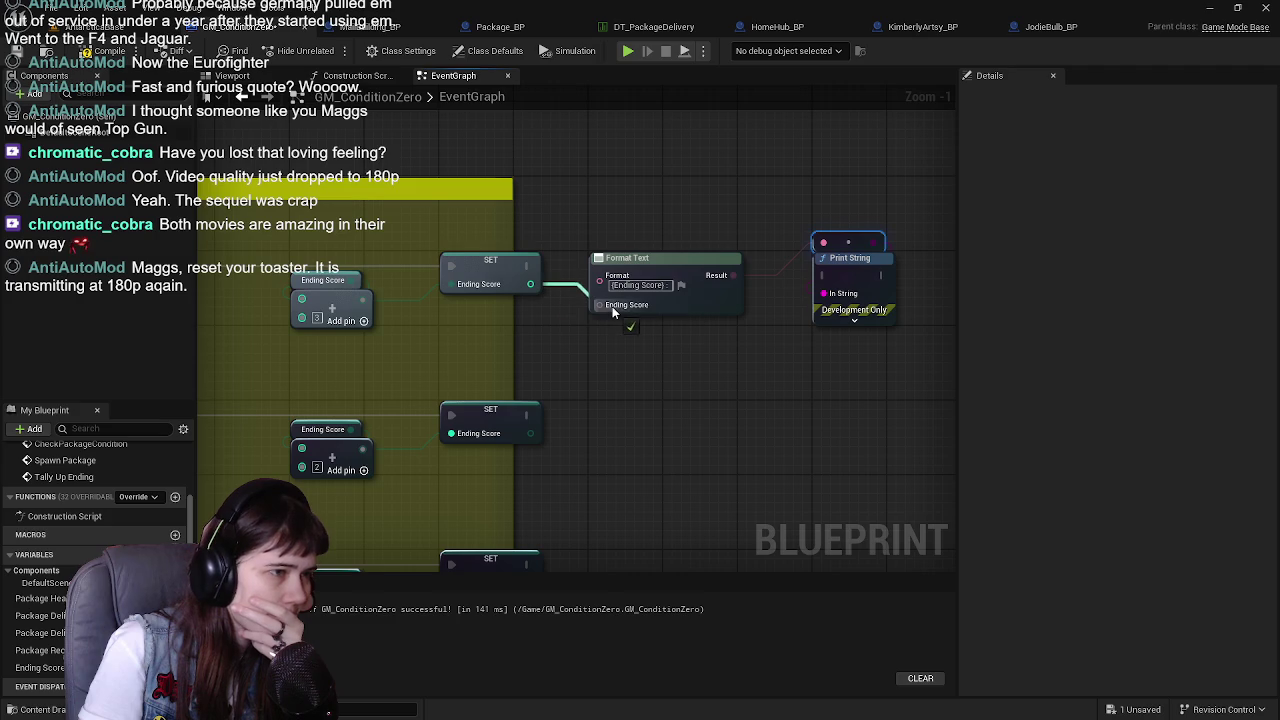
drag(526, 265, 823, 275)
mouse_move(663, 271)
mouse_down()
mouse_move(671, 345)
mouse_move(668, 291)
mouse_up()
mouse_move(773, 306)
mouse_down()
mouse_move(730, 284)
mouse_move(720, 380)
mouse_move(730, 314)
mouse_up()
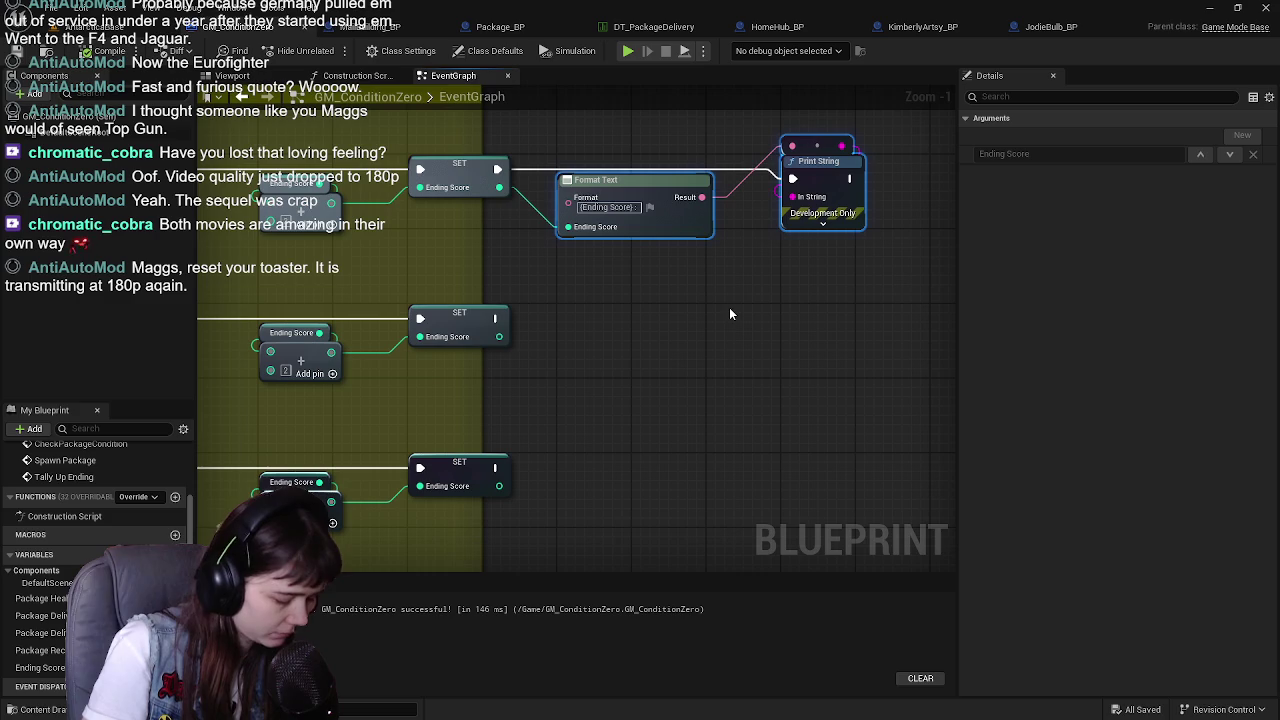
Copy the Format Text and Print String pair to the second SET row and wire its execution
scroll(628, 156, down, 1)
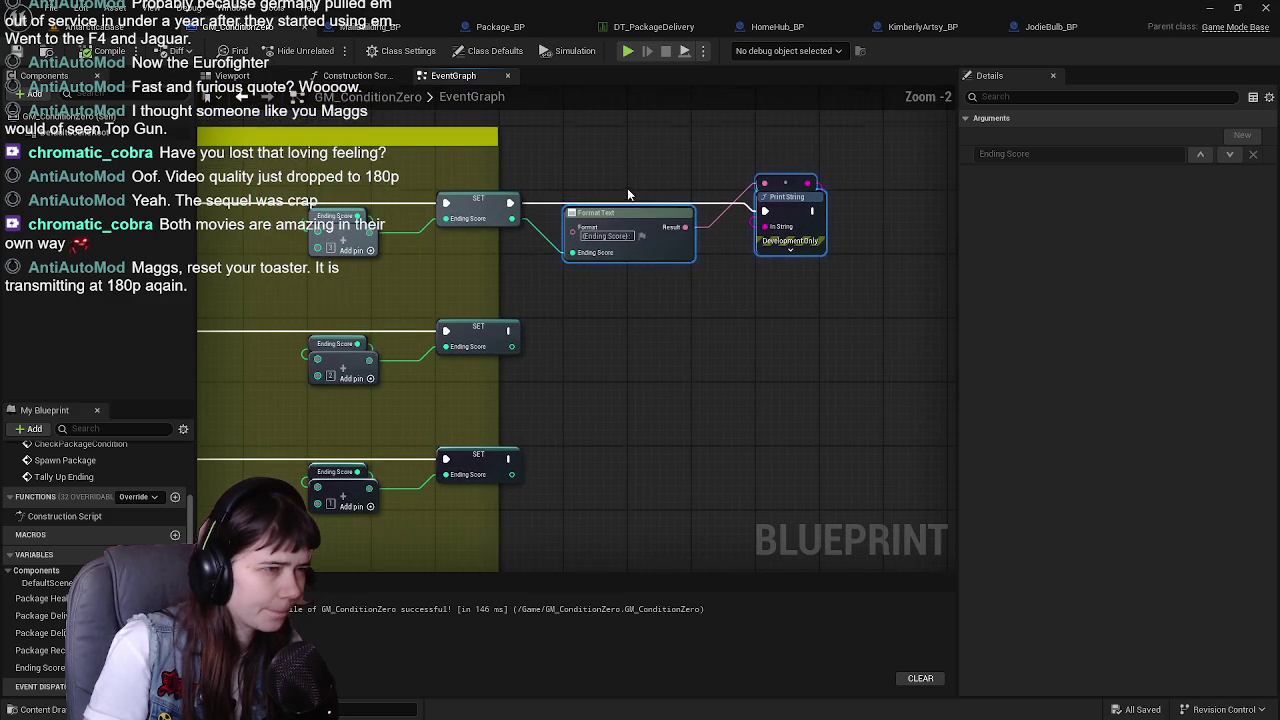
drag(647, 213, 722, 336)
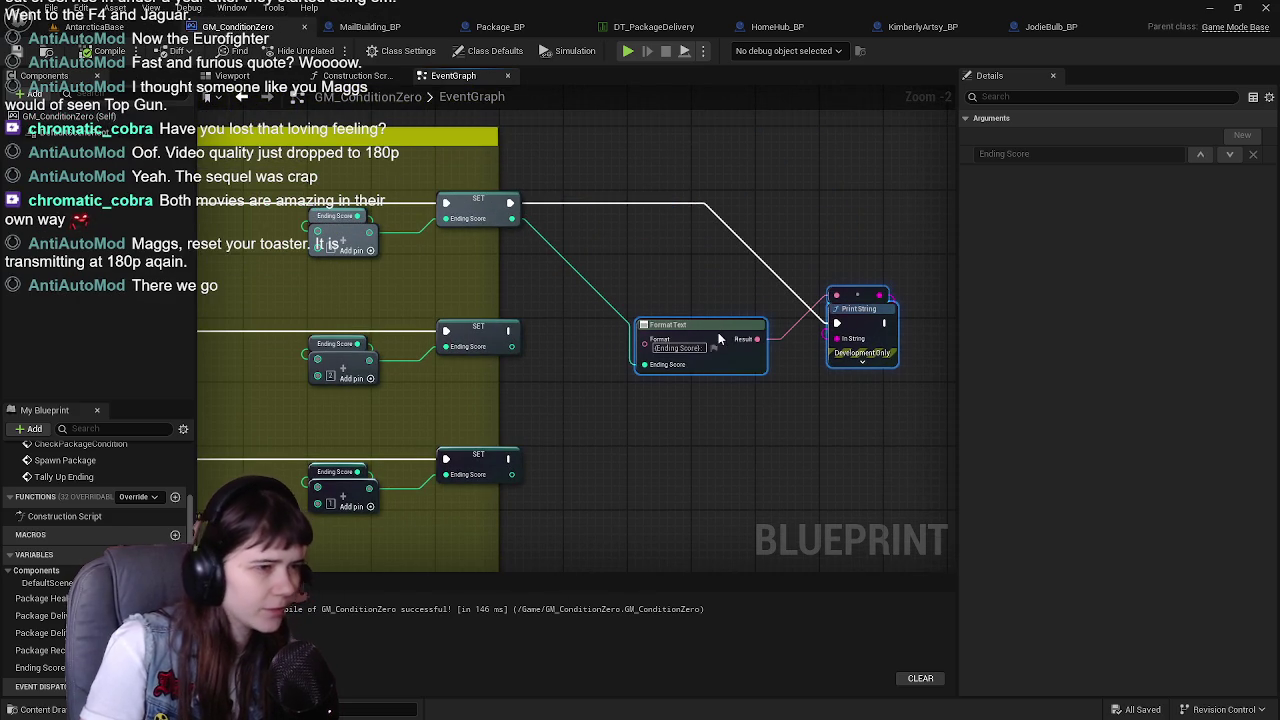
drag(511, 346, 645, 364)
drag(683, 418, 661, 409)
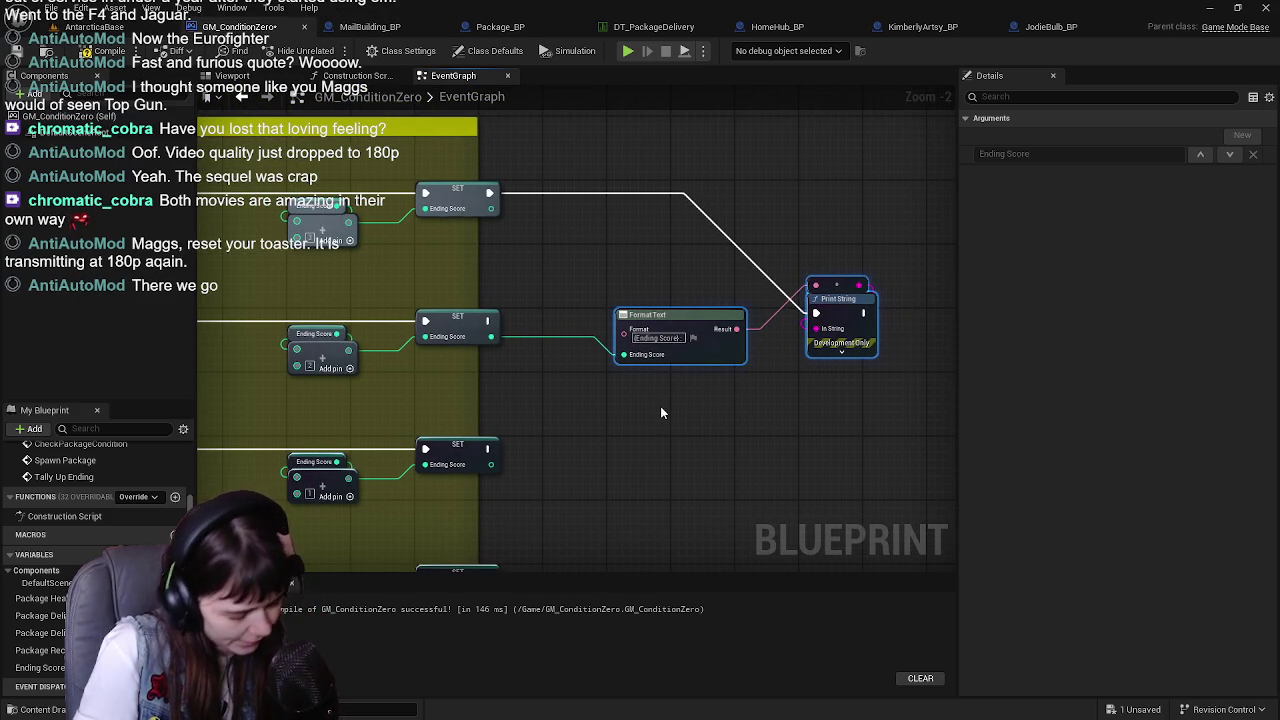
key(ctrl+z)
key(ctrl+z)
key(ctrl+z)
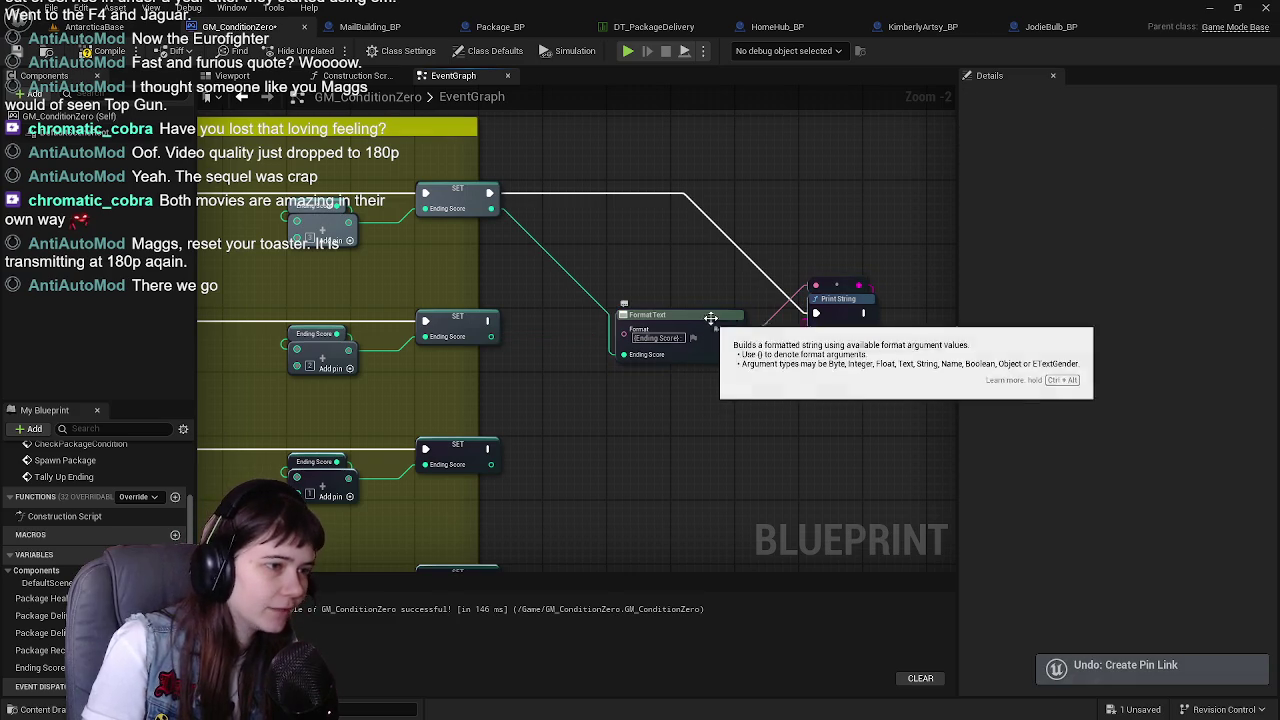
key(ctrl+z)
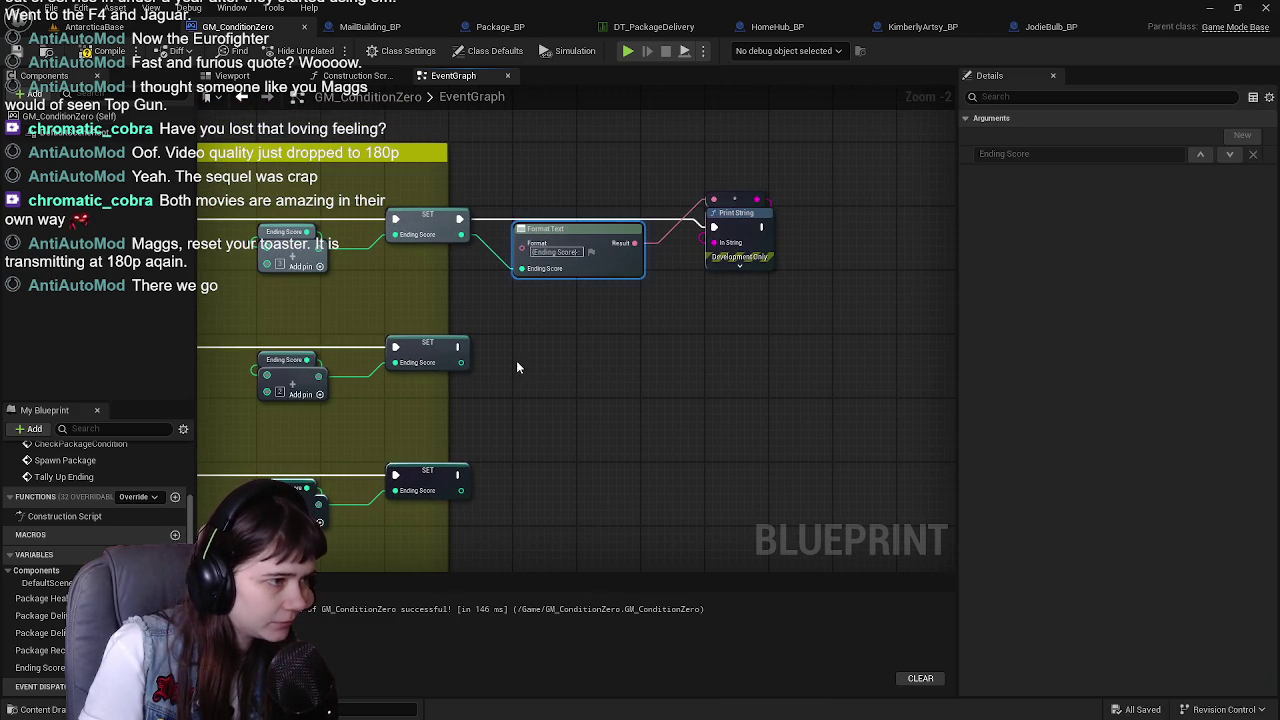
key(ctrl+v)
mouse_move(540, 378)
mouse_down()
mouse_move(624, 356)
mouse_move(598, 344)
mouse_up()
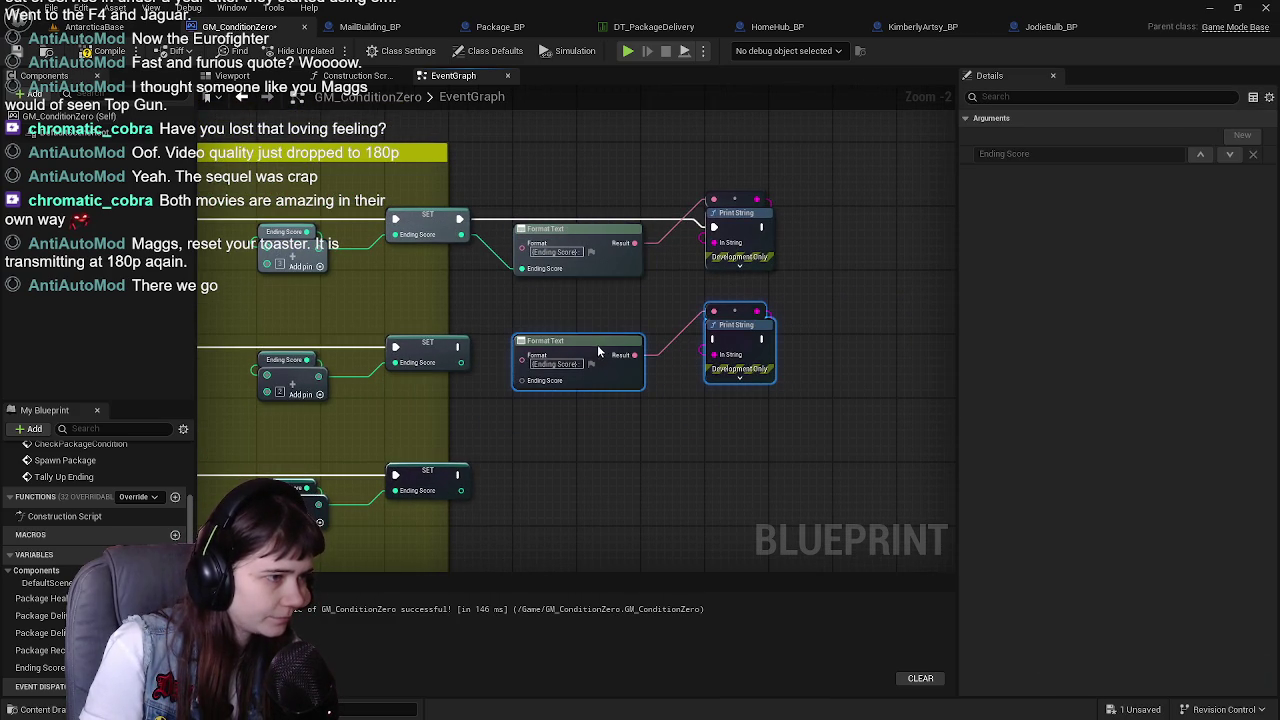
click(466, 360)
mouse_move(461, 362)
mouse_down()
mouse_move(504, 385)
mouse_move(531, 380)
mouse_move(461, 362)
mouse_up()
mouse_move(457, 346)
mouse_down()
mouse_move(530, 356)
mouse_move(712, 344)
mouse_up()
mouse_move(521, 356)
mouse_down()
mouse_move(586, 400)
mouse_move(600, 446)
mouse_up()
click(551, 428)
mouse_move(635, 356)
mouse_down()
mouse_move(712, 250)
mouse_move(714, 206)
mouse_up()
key(ctrl+z)
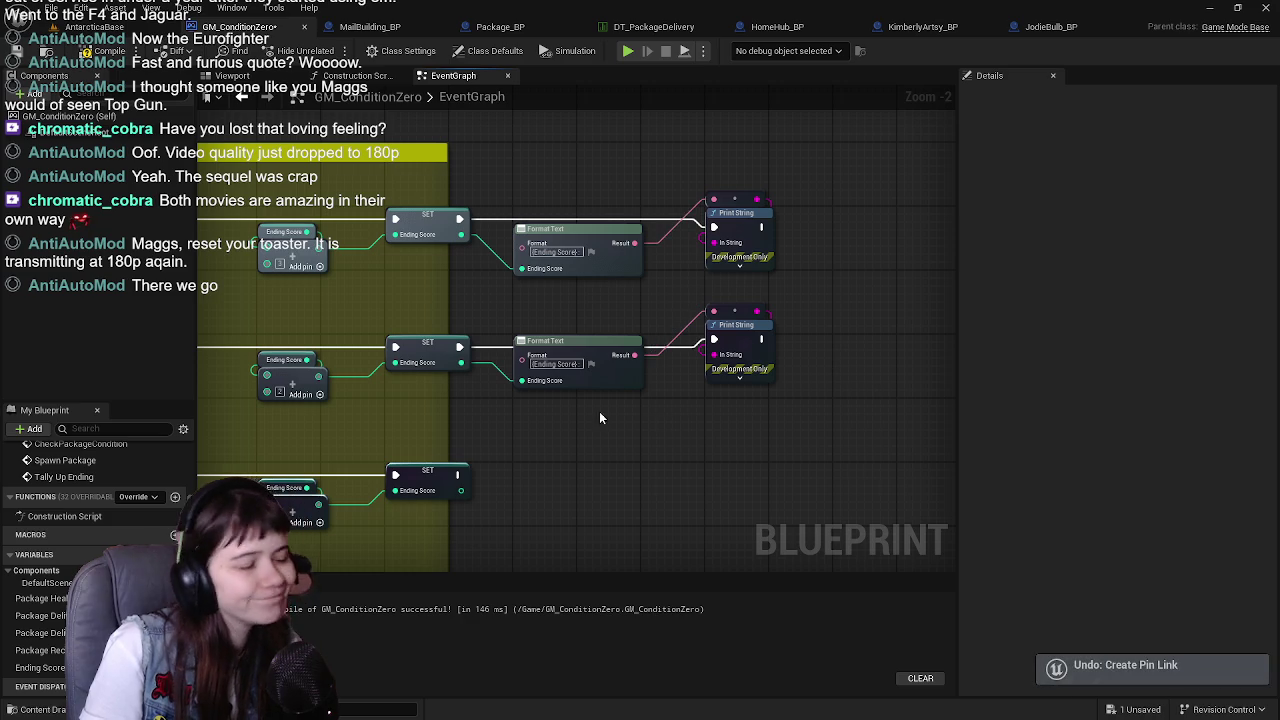
Line up the copied print nodes and widen the yellow comment box to fit
drag(532, 320, 809, 405)
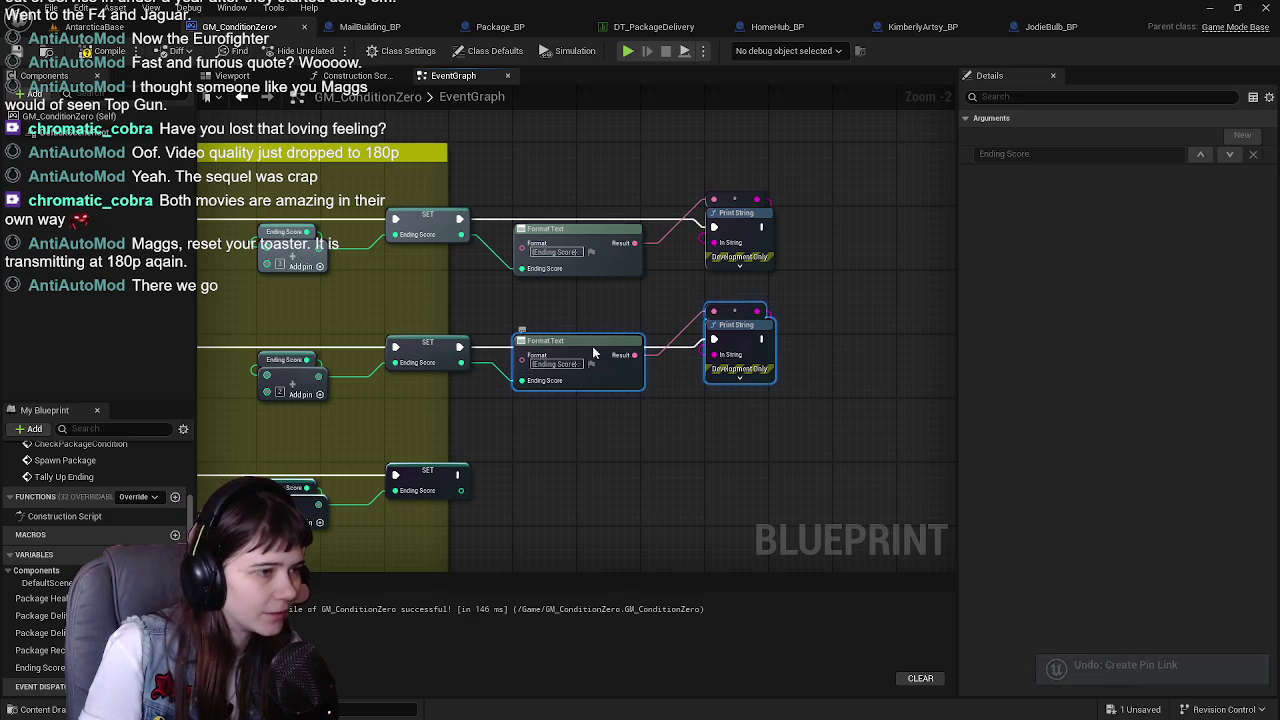
drag(593, 347, 597, 365)
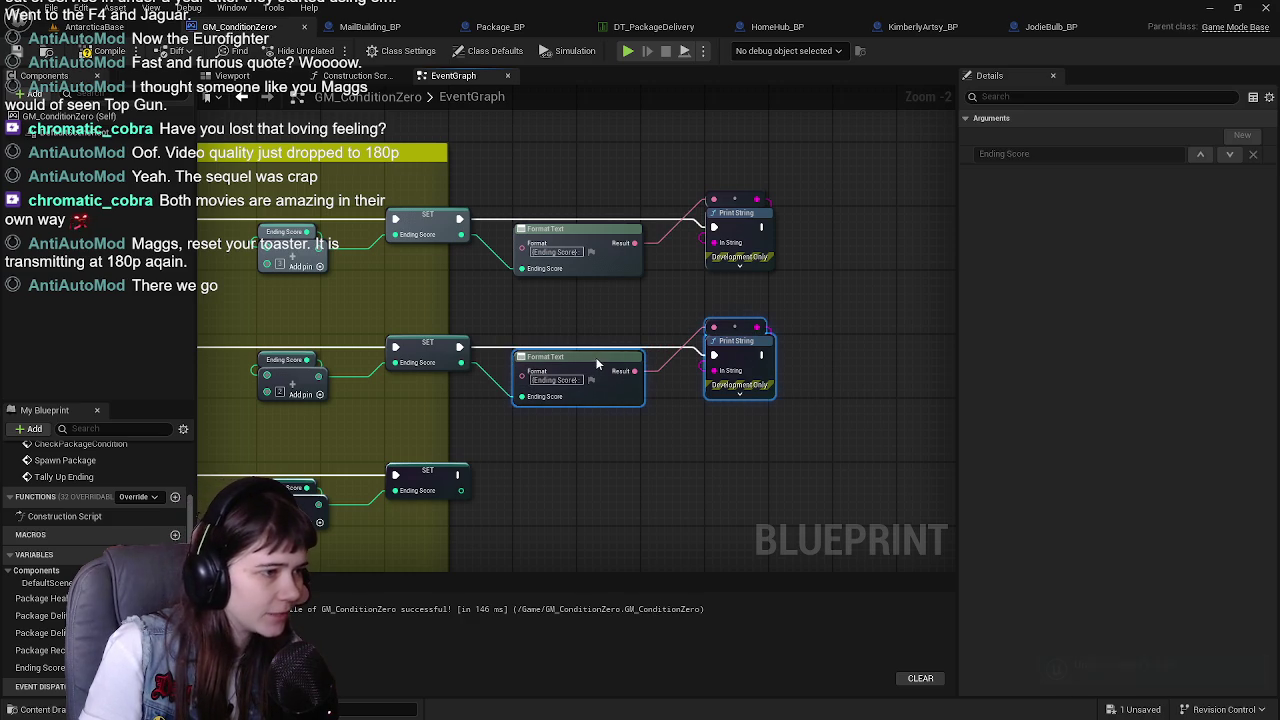
click(725, 440)
drag(452, 304, 499, 306)
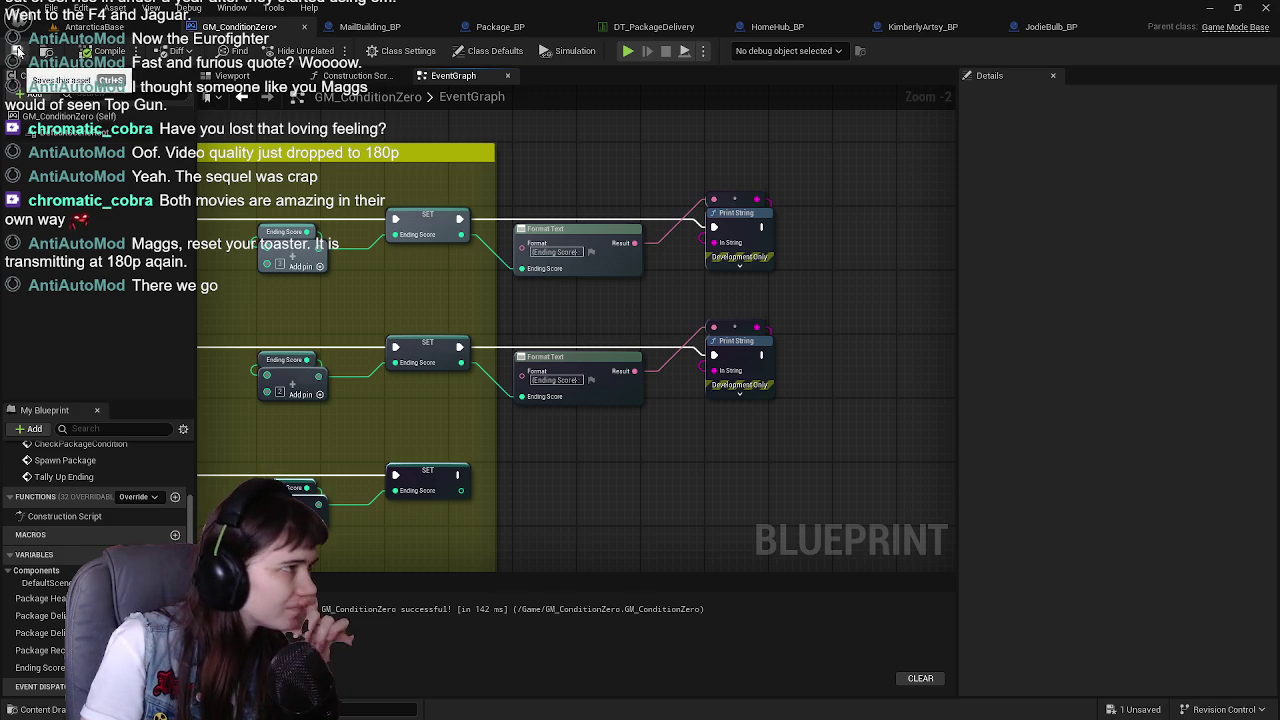
mouse_move(678, 486)
mouse_down()
mouse_move(658, 381)
mouse_move(540, 311)
mouse_move(749, 189)
mouse_move(757, 100)
mouse_move(752, 172)
mouse_up()
drag(546, 196, 610, 196)
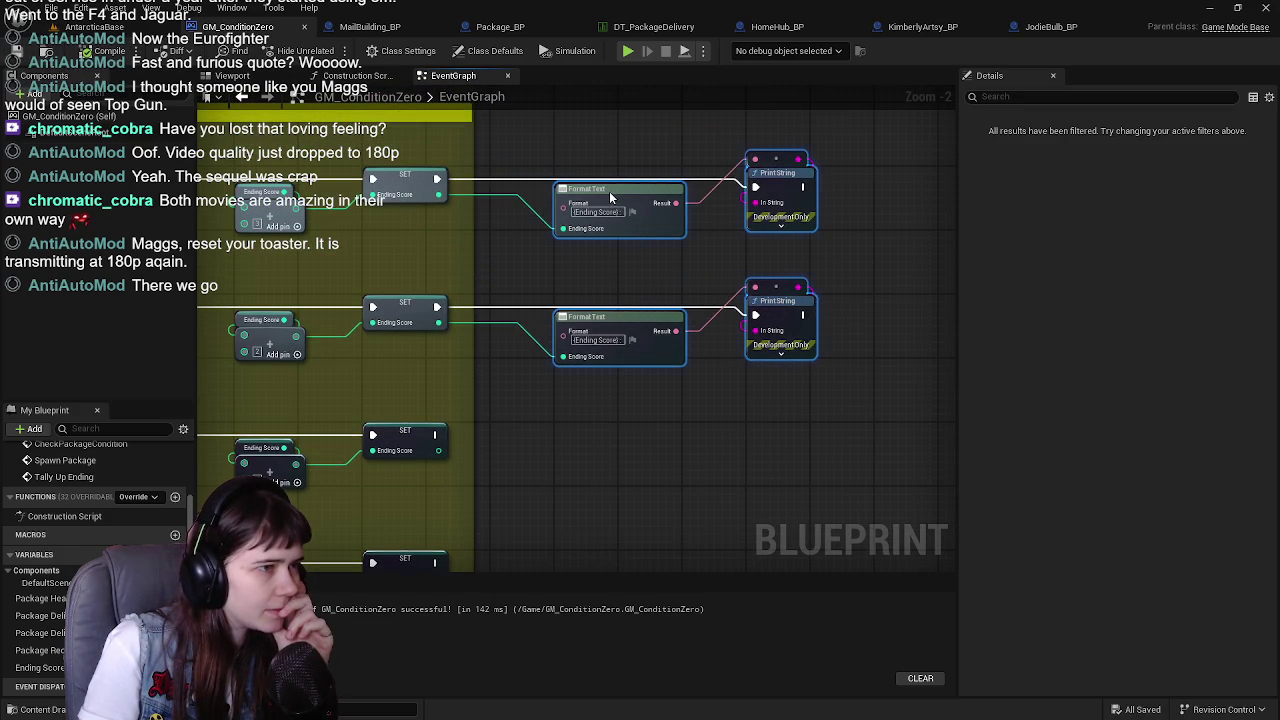
click(684, 425)
Add print pairs for the middle and bottom SET rows, wiring execution and Ending Score, then save
drag(597, 375, 806, 245)
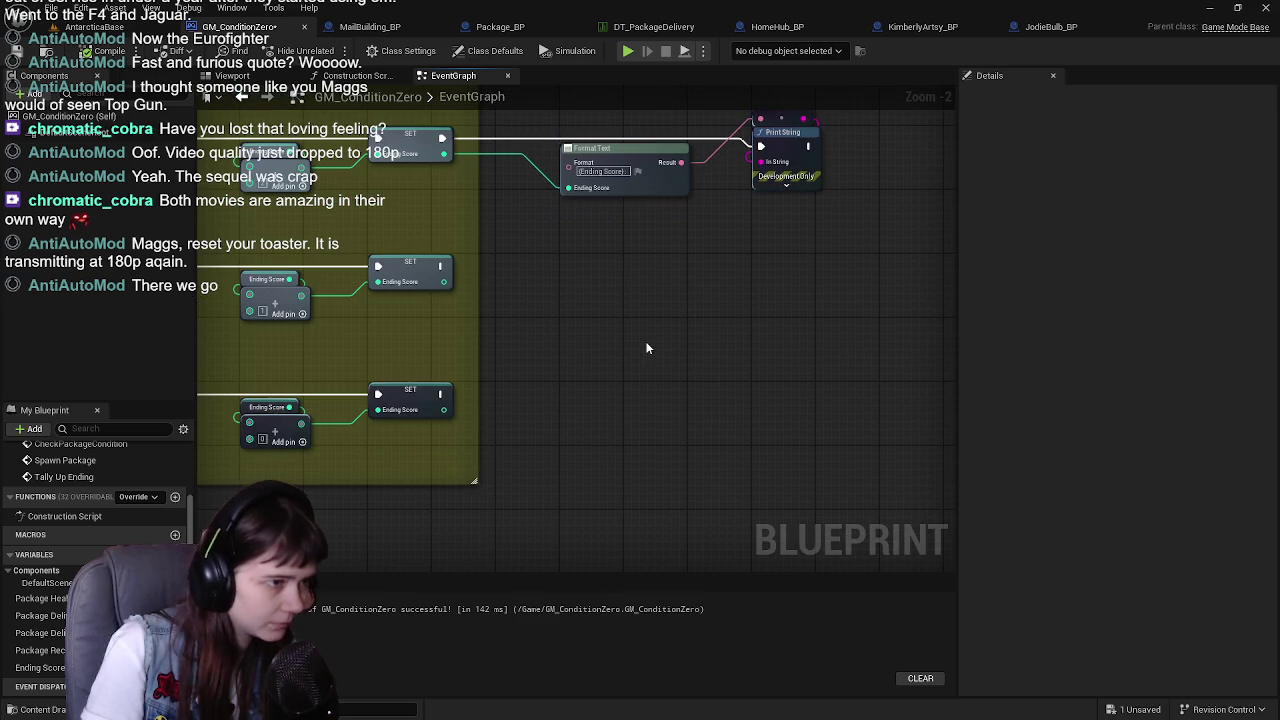
key(ctrl+v)
mouse_move(576, 292)
mouse_down()
mouse_move(634, 258)
mouse_move(787, 452)
mouse_move(629, 257)
mouse_up()
mouse_move(442, 265)
mouse_down()
mouse_move(502, 280)
mouse_move(760, 259)
mouse_up()
mouse_move(442, 394)
mouse_down()
mouse_move(462, 408)
mouse_move(760, 386)
mouse_up()
drag(443, 409, 568, 427)
mouse_move(443, 290)
mouse_down()
mouse_move(586, 320)
mouse_move(569, 300)
mouse_up()
click(580, 243)
mouse_move(687, 258)
mouse_down()
mouse_move(786, 329)
mouse_move(830, 452)
mouse_up()
drag(659, 275, 659, 283)
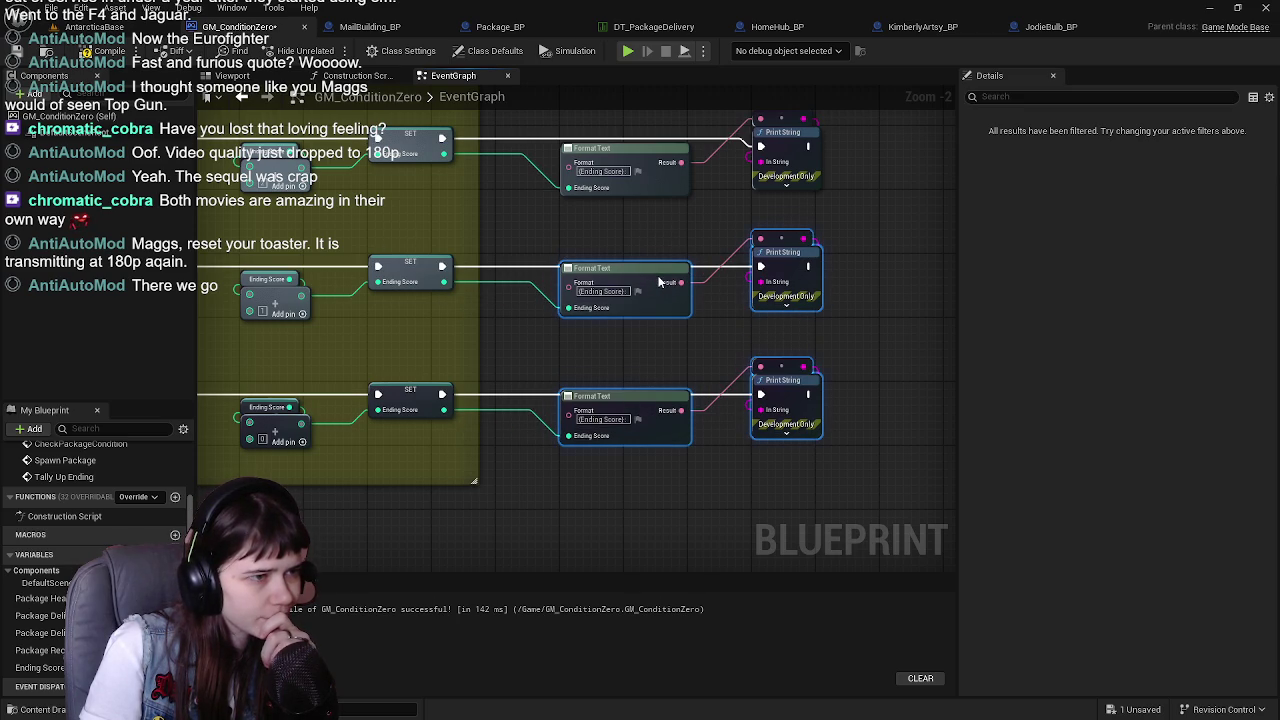
click(632, 235)
key(ctrl+s)
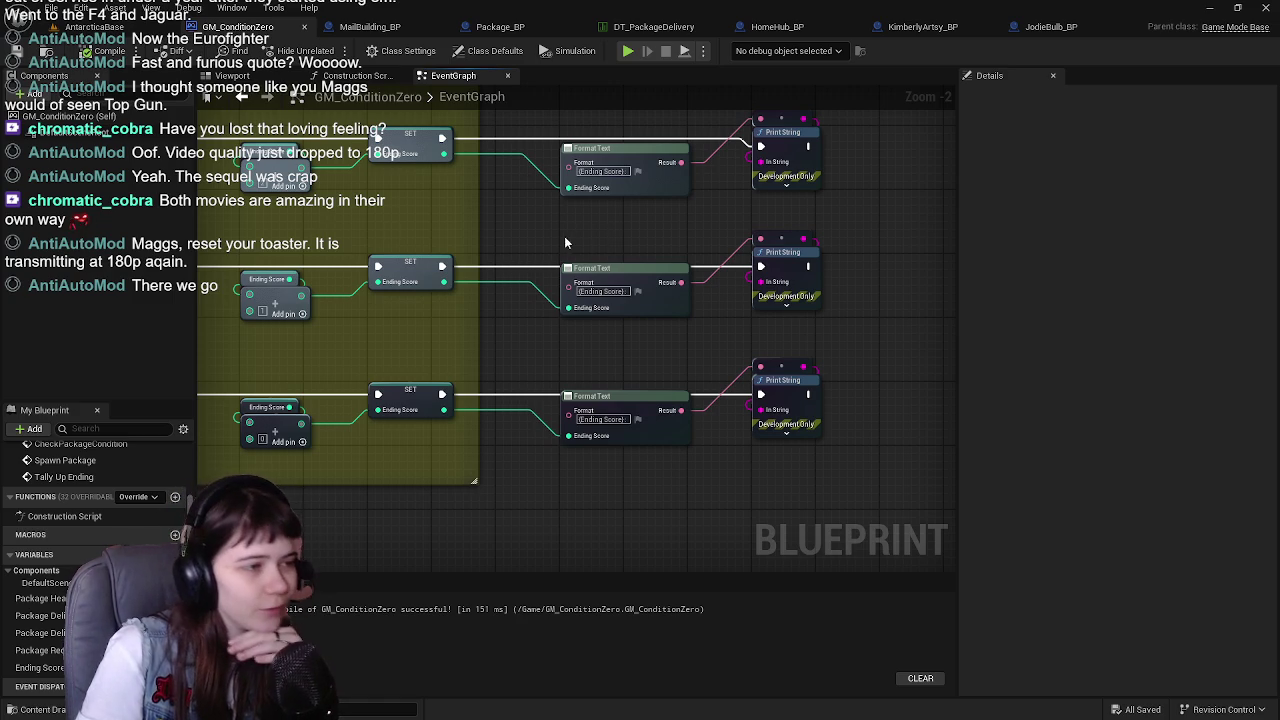
Delete the disabled Event Tick node beside Spawn Package and bring up the add-node action list
scroll(618, 227, down, 1)
drag(489, 240, 631, 325)
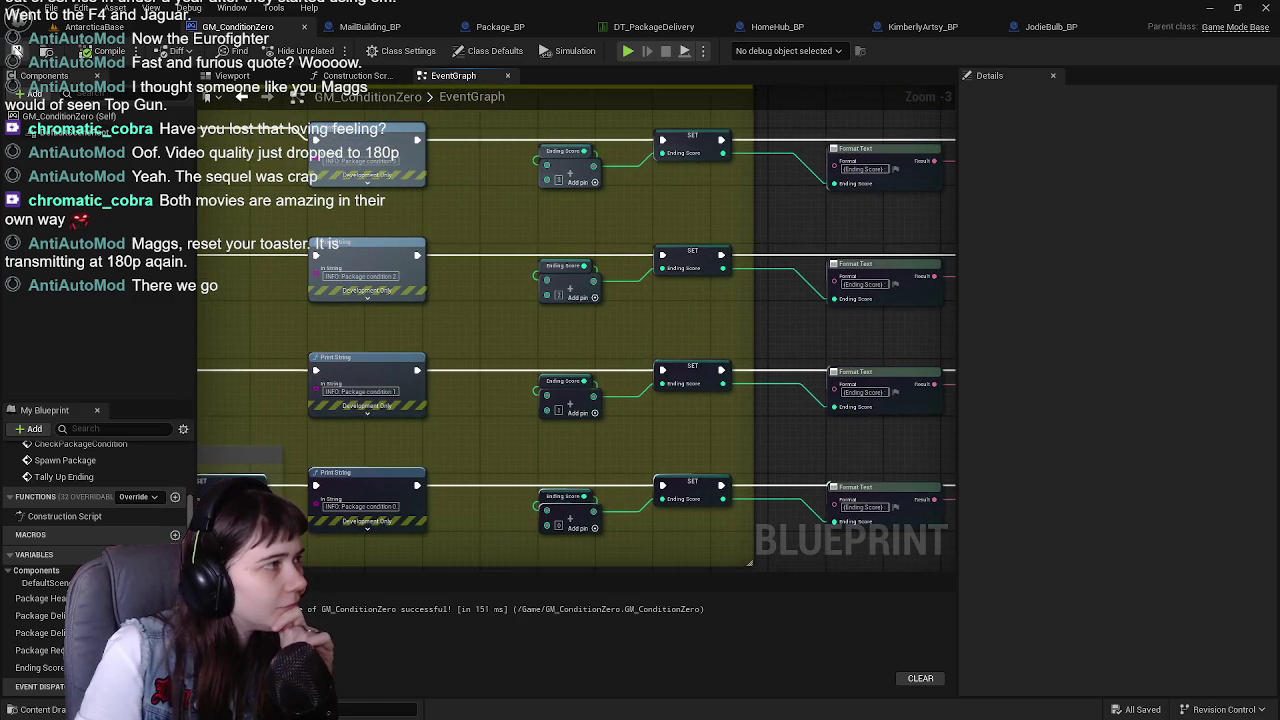
mouse_move(461, 158)
mouse_down()
mouse_move(520, 190)
mouse_move(732, 177)
mouse_move(654, 238)
mouse_move(663, 294)
mouse_move(686, 189)
mouse_move(684, 300)
mouse_move(554, 425)
mouse_move(682, 453)
mouse_move(716, 524)
mouse_move(606, 389)
mouse_move(588, 518)
mouse_up()
scroll(588, 518, down, 1)
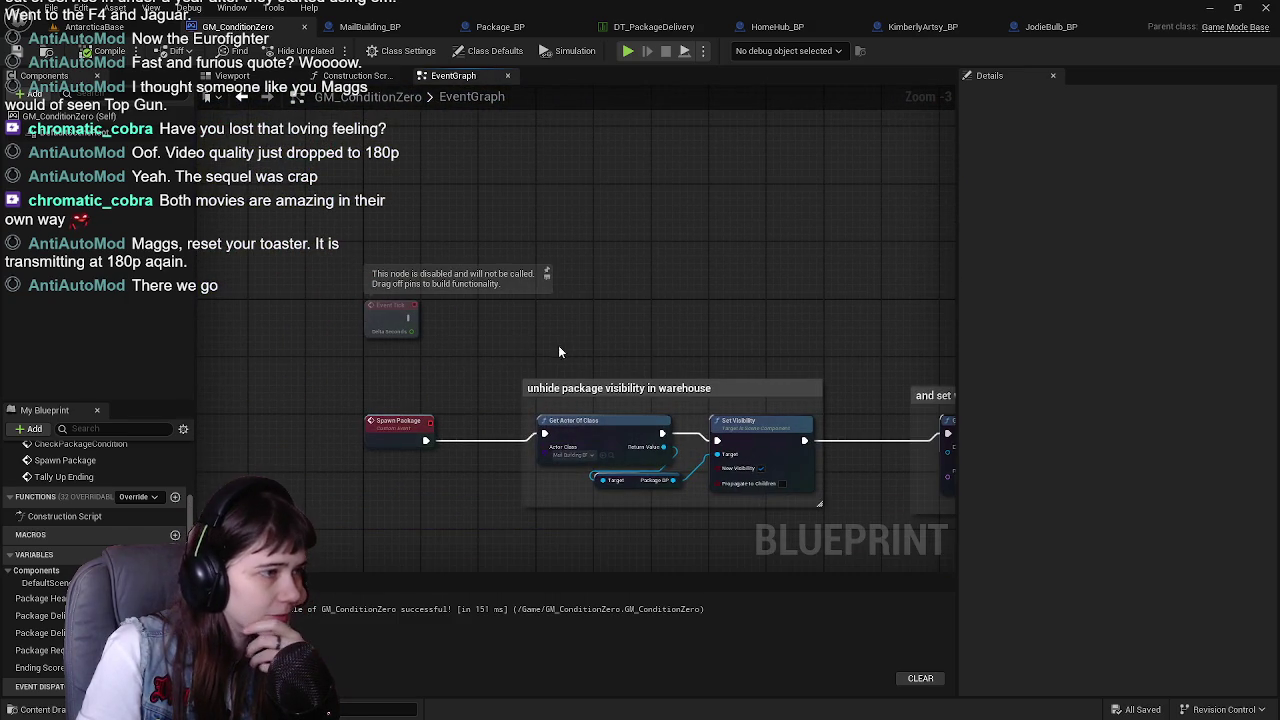
drag(559, 352, 465, 322)
scroll(697, 332, down, 1)
mouse_move(697, 332)
mouse_down()
mouse_move(354, 266)
mouse_move(549, 231)
mouse_up()
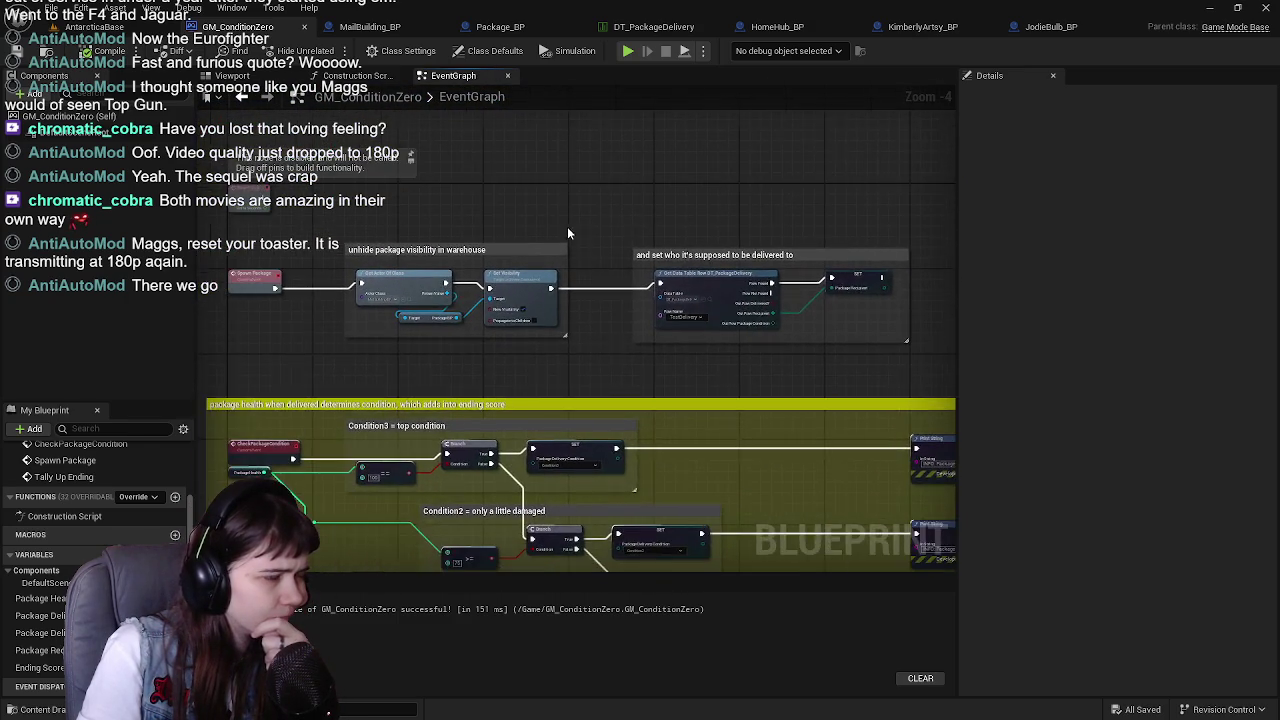
scroll(549, 231, up, 1)
mouse_move(280, 230)
mouse_down()
mouse_move(541, 312)
mouse_move(465, 347)
mouse_up()
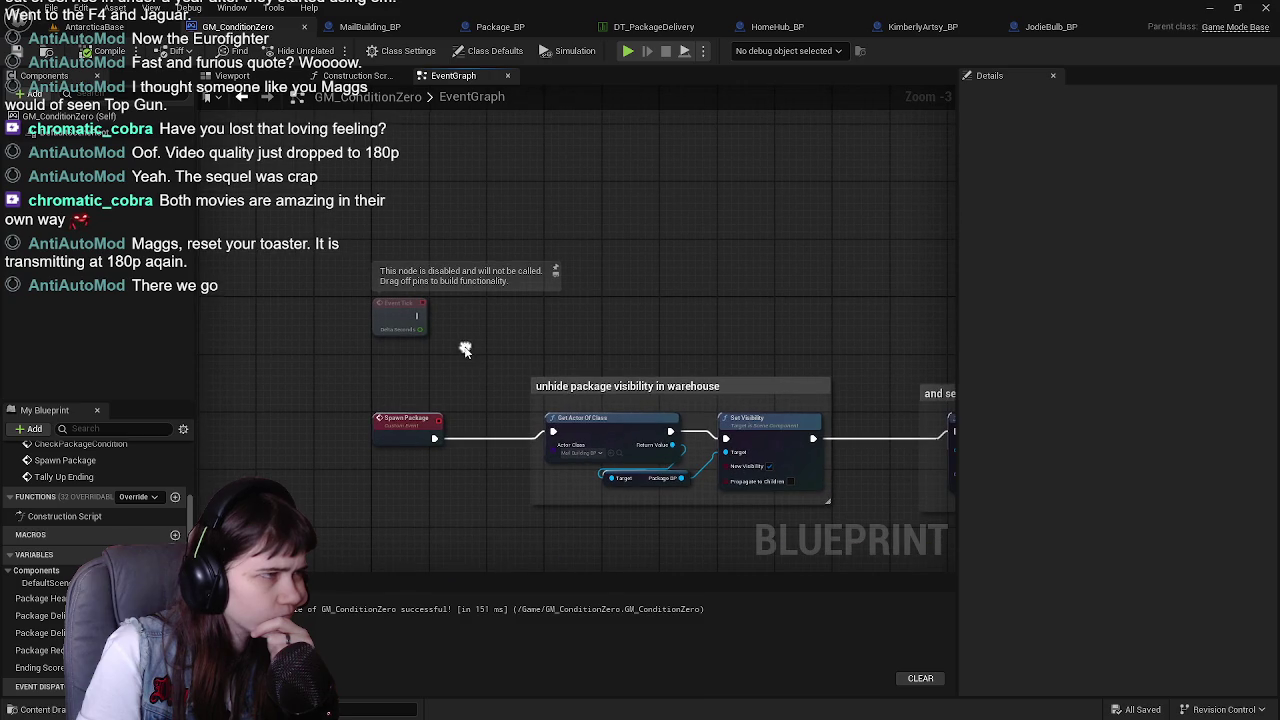
drag(379, 272, 466, 365)
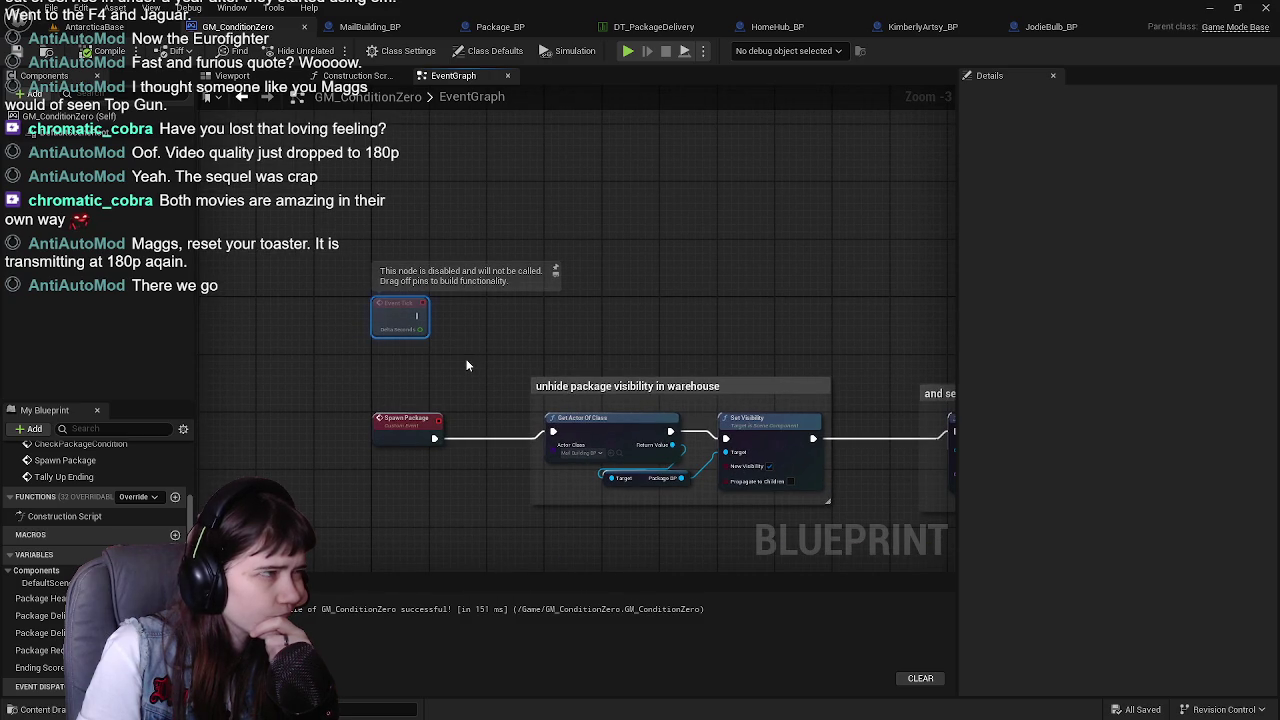
key(Delete)
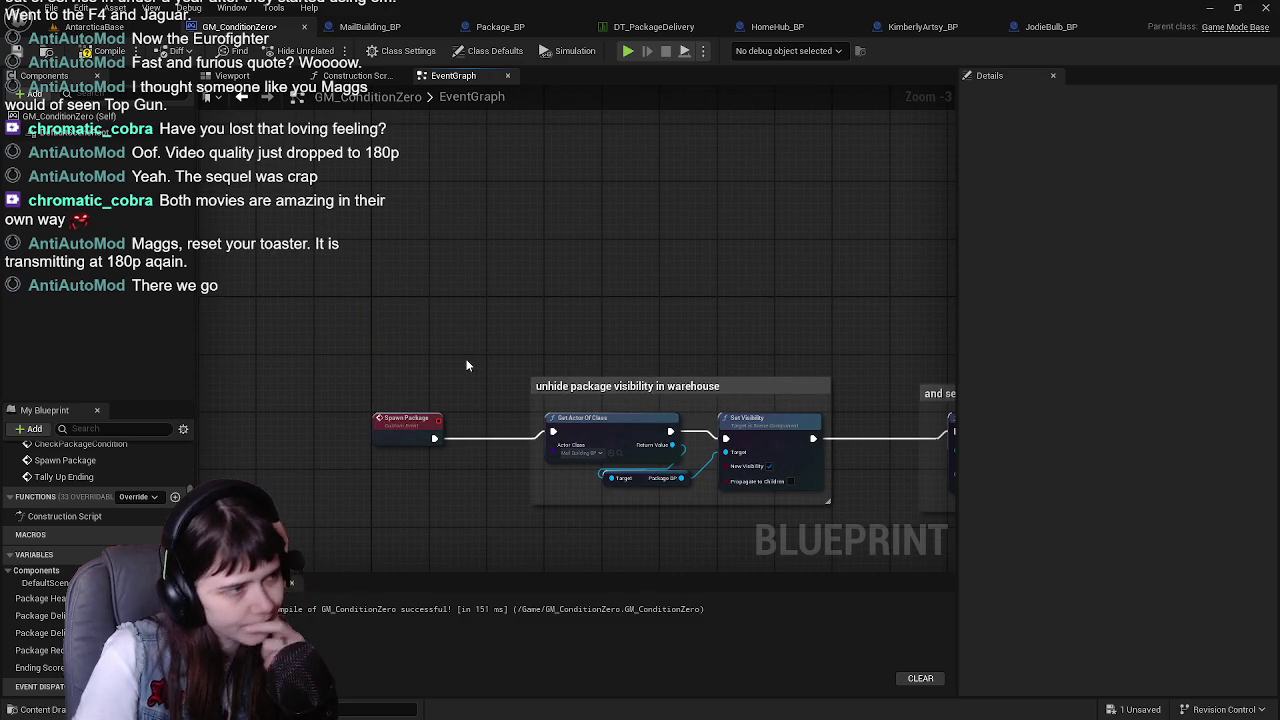
right_click(377, 299)
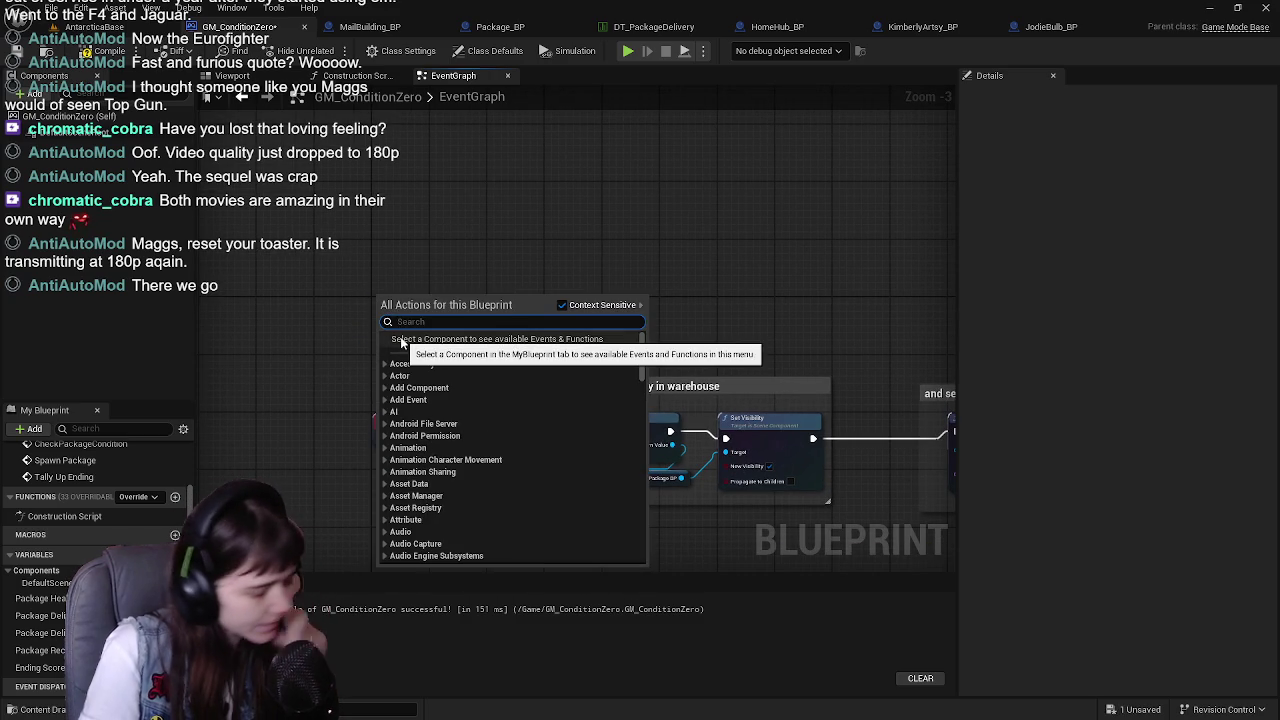
Add a custom event named DayBegin
text(custom event)
key(Return)
text(Day)
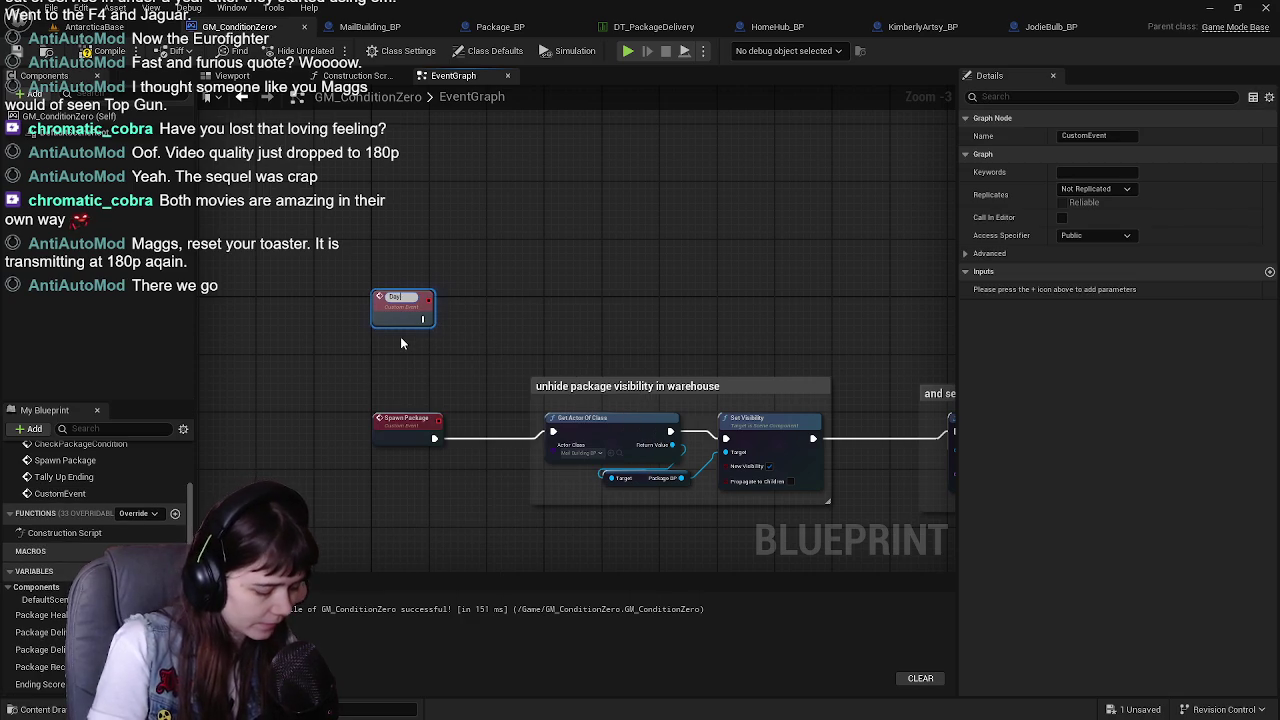
text(Begin)
key(Return)
drag(393, 295, 395, 311)
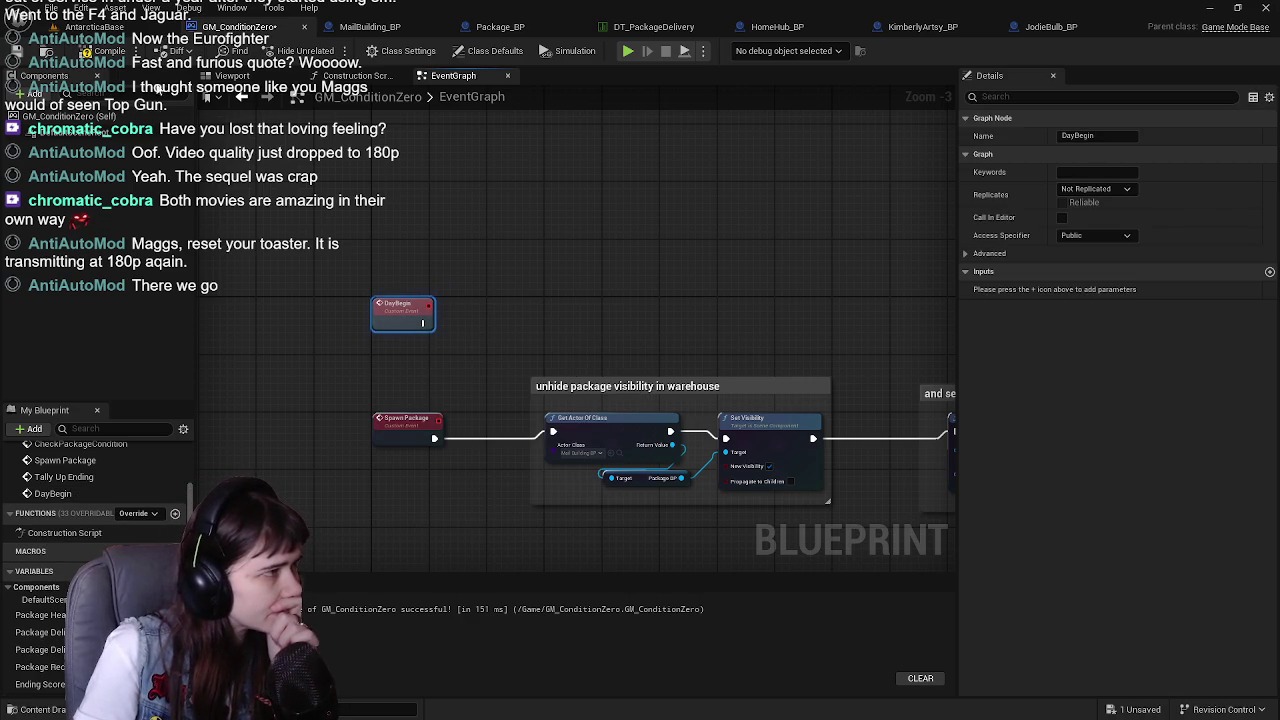
Have DayBegin call Set Date And Time - UDS
scroll(457, 313, up, 1)
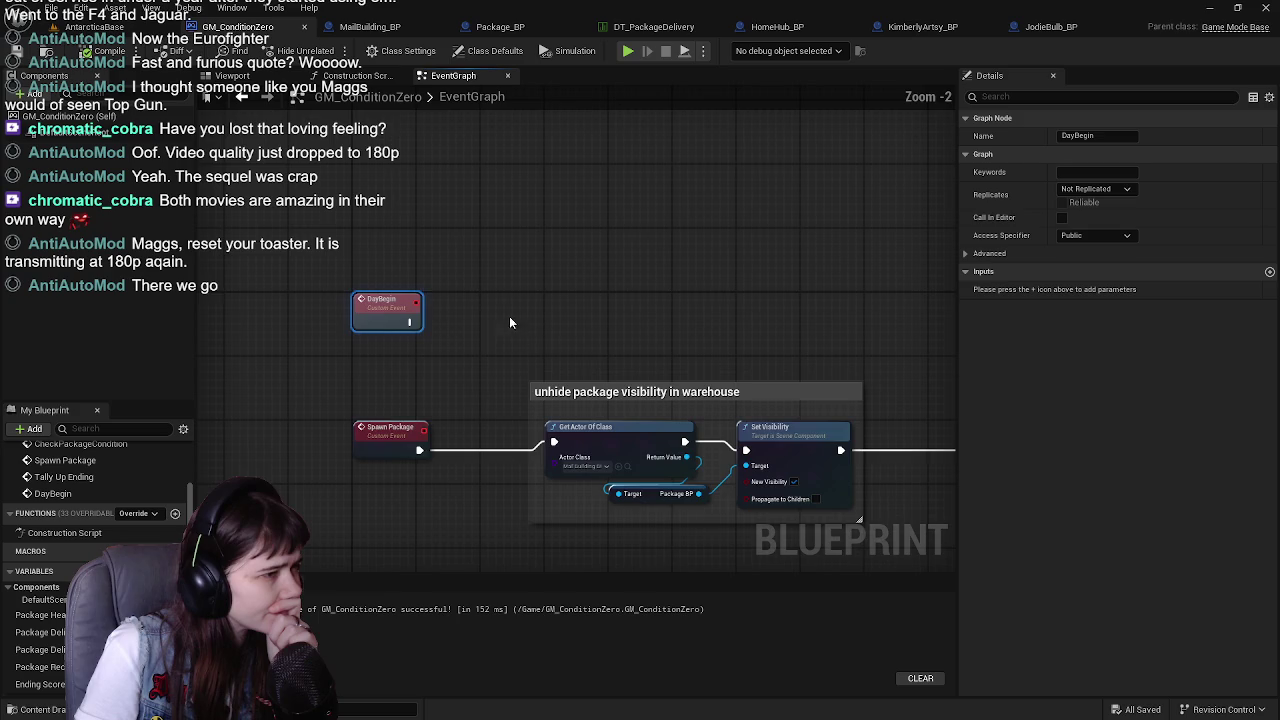
drag(437, 351, 487, 318)
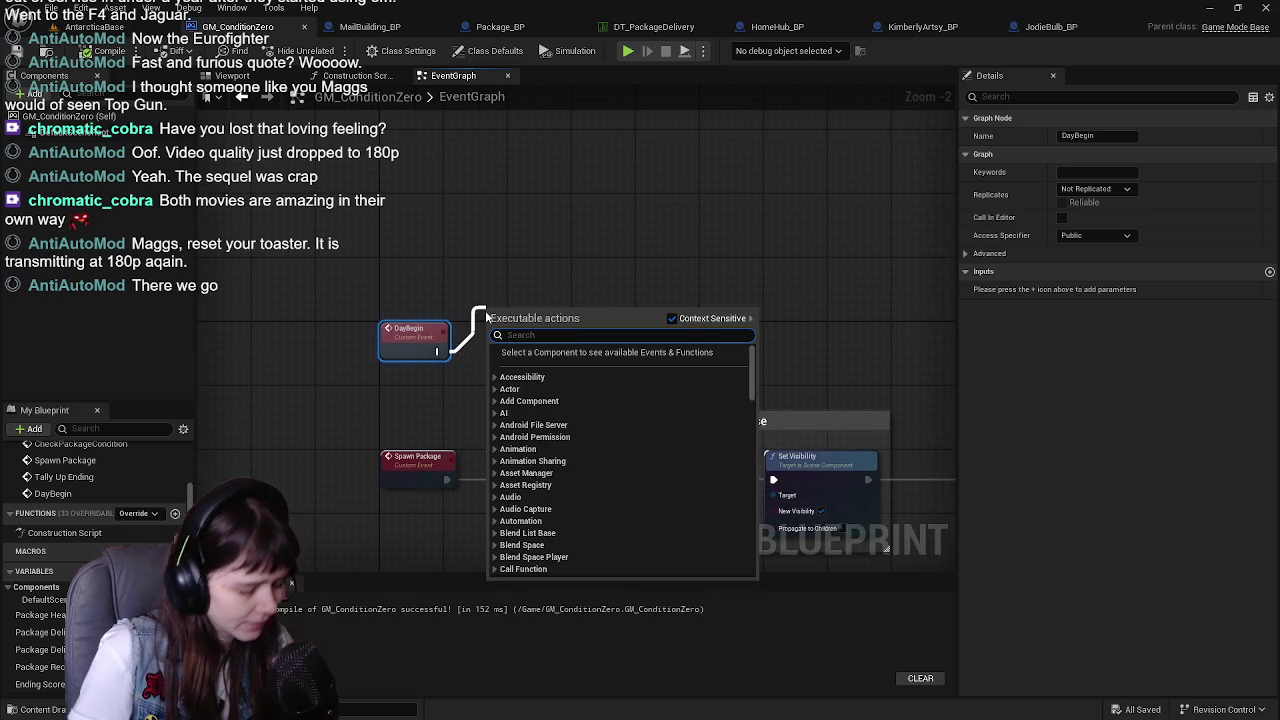
text(udsd)
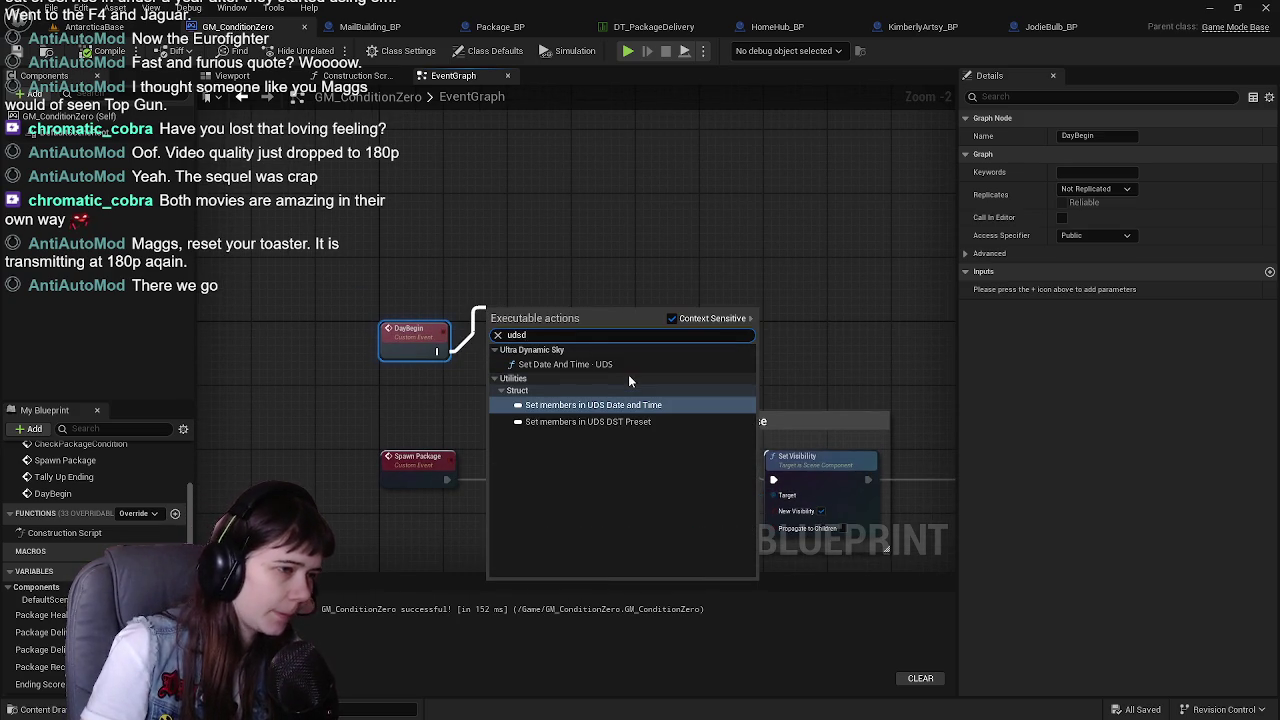
click(629, 364)
mouse_move(543, 322)
mouse_down()
mouse_move(566, 343)
mouse_move(403, 388)
mouse_move(437, 380)
mouse_up()
Feed Set Date And Time from a Make Date Time node, arrange the three nodes, and save
click(462, 578)
scroll(457, 404, up, 1)
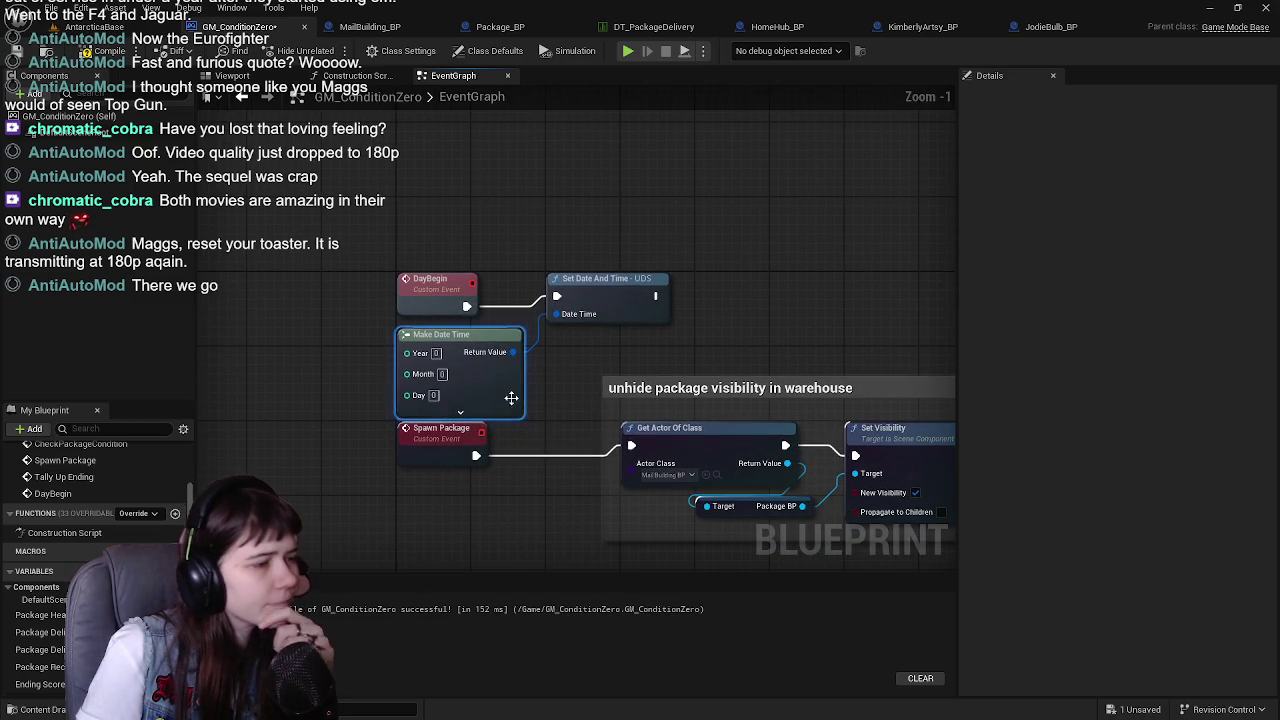
click(502, 418)
drag(345, 240, 630, 318)
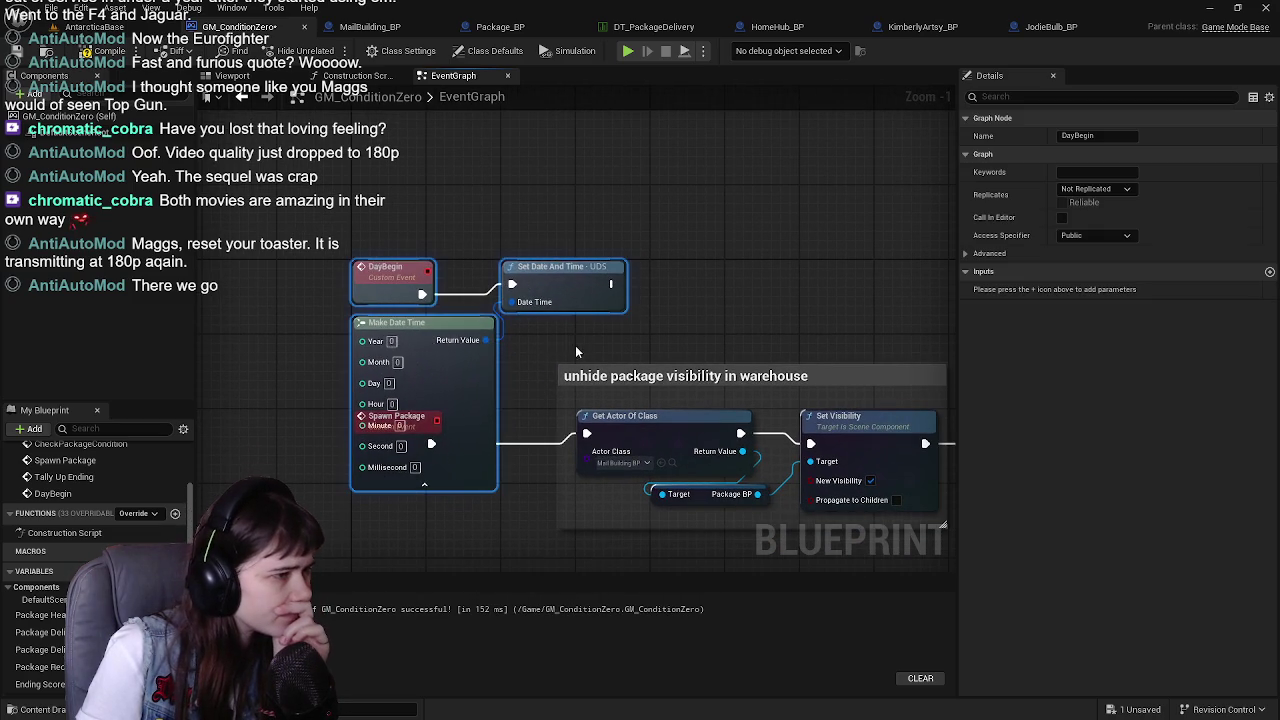
mouse_move(366, 372)
mouse_down()
mouse_move(414, 222)
mouse_move(376, 230)
mouse_up()
scroll(555, 412, down, 1)
scroll(530, 368, up, 1)
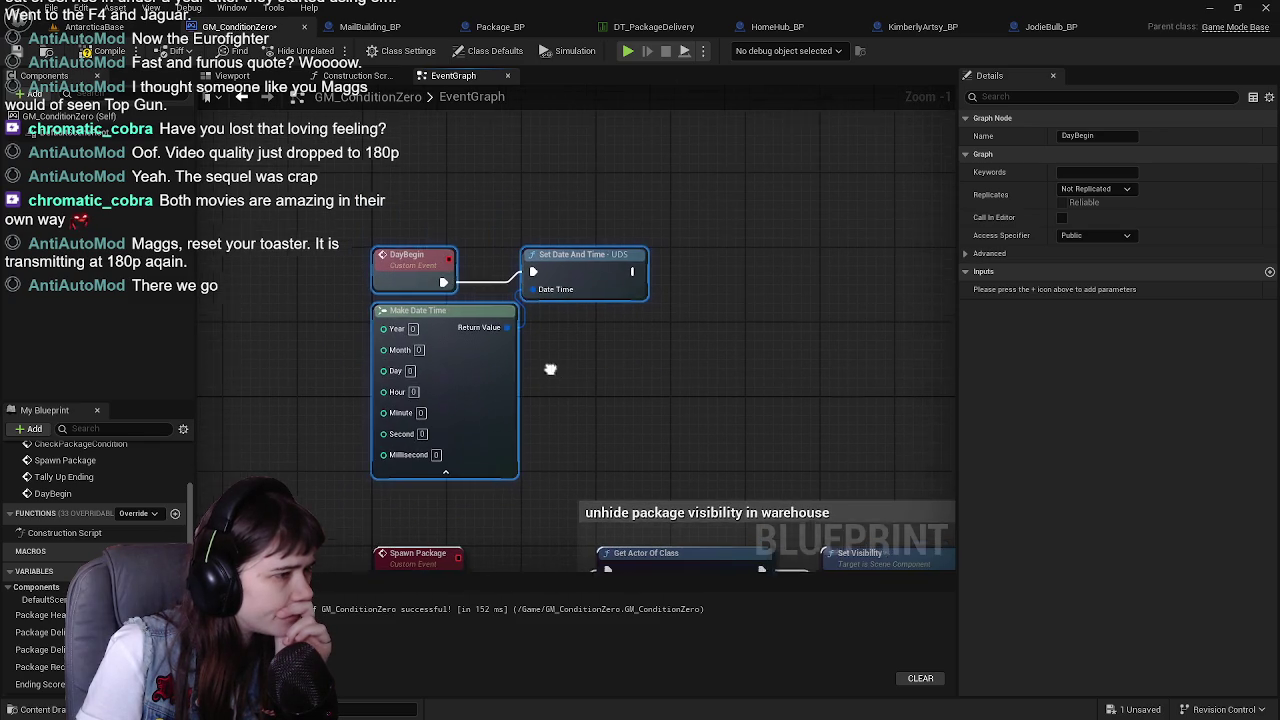
click(560, 402)
click(400, 443)
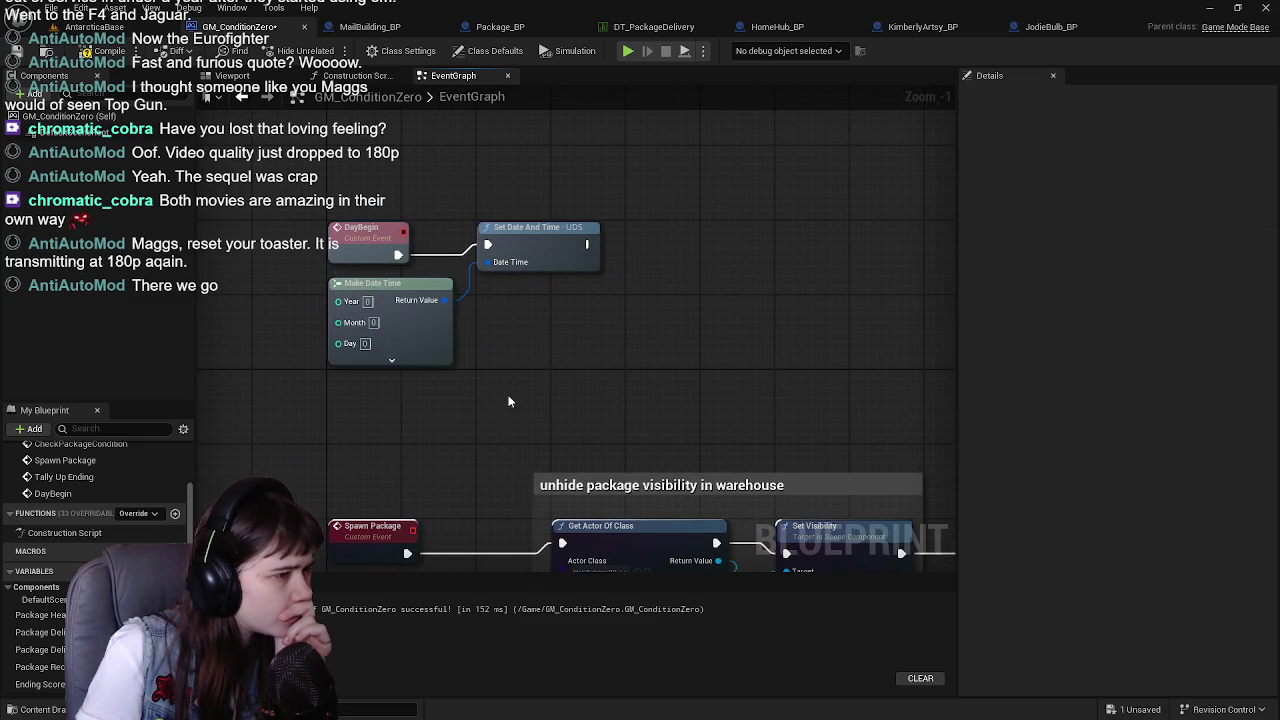
click(464, 388)
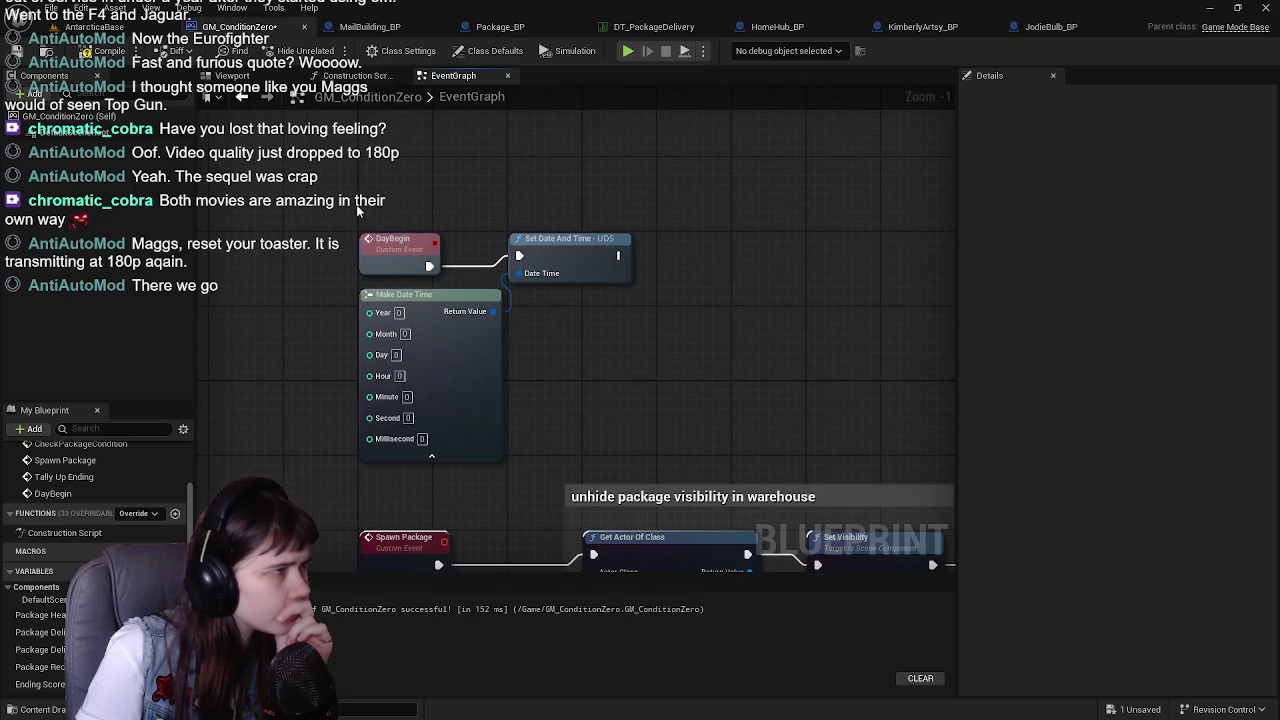
key(ctrl+s)
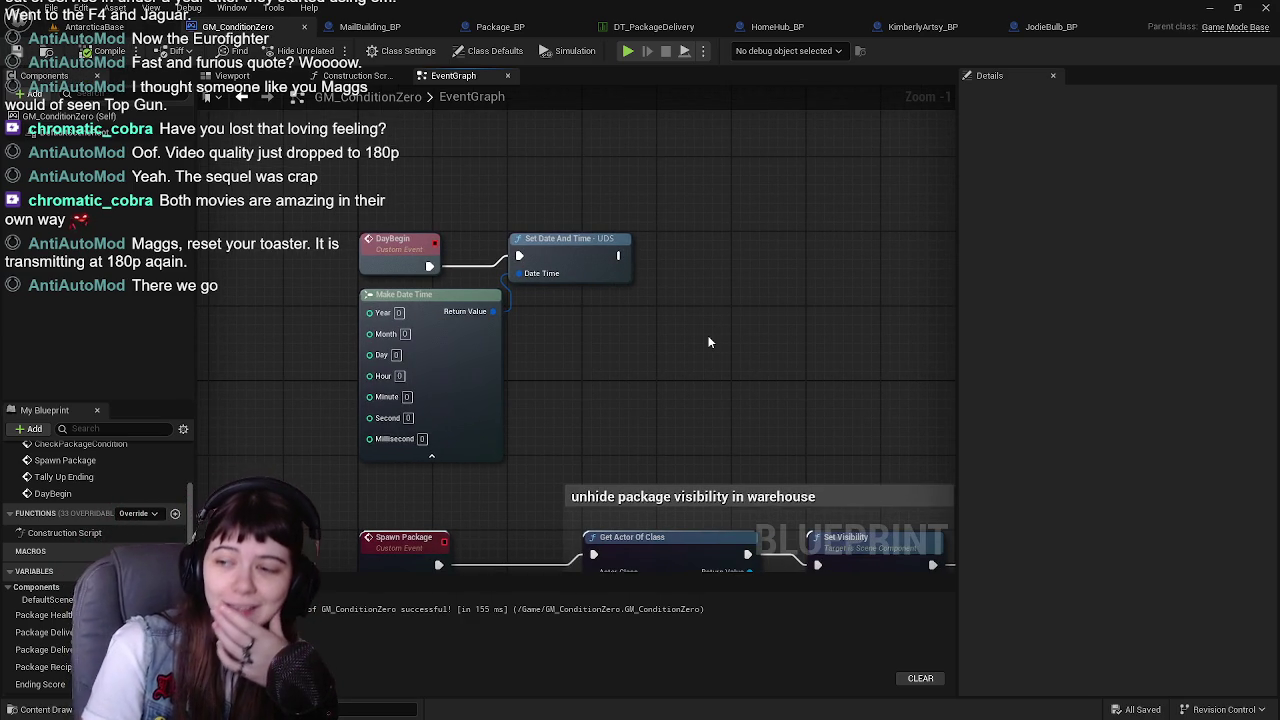
Toggle Make Date Time's advanced pins and drag a new wire off Set Date And Time
scroll(600, 335, down, 1)
mouse_move(592, 298)
mouse_down()
mouse_move(627, 311)
mouse_move(577, 306)
mouse_move(543, 354)
mouse_up()
click(427, 407)
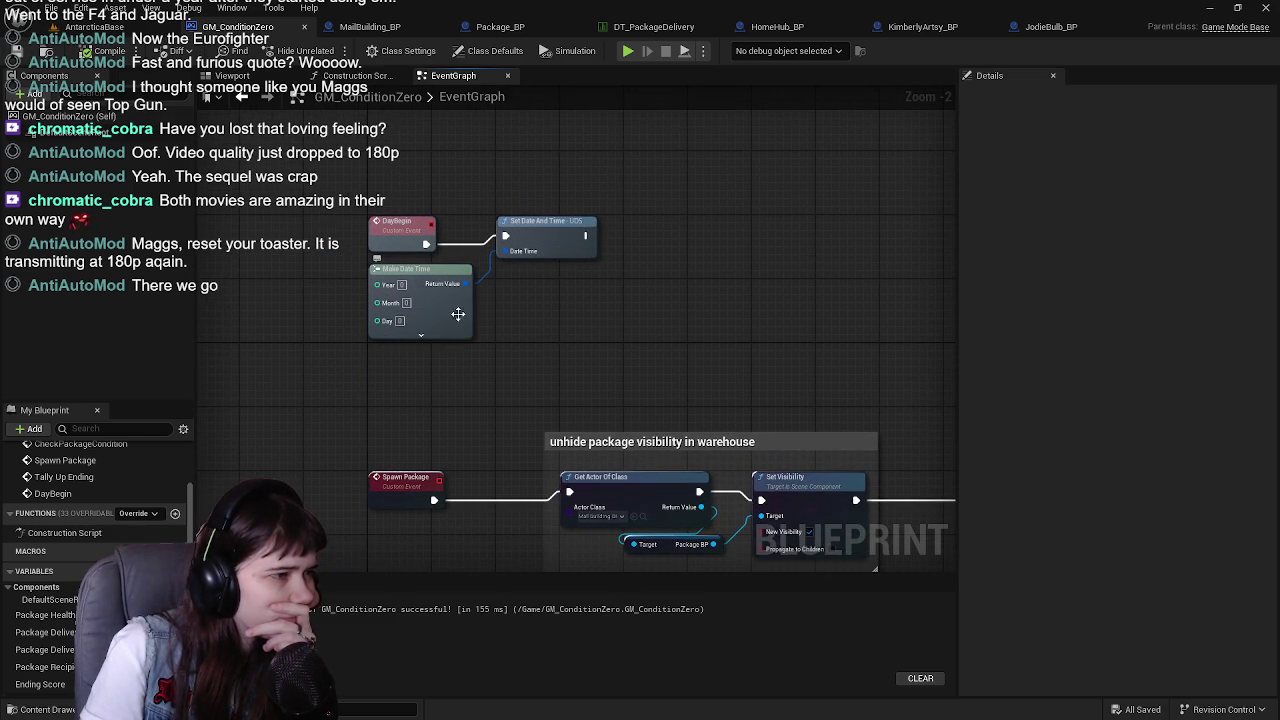
click(421, 335)
drag(355, 205, 575, 349)
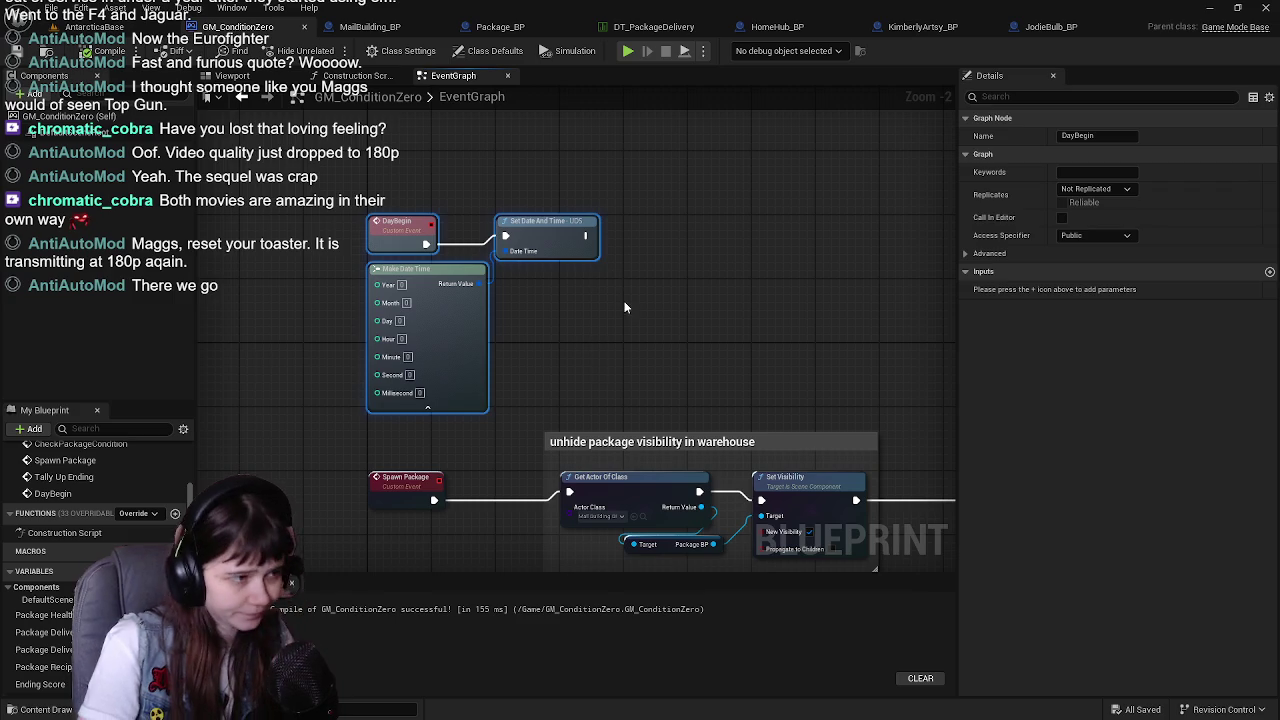
click(622, 304)
drag(622, 304, 577, 318)
drag(504, 236, 624, 236)
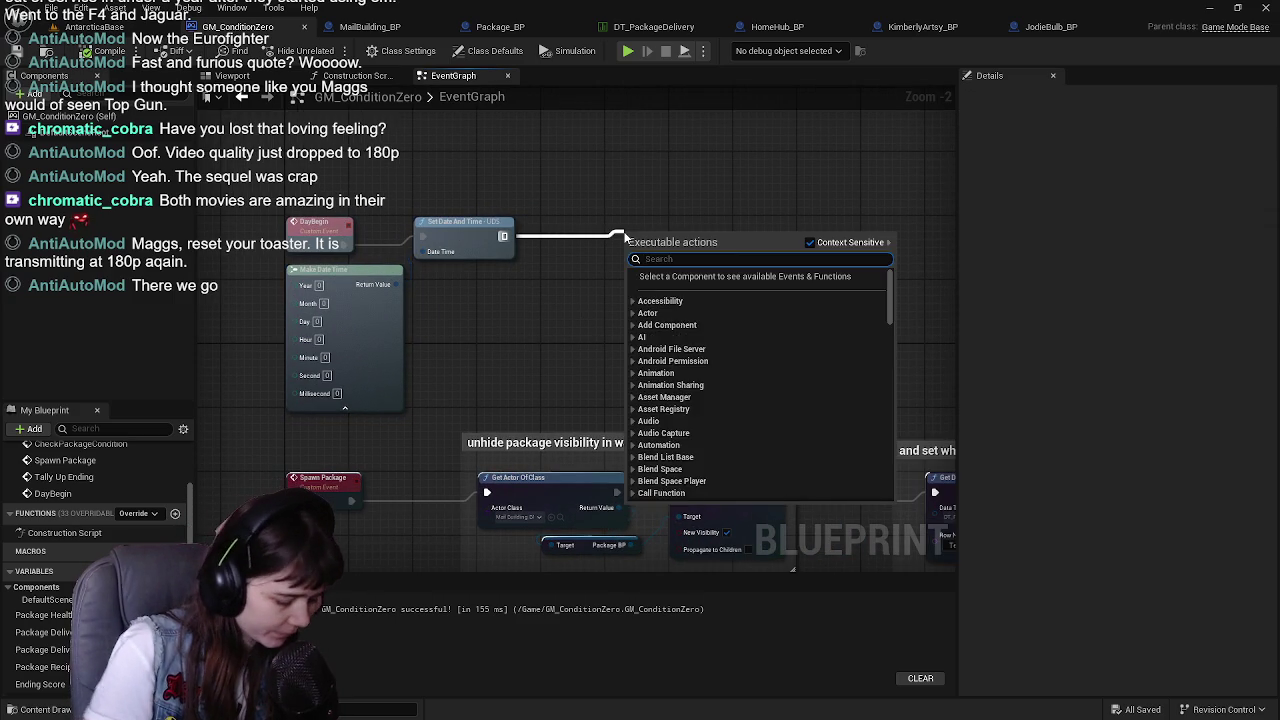
Add a Spawn Package call after Set Date And Time in the DayBegin chain
text(spawn package)
key(Return)
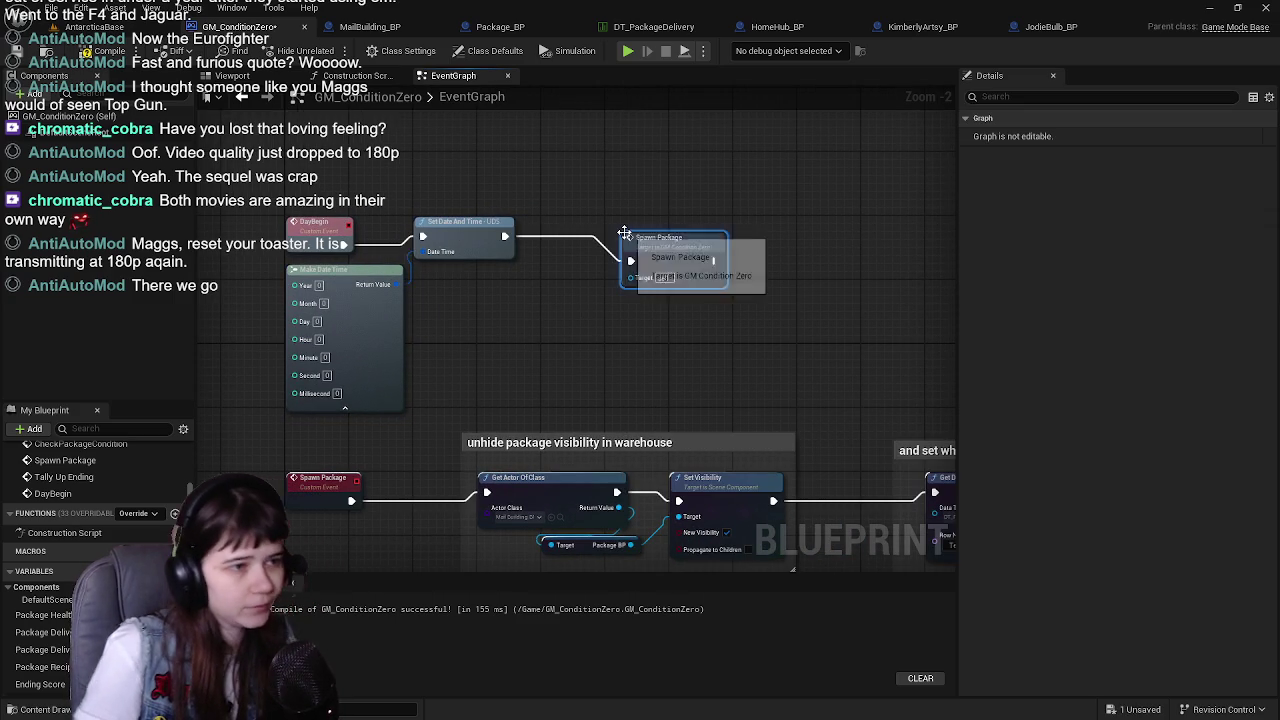
drag(629, 239, 621, 232)
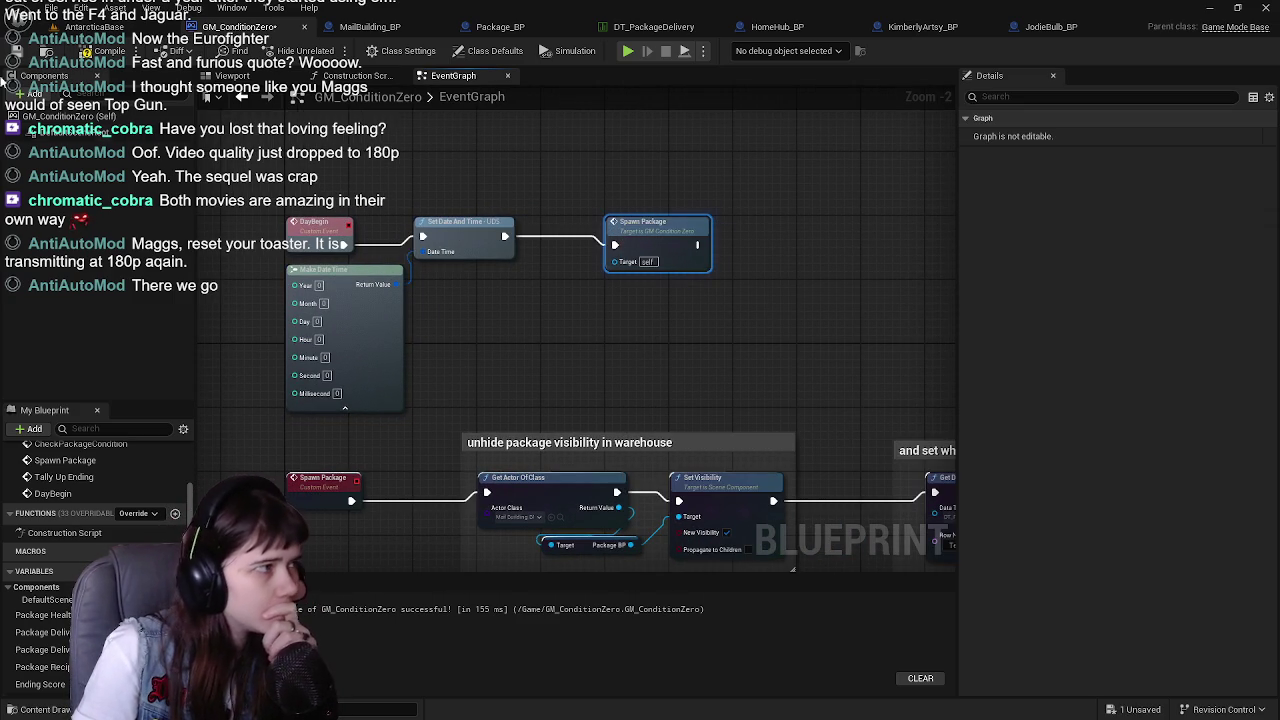
mouse_move(808, 398)
mouse_down()
mouse_move(644, 252)
mouse_move(364, 276)
mouse_move(576, 282)
mouse_move(670, 268)
mouse_move(513, 303)
mouse_move(612, 322)
mouse_up()
scroll(565, 338, down, 1)
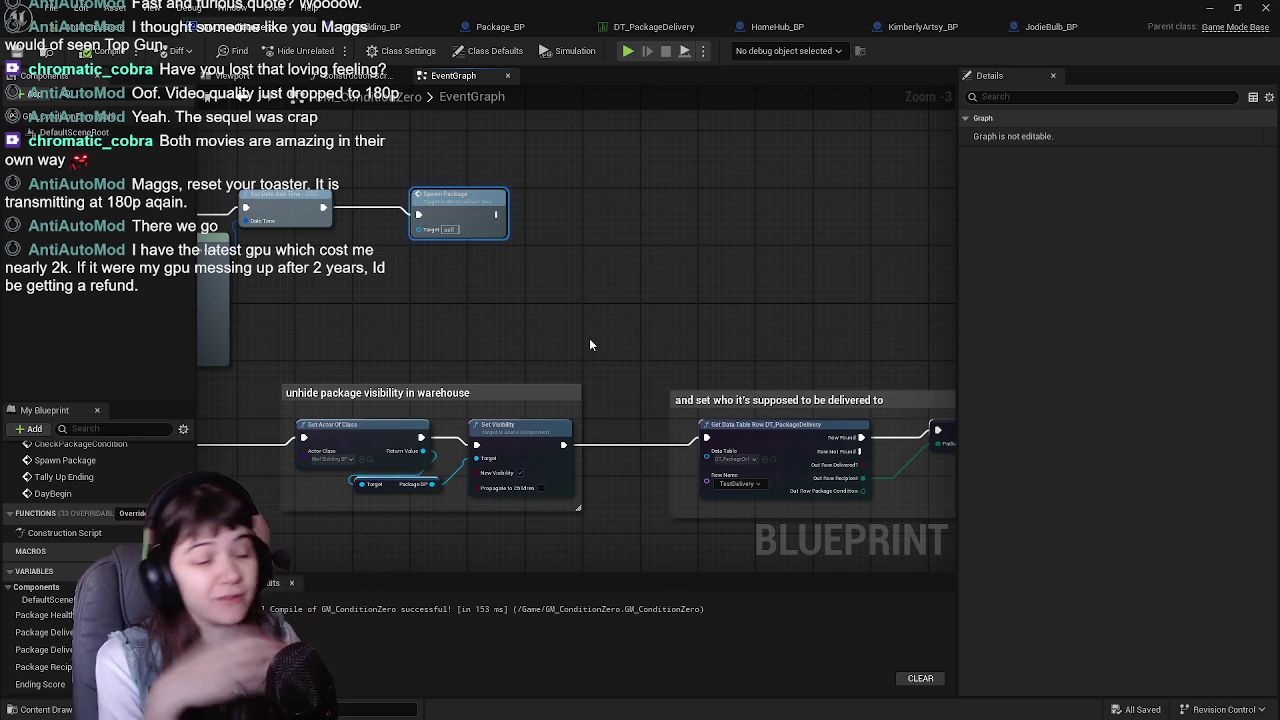
mouse_move(589, 345)
mouse_down()
mouse_move(651, 306)
mouse_move(712, 317)
mouse_up()
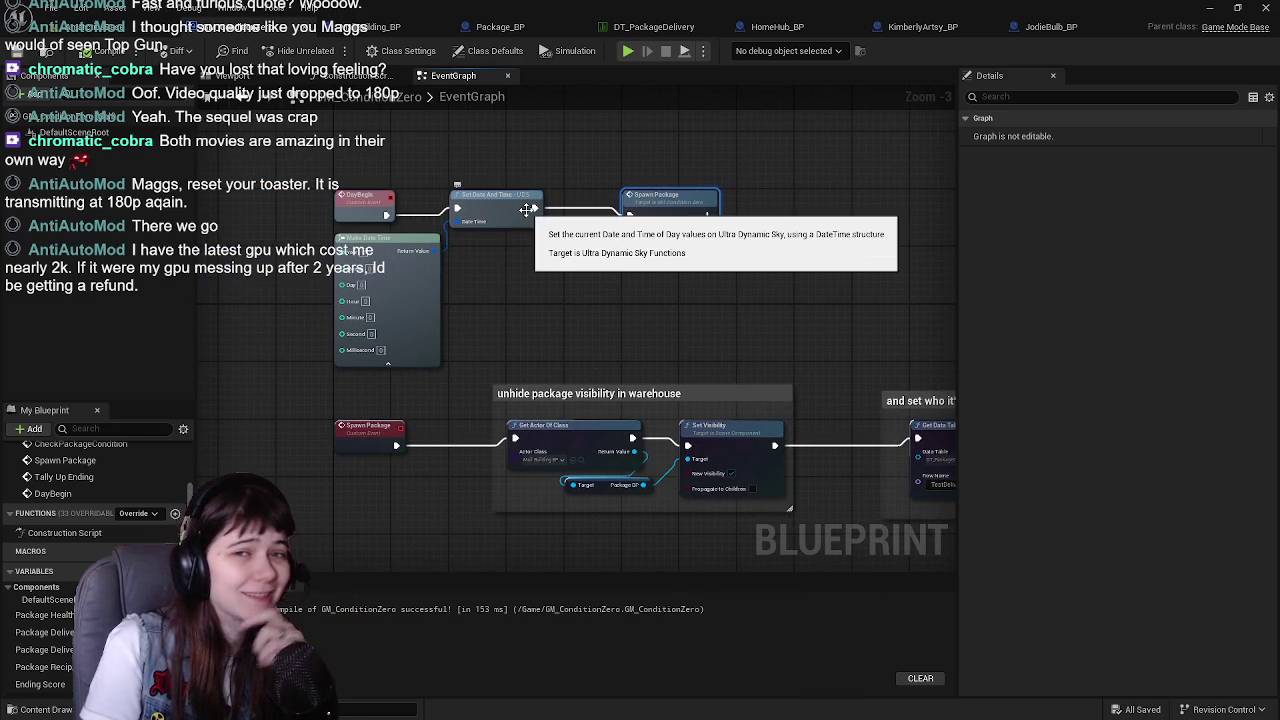
click(392, 28)
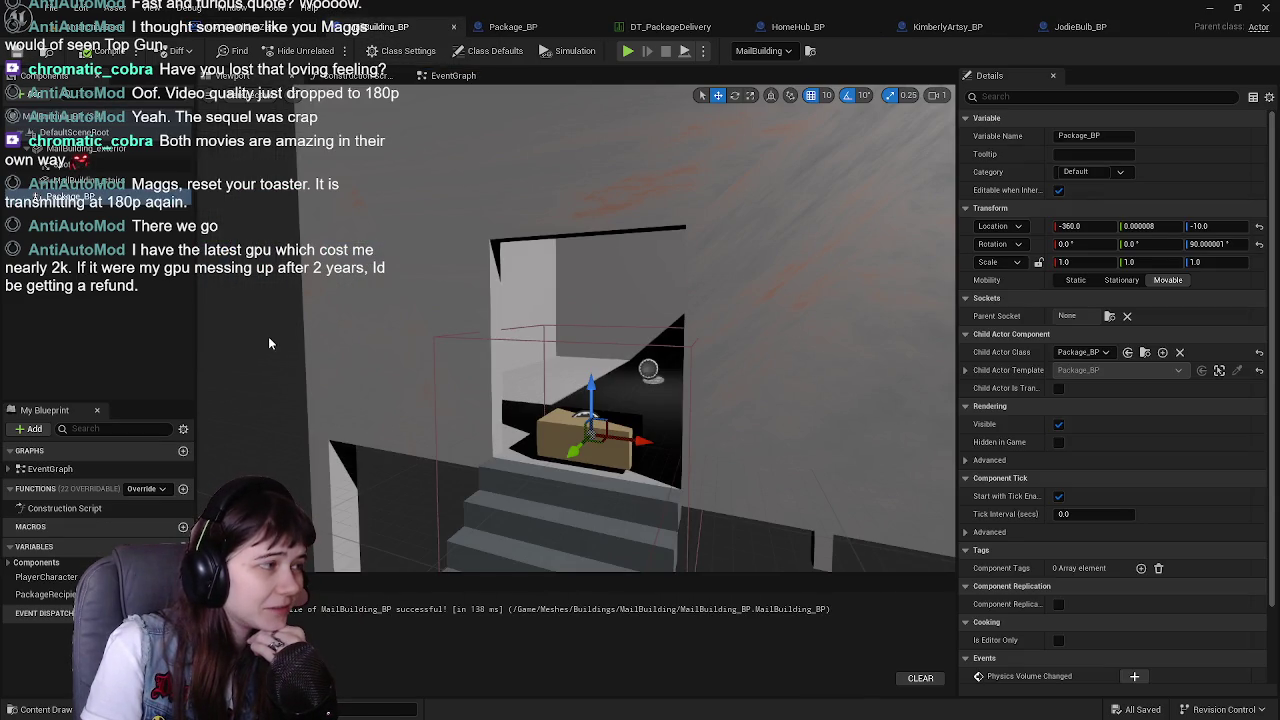
click(103, 305)
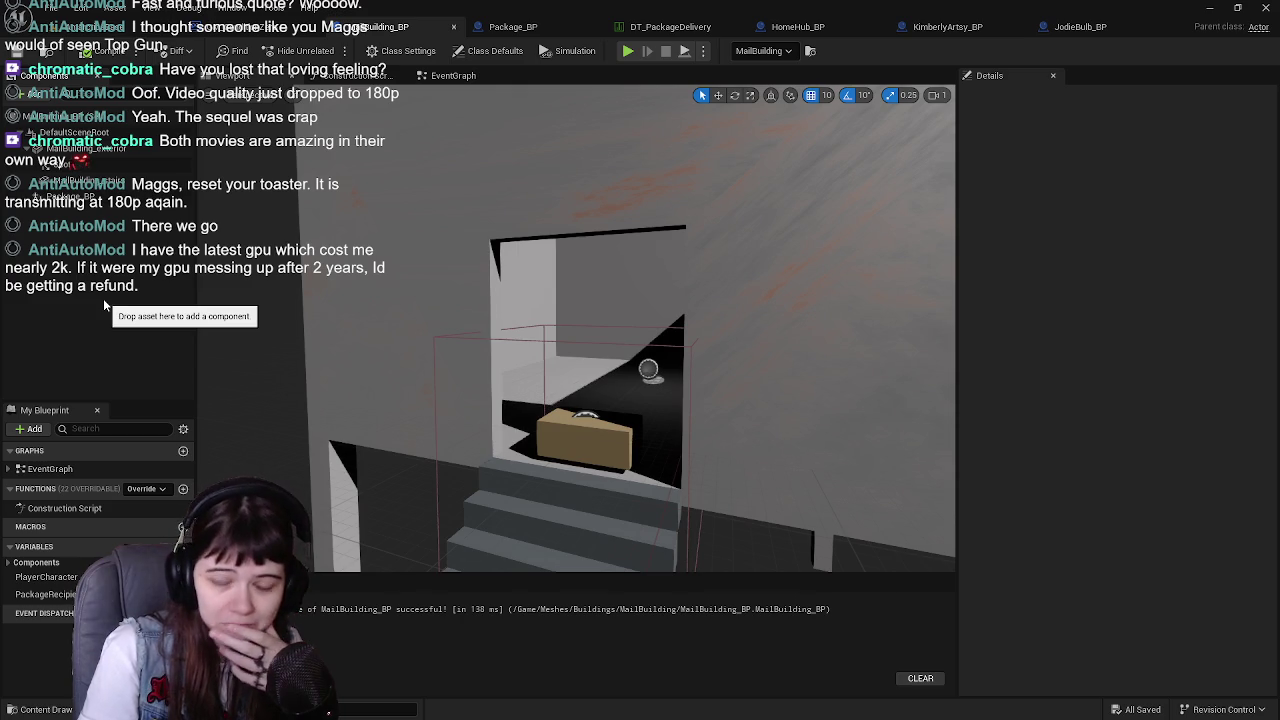
click(210, 26)
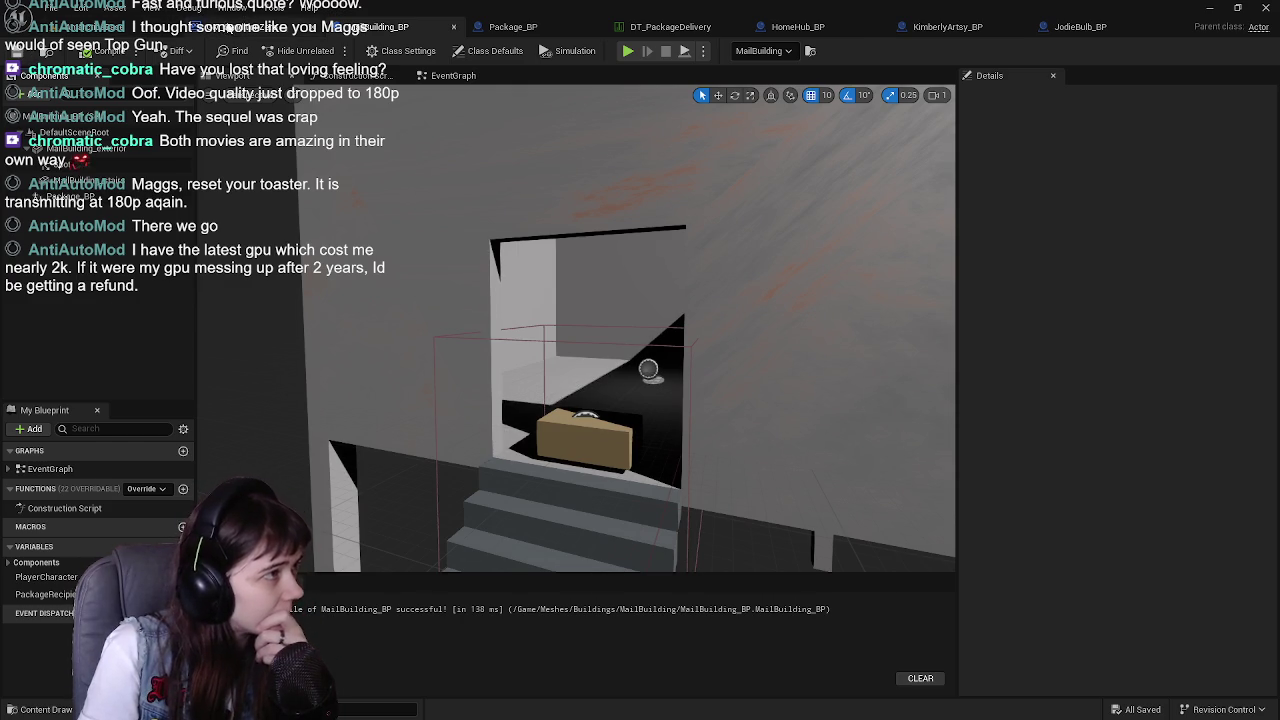
scroll(496, 226, down, 10)
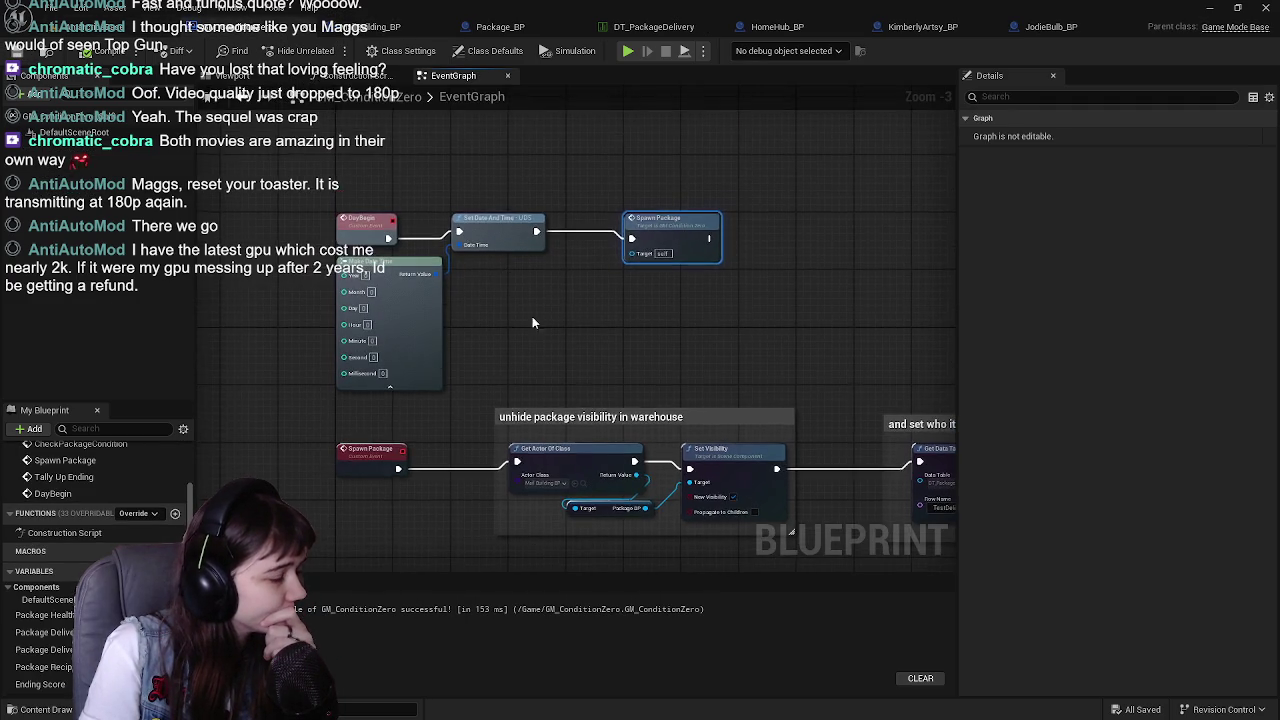
scroll(538, 411, down, 1)
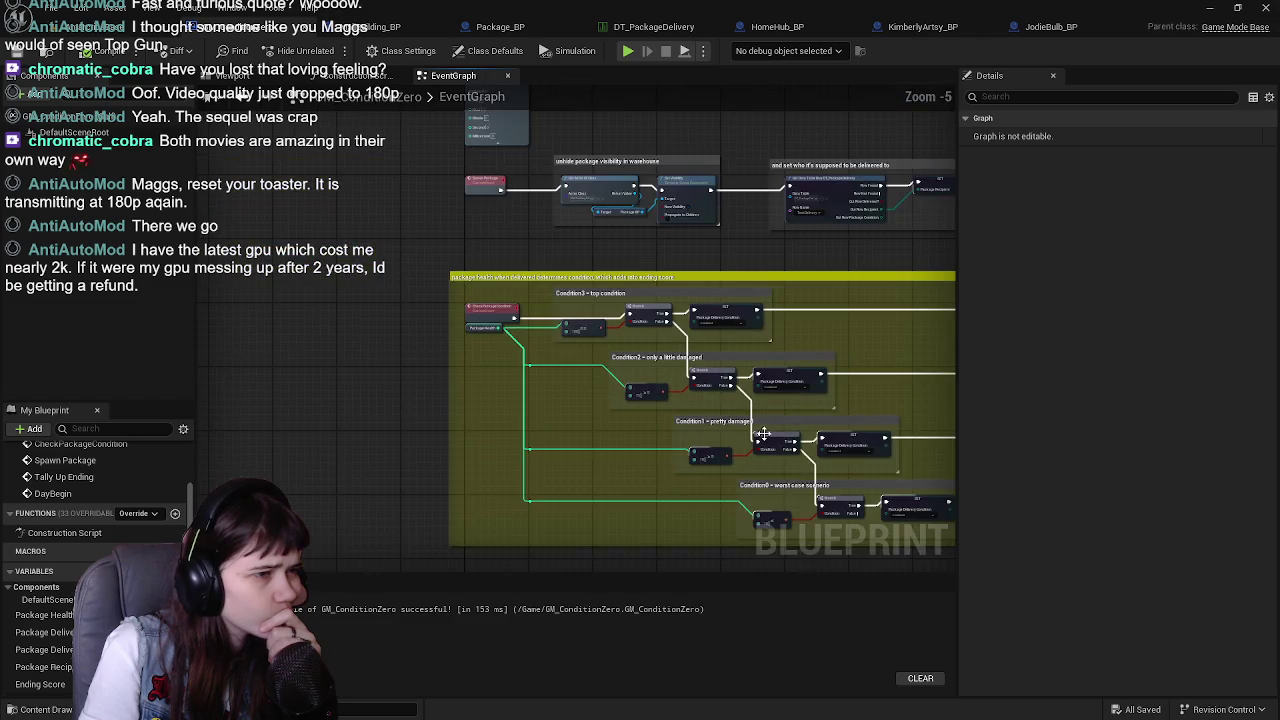
scroll(760, 432, up, 1)
mouse_move(756, 432)
mouse_down()
mouse_move(541, 353)
mouse_move(376, 226)
mouse_move(447, 363)
mouse_up()
scroll(376, 226, down, 2)
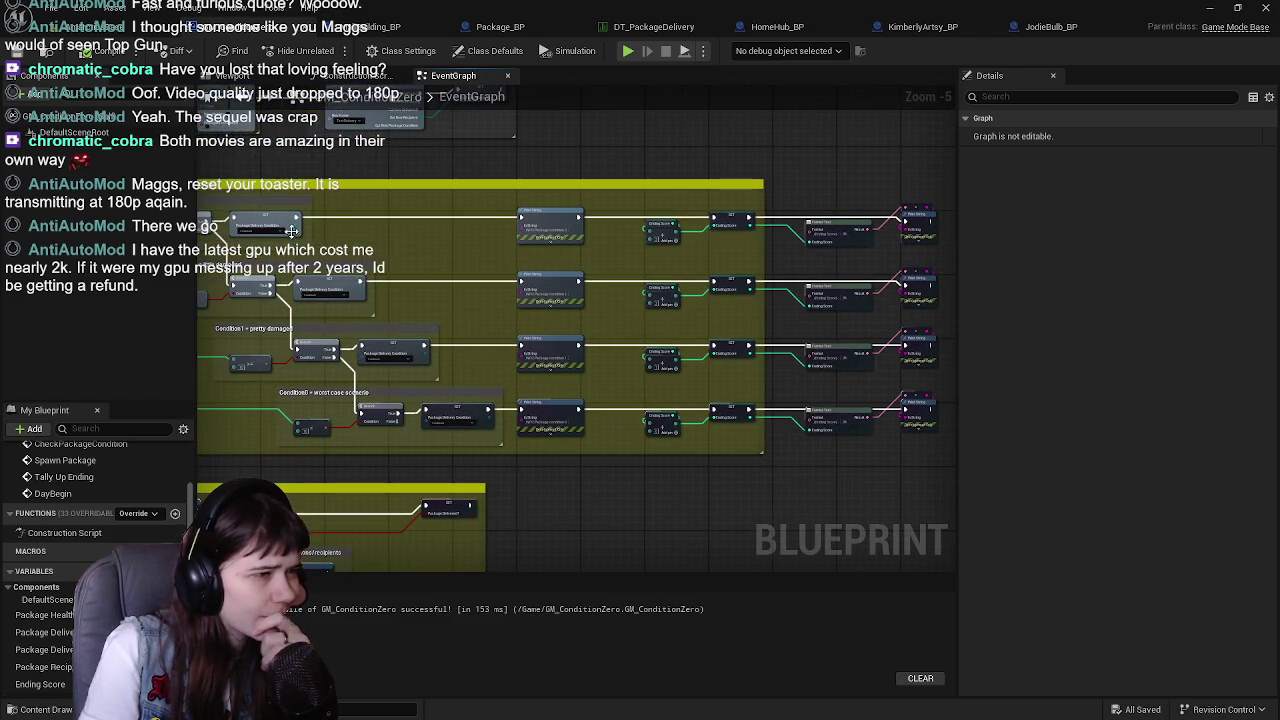
scroll(347, 281, down, 1)
drag(347, 281, 402, 287)
mouse_move(220, 220)
mouse_down()
mouse_move(661, 378)
mouse_move(873, 429)
mouse_up()
scroll(95, 500, up, 2)
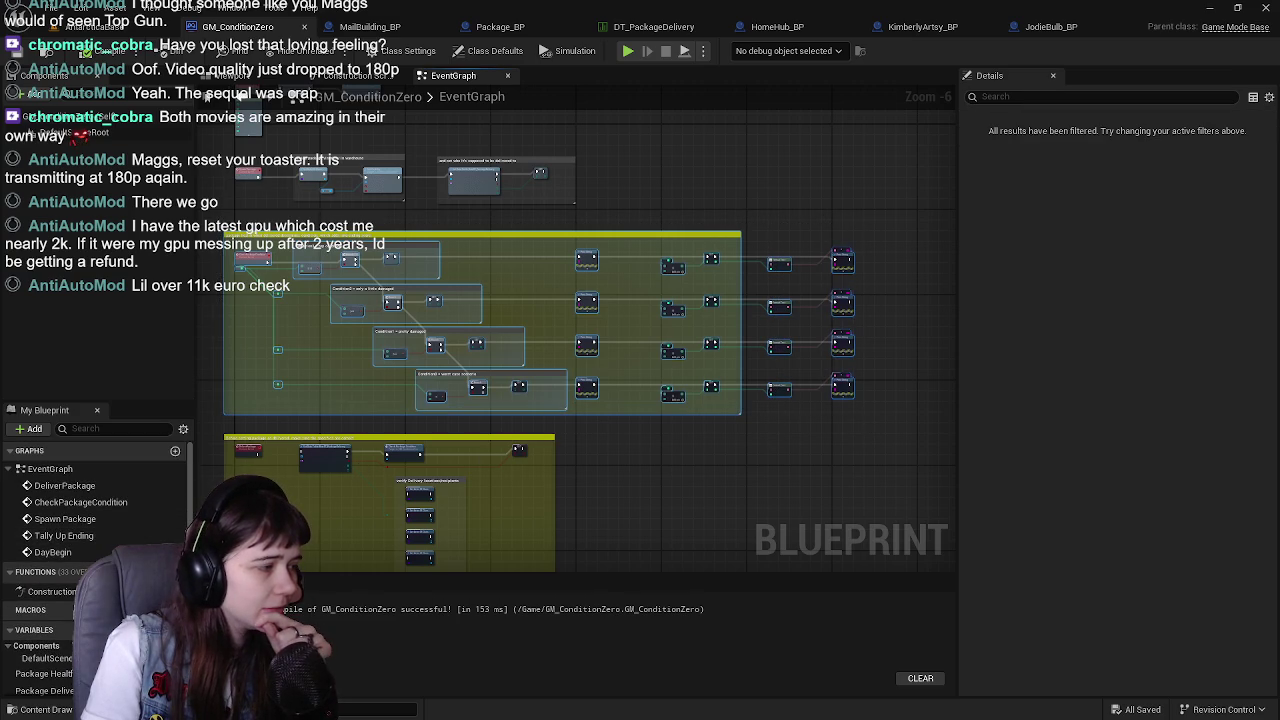
scroll(410, 399, up, 2)
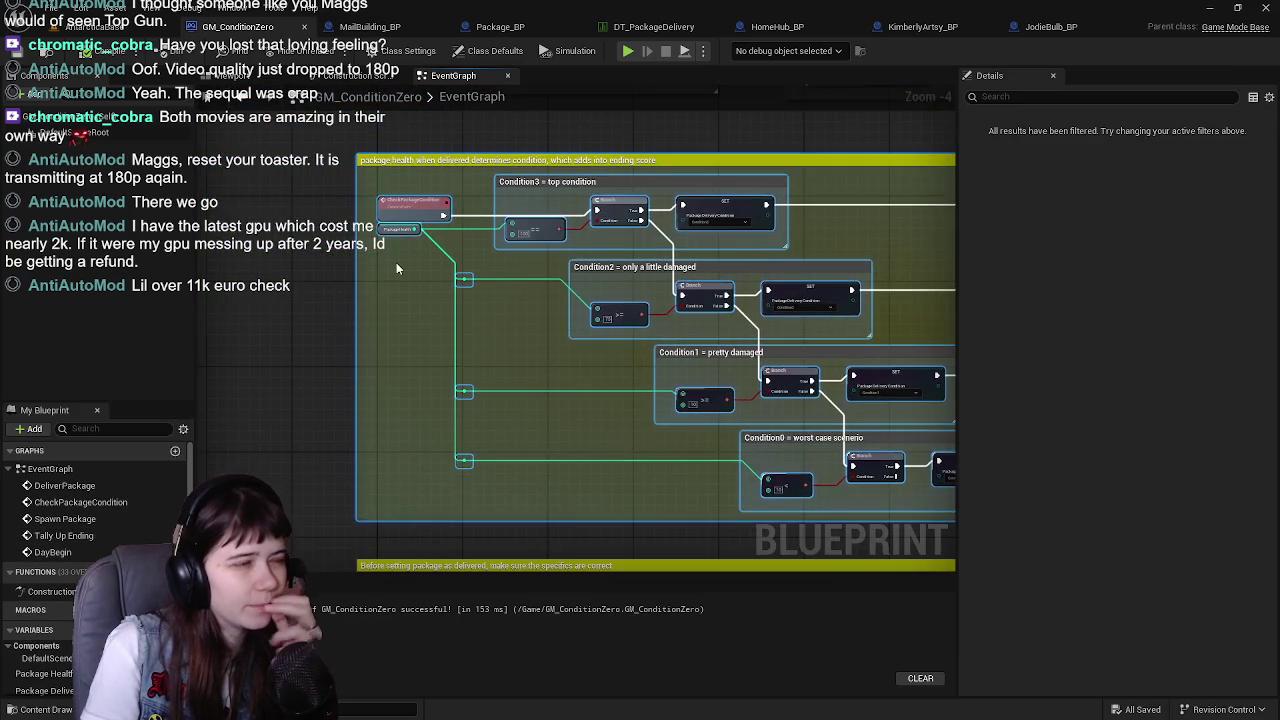
scroll(505, 365, down, 2)
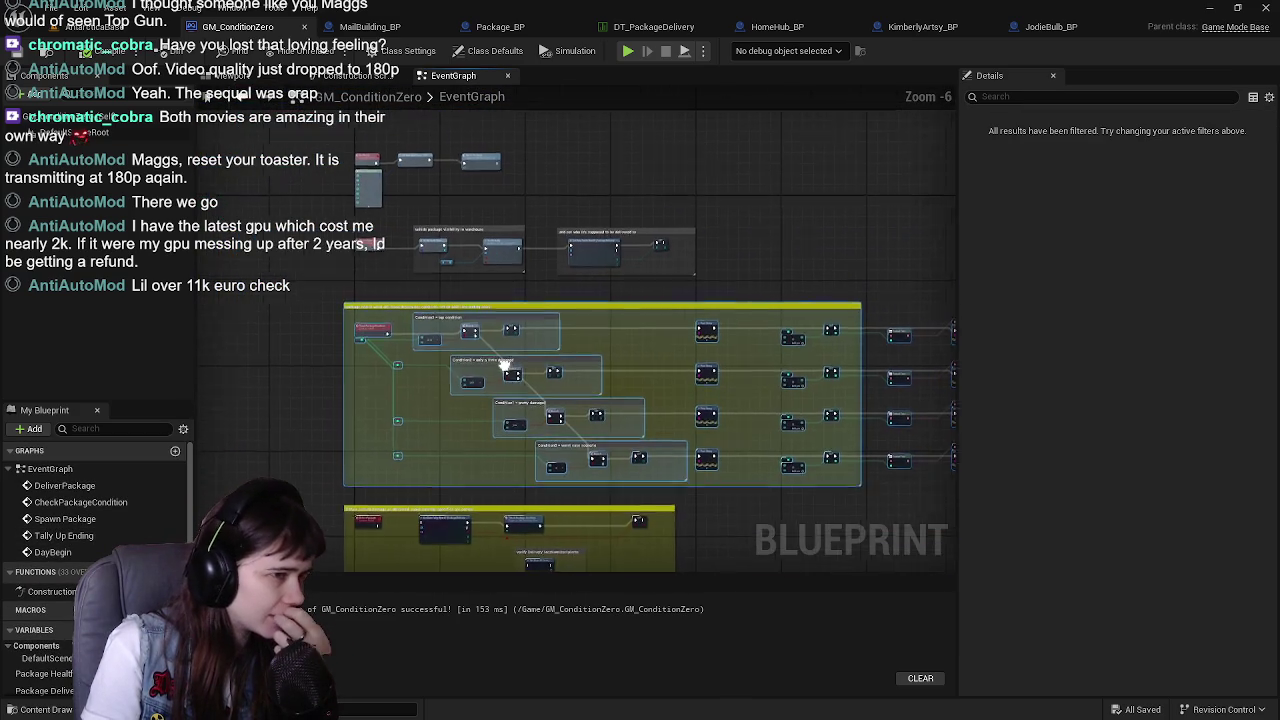
scroll(512, 367, up, 2)
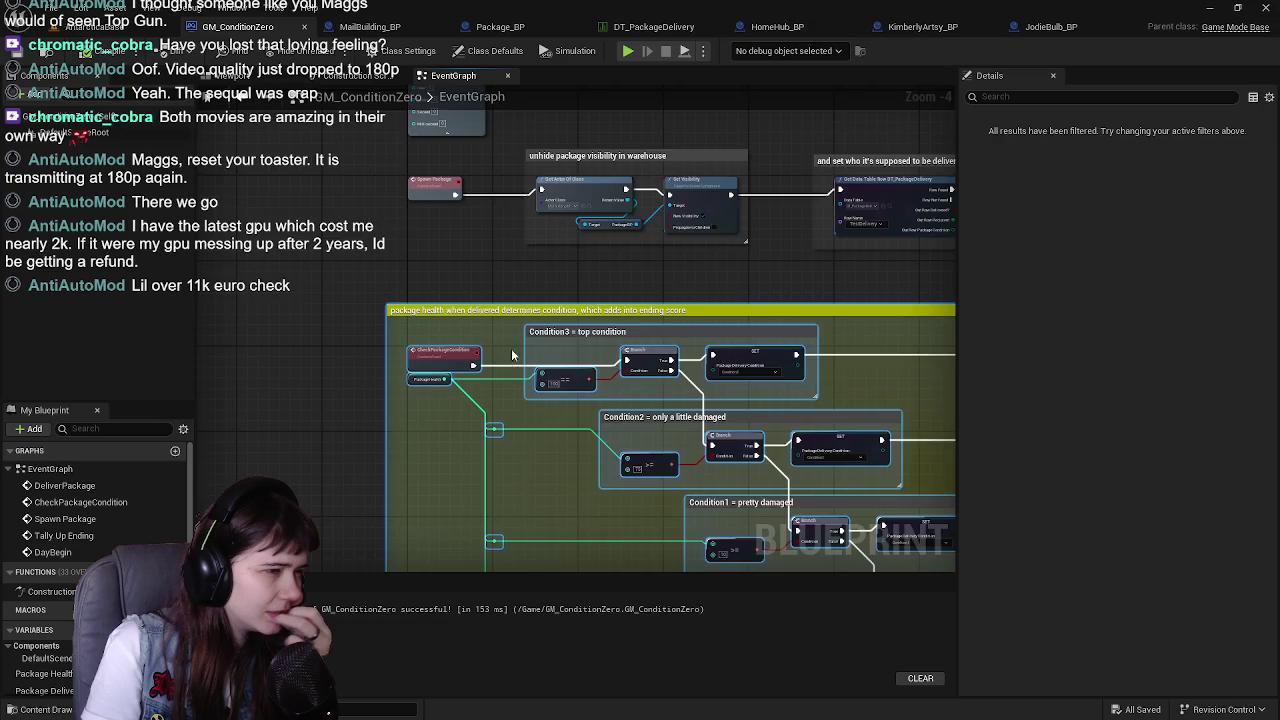
scroll(535, 360, down, 3)
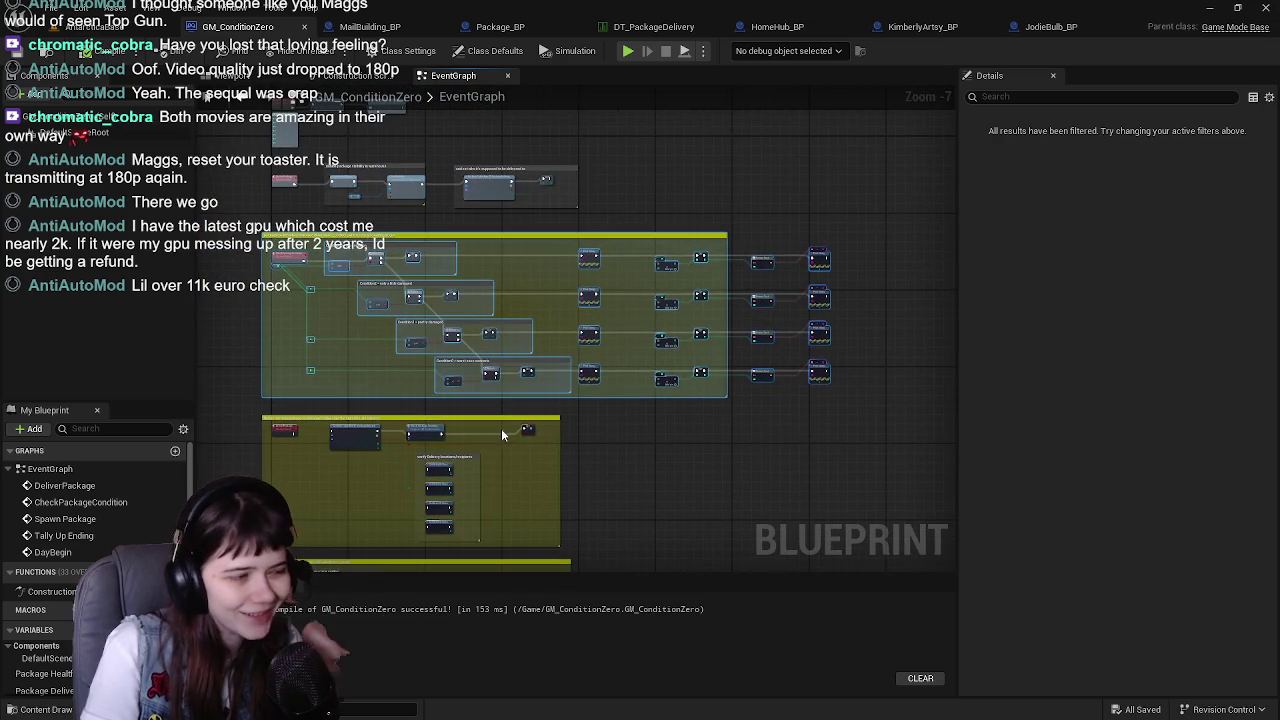
drag(488, 404, 600, 313)
scroll(532, 258, up, 3)
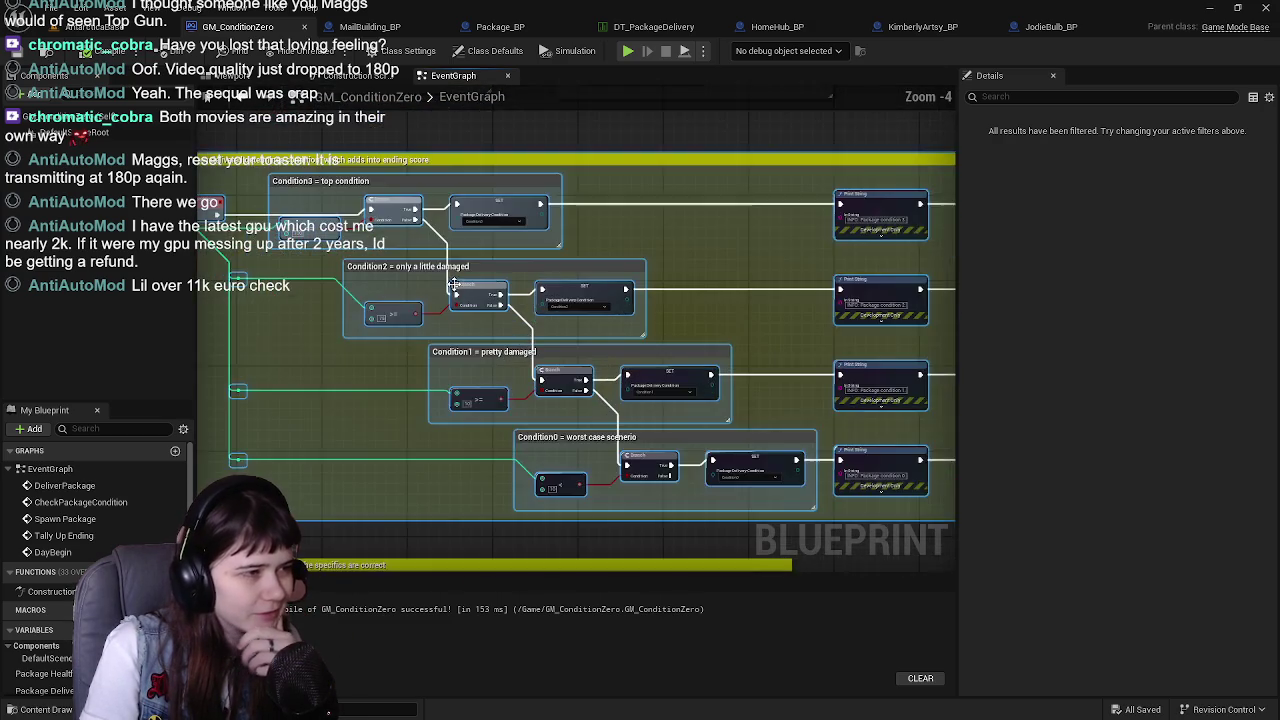
click(485, 229)
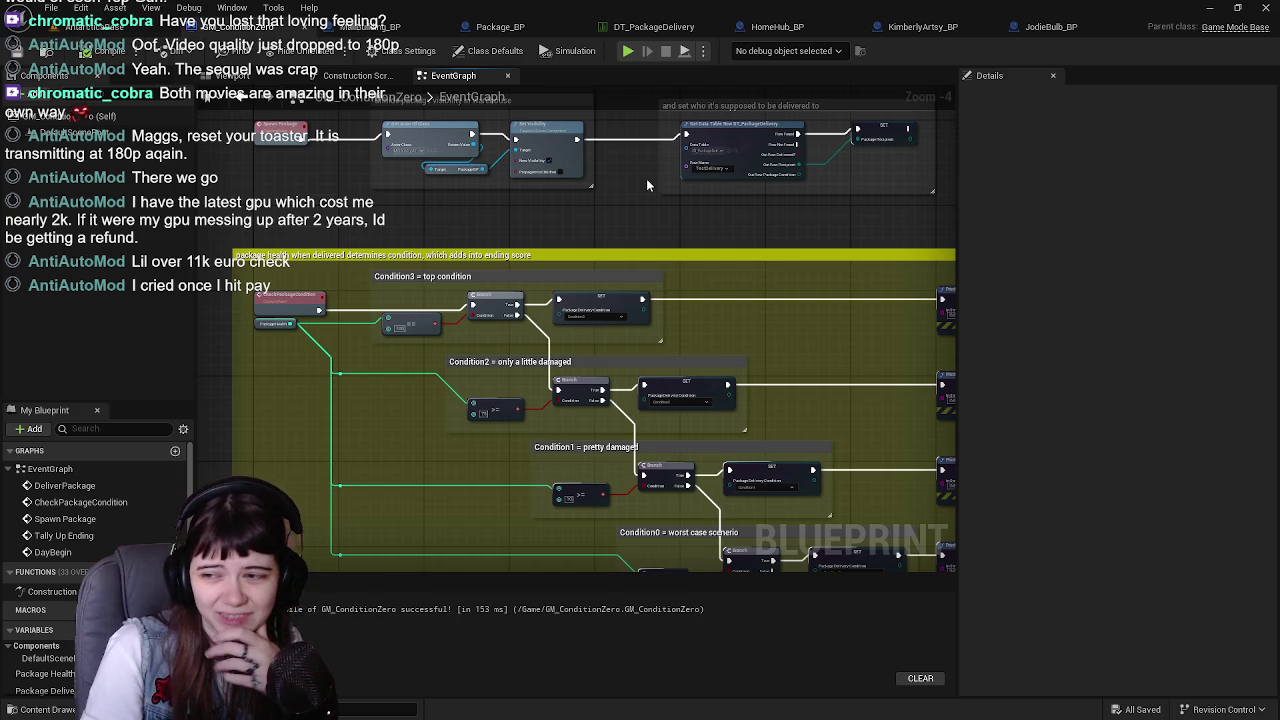
click(380, 26)
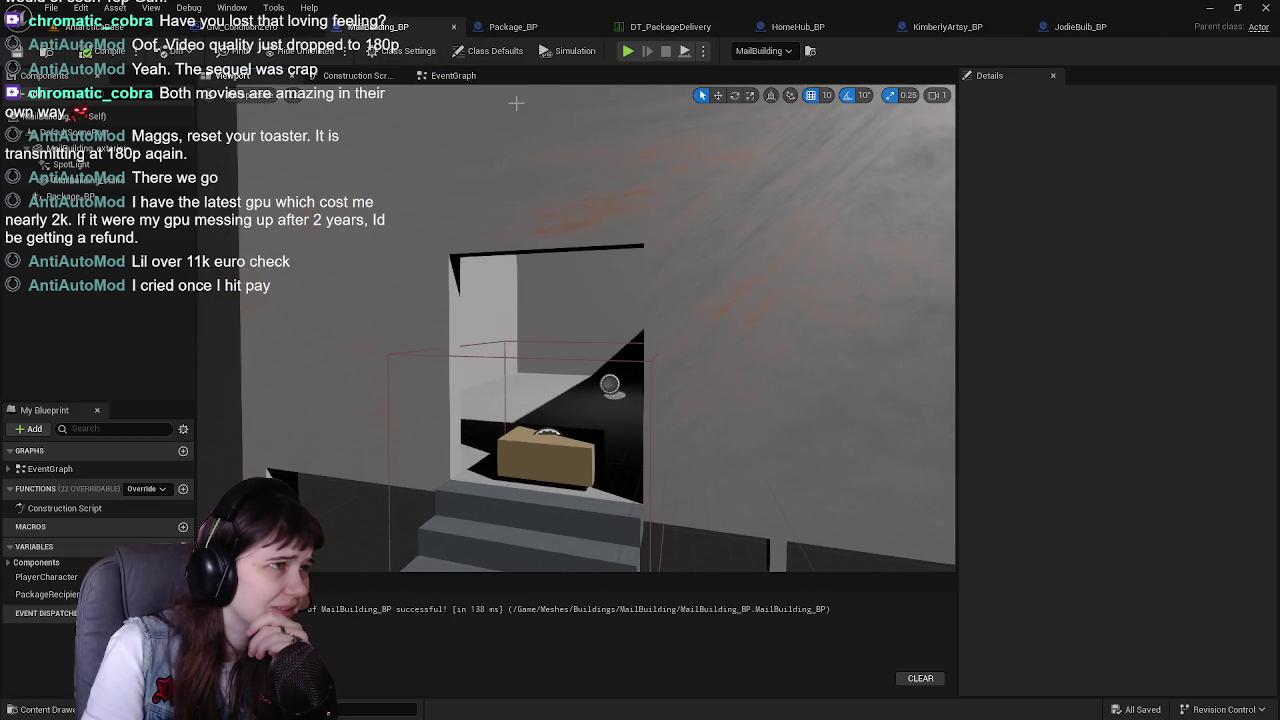
Open the DT_PackageDelivery table from the editor tabs and select the Bud row
click(558, 27)
scroll(637, 241, down, 2)
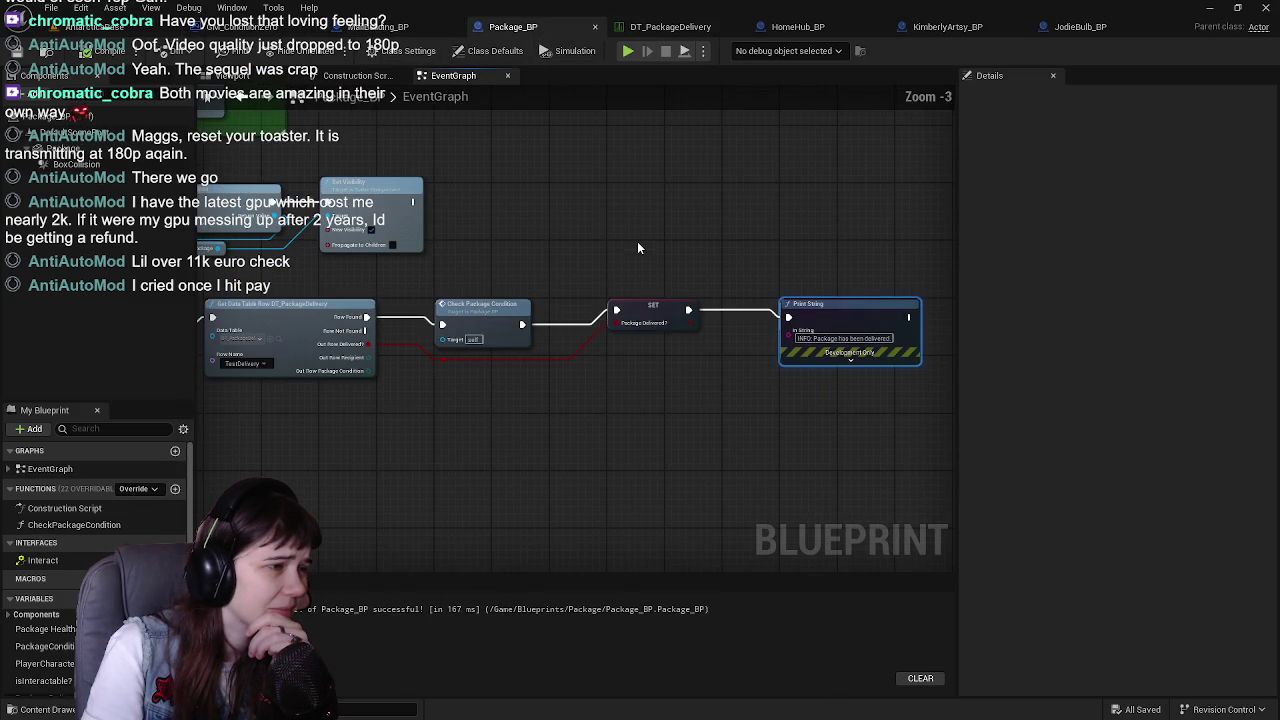
click(668, 27)
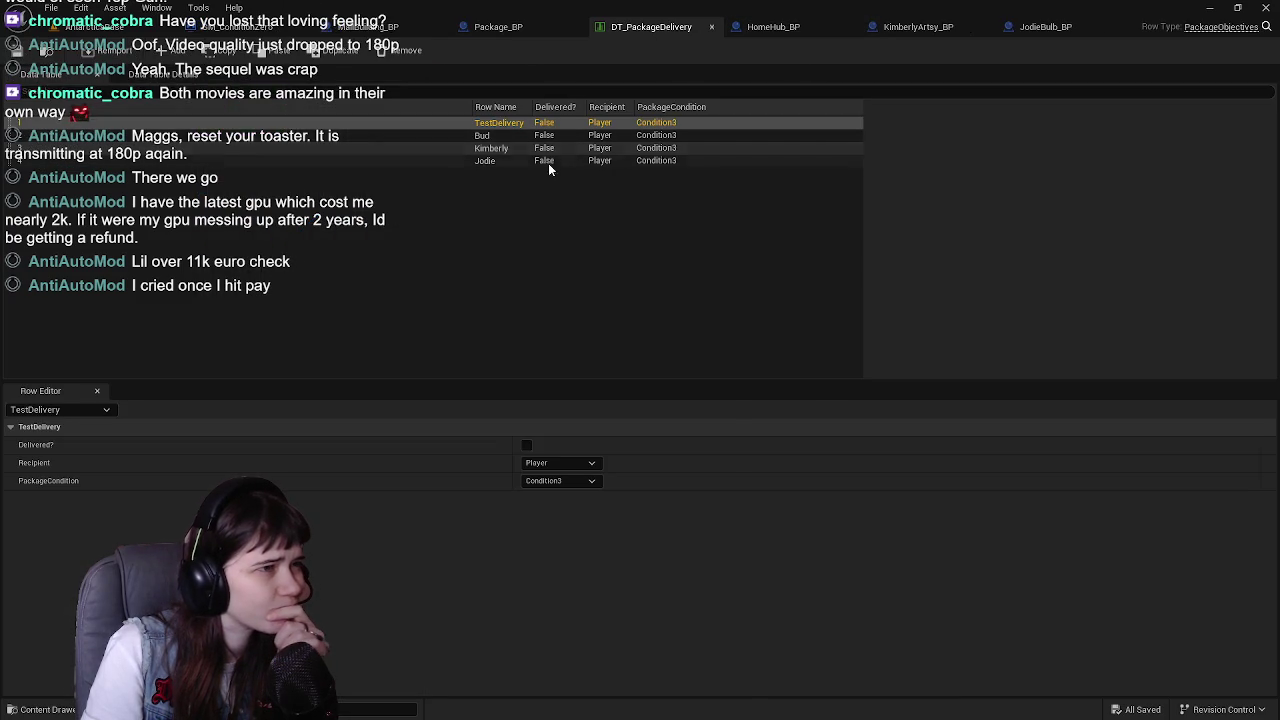
click(601, 136)
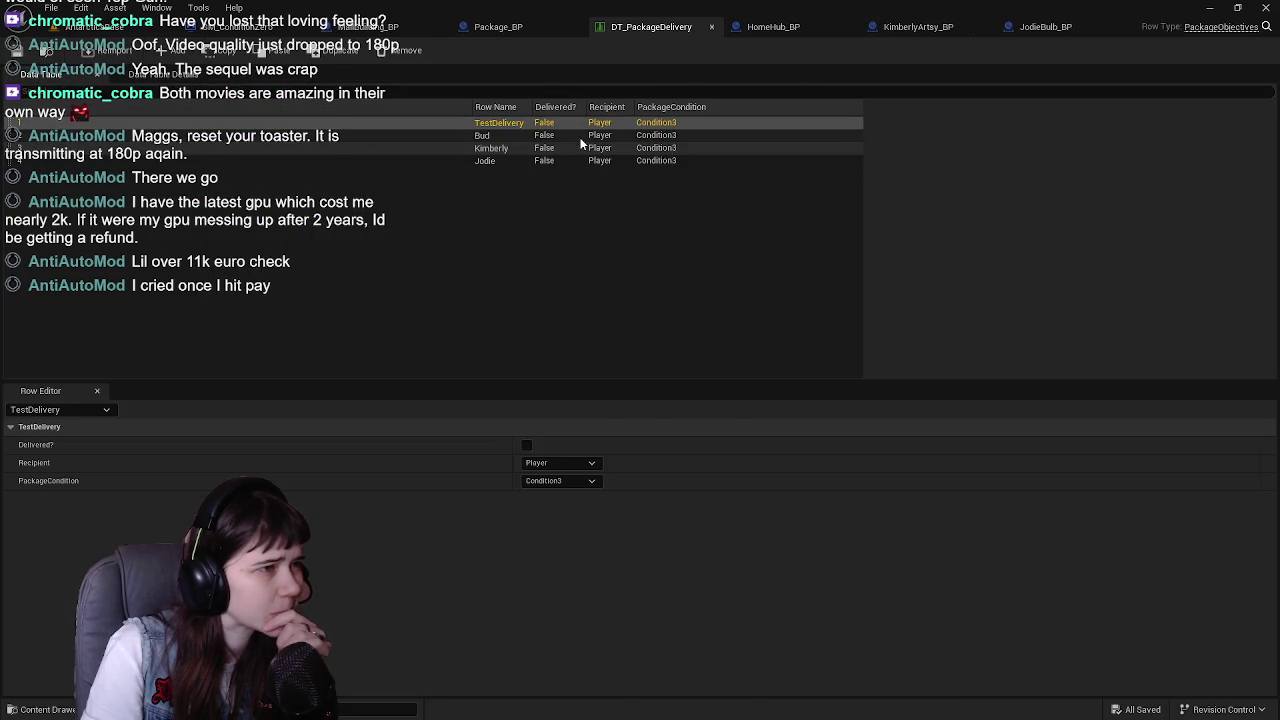
Make Bud, Kimberly and Jodie their own rows' Recipient, save DT_PackageDelivery, and show HomeHub_BP
click(578, 136)
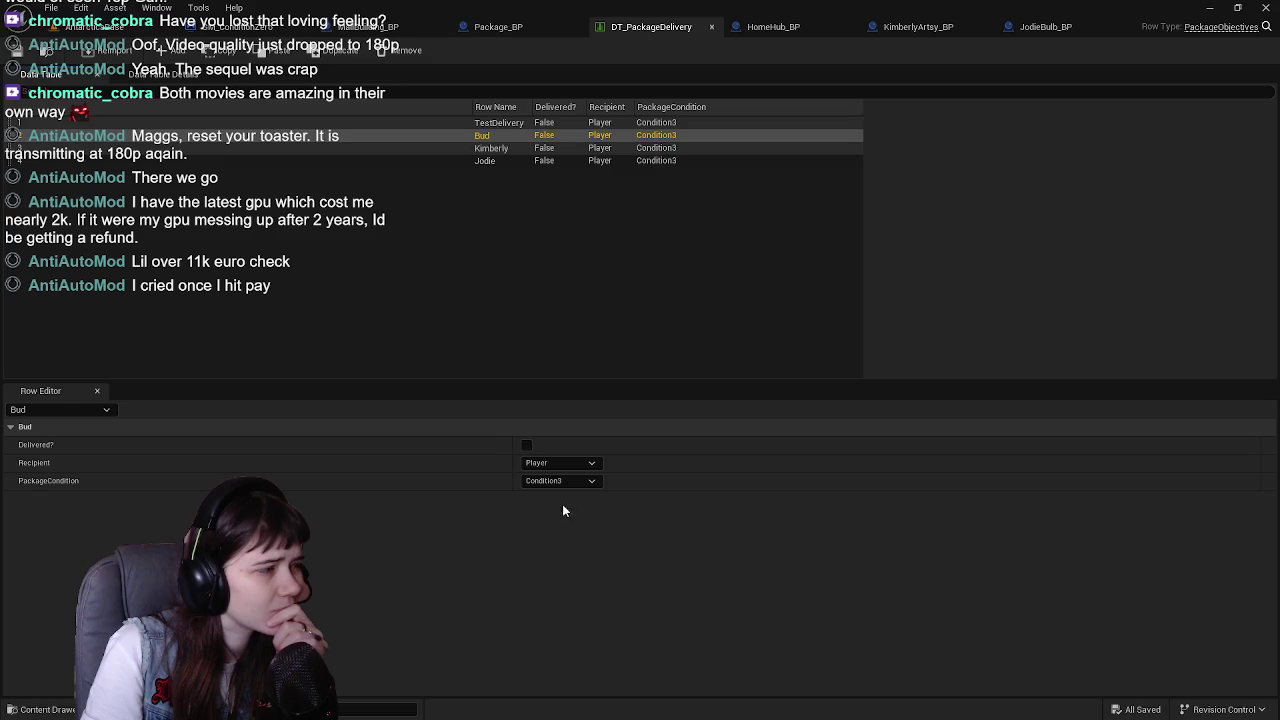
click(573, 463)
click(571, 489)
click(578, 148)
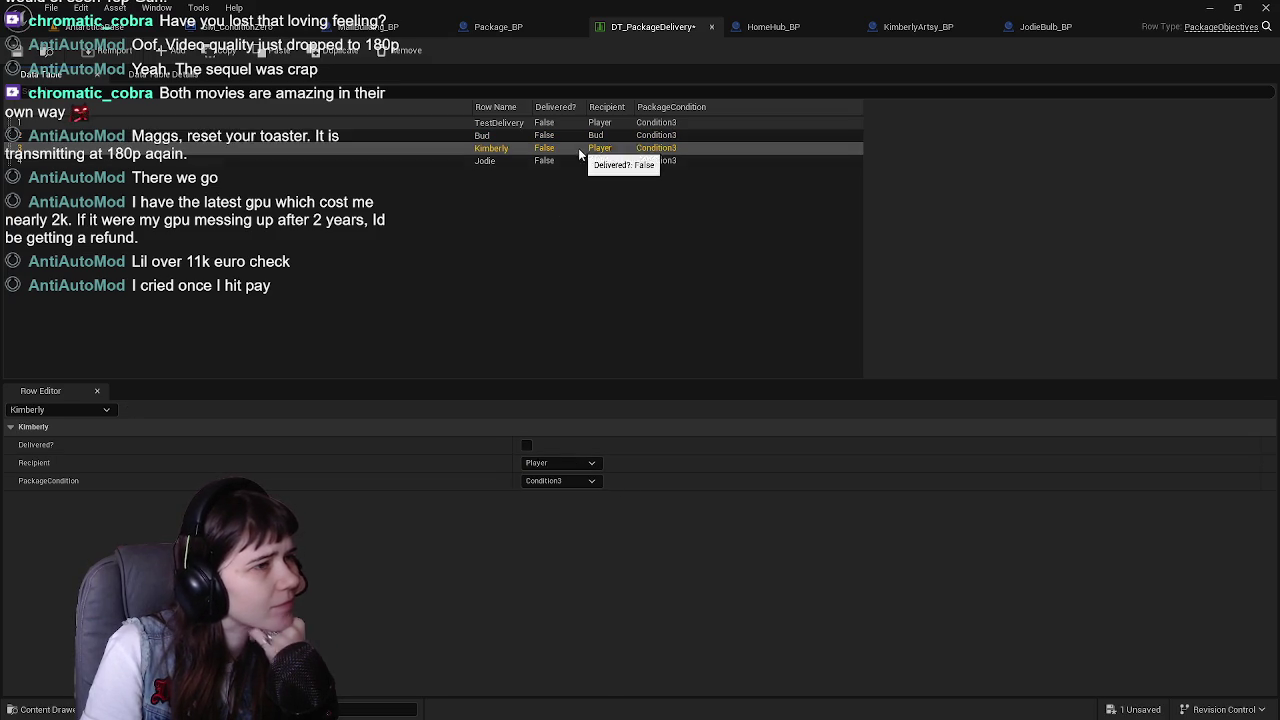
click(566, 464)
click(575, 516)
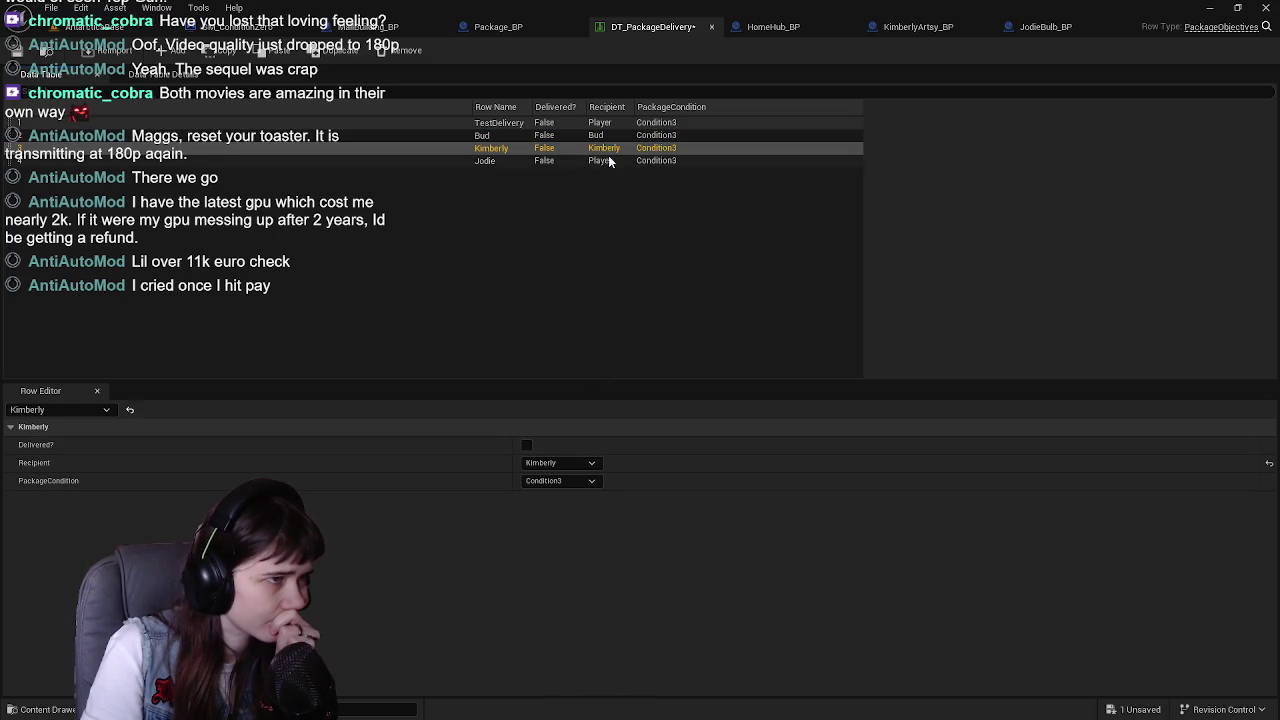
click(608, 161)
click(586, 463)
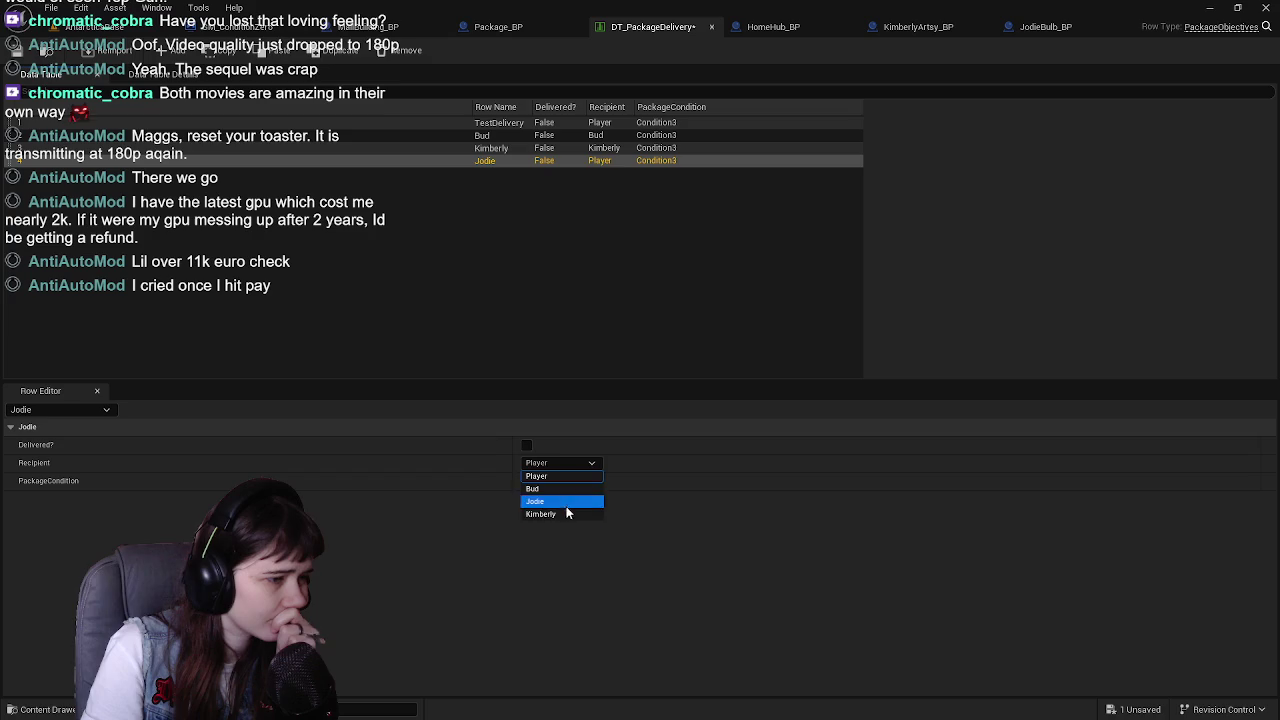
key(ctrl+s)
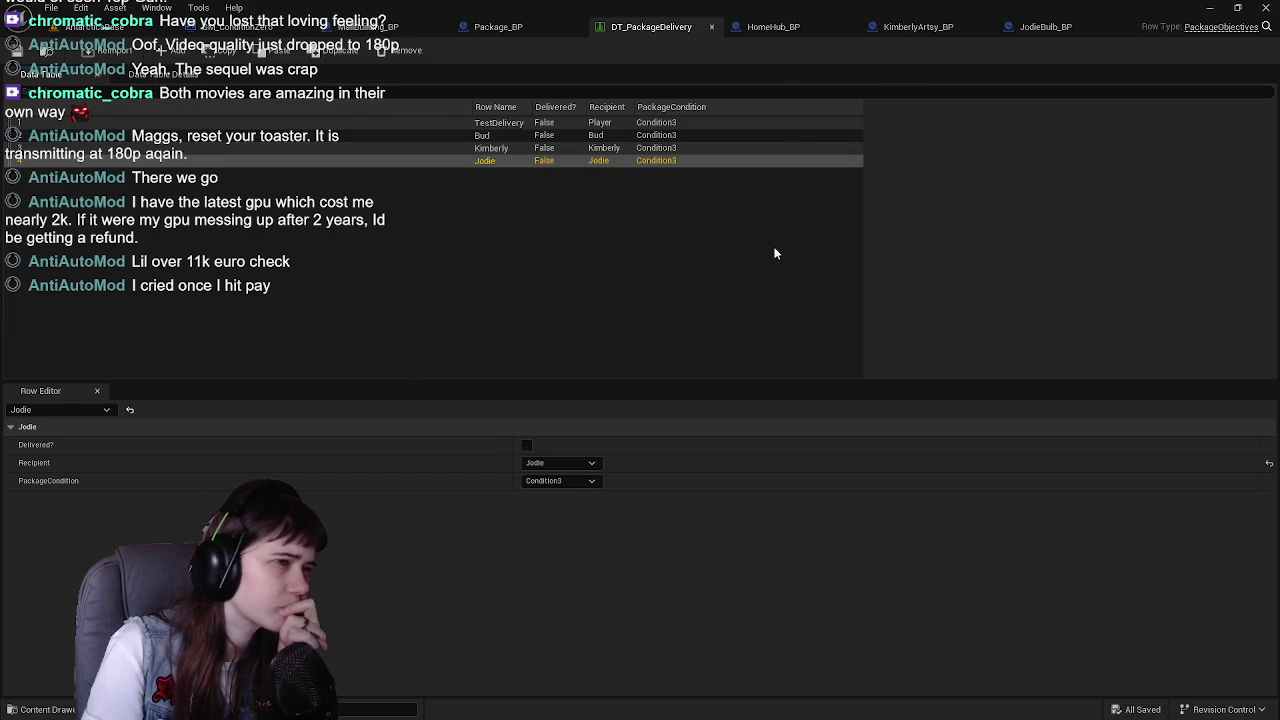
click(797, 30)
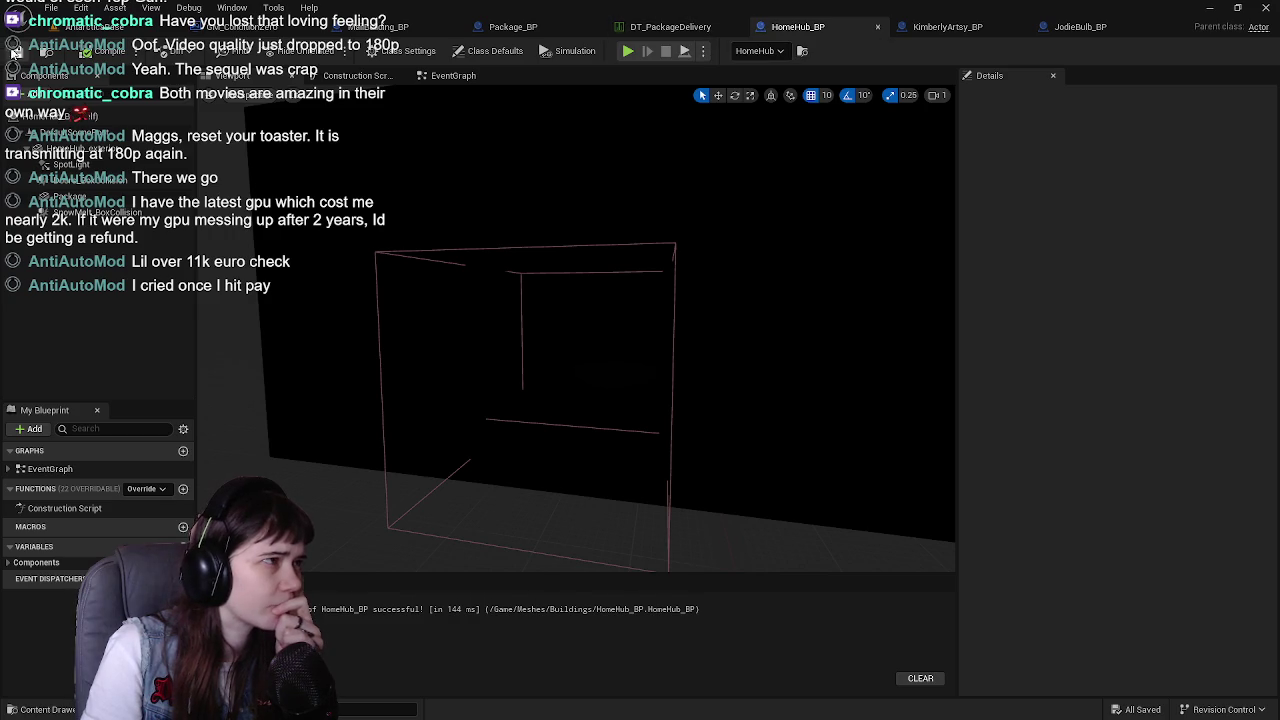
In Package_BP's EventGraph, tick the Package Delivered? setter's default value
click(265, 27)
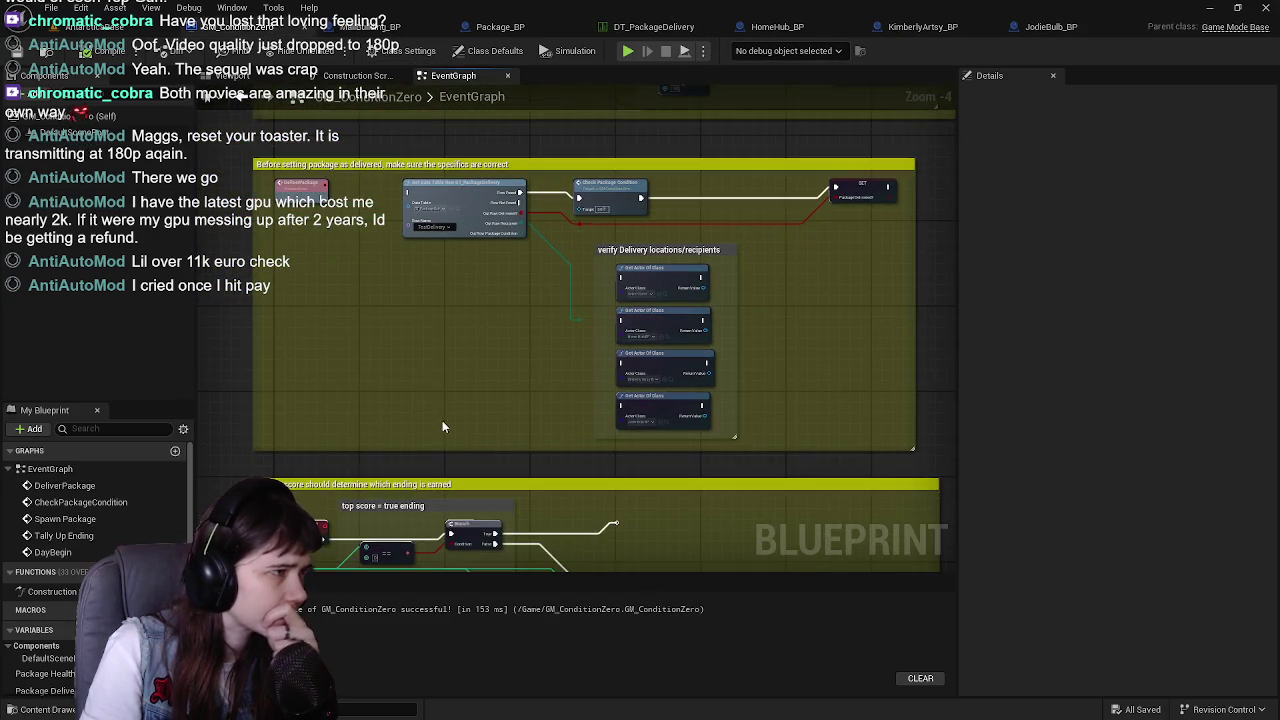
click(546, 30)
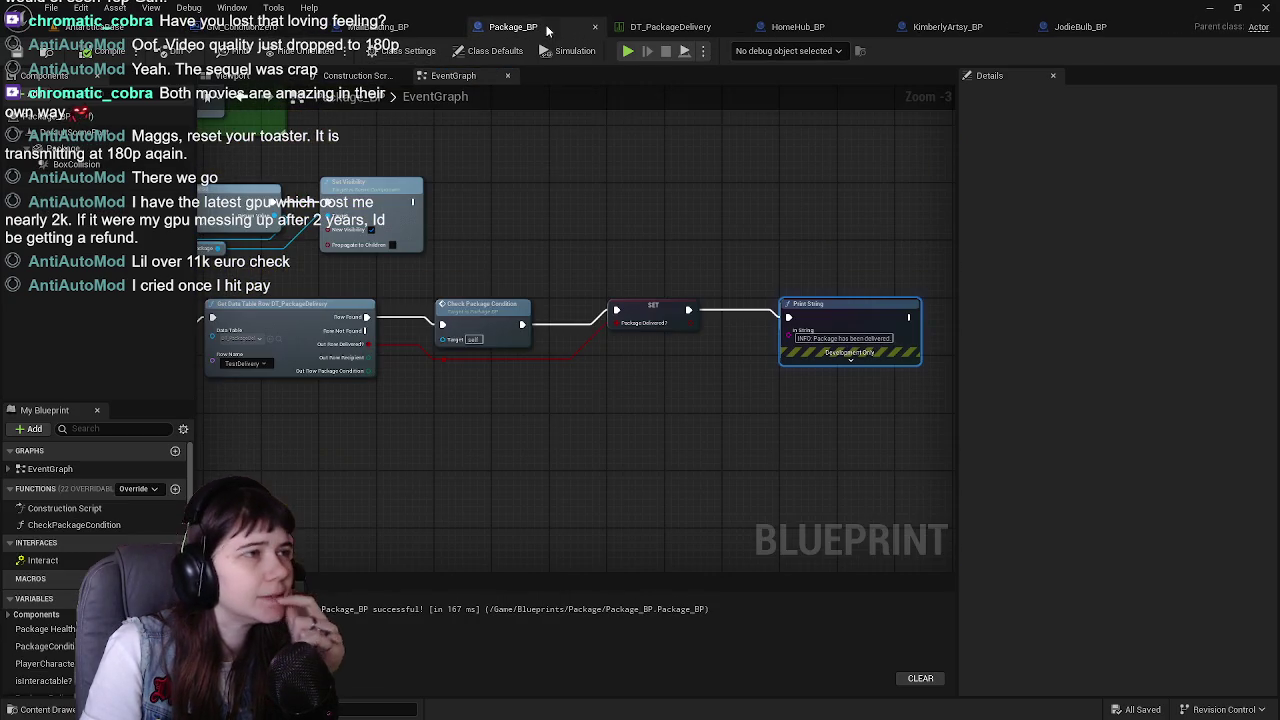
mouse_move(403, 339)
mouse_down()
mouse_move(600, 339)
mouse_move(520, 350)
mouse_move(636, 396)
mouse_move(639, 386)
mouse_move(400, 403)
mouse_move(586, 398)
mouse_up()
scroll(542, 385, up, 1)
scroll(579, 410, down, 1)
scroll(466, 398, up, 1)
click(688, 325)
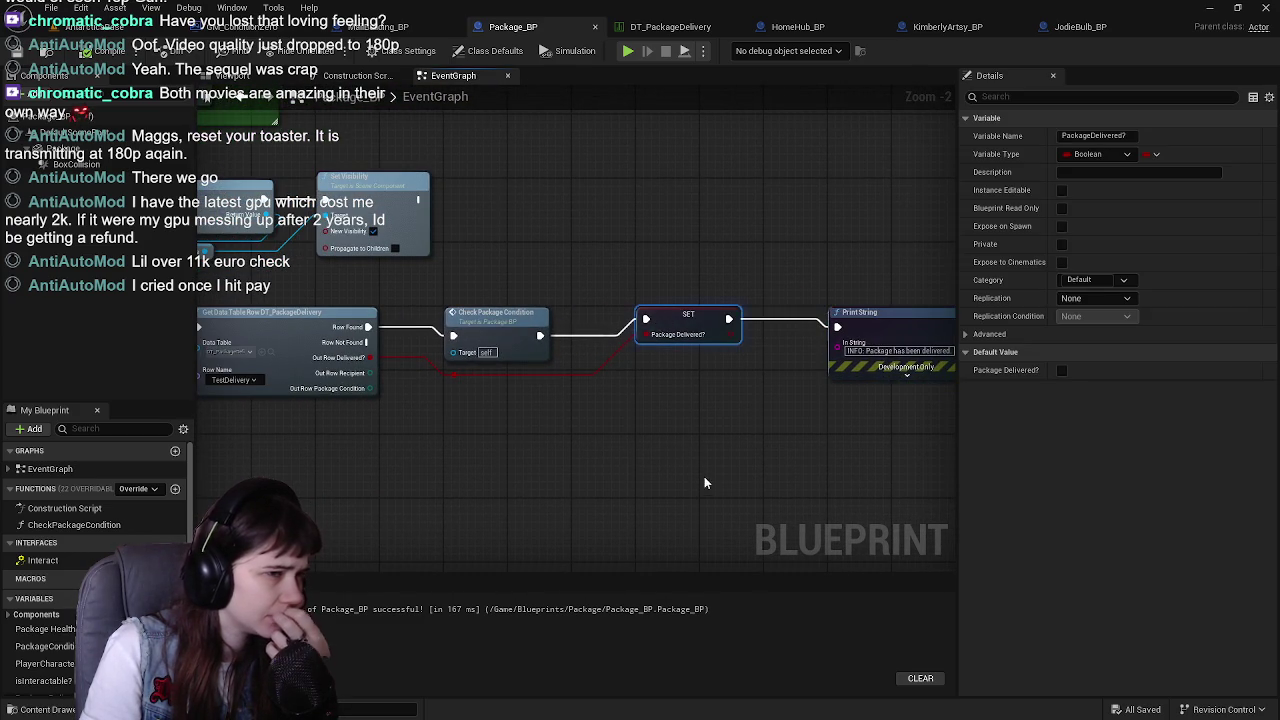
click(1063, 372)
Add a new output to Check Package Condition and move the SET and Print String nodes right
mouse_move(627, 436)
mouse_down()
mouse_move(711, 430)
mouse_move(572, 441)
mouse_move(547, 381)
mouse_move(573, 373)
mouse_up()
click(551, 272)
mouse_move(551, 272)
mouse_down()
mouse_move(738, 312)
mouse_move(685, 326)
mouse_up()
click(1268, 316)
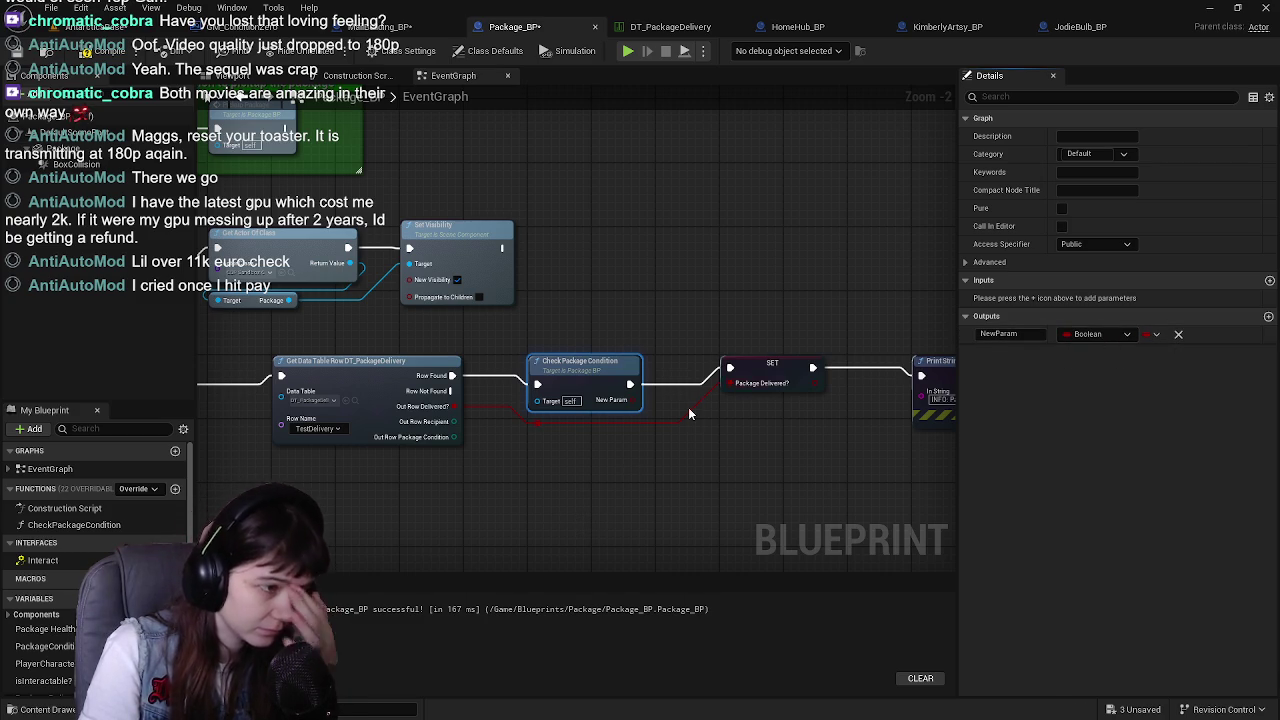
drag(609, 314, 950, 462)
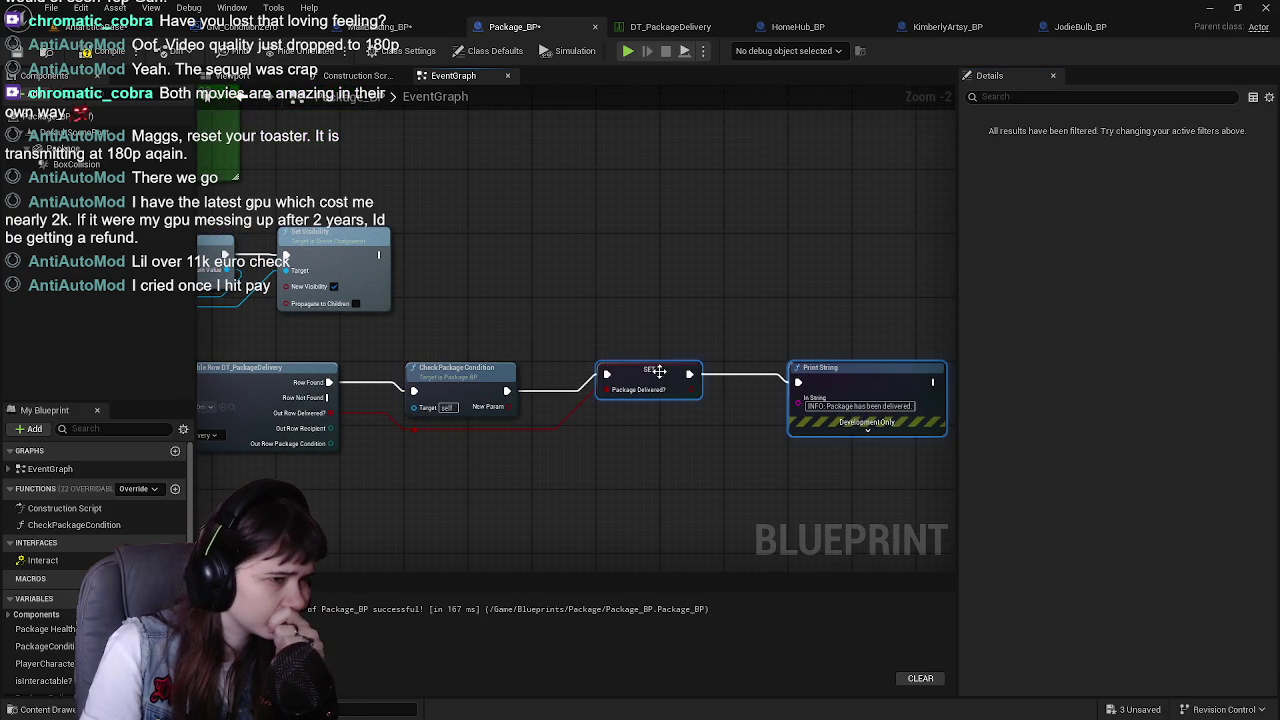
drag(667, 375, 795, 375)
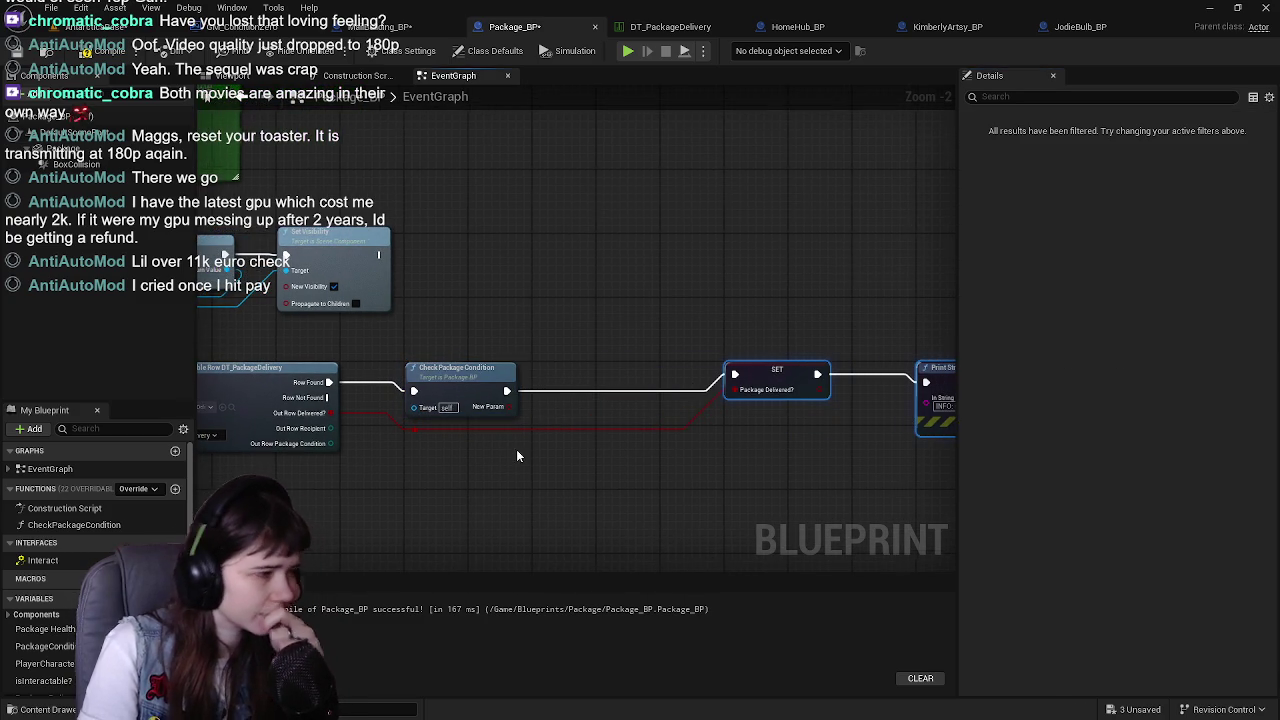
Promote Out Row Package Condition to a variable, then delete it and use PackageCondition instead
drag(515, 460, 588, 397)
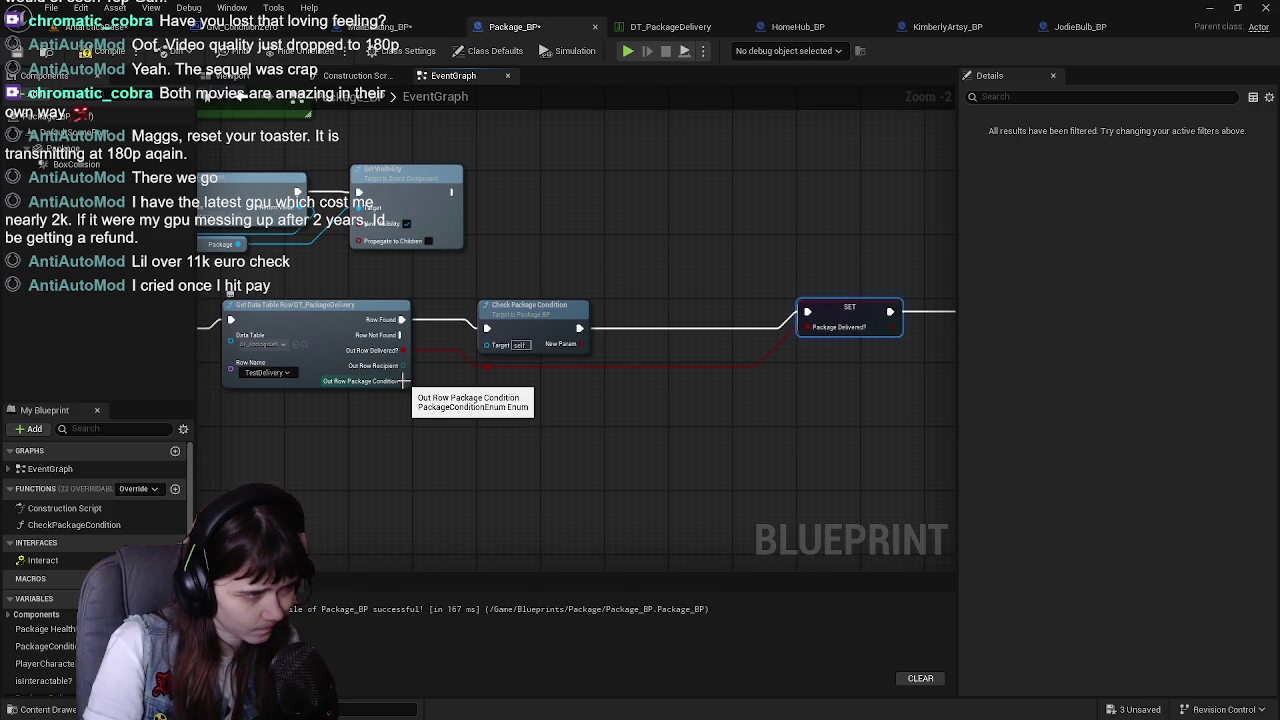
drag(583, 475, 514, 483)
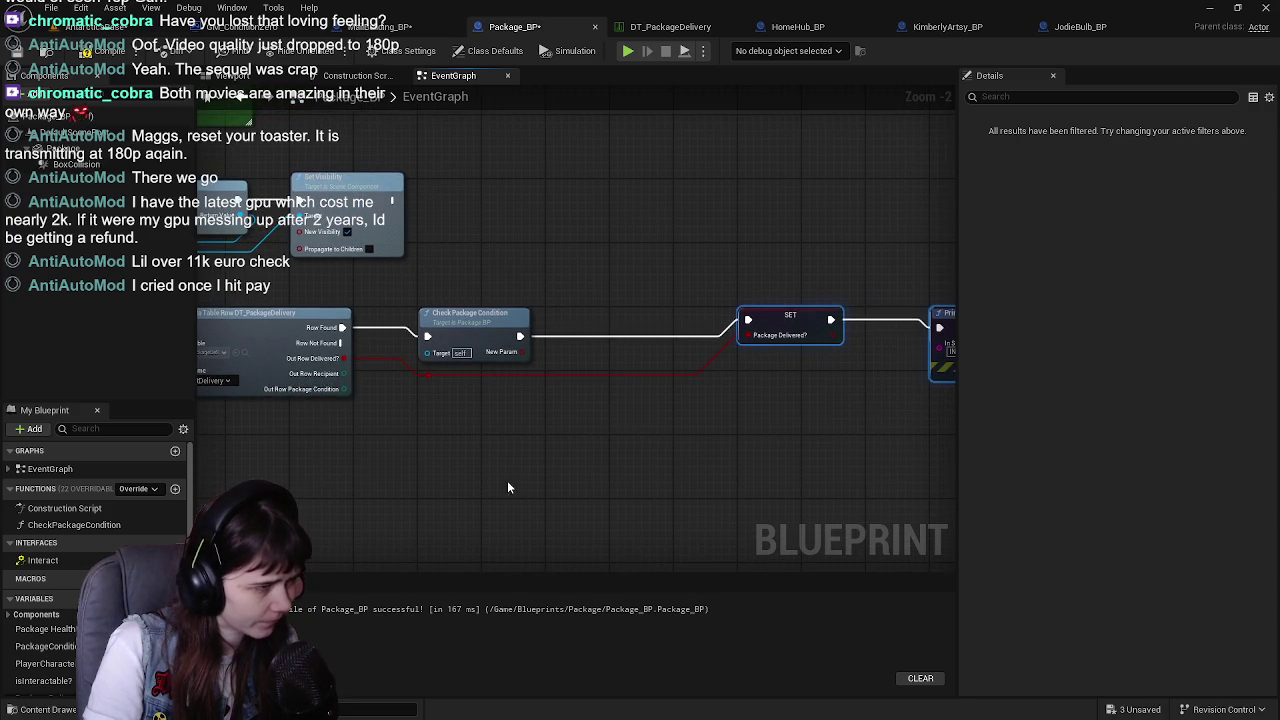
scroll(95, 560, down, 1)
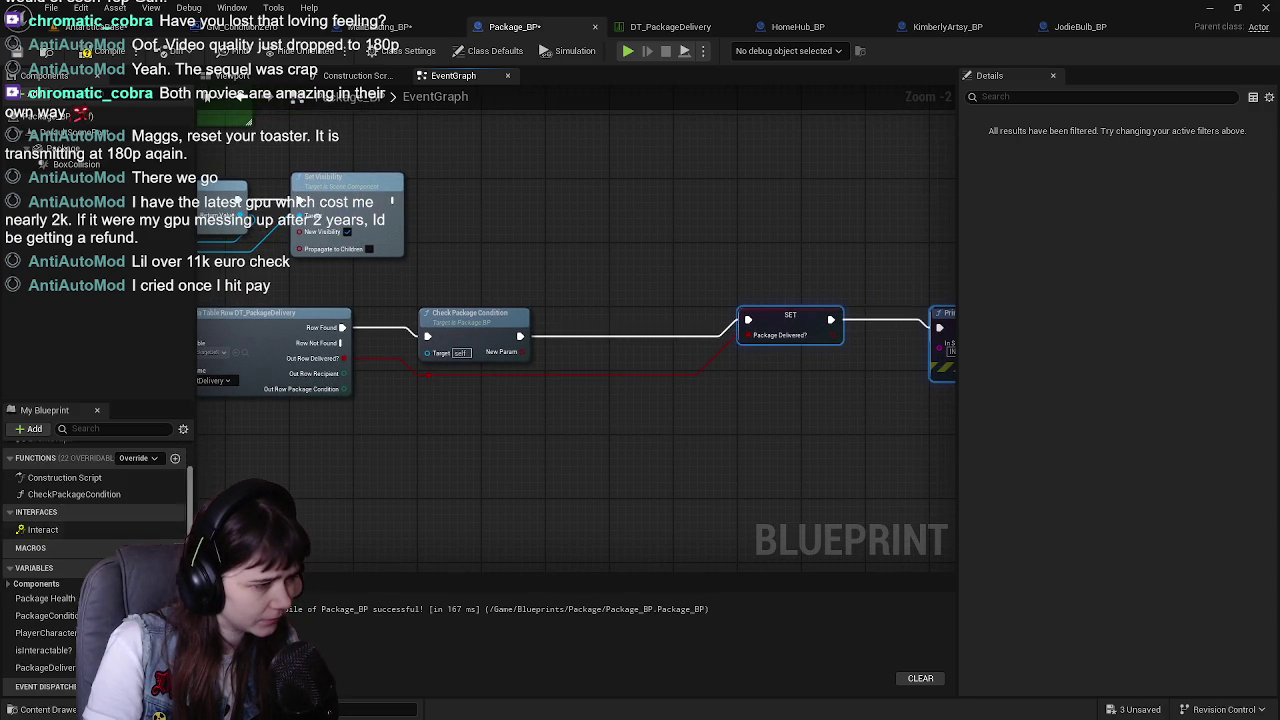
right_click(340, 389)
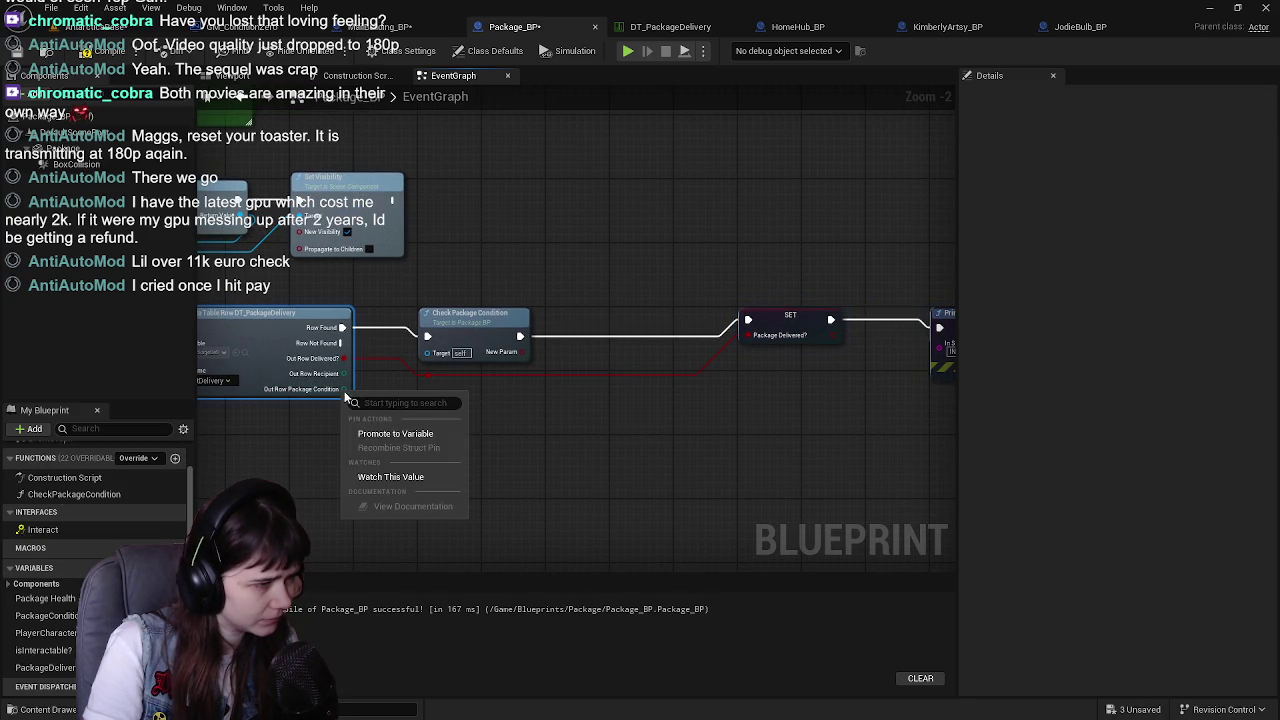
click(427, 432)
drag(397, 318, 577, 320)
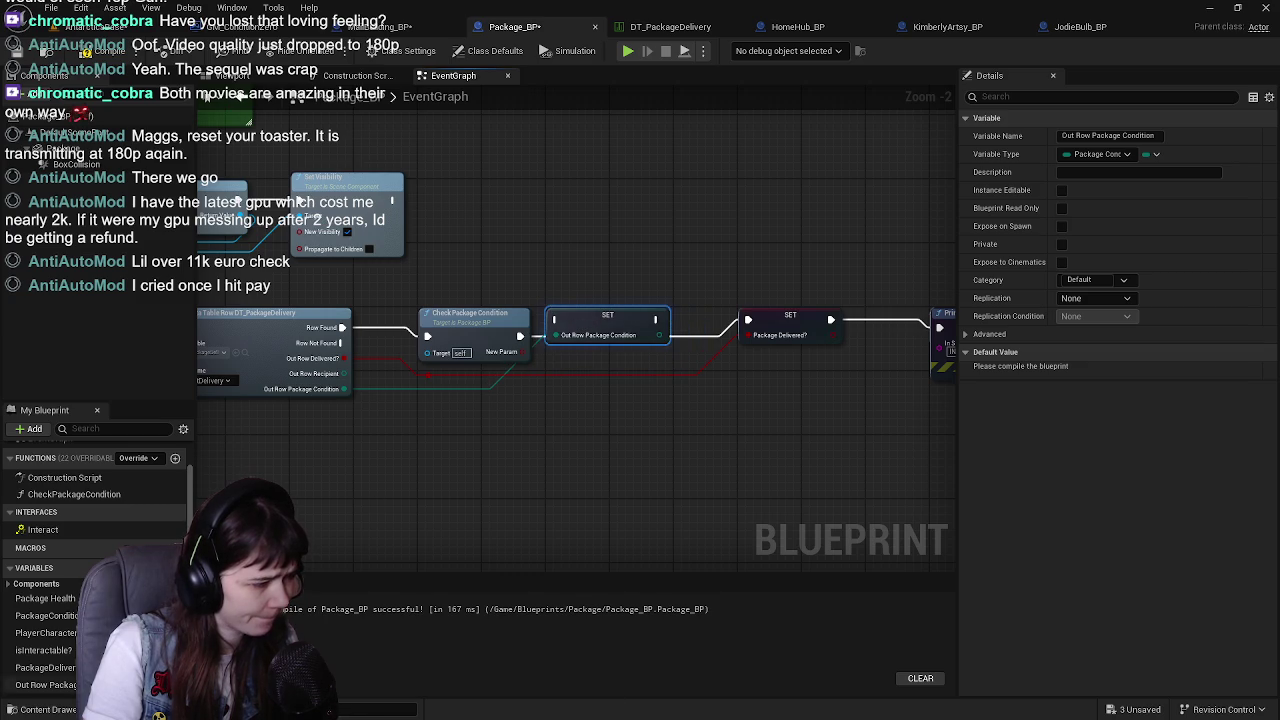
scroll(74, 662, down, 1)
click(52, 667)
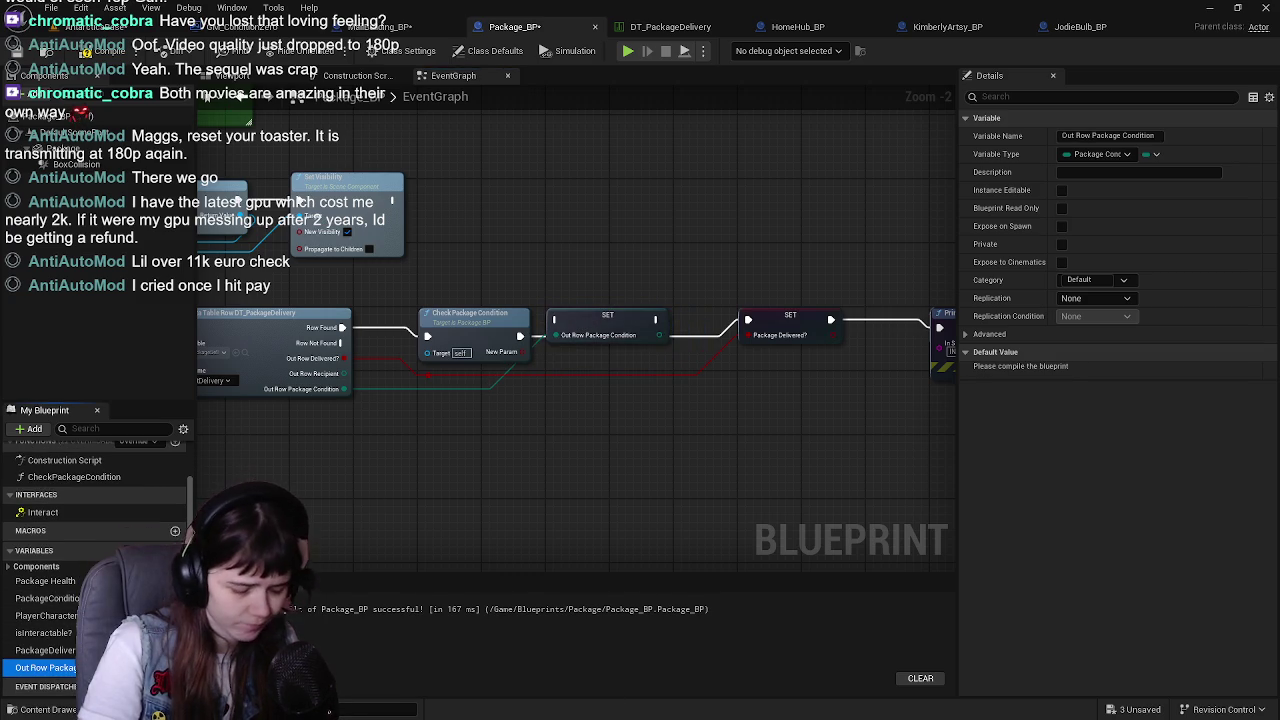
key(Delete)
click(746, 392)
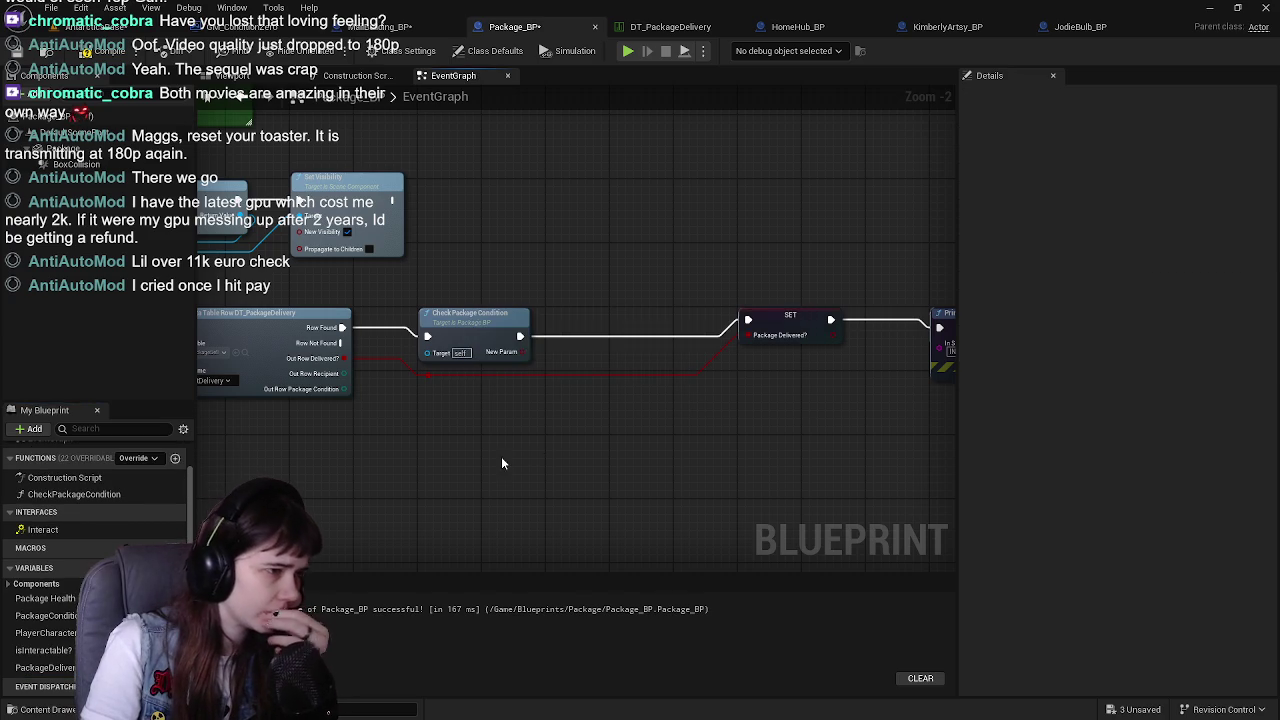
click(66, 616)
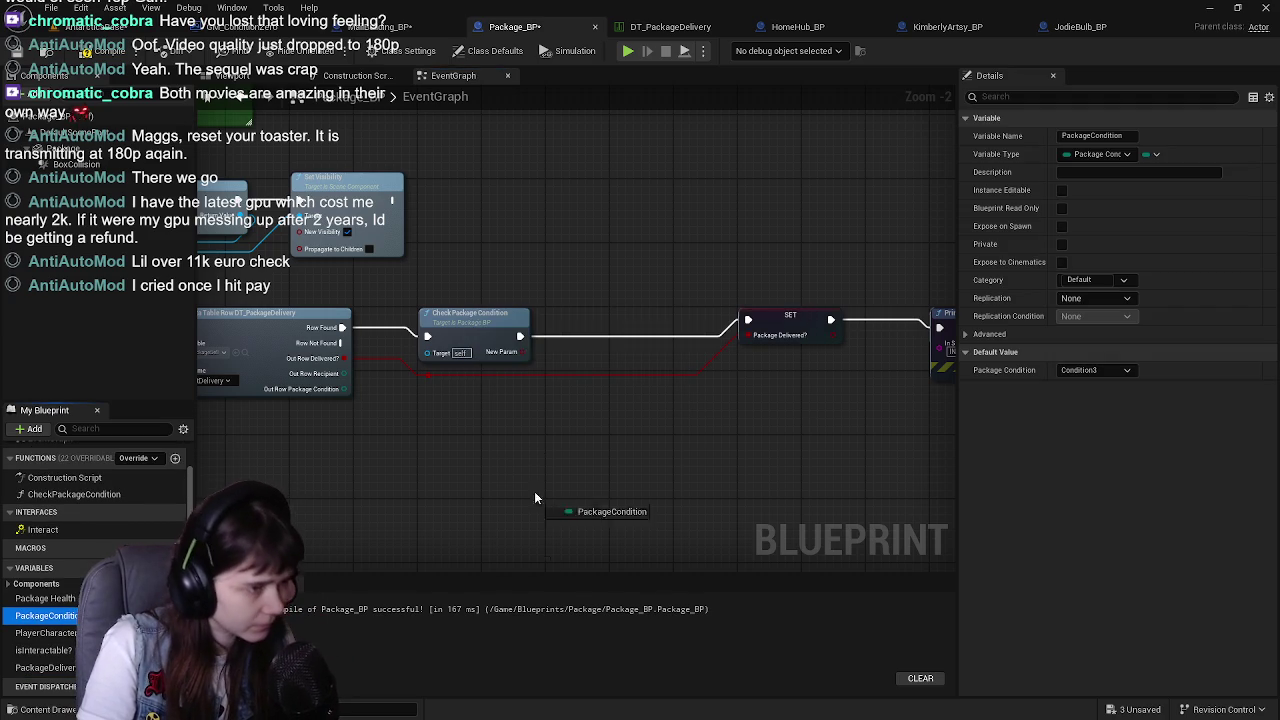
Add a SET PackageCondition node next to Check Package Condition and position it
click(574, 320)
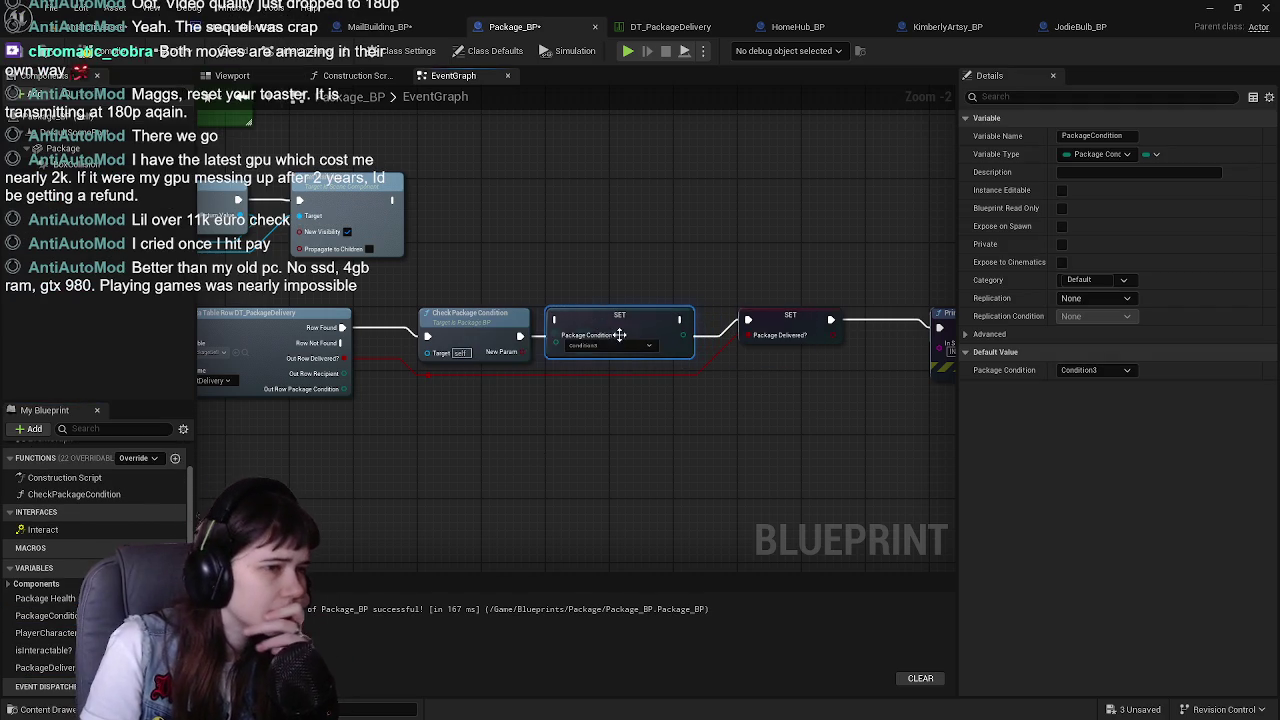
mouse_move(492, 431)
mouse_down()
mouse_move(652, 423)
mouse_move(596, 427)
mouse_up()
mouse_move(369, 414)
mouse_down()
mouse_move(505, 445)
mouse_move(578, 428)
mouse_move(580, 361)
mouse_up()
drag(673, 450, 618, 443)
mouse_move(549, 343)
mouse_down()
mouse_move(605, 343)
mouse_move(550, 335)
mouse_up()
drag(535, 405, 615, 397)
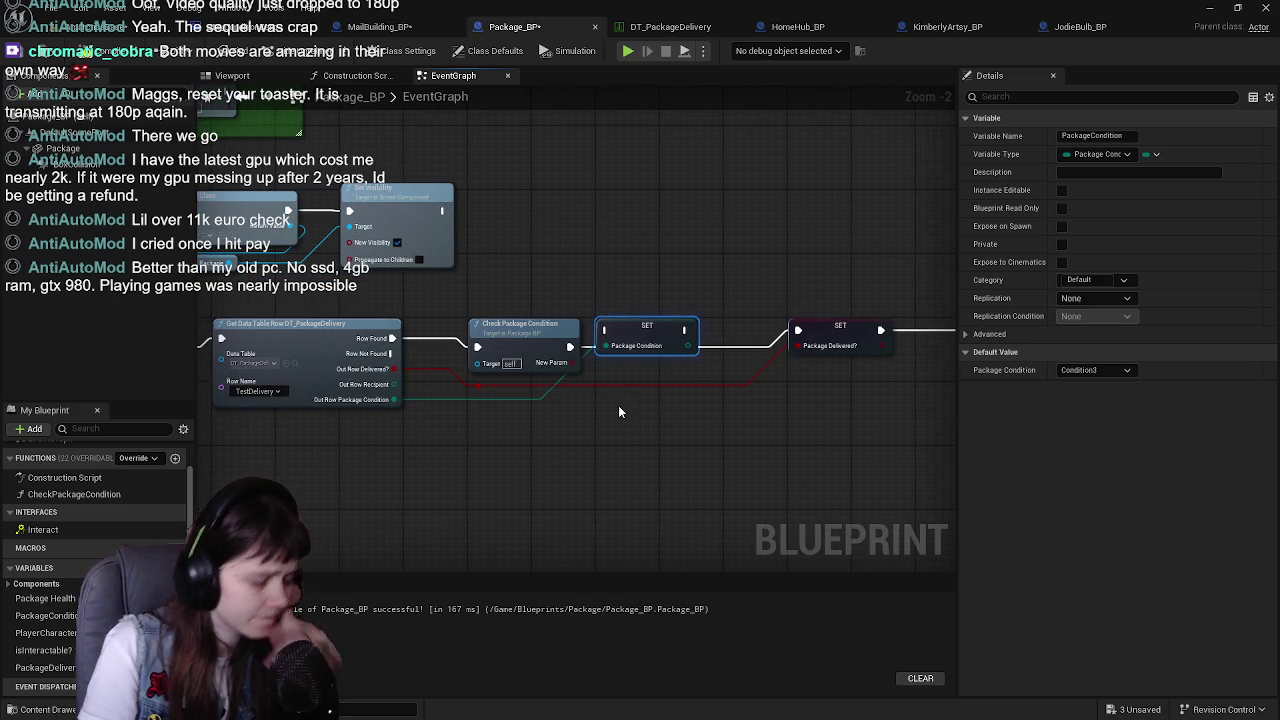
alt+click(583, 357)
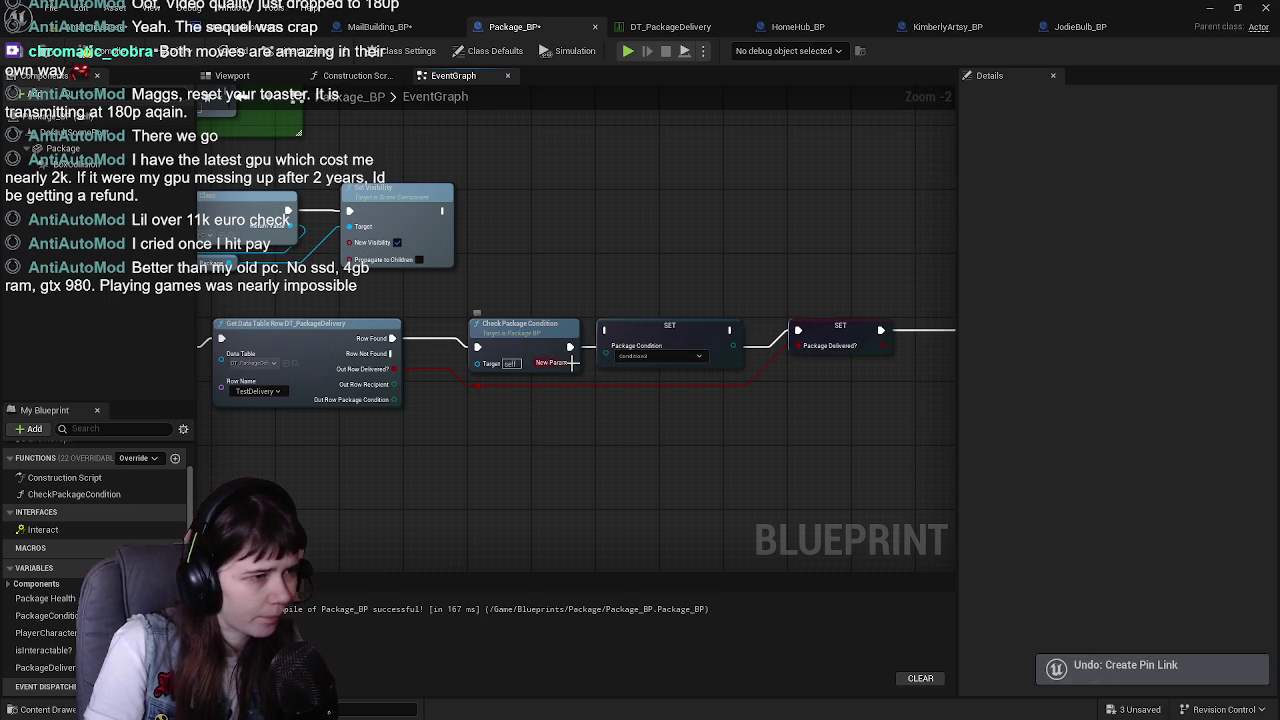
Rename Check Package Condition's output to Package Condition and make it a Package Condition enum
click(565, 360)
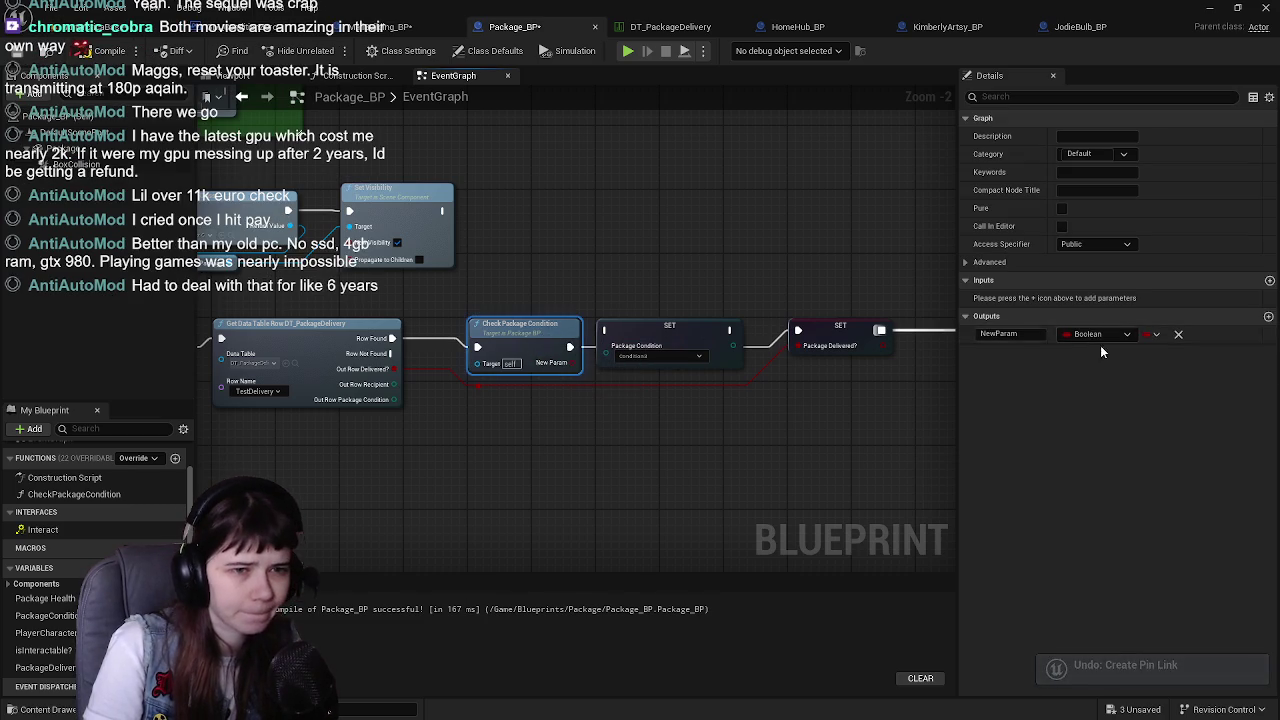
click(1005, 334)
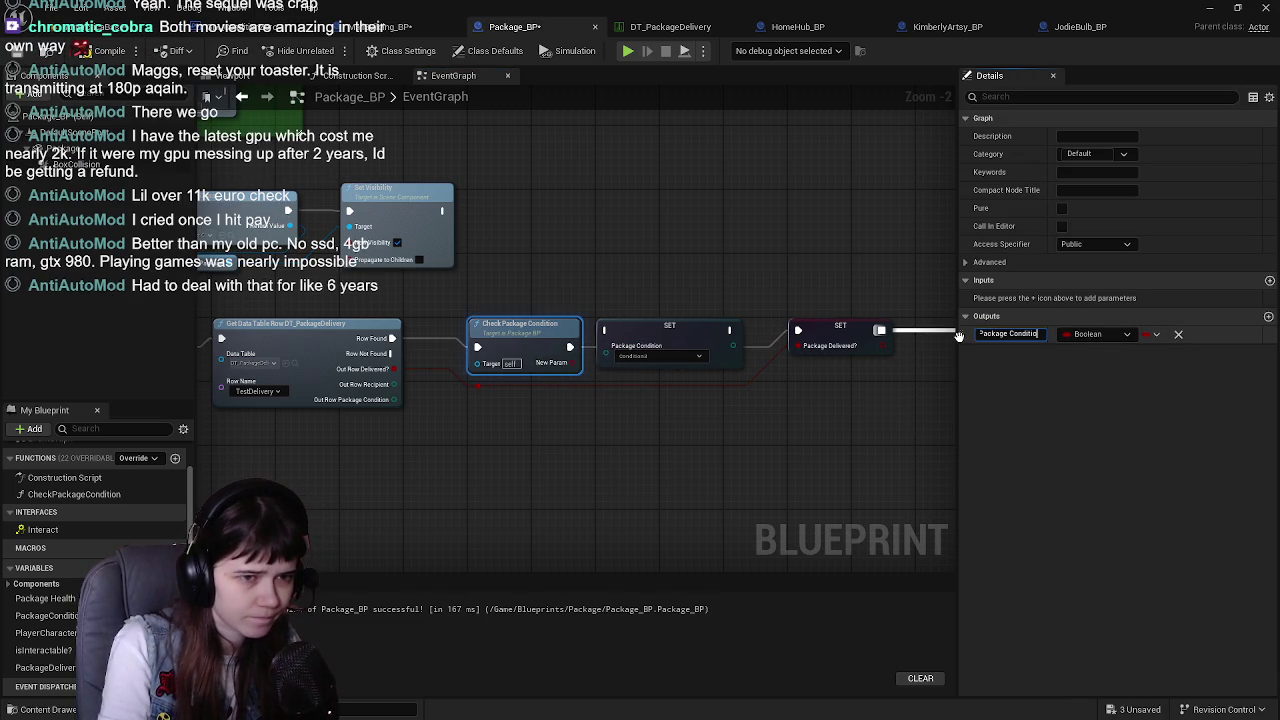
key(Return)
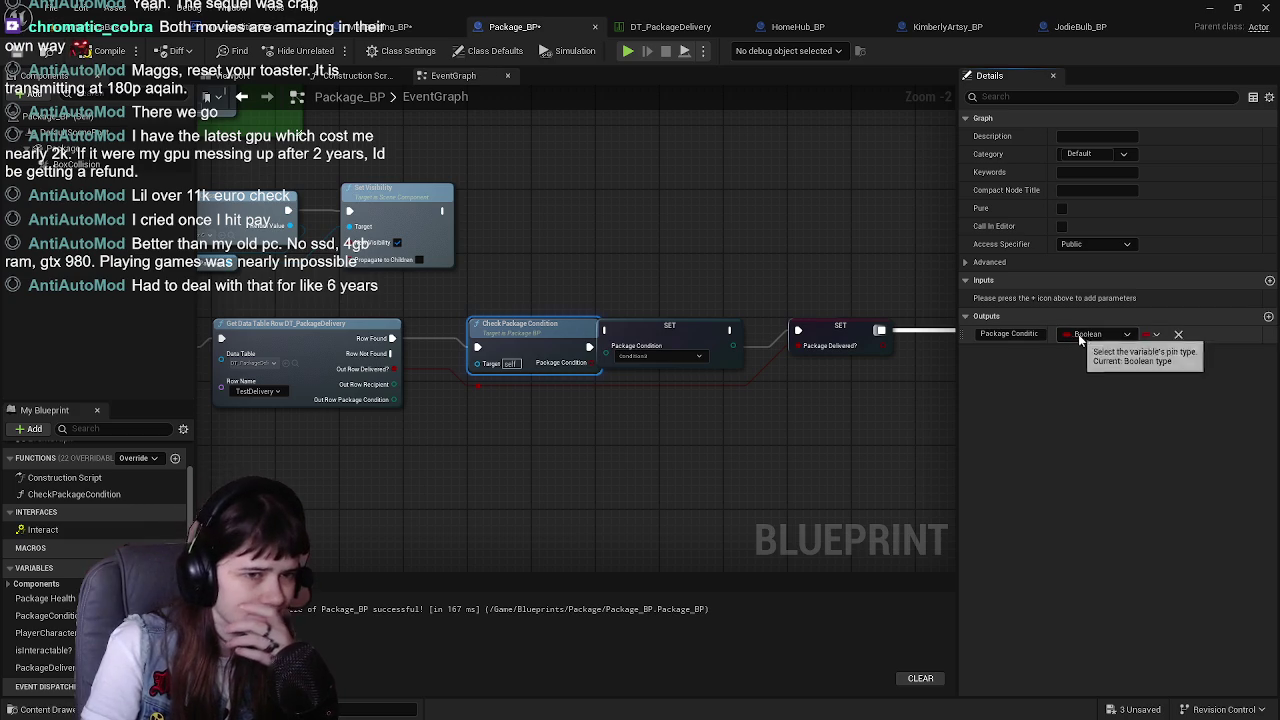
click(1079, 334)
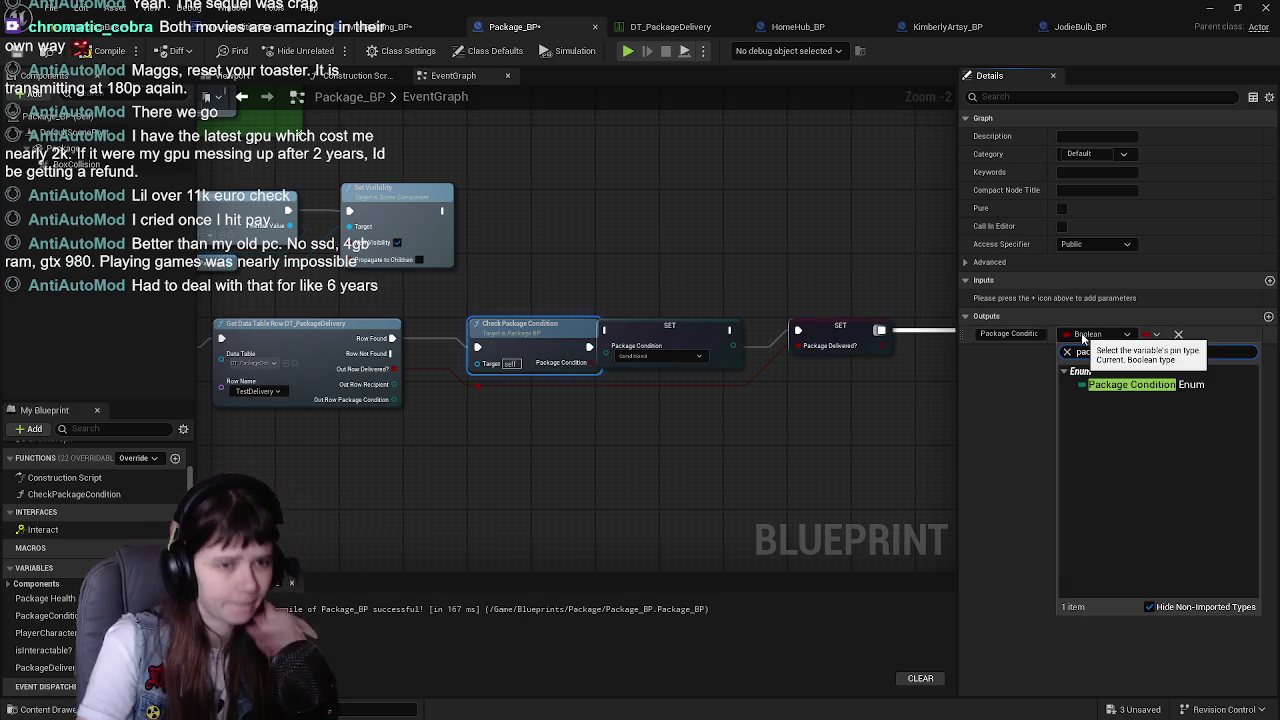
click(1150, 384)
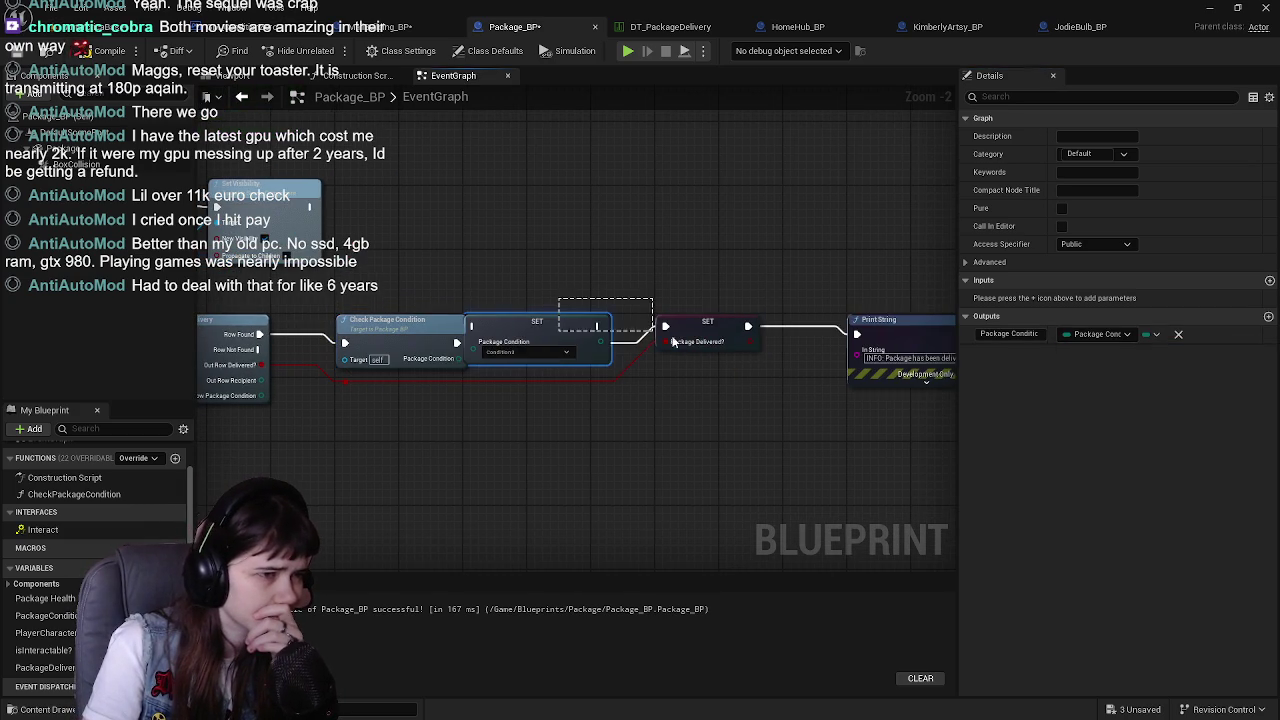
Chain the PackageCondition setter between Check Package Condition and Package Delivered?, feed it the return value, and save
drag(545, 322, 615, 330)
click(730, 284)
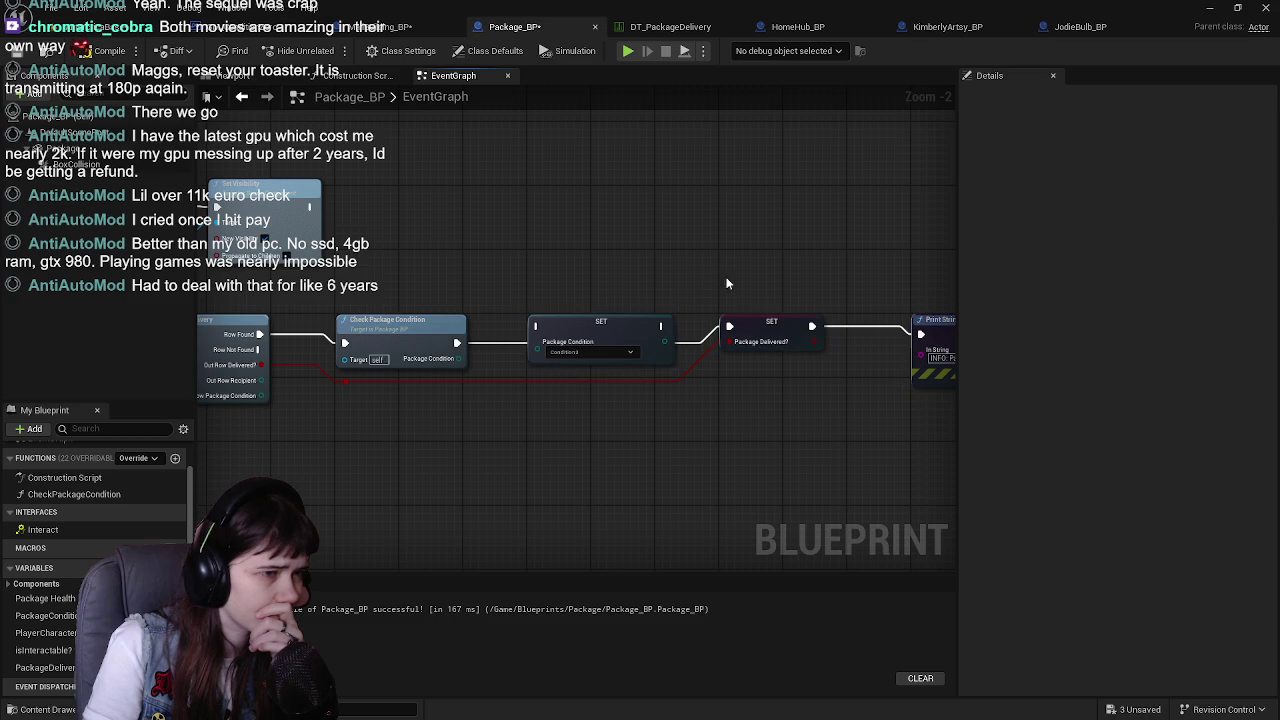
mouse_move(459, 352)
mouse_down()
mouse_move(575, 370)
mouse_move(537, 327)
mouse_up()
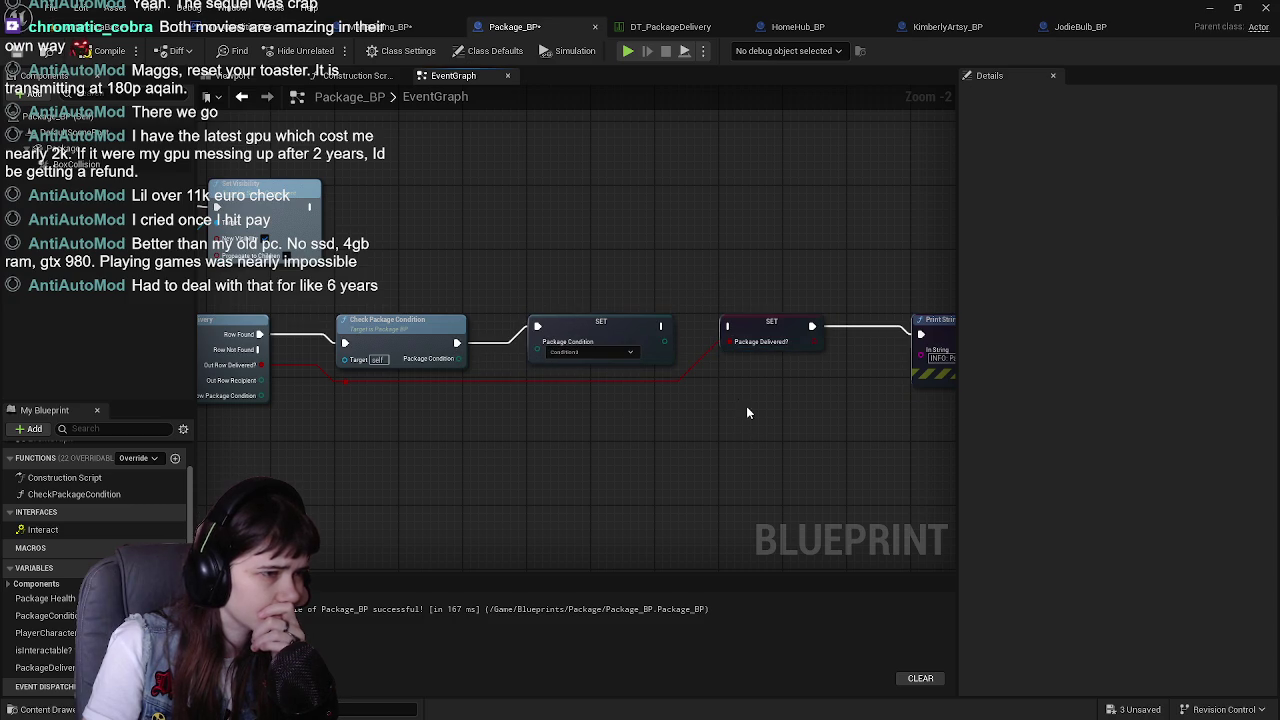
drag(660, 325, 729, 326)
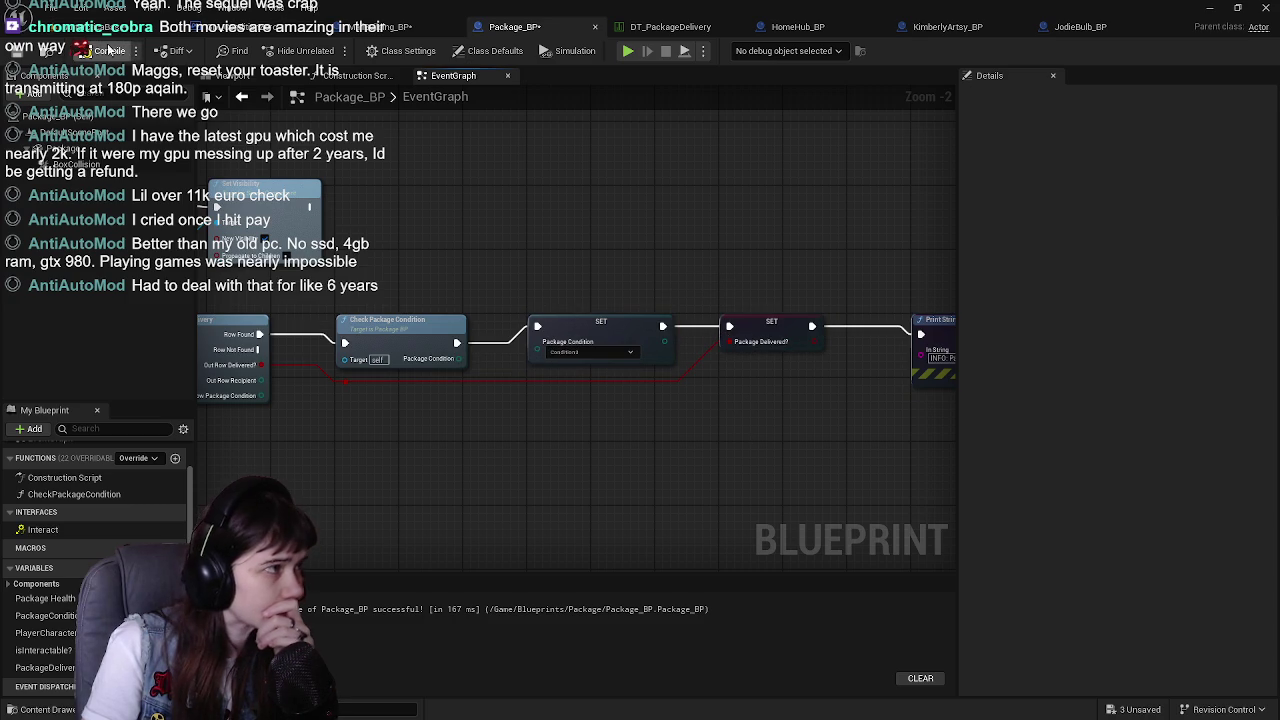
click(18, 52)
mouse_move(459, 364)
mouse_down()
mouse_move(543, 343)
mouse_move(537, 352)
mouse_up()
double_click(623, 351)
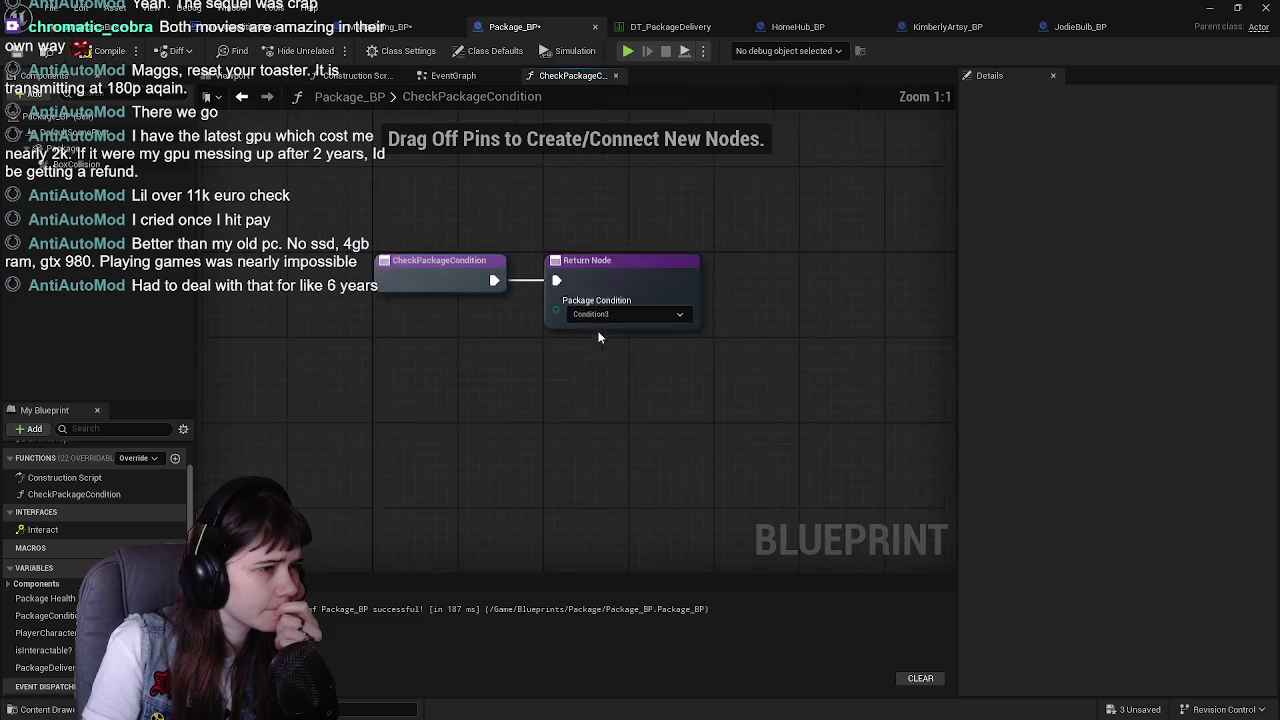
Open the CheckPackageCondition function from its call node in Package_BP's EventGraph
scroll(596, 376, down, 2)
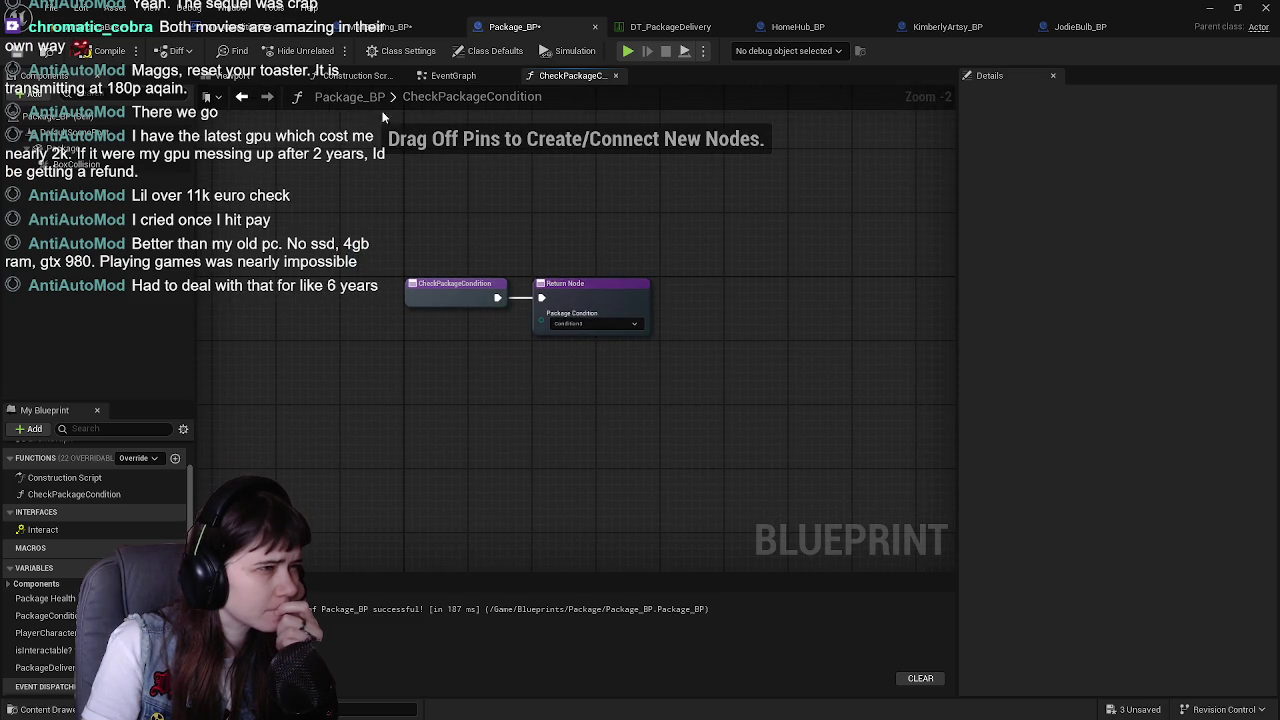
click(234, 77)
click(565, 76)
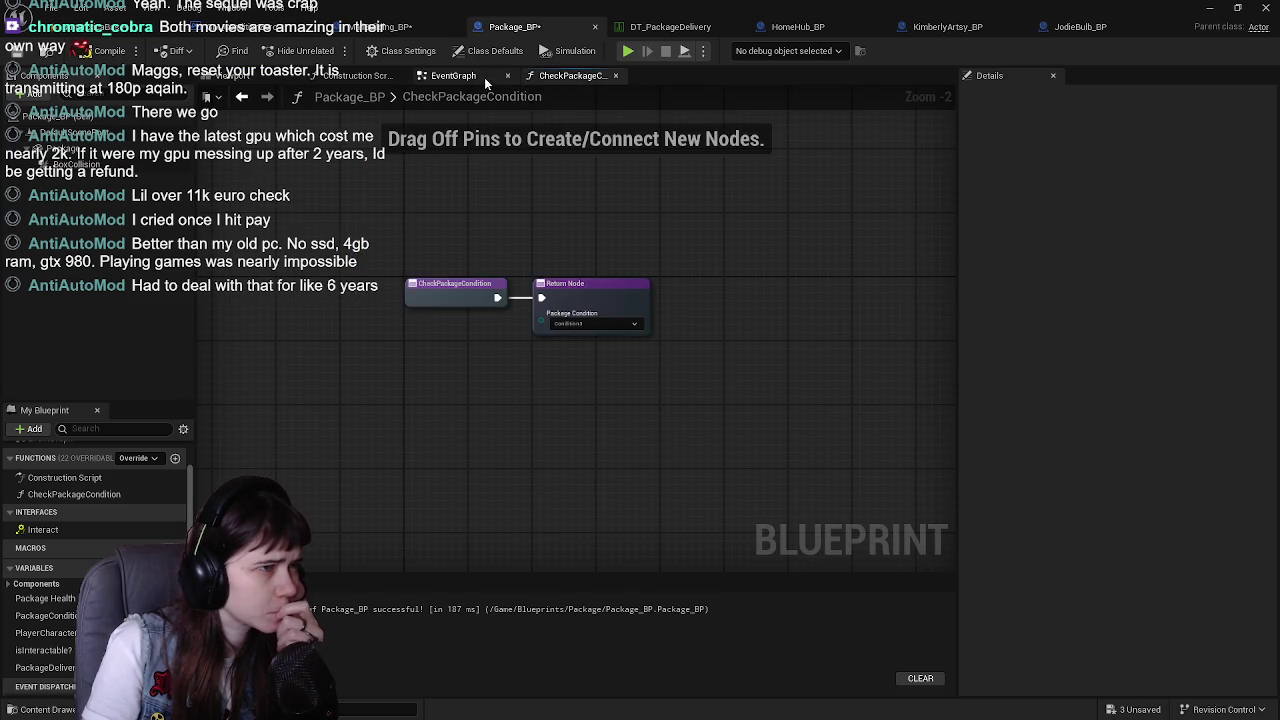
click(468, 76)
scroll(617, 392, down, 1)
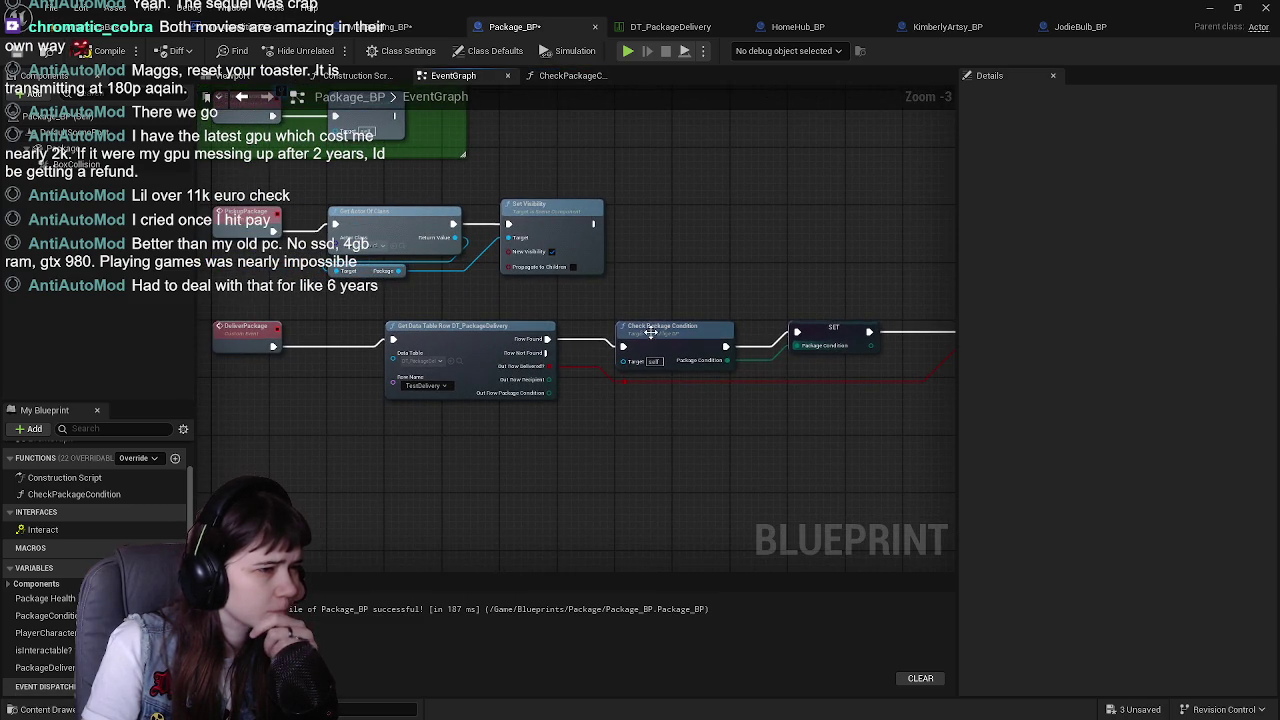
click(648, 330)
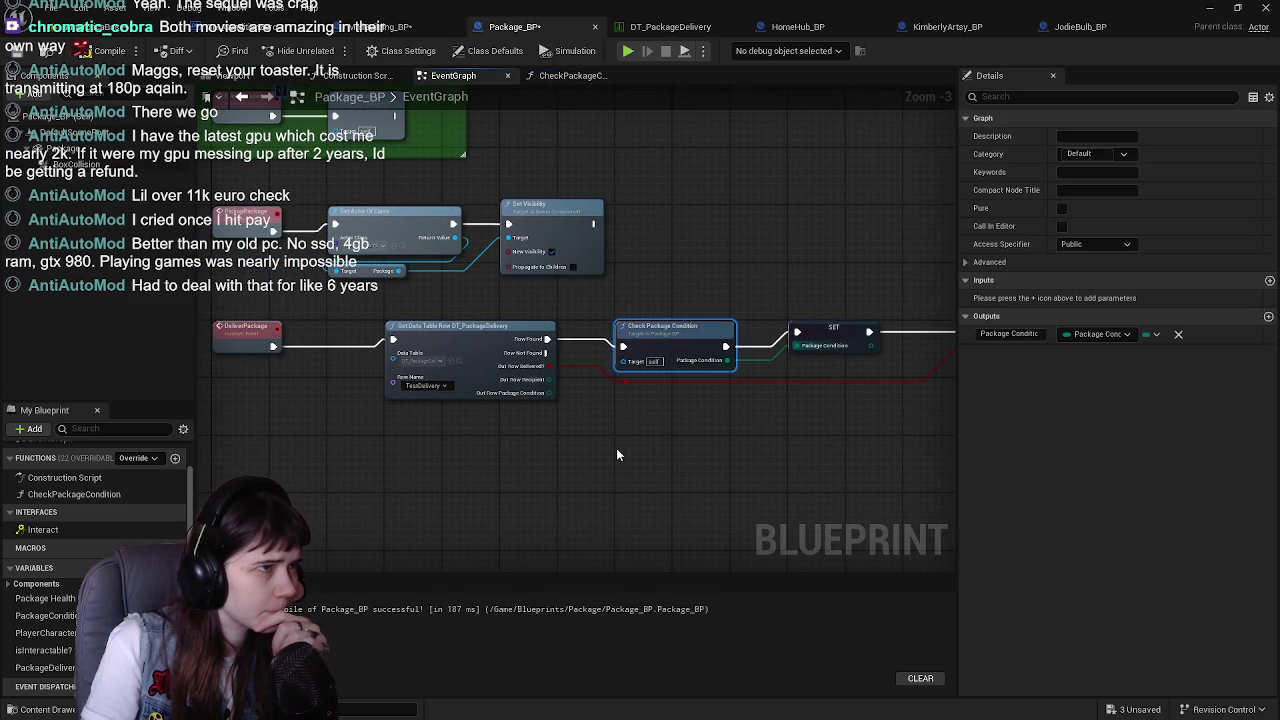
double_click(670, 330)
Move the function's Return Node well to the right, then view GM_ConditionZero's EventGraph
drag(571, 301, 766, 309)
scroll(831, 306, down, 2)
scroll(492, 300, up, 1)
drag(520, 300, 745, 303)
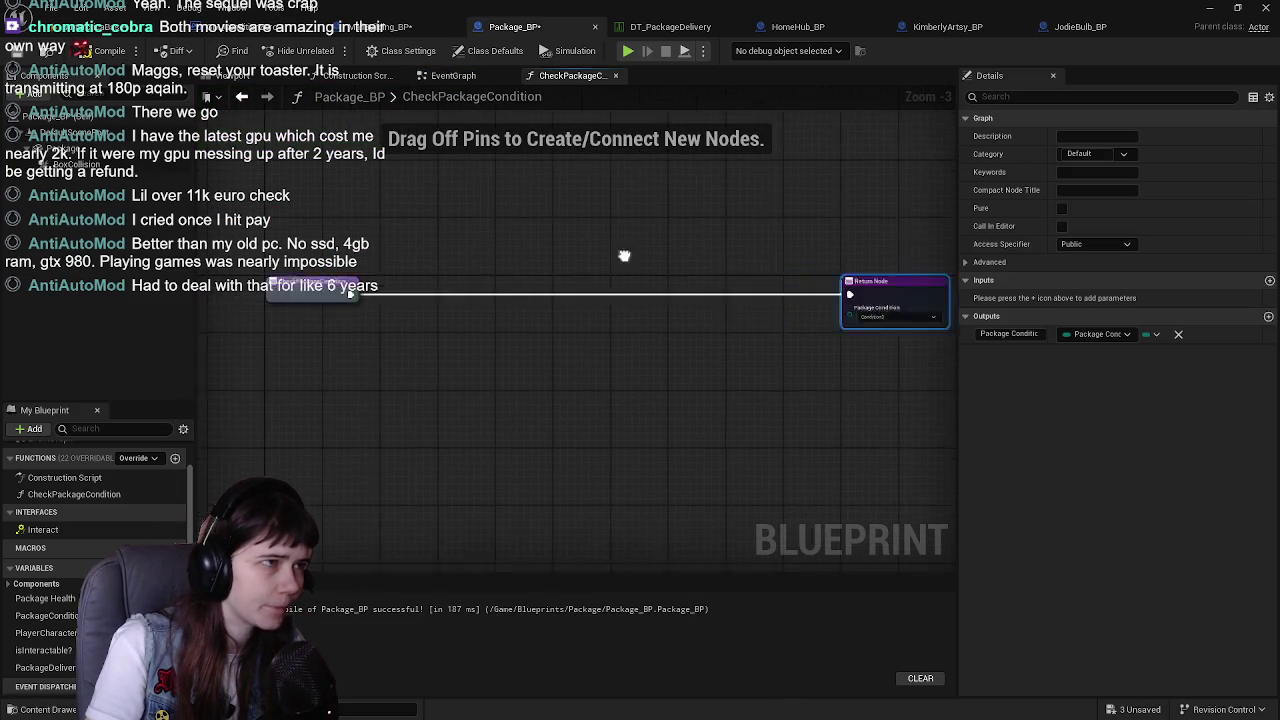
click(250, 26)
scroll(500, 380, up, 2)
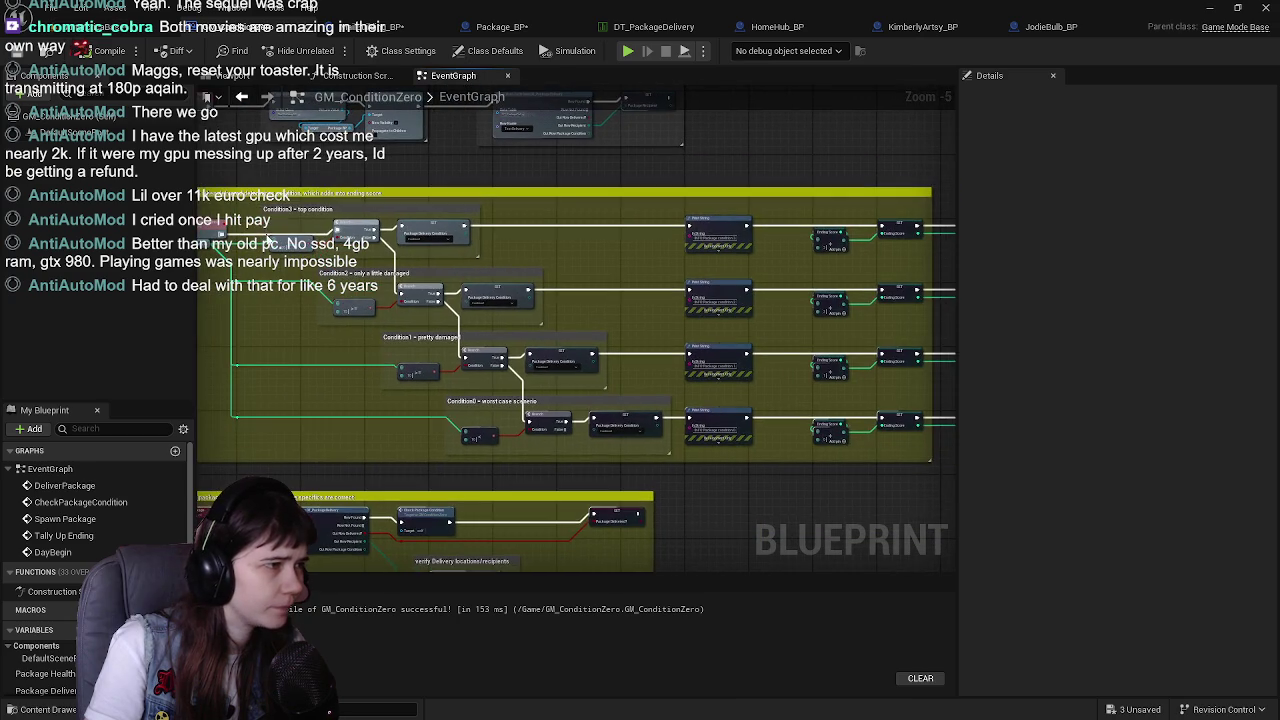
Select GM_ConditionZero's health condition nodes and go to Package_BP's CheckPackageCondition graph
scroll(290, 245, down, 2)
mouse_move(205, 203)
mouse_down()
mouse_move(962, 405)
mouse_move(756, 375)
mouse_up()
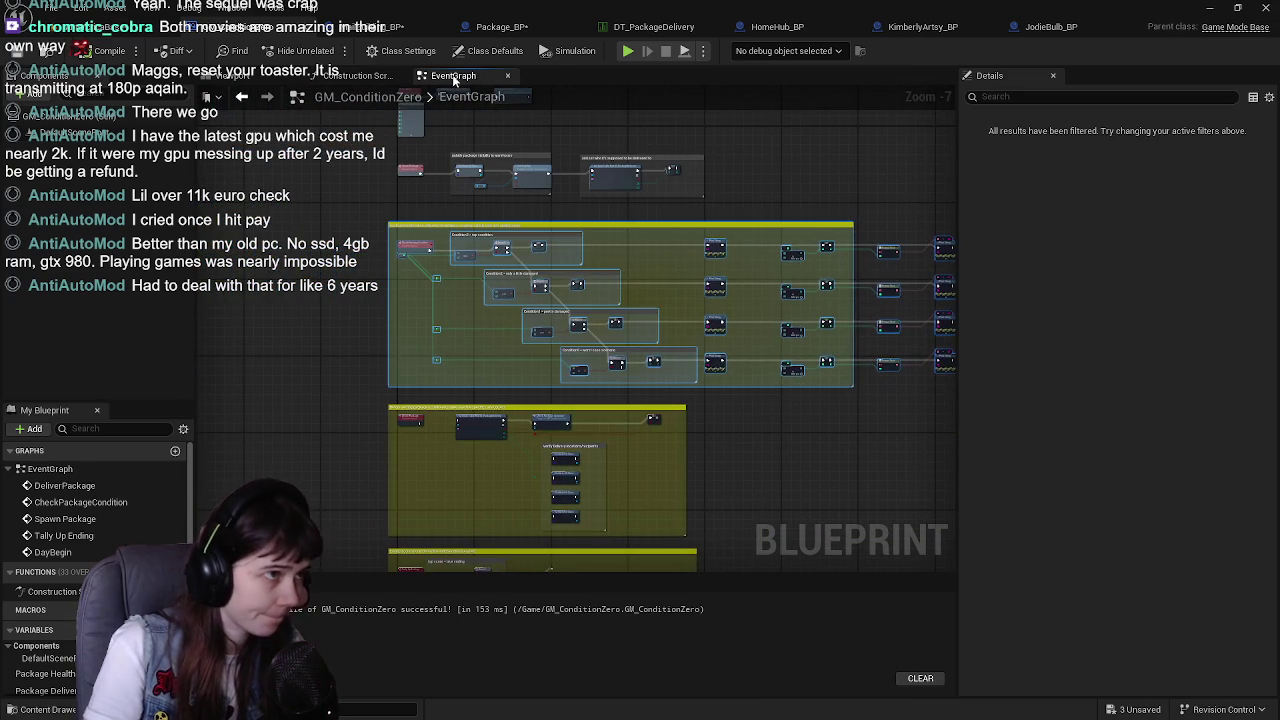
click(248, 77)
click(455, 76)
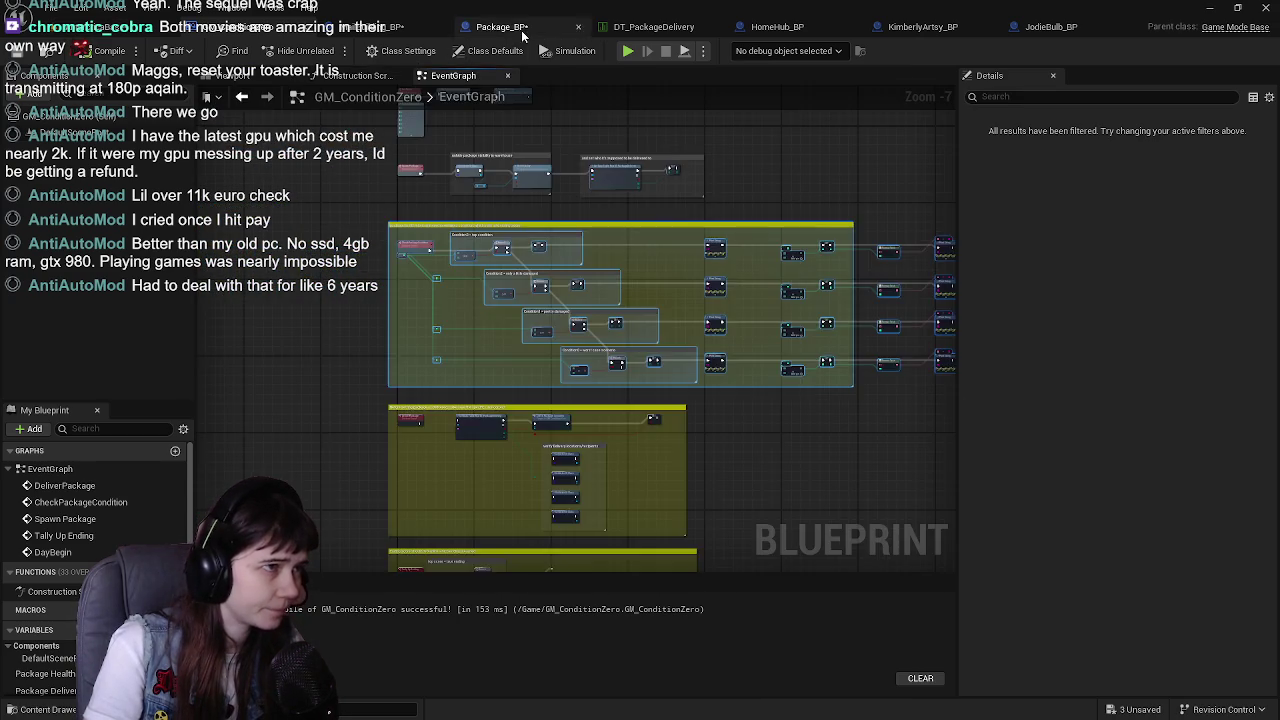
click(521, 32)
click(533, 431)
Paste the condition nodes into CheckPackageCondition below the entry node, moving the Return Node up-right
key(ctrl+v)
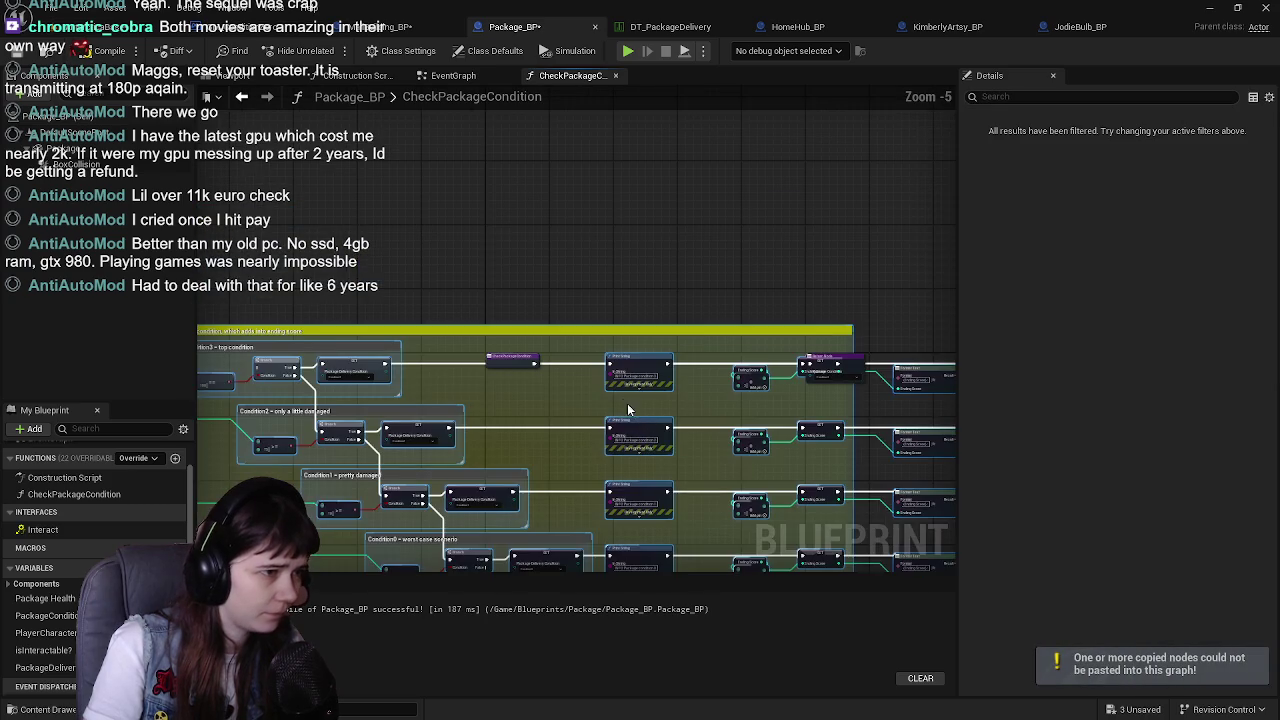
scroll(637, 417, down, 2)
key(Delete)
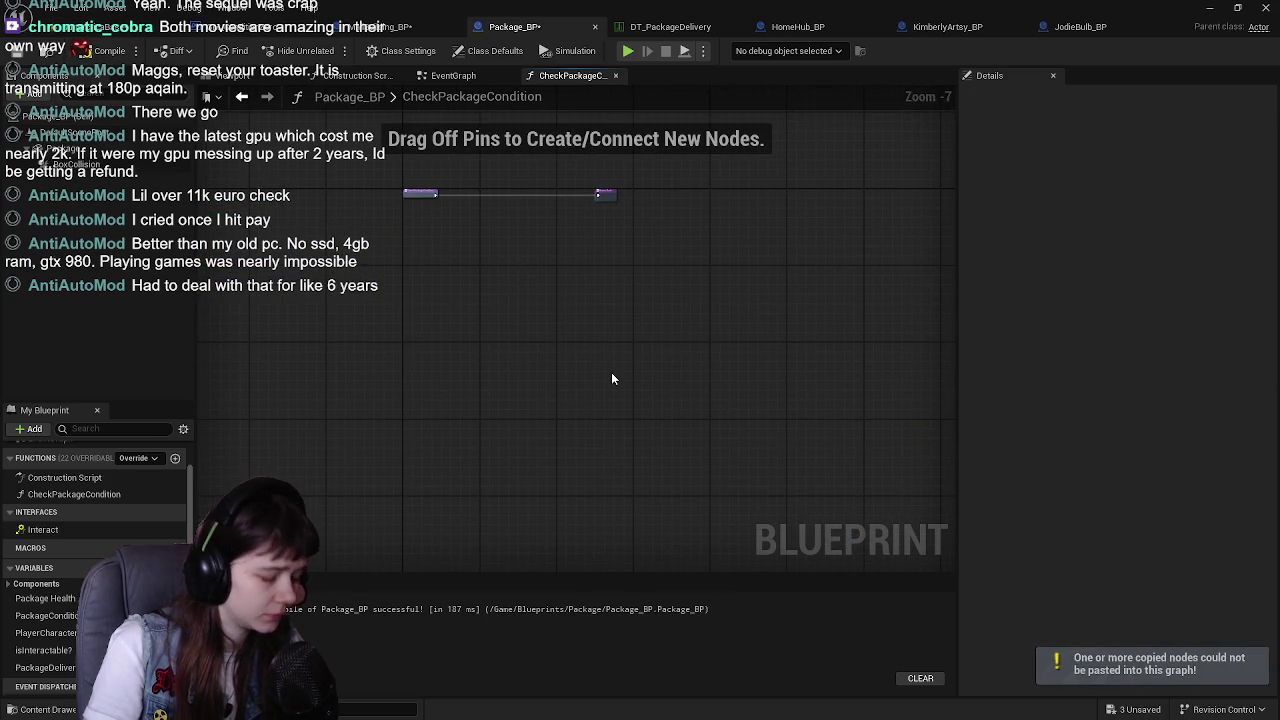
key(ctrl+v)
scroll(400, 400, up, 3)
mouse_move(399, 416)
mouse_down()
mouse_move(450, 250)
mouse_move(470, 437)
mouse_up()
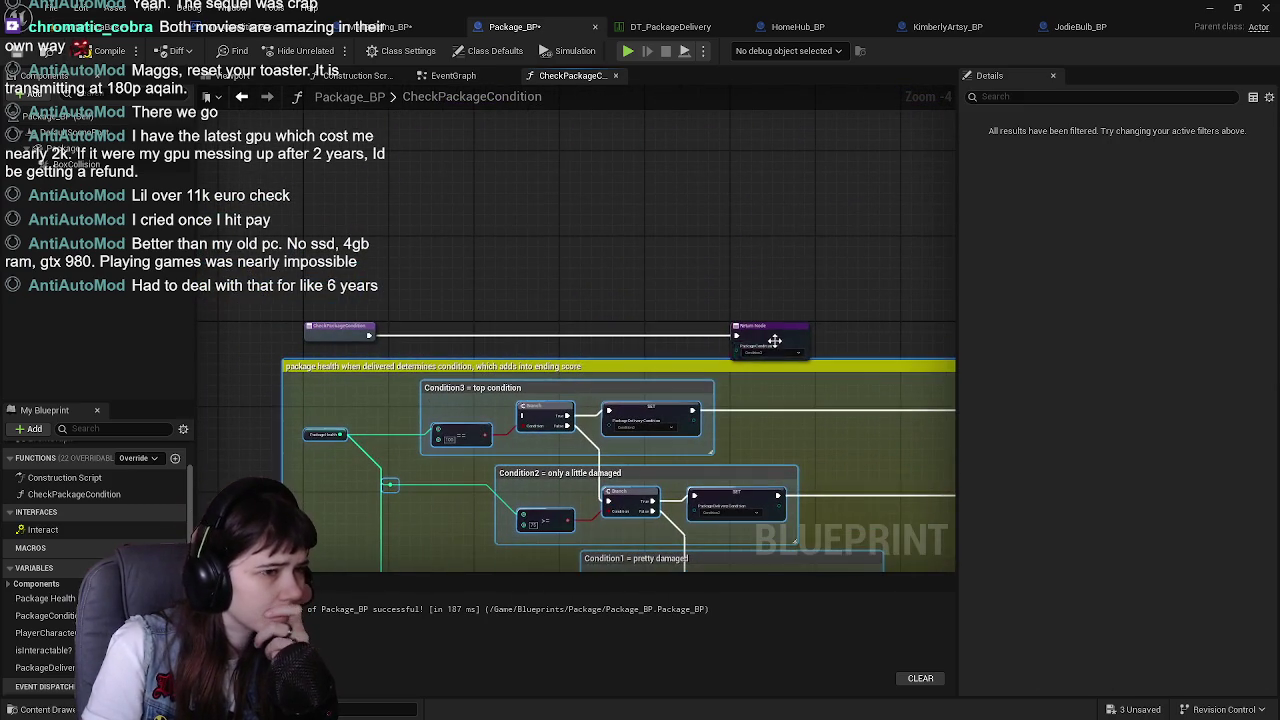
drag(775, 342, 879, 198)
Shift the whole condition block up-left and bring the Return Node closer to the branches
drag(714, 361, 630, 285)
scroll(320, 331, down, 3)
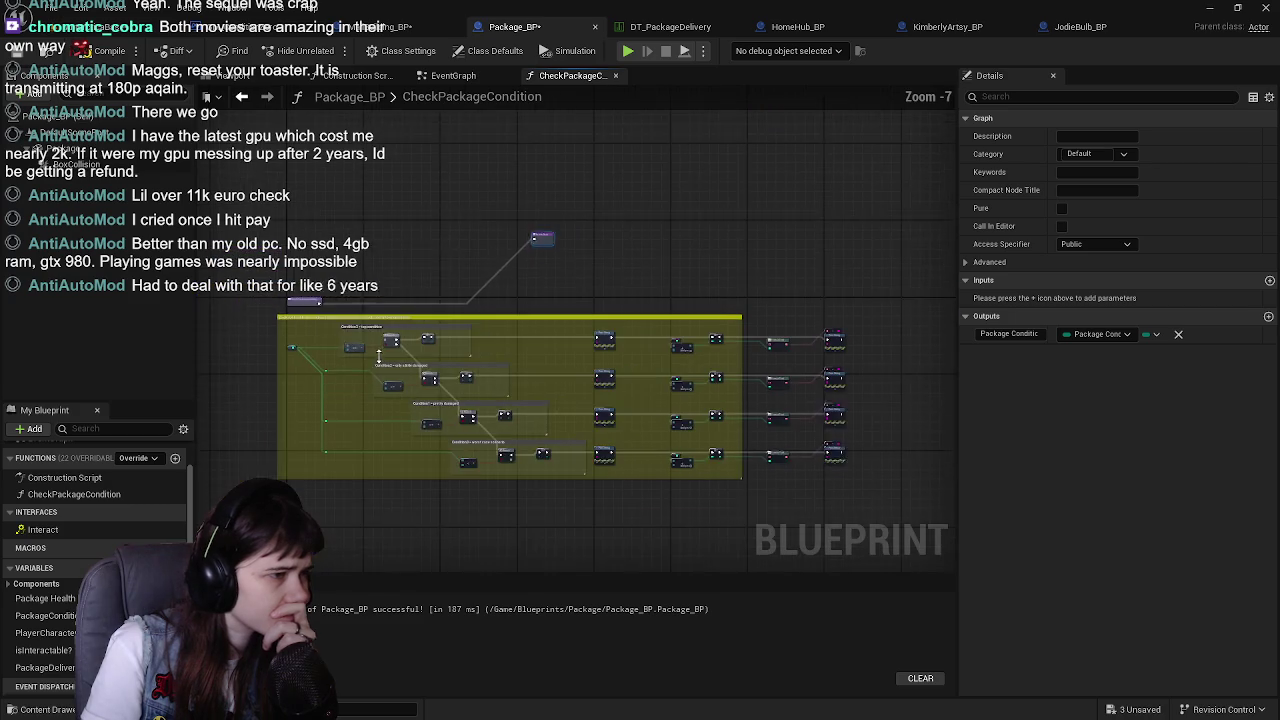
drag(244, 260, 833, 460)
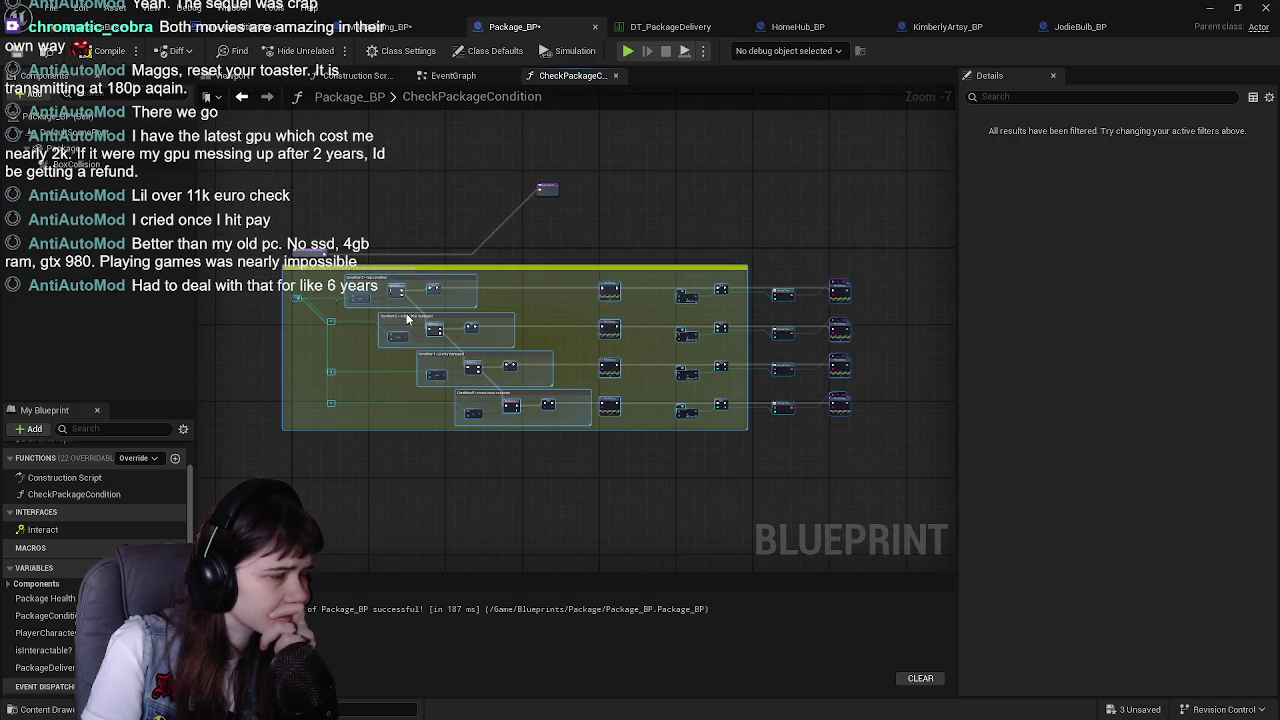
scroll(457, 329, up, 4)
mouse_move(483, 263)
mouse_down()
mouse_move(471, 186)
mouse_move(432, 160)
mouse_move(424, 203)
mouse_up()
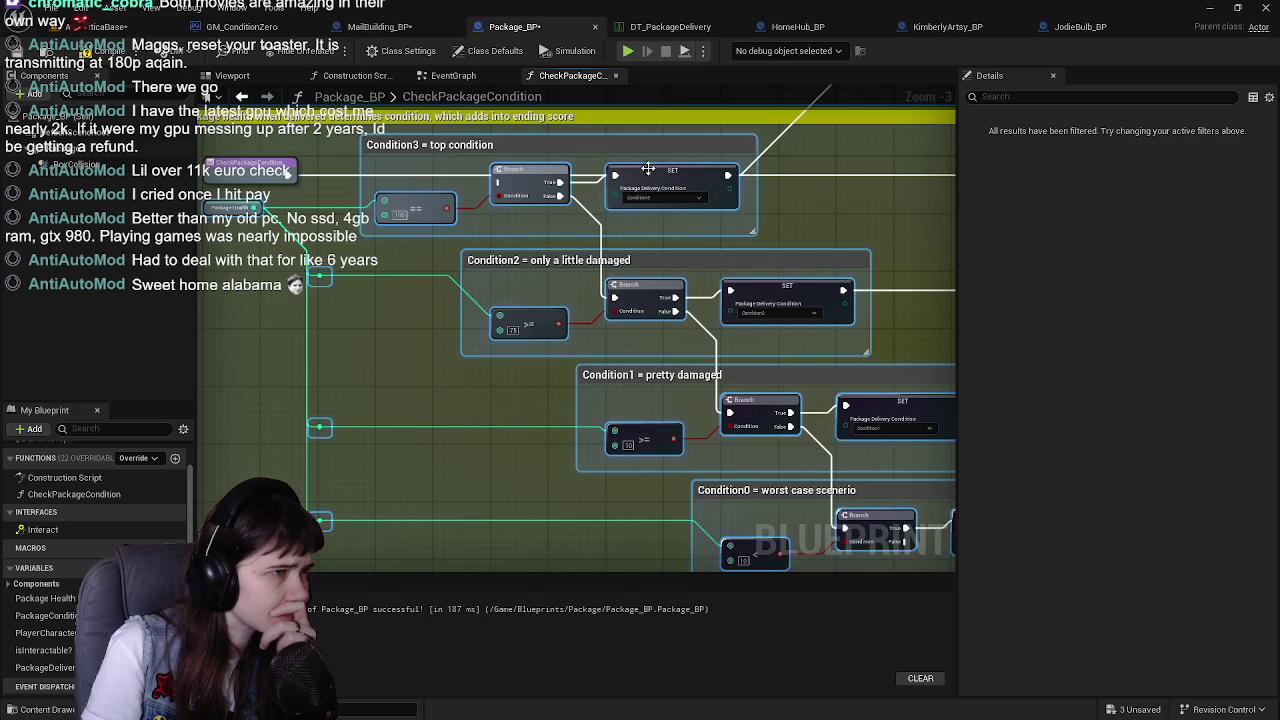
drag(617, 163, 748, 313)
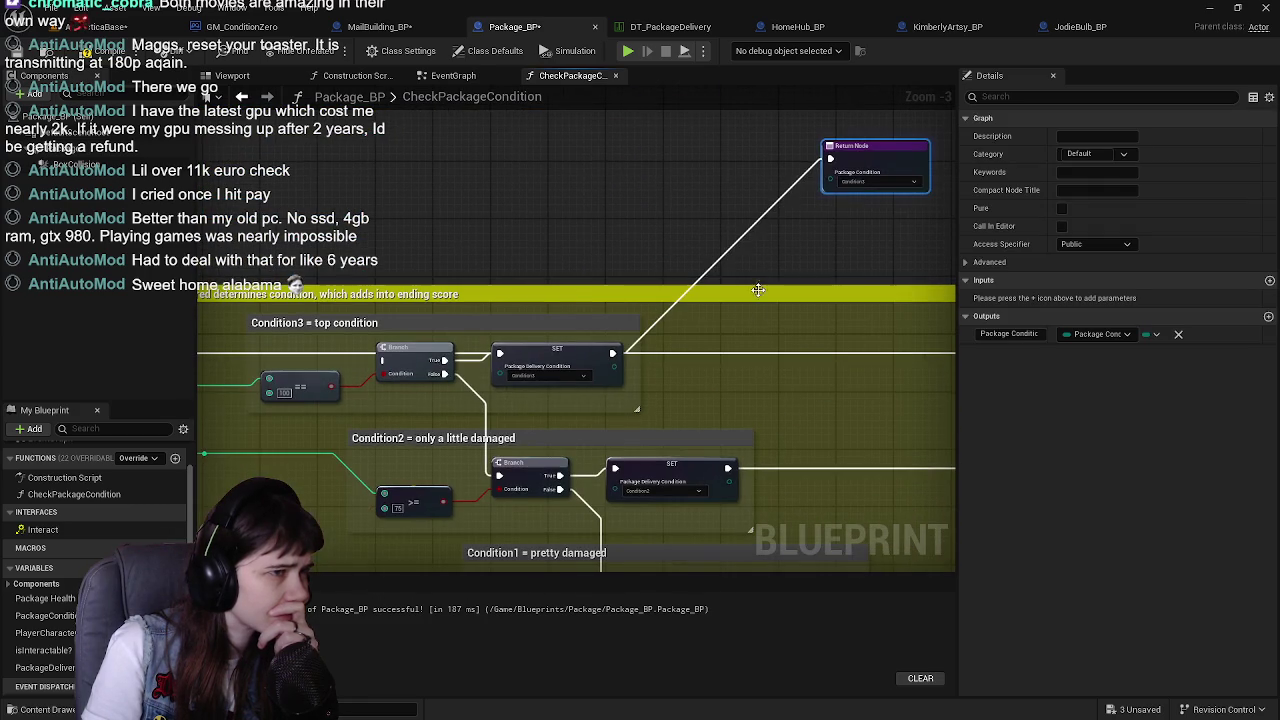
mouse_move(888, 165)
mouse_down()
mouse_move(594, 256)
mouse_move(559, 252)
mouse_up()
Compile the blueprint and place the Return Node beside the Condition3 setter
scroll(700, 290, down, 2)
scroll(557, 321, up, 2)
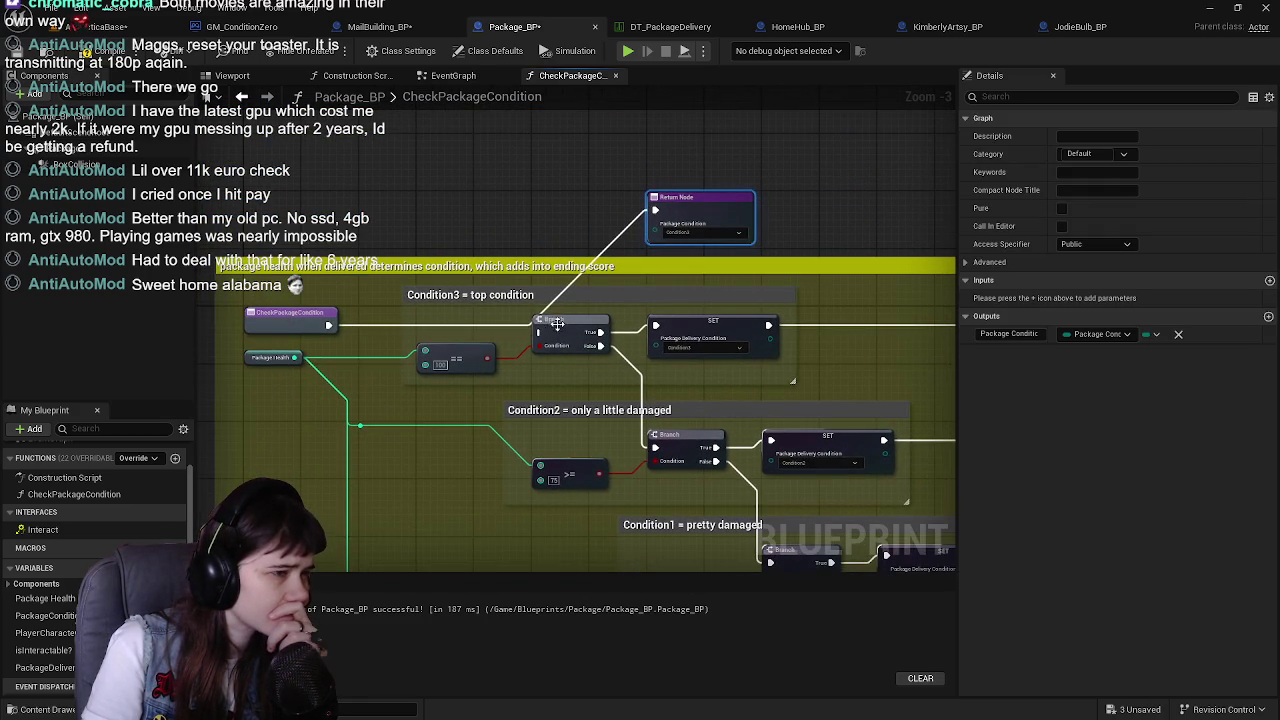
click(110, 52)
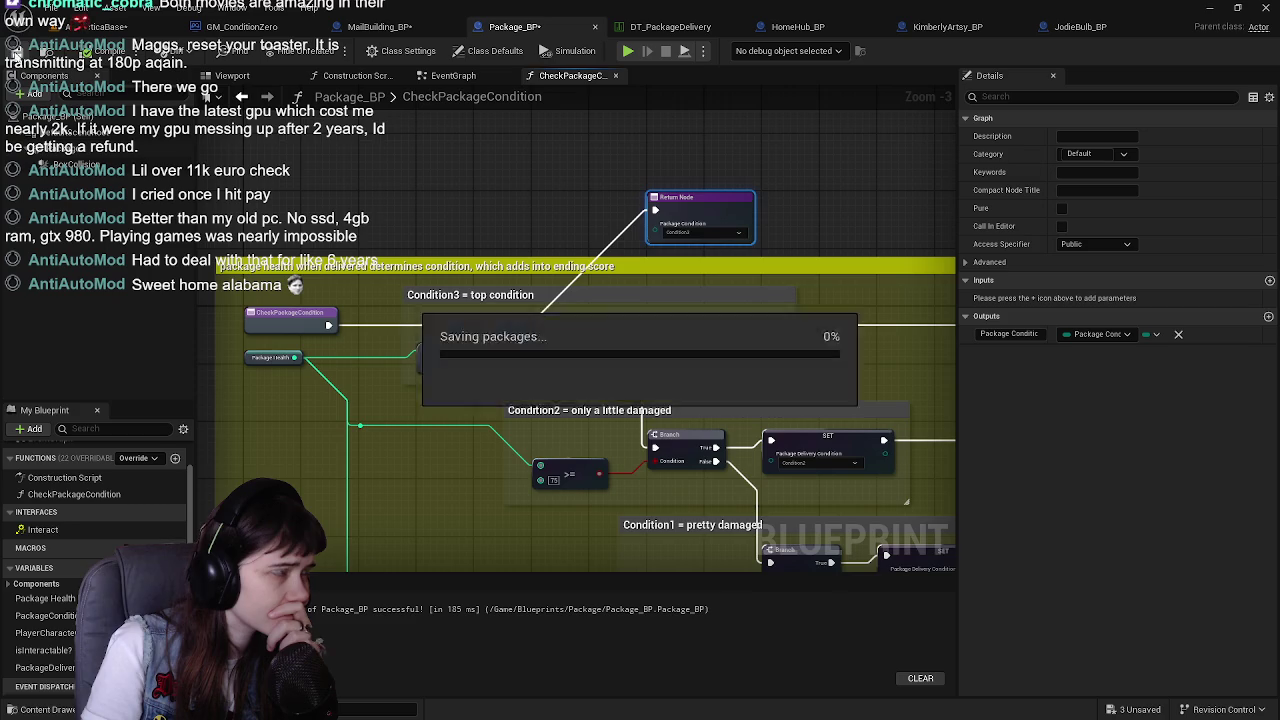
scroll(396, 355, up, 1)
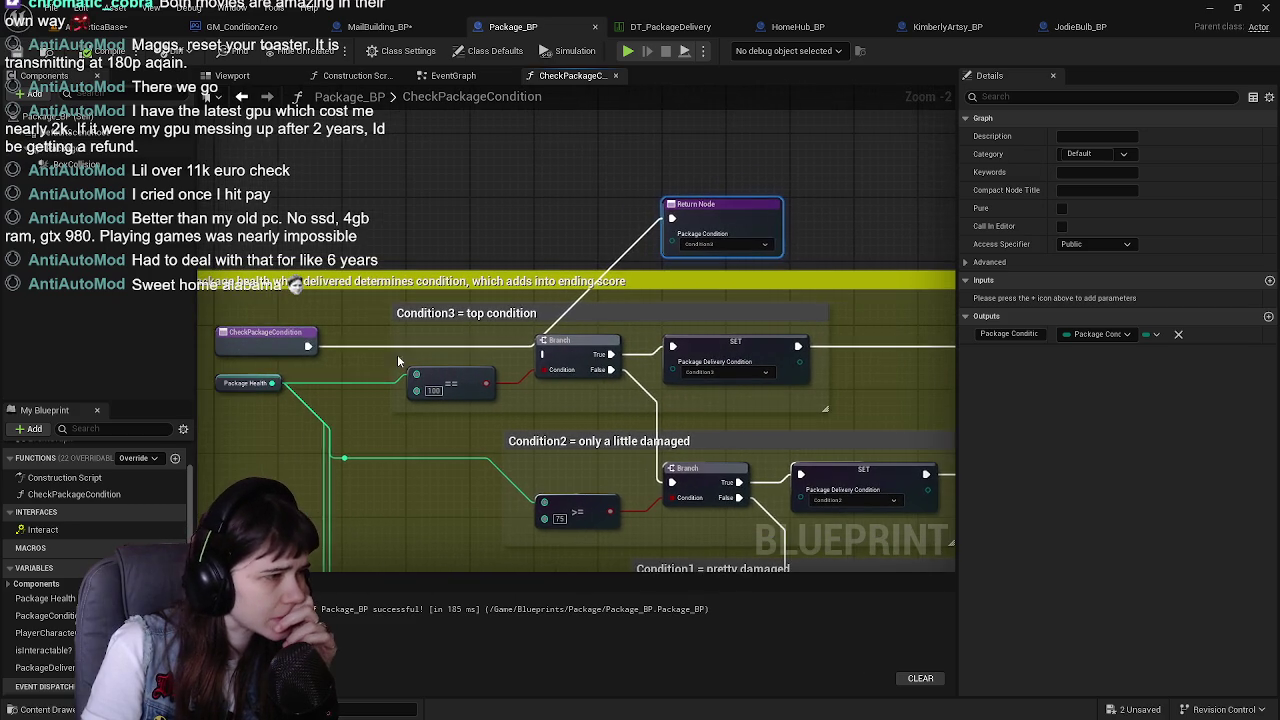
drag(730, 368, 579, 368)
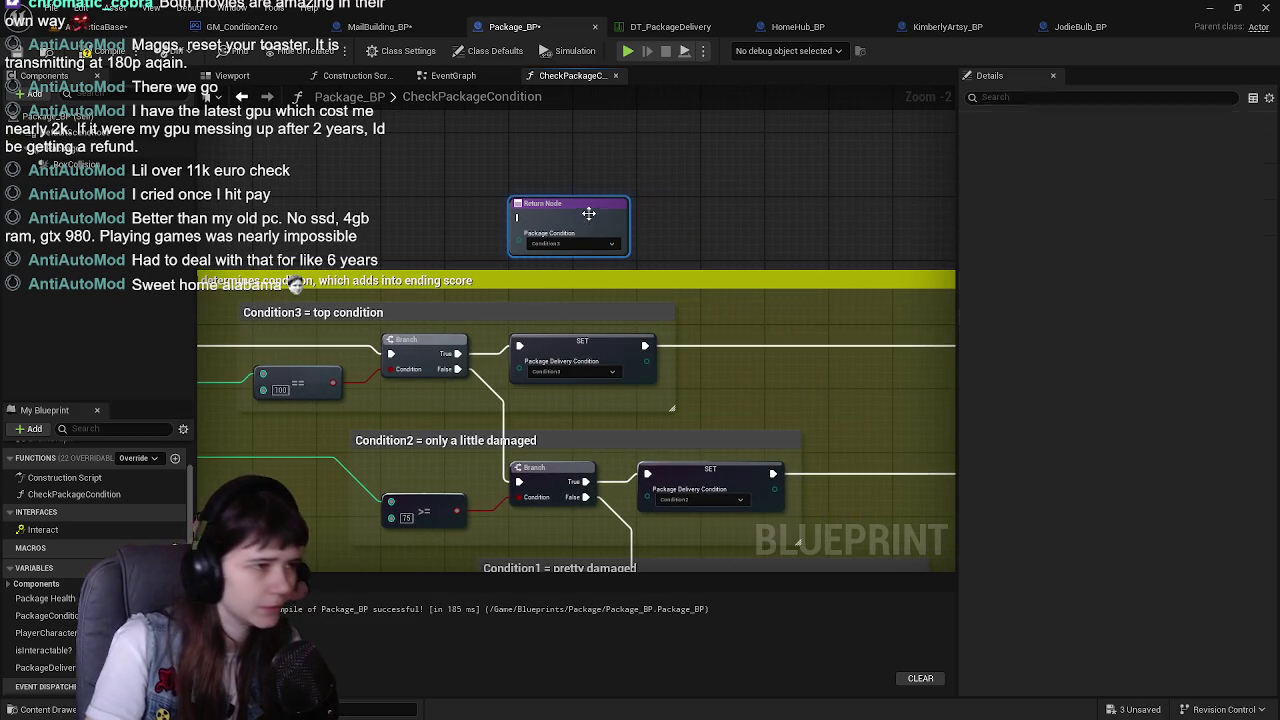
mouse_move(665, 368)
mouse_down()
mouse_move(647, 122)
mouse_move(667, 222)
mouse_move(542, 274)
mouse_up()
mouse_move(455, 150)
mouse_down()
mouse_move(629, 232)
mouse_move(645, 262)
mouse_move(470, 194)
mouse_up()
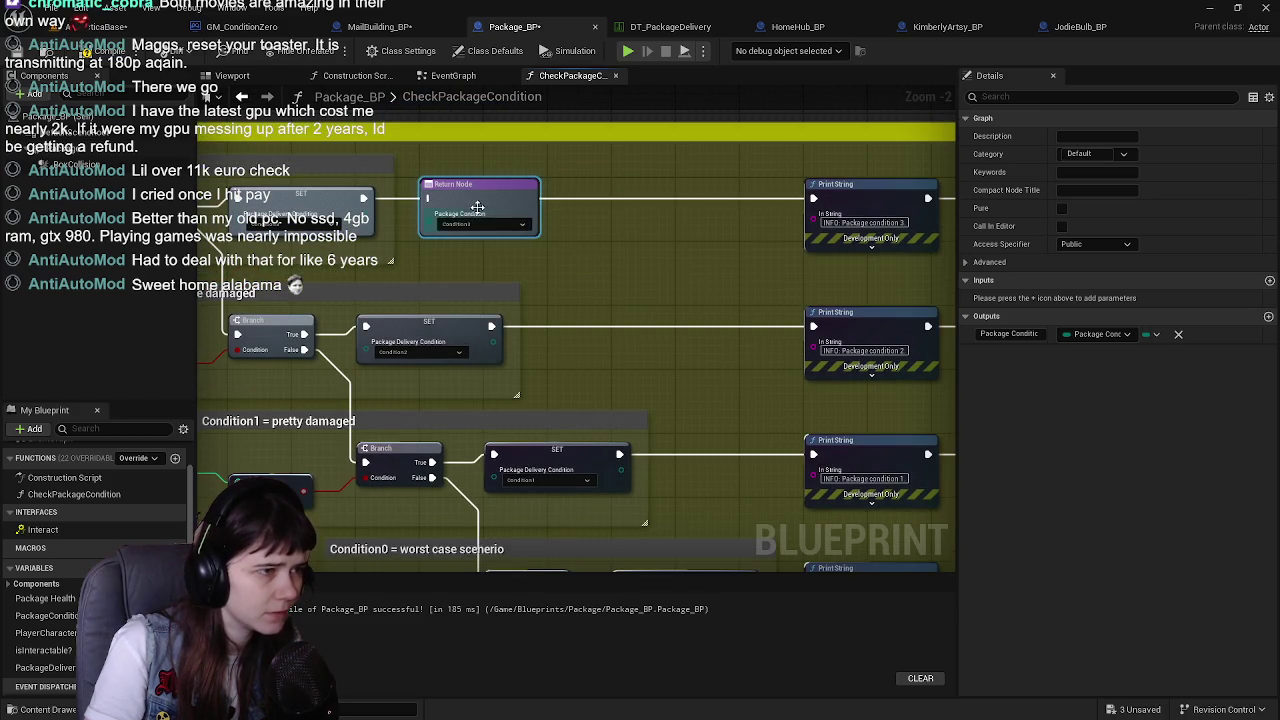
Add a second Return Node after the Condition2 setter and replace the Condition3 setter with a Return Node
key(ctrl+c)
key(ctrl+v)
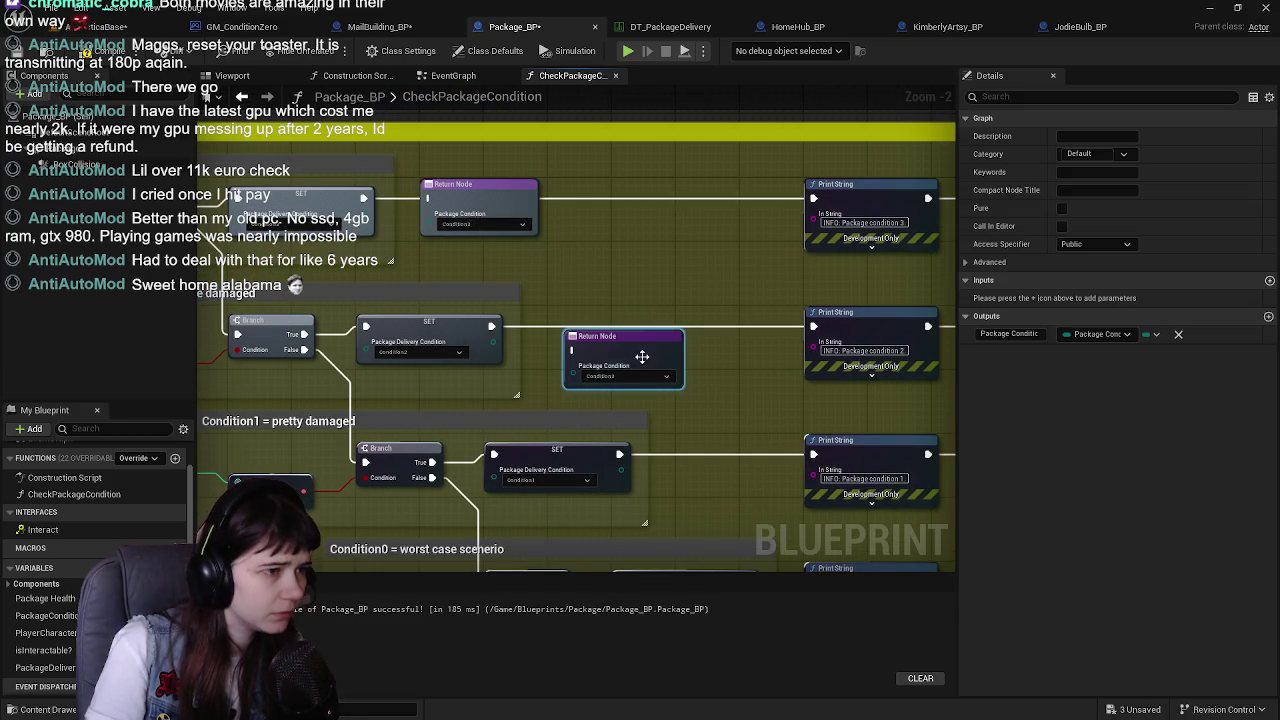
drag(636, 351, 613, 327)
drag(333, 231, 490, 271)
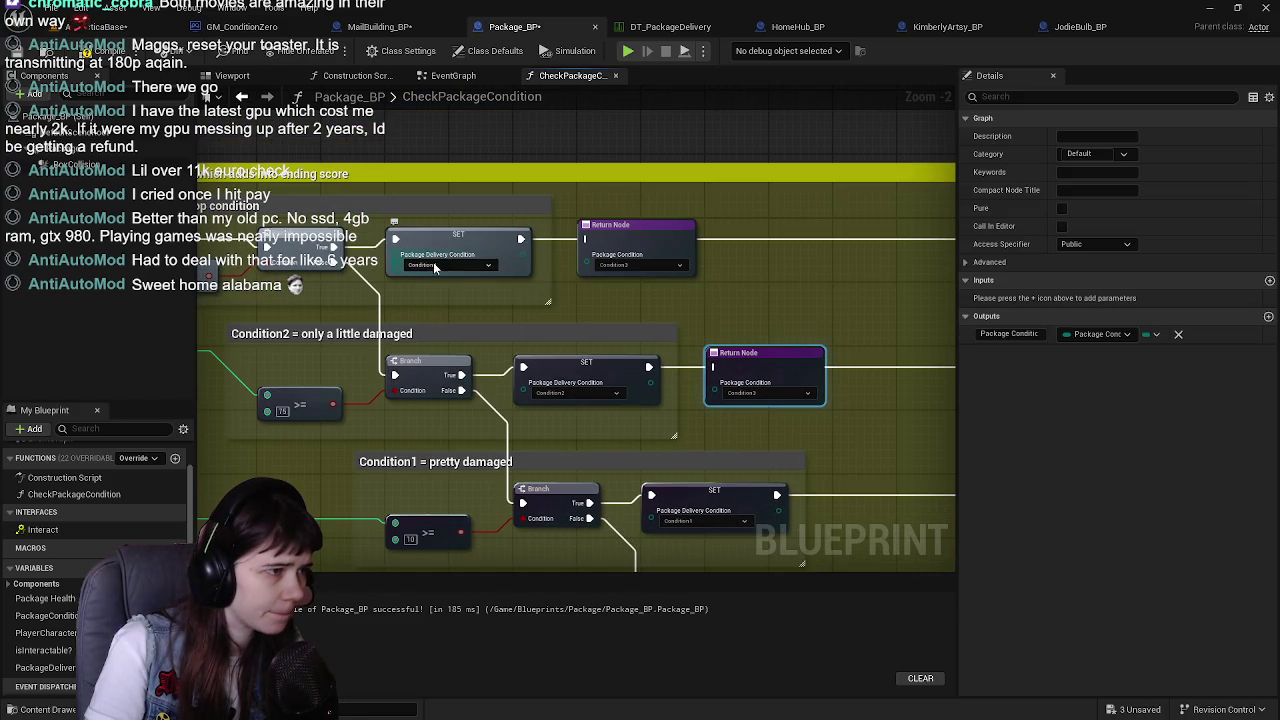
click(494, 238)
key(Delete)
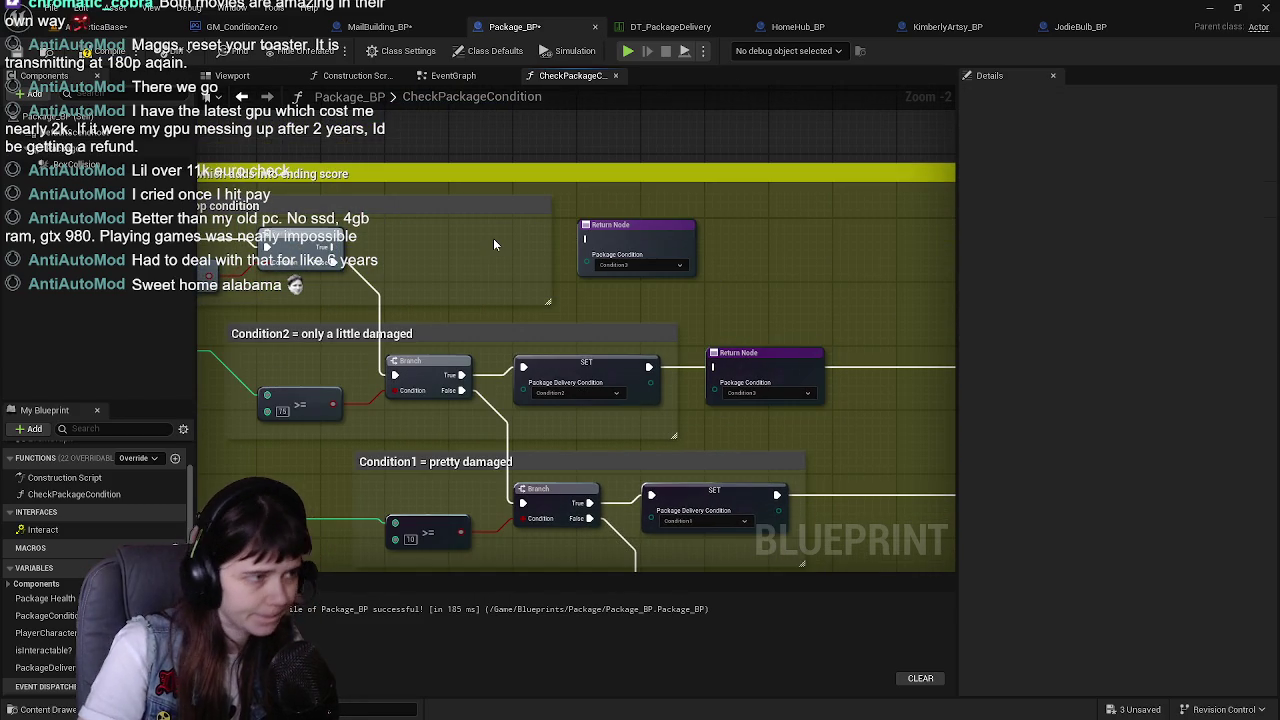
drag(658, 247, 470, 250)
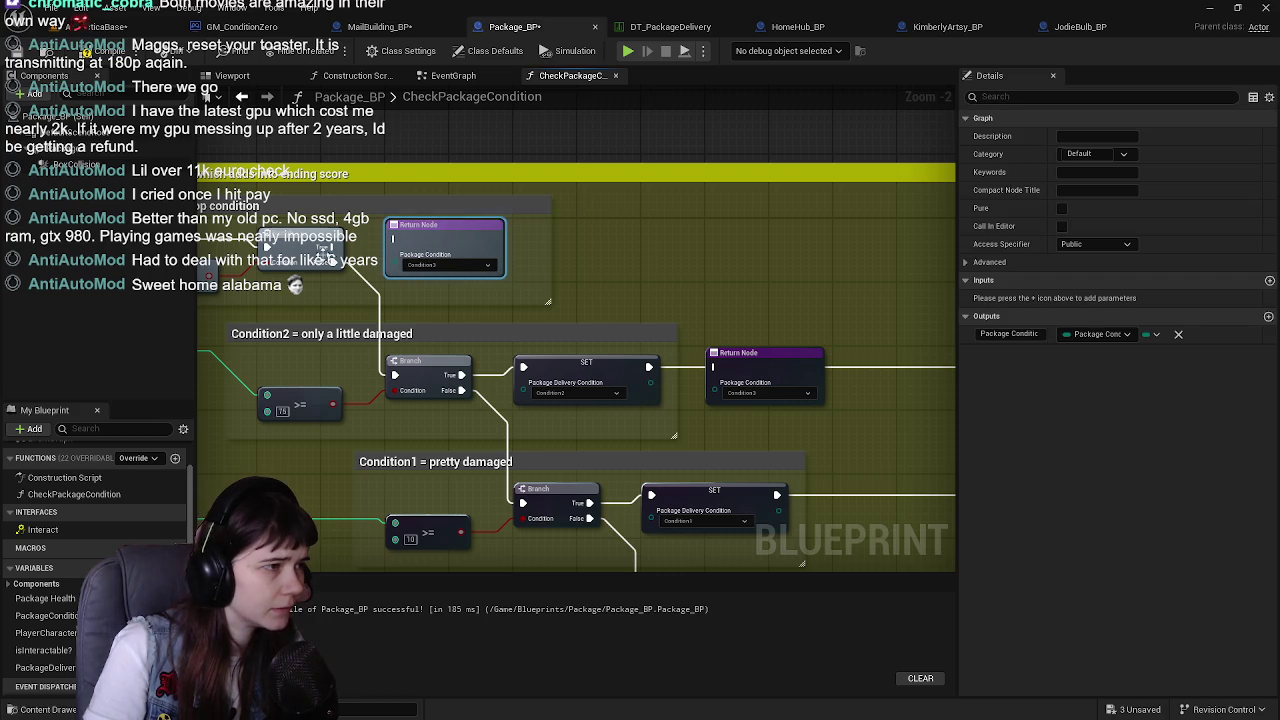
Move the Print String and score nodes to the right, then view GM_ConditionZero's EventGraph
mouse_move(616, 260)
mouse_down()
mouse_move(528, 206)
mouse_move(434, 234)
mouse_up()
right_click(330, 218)
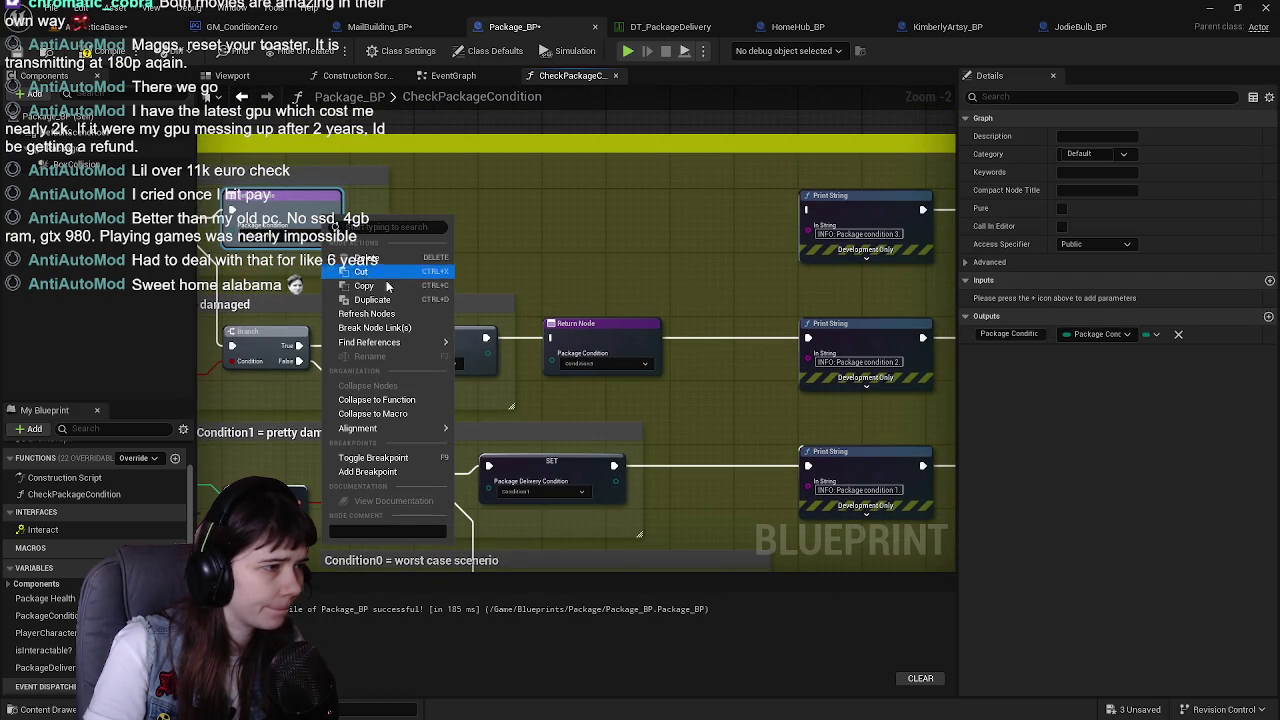
click(572, 251)
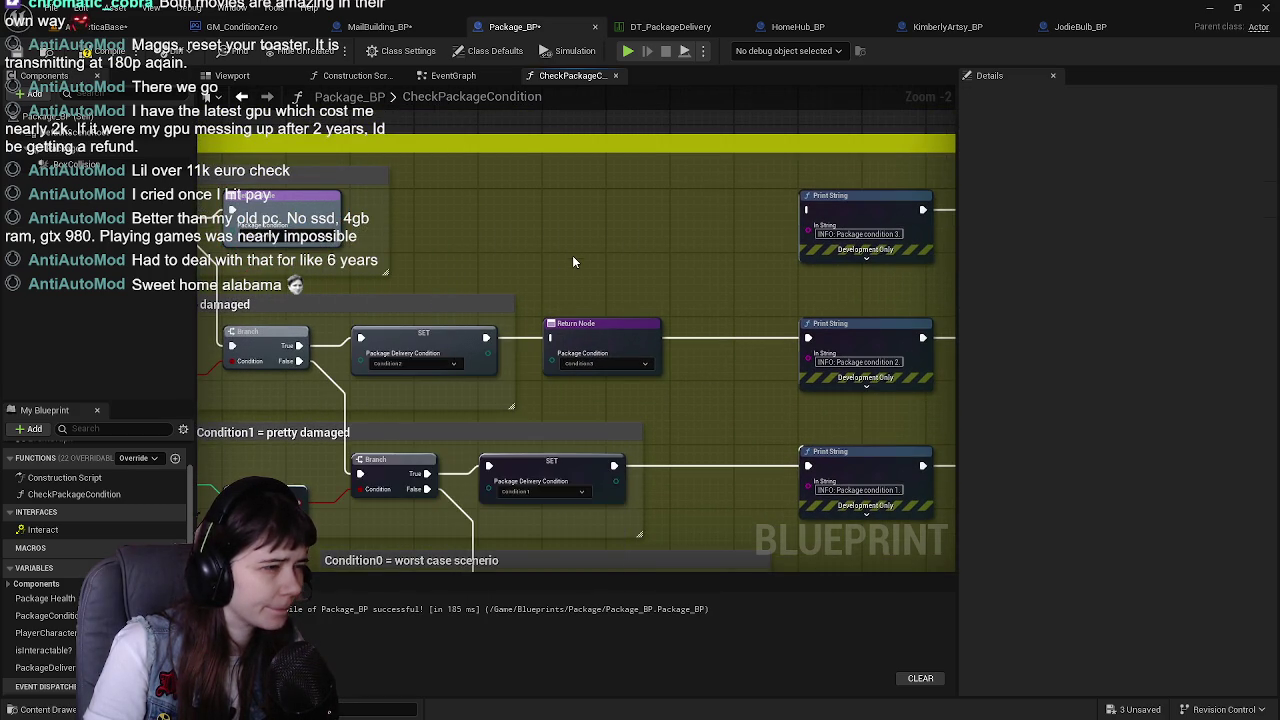
scroll(620, 258, down, 1)
mouse_move(665, 260)
mouse_down()
mouse_move(343, 297)
mouse_move(280, 289)
mouse_up()
mouse_move(600, 300)
mouse_down()
mouse_move(470, 300)
mouse_move(890, 370)
mouse_move(742, 346)
mouse_move(919, 346)
mouse_up()
drag(496, 283, 805, 272)
click(235, 27)
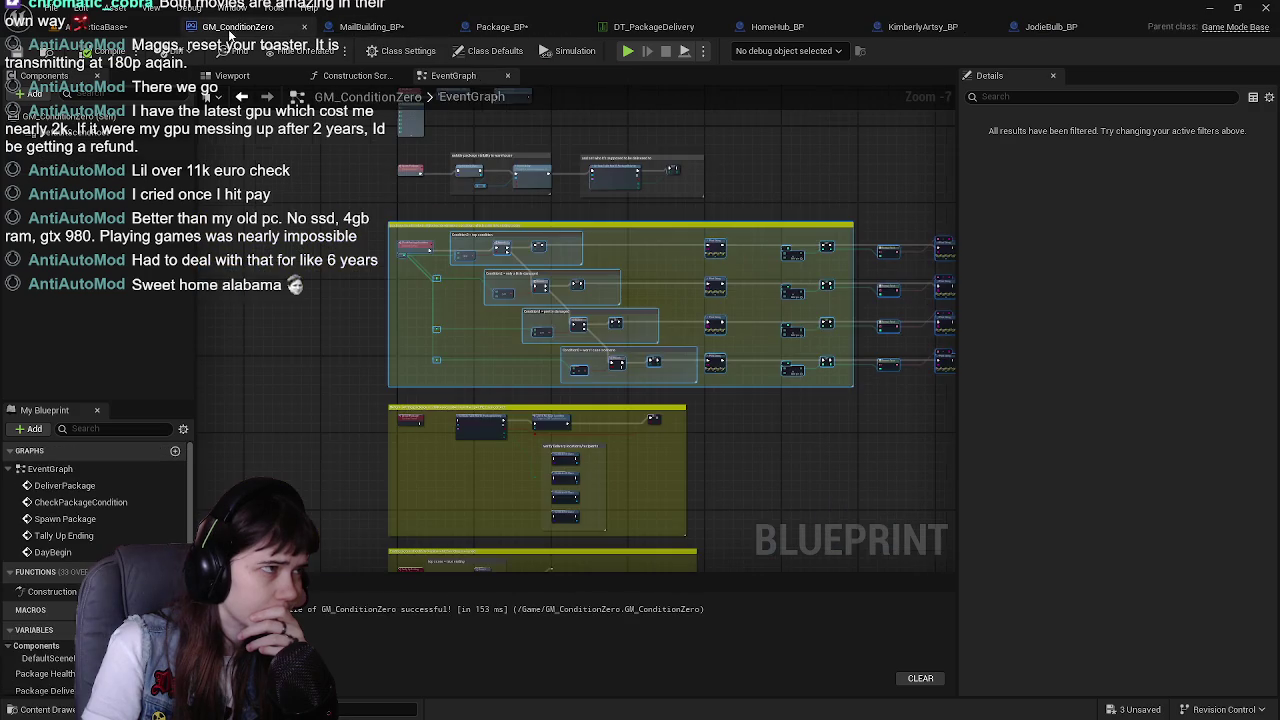
Delete the top row and another block of unneeded nodes from CheckPackageCondition
click(510, 27)
drag(424, 221, 868, 308)
key(Delete)
scroll(804, 284, down, 1)
drag(536, 196, 902, 414)
key(Delete)
scroll(767, 358, up, 1)
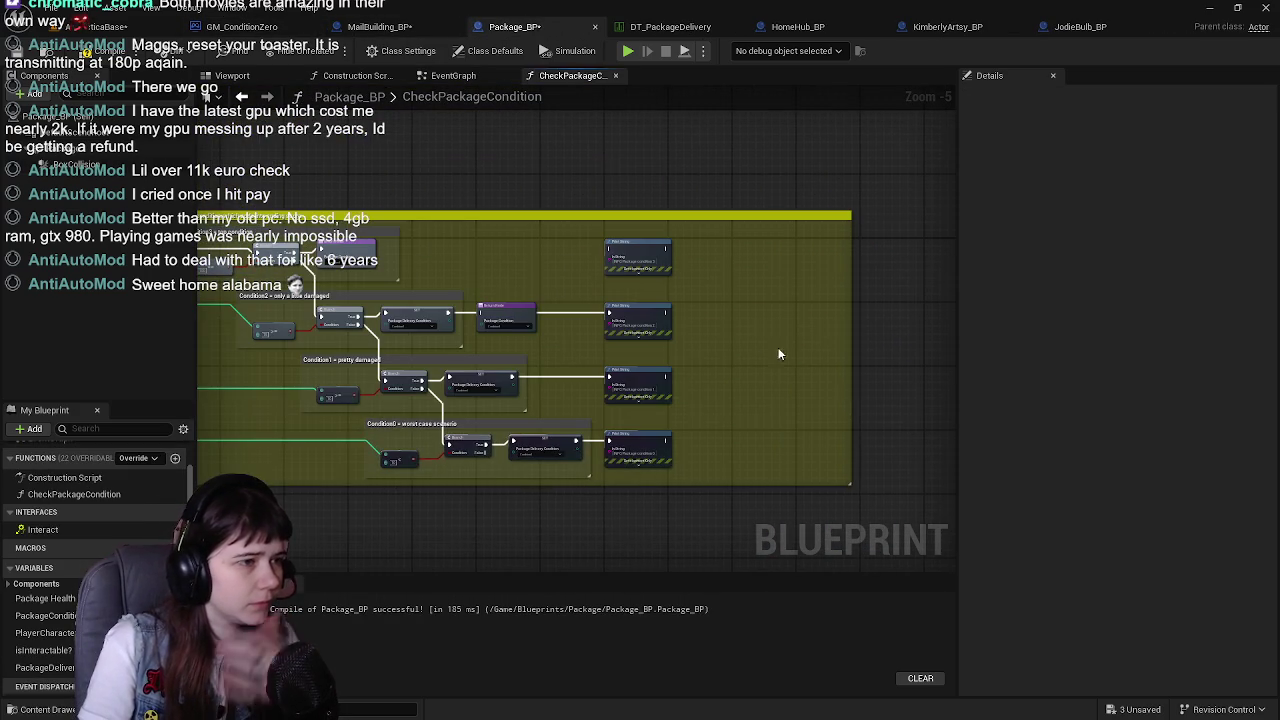
Resize the comment box and delete the four Print String nodes
drag(850, 327, 662, 322)
scroll(665, 322, up, 2)
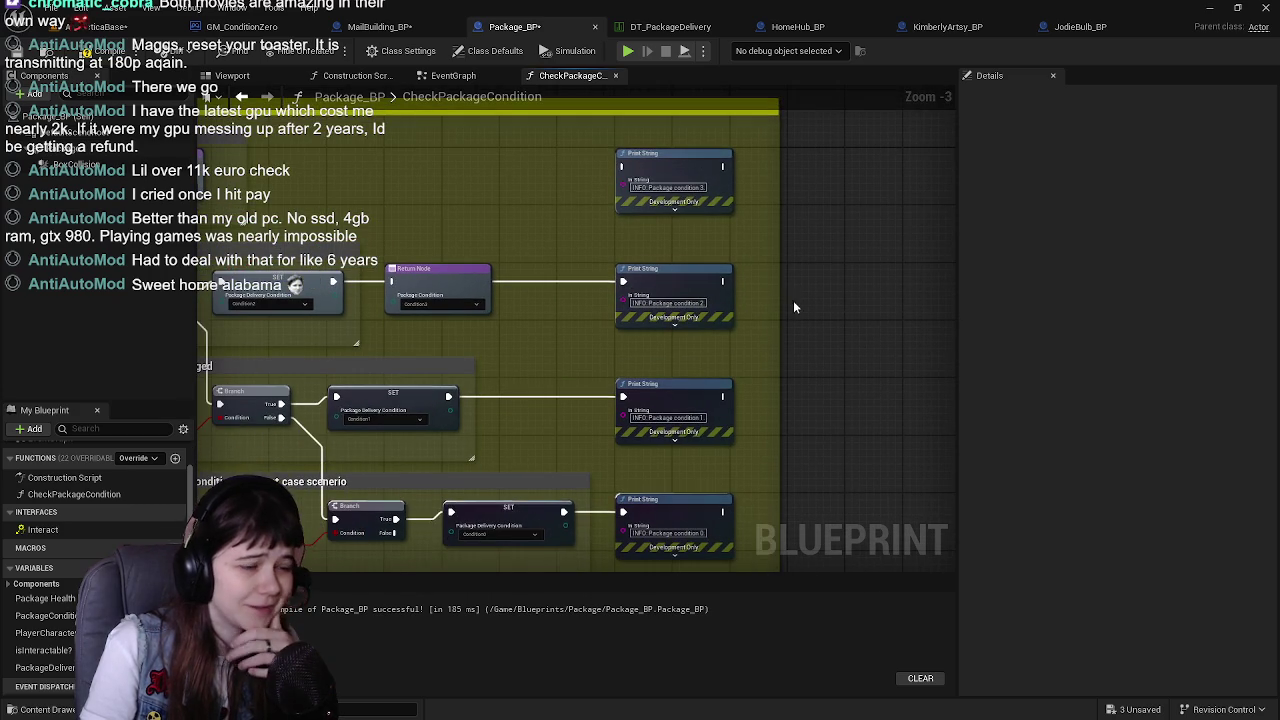
drag(776, 302, 791, 304)
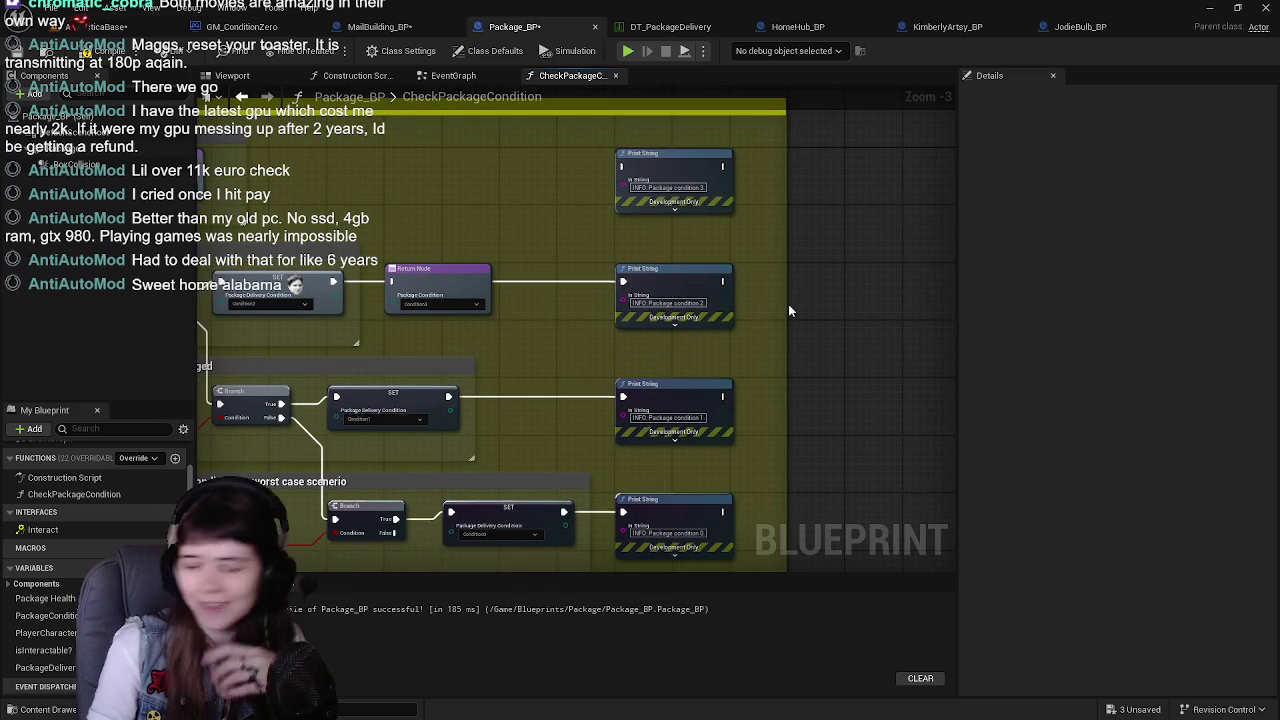
drag(526, 294, 716, 338)
scroll(710, 298, down, 2)
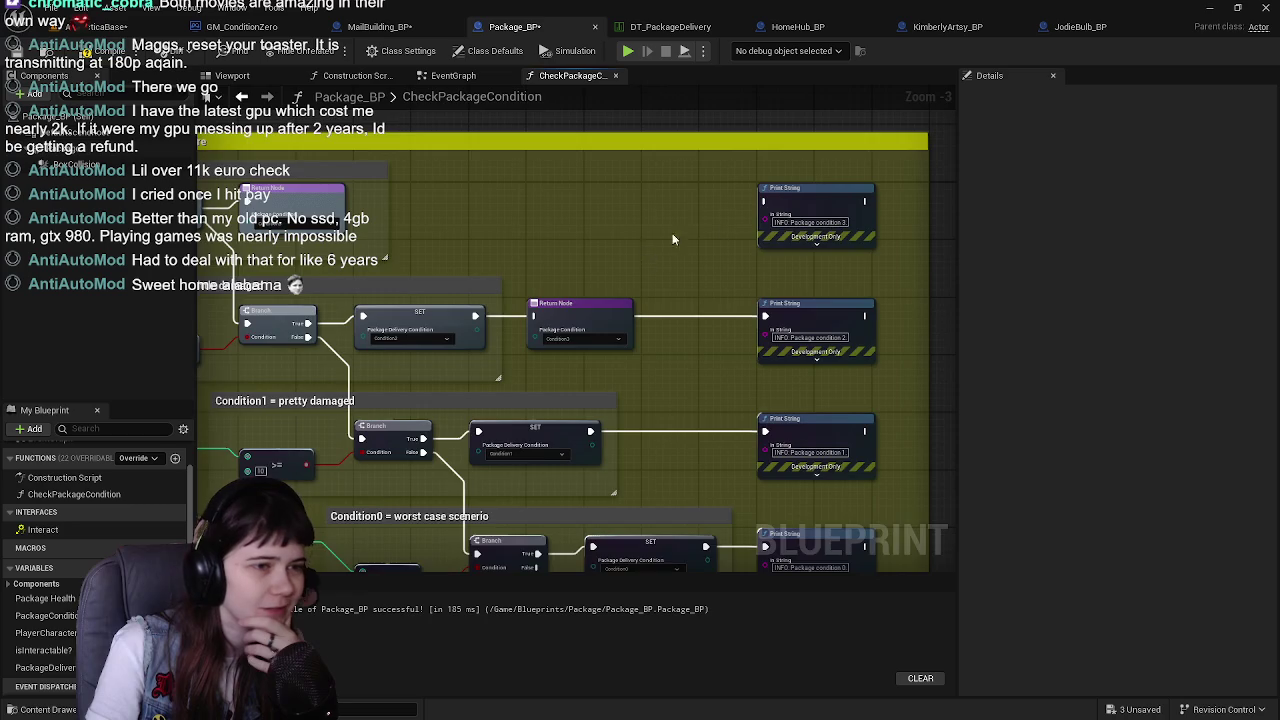
mouse_move(742, 437)
mouse_down()
mouse_move(636, 170)
mouse_move(667, 139)
mouse_up()
key(Delete)
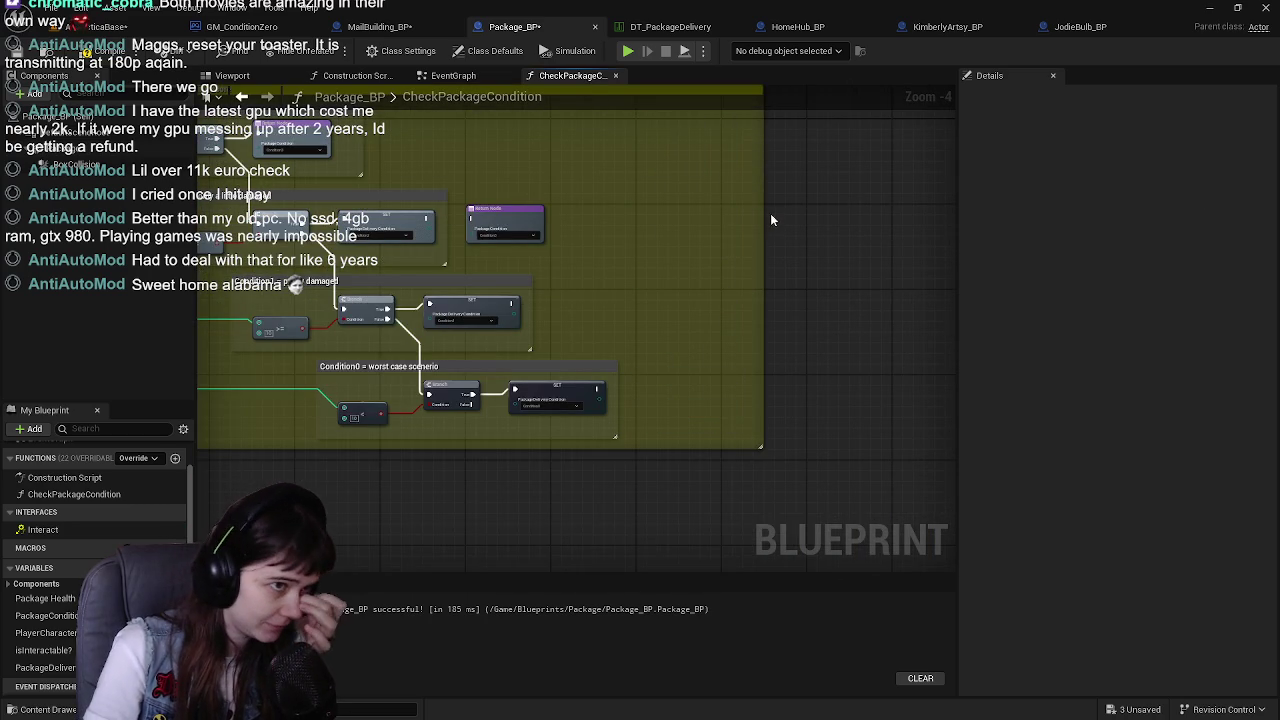
mouse_move(765, 214)
mouse_down()
mouse_move(604, 222)
mouse_move(750, 340)
mouse_up()
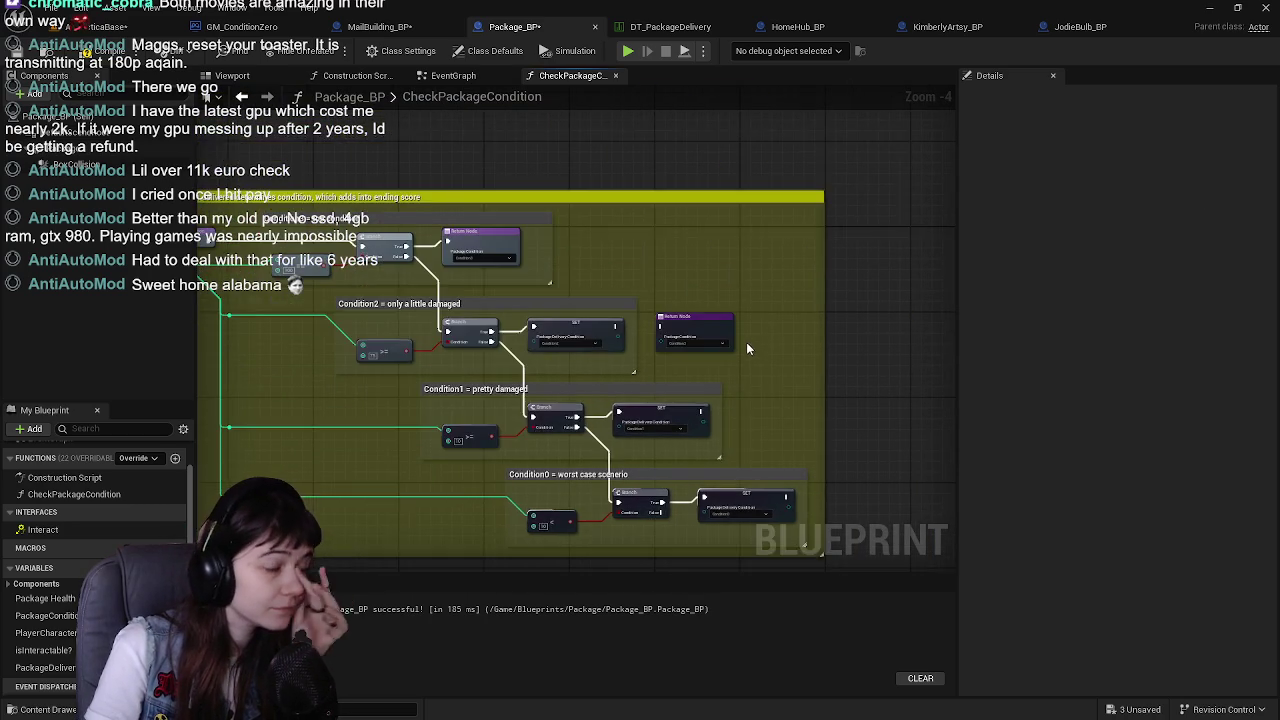
scroll(750, 346, up, 1)
Wire the SET node's execution into the Return Node and nudge it into place
click(680, 290)
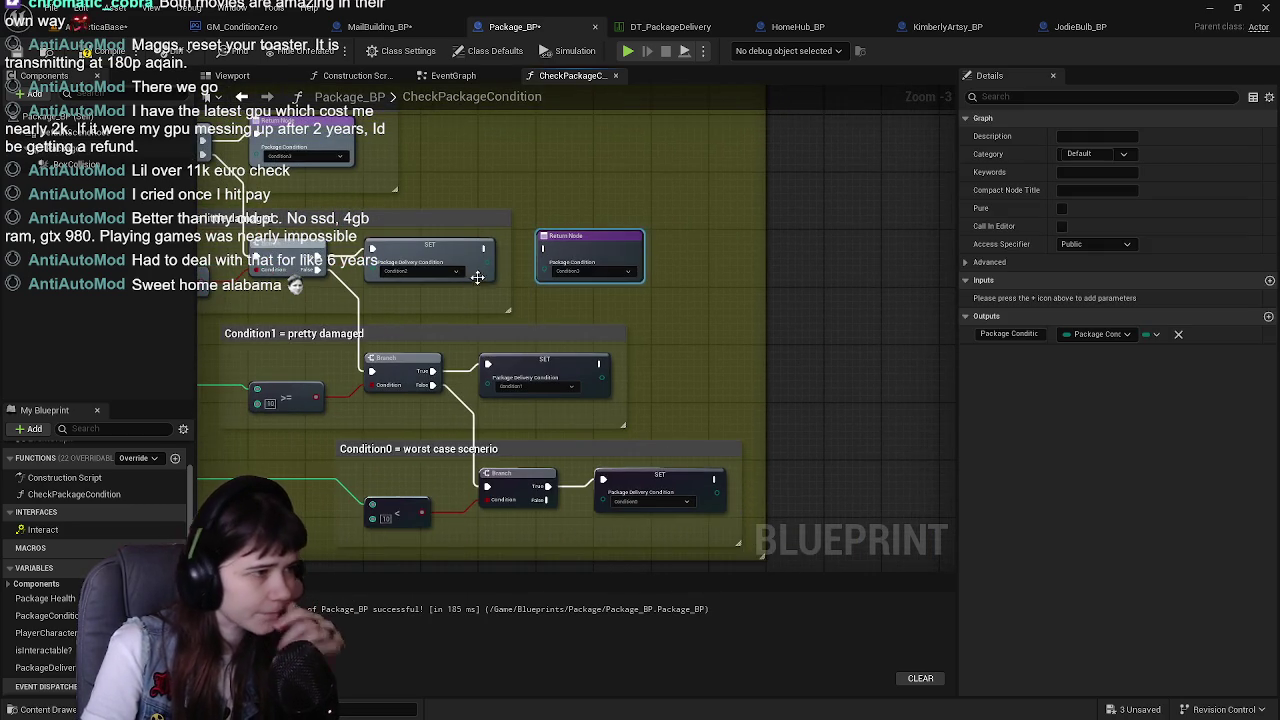
scroll(482, 275, up, 1)
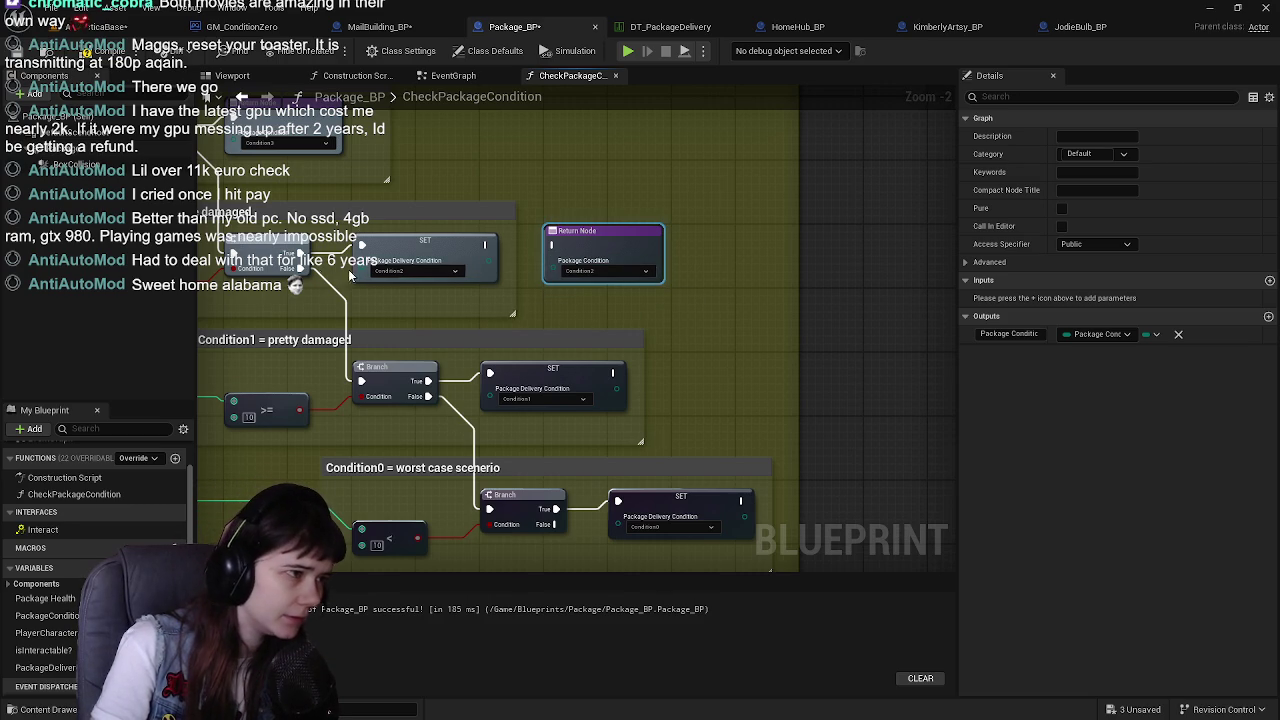
mouse_move(484, 244)
mouse_down()
mouse_move(520, 262)
mouse_move(552, 244)
mouse_move(440, 248)
mouse_move(600, 243)
mouse_move(398, 240)
mouse_move(429, 254)
mouse_up()
drag(564, 345, 594, 283)
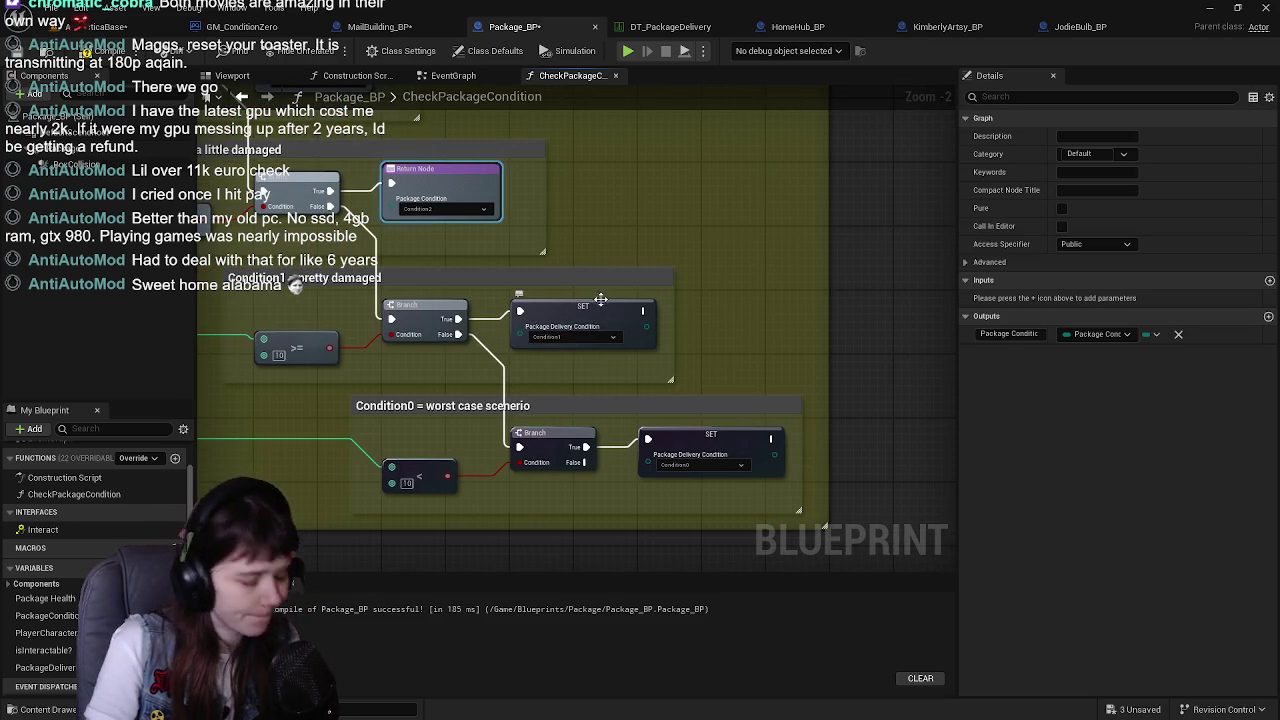
Replace the Condition1 setter with a Return Node returning Condition1, linked to the pretty-damaged branch
key(ctrl+c)
key(ctrl+v)
click(698, 258)
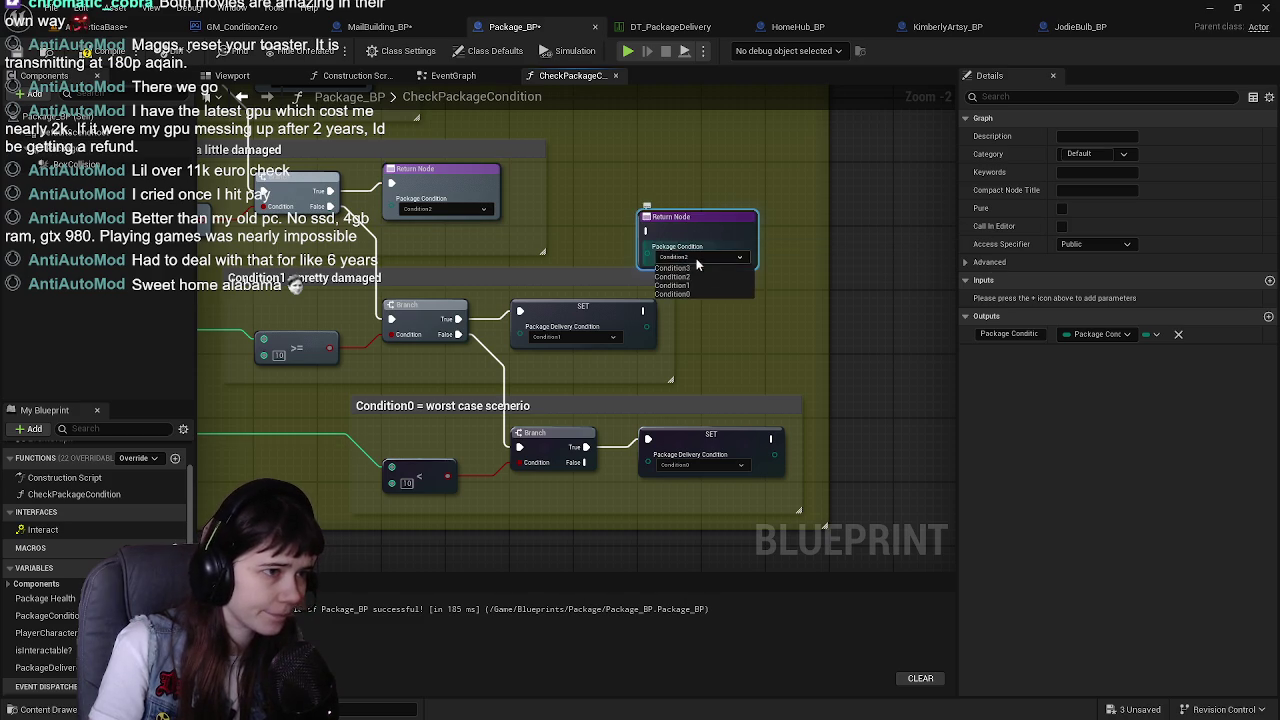
click(672, 285)
click(573, 318)
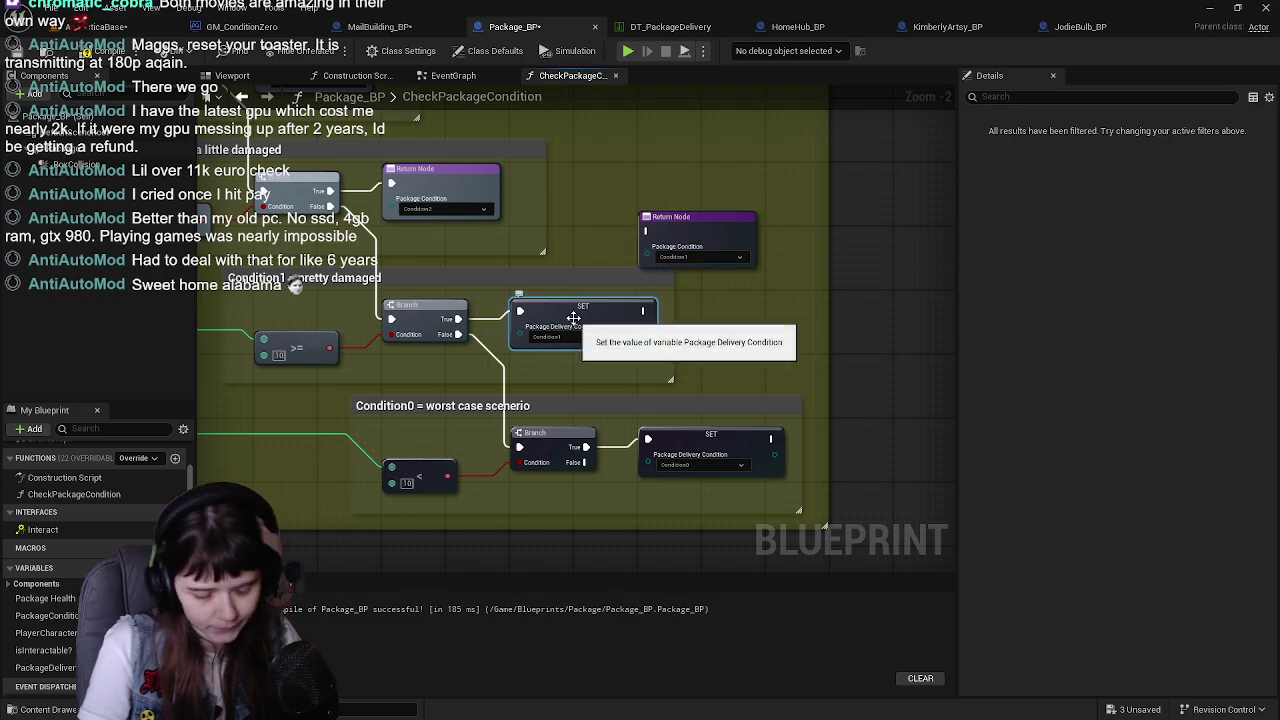
key(Delete)
mouse_move(693, 238)
mouse_down()
mouse_move(576, 294)
mouse_move(563, 318)
mouse_up()
mouse_move(455, 319)
mouse_down()
mouse_move(569, 306)
mouse_move(519, 311)
mouse_up()
Replace the worst-case setter with a Return Node and link it to its branch
key(ctrl+c)
key(ctrl+v)
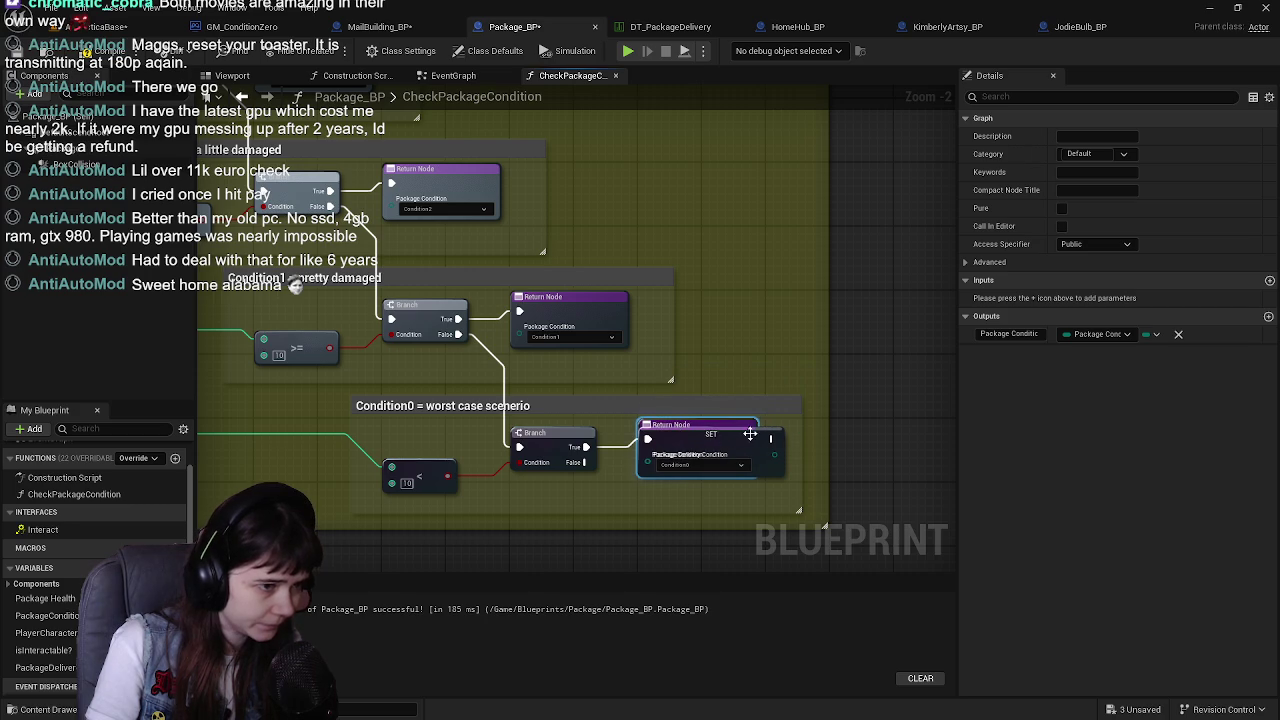
key(Delete)
mouse_move(583, 448)
mouse_down()
mouse_move(650, 458)
mouse_move(647, 438)
mouse_up()
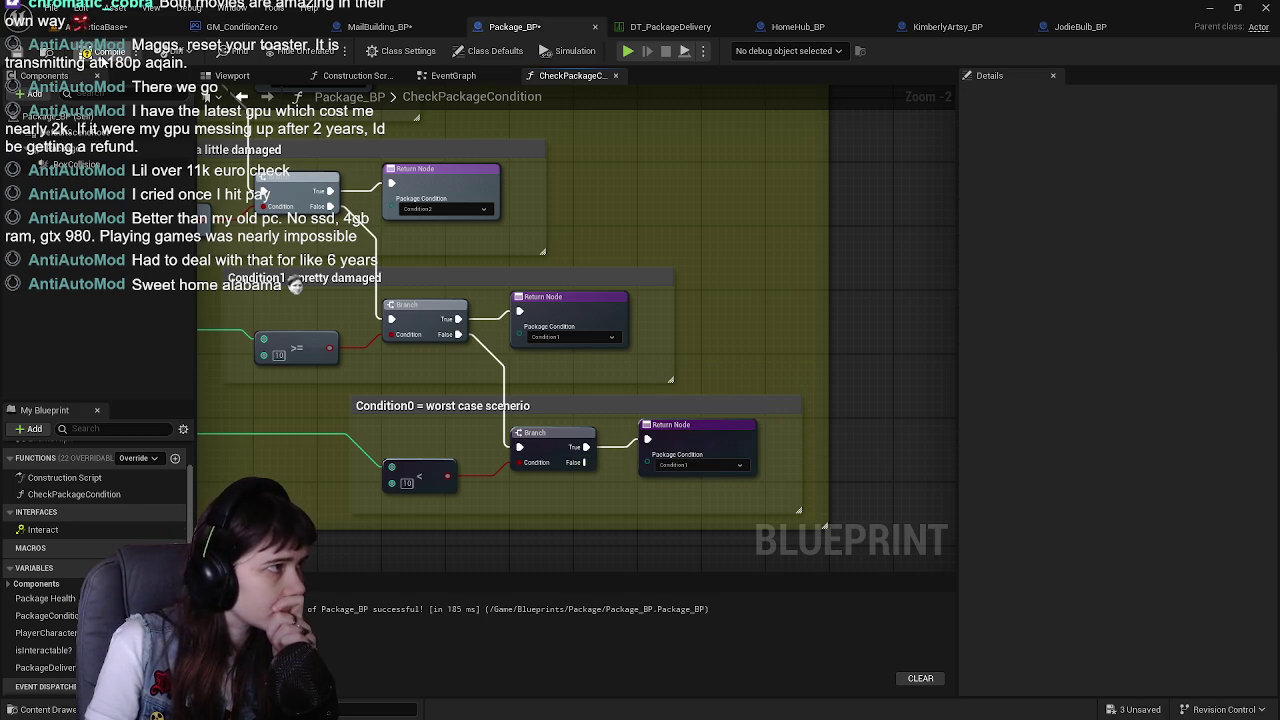
click(110, 26)
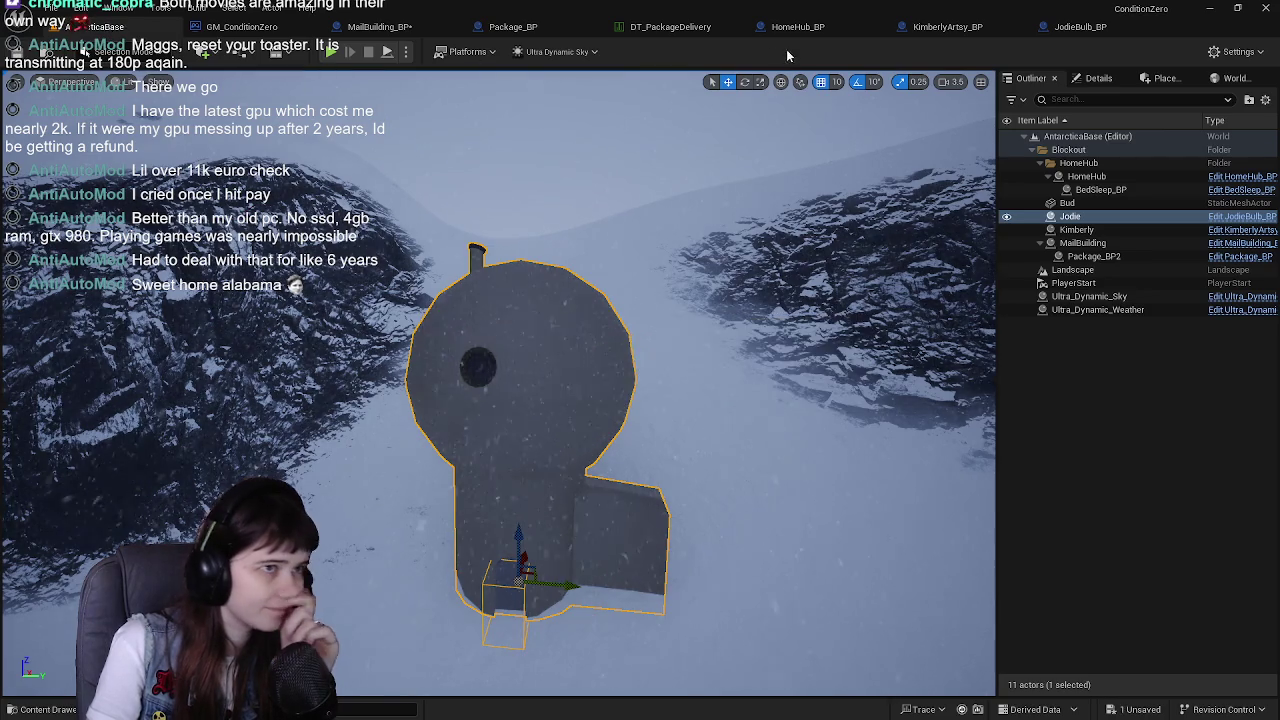
click(676, 29)
click(560, 28)
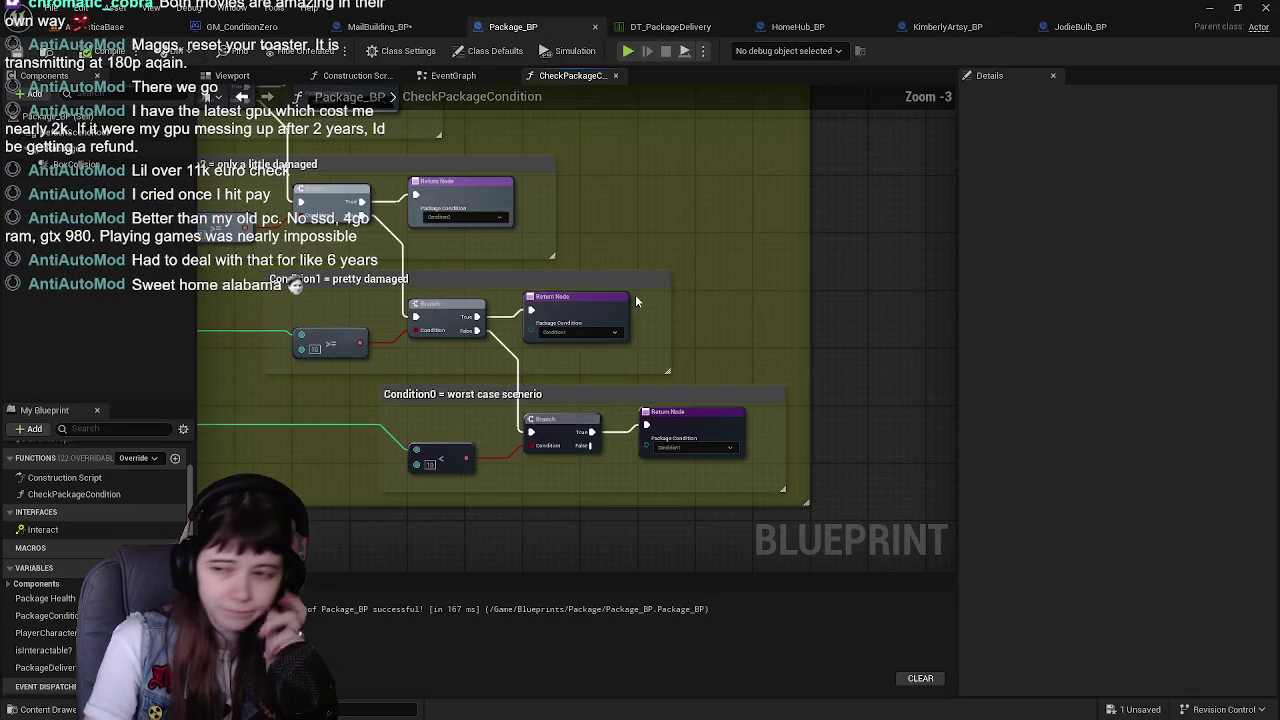
Review the Condition3, Condition2, Condition1 and Condition0 Return branches and save Package_BP with Ctrl+S
drag(640, 302, 712, 323)
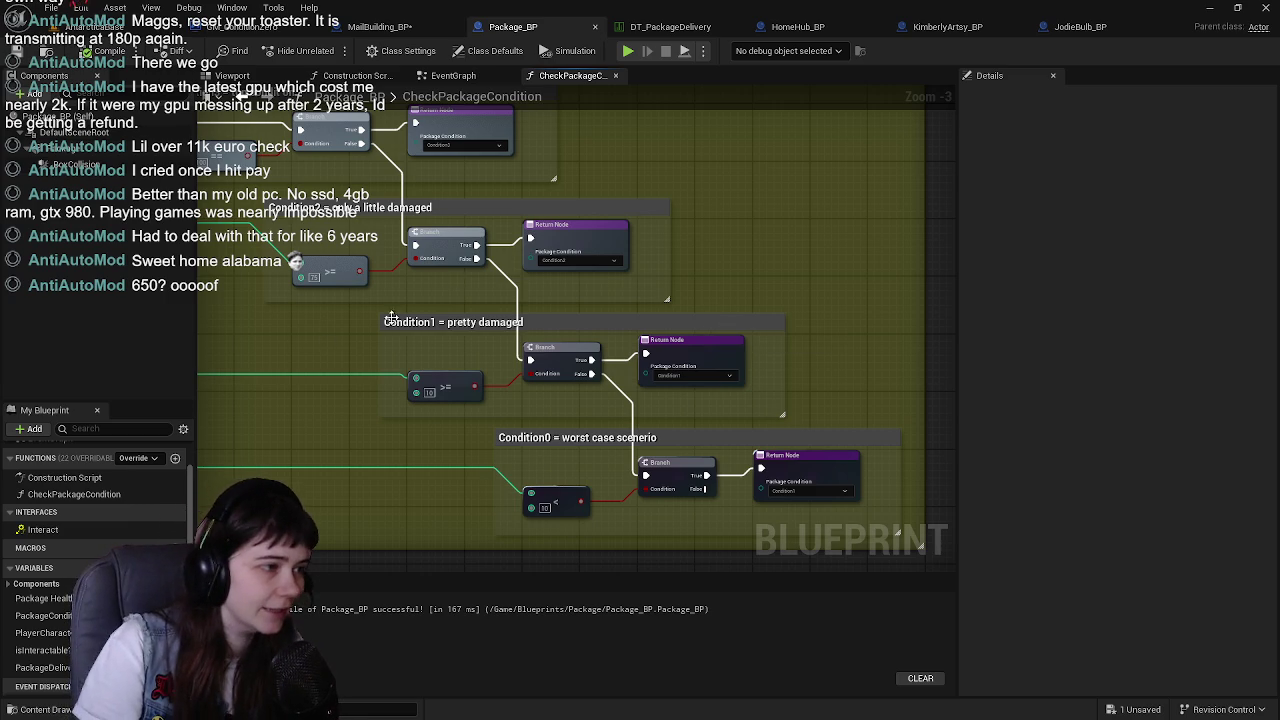
drag(390, 322, 473, 364)
key(ctrl+s)
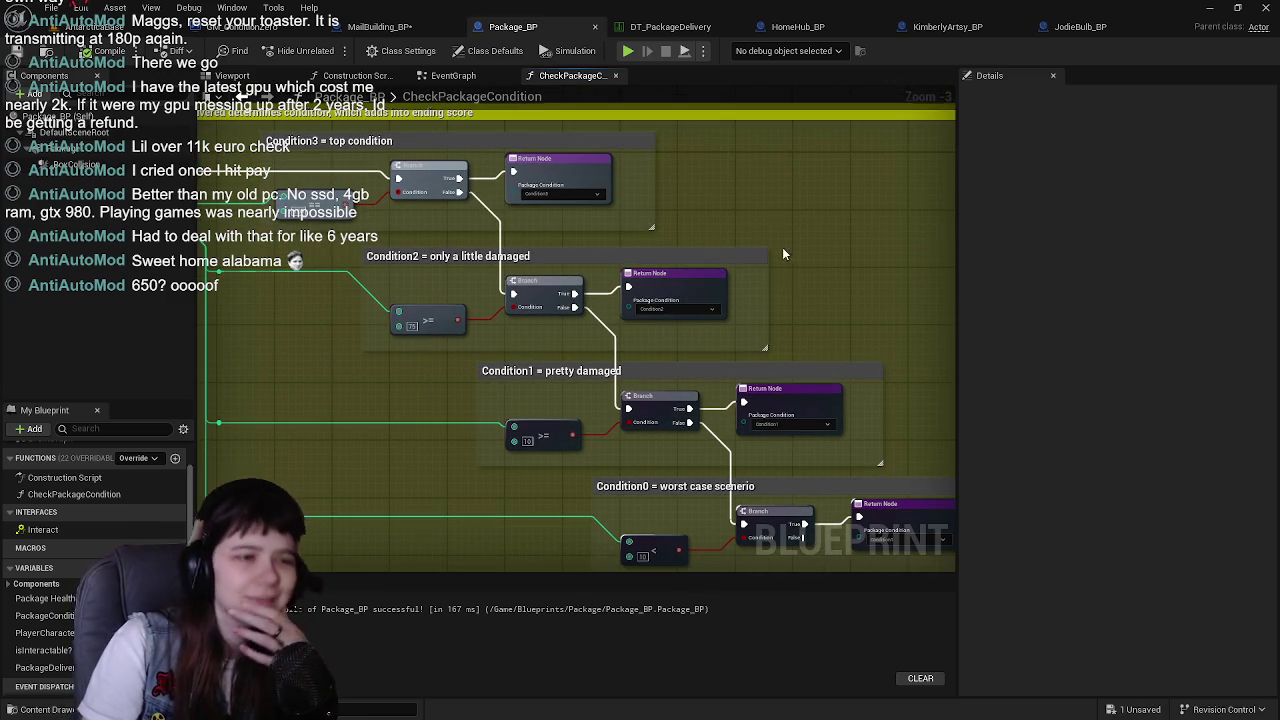
drag(785, 254, 699, 240)
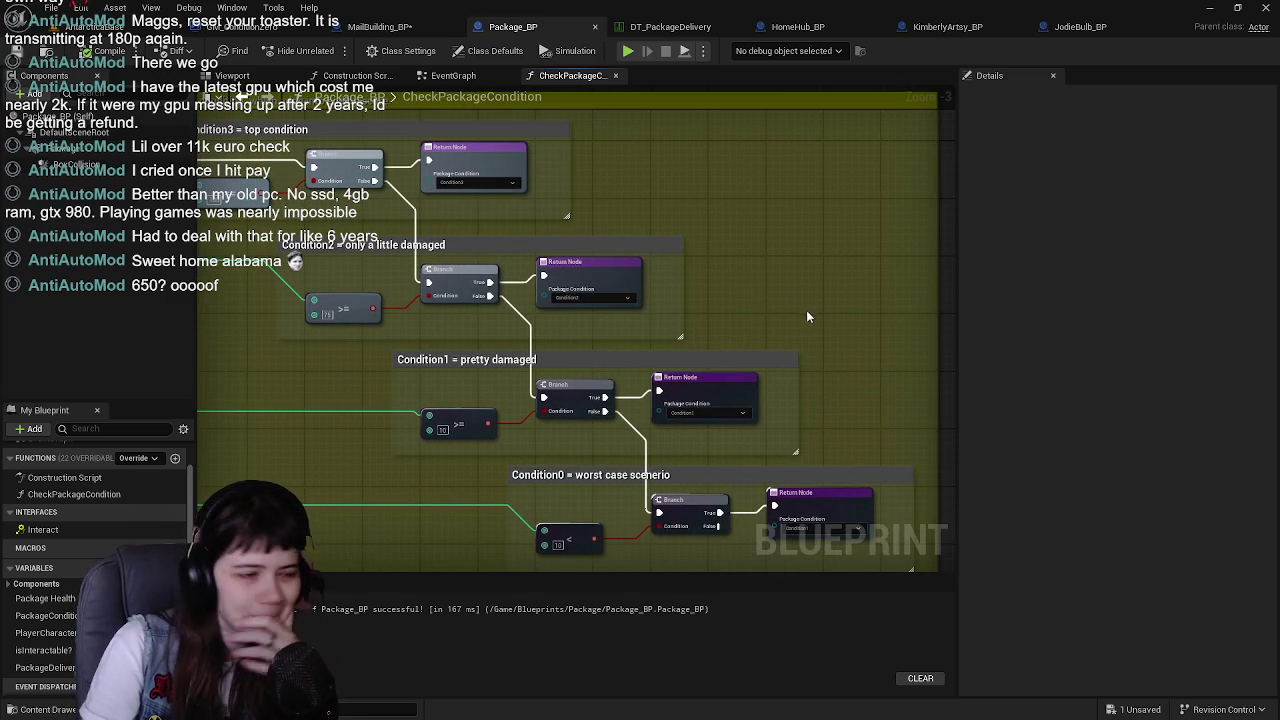
drag(750, 289, 717, 261)
mouse_move(800, 420)
mouse_down()
mouse_move(745, 344)
mouse_move(789, 392)
mouse_move(600, 309)
mouse_move(588, 332)
mouse_move(431, 300)
mouse_up()
scroll(789, 392, up, 1)
scroll(588, 332, down, 1)
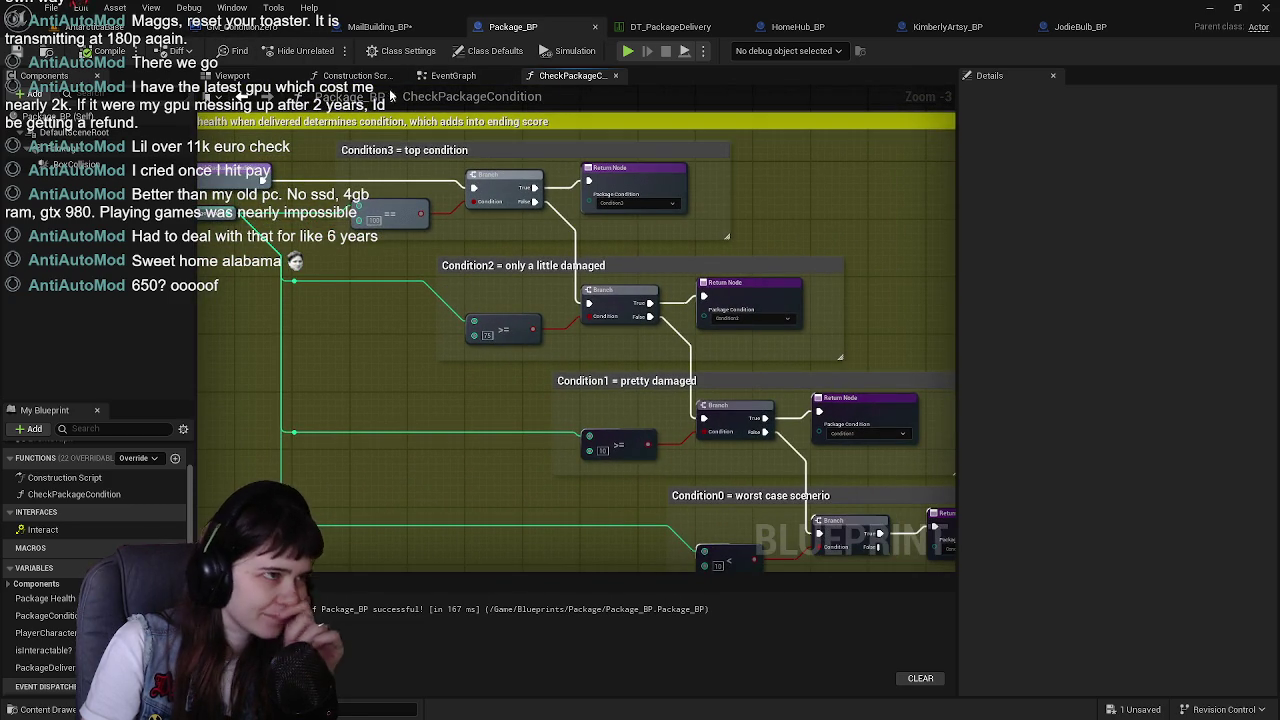
Review the CheckPackageCondition graph and the EventGraph nodes around the Check Package Condition call
click(232, 76)
click(526, 76)
click(503, 78)
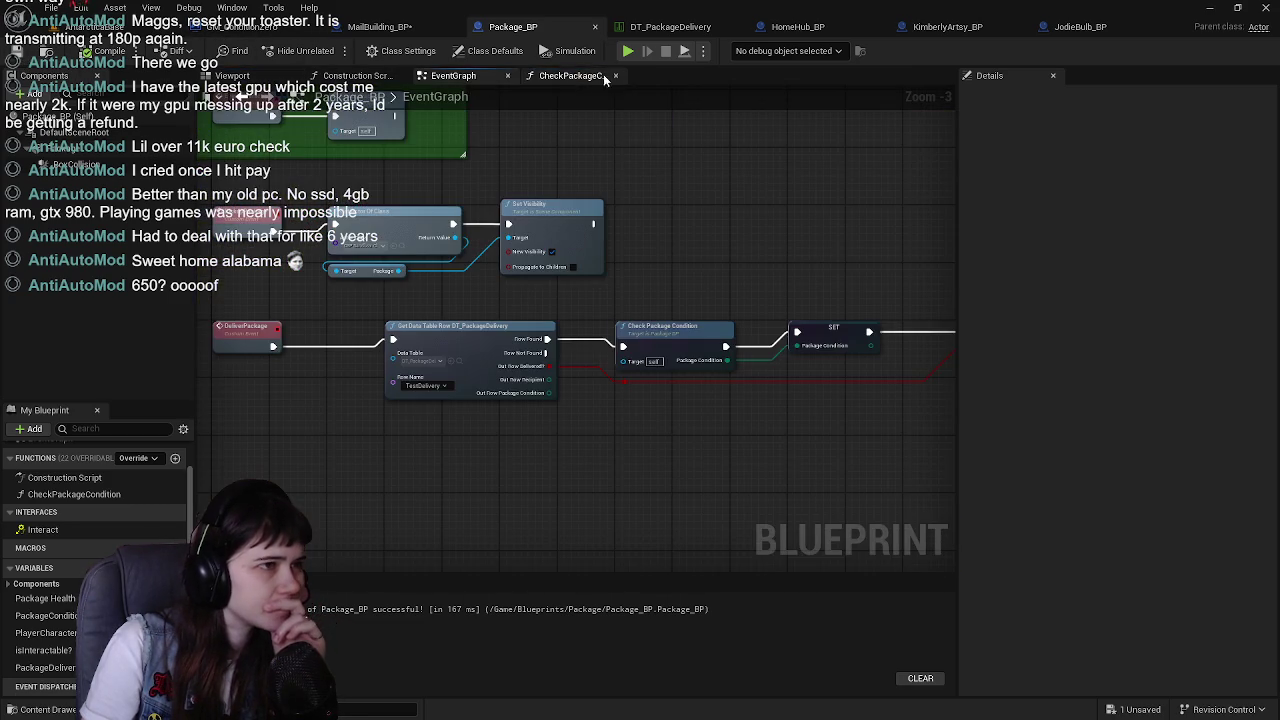
scroll(557, 288, up, 1)
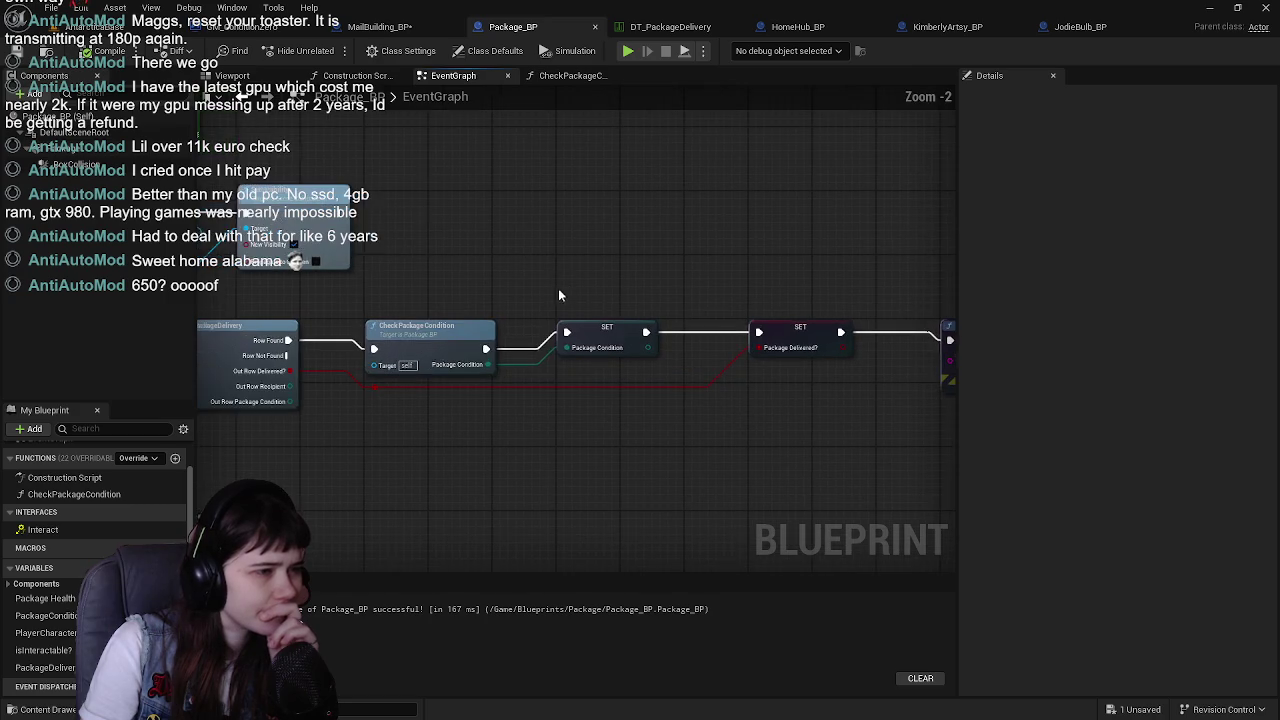
click(533, 372)
drag(533, 372, 581, 370)
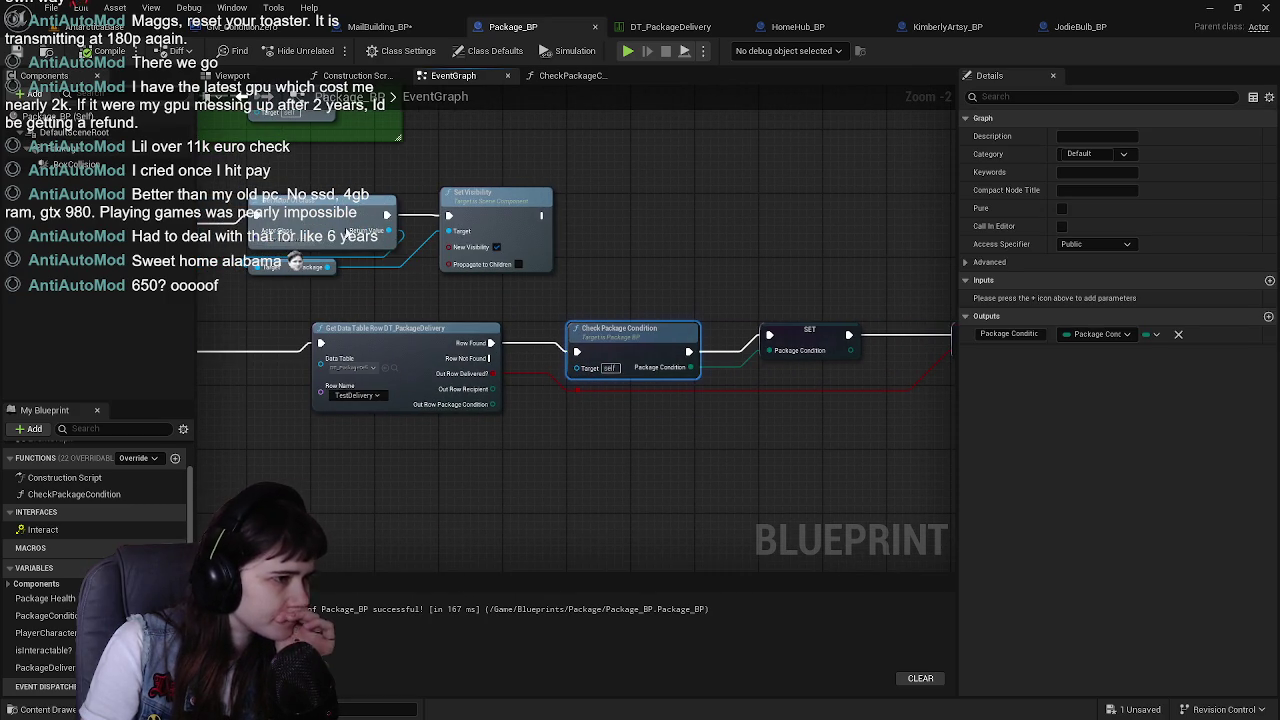
drag(624, 280, 660, 266)
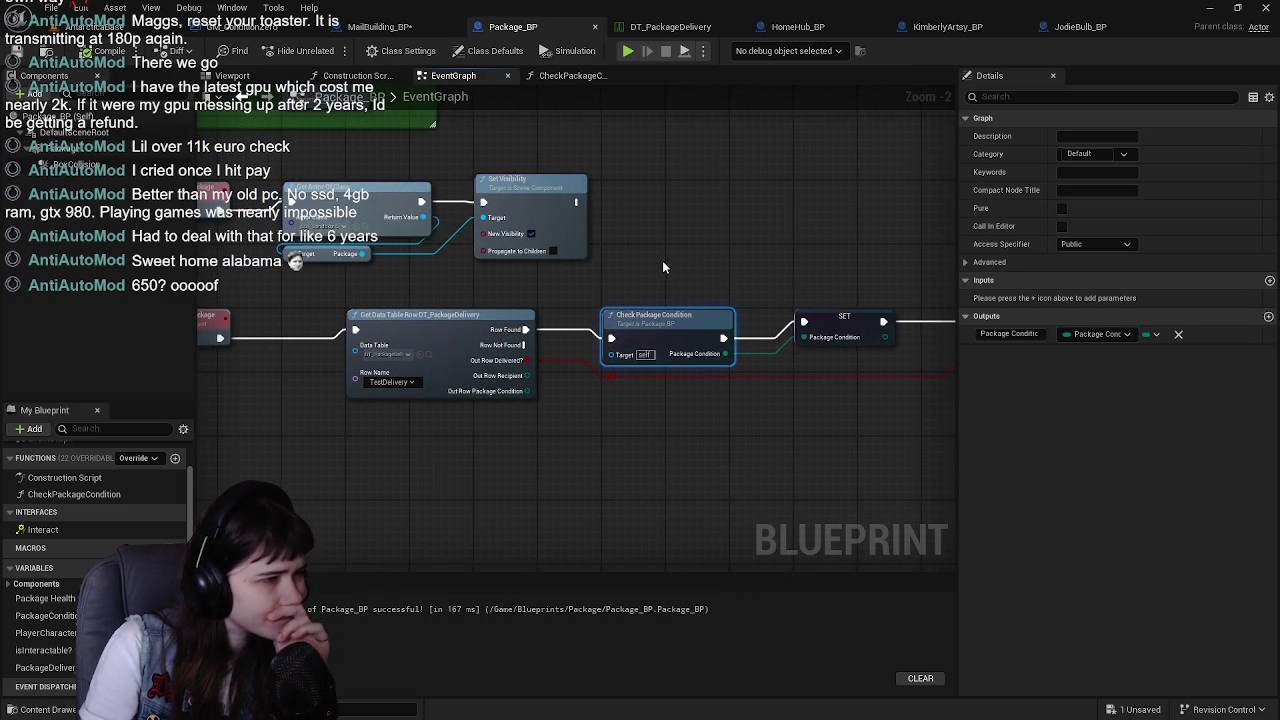
mouse_move(712, 215)
mouse_down()
mouse_move(730, 205)
mouse_move(672, 195)
mouse_move(681, 204)
mouse_up()
click(541, 83)
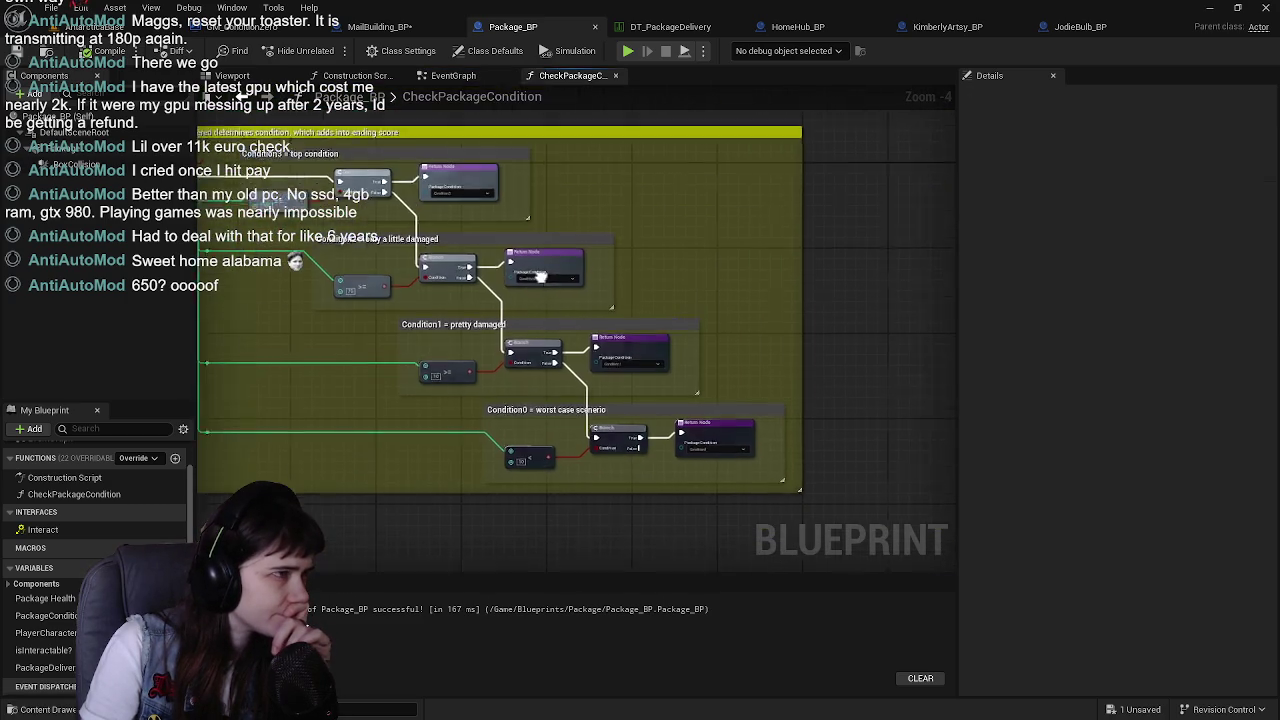
click(478, 78)
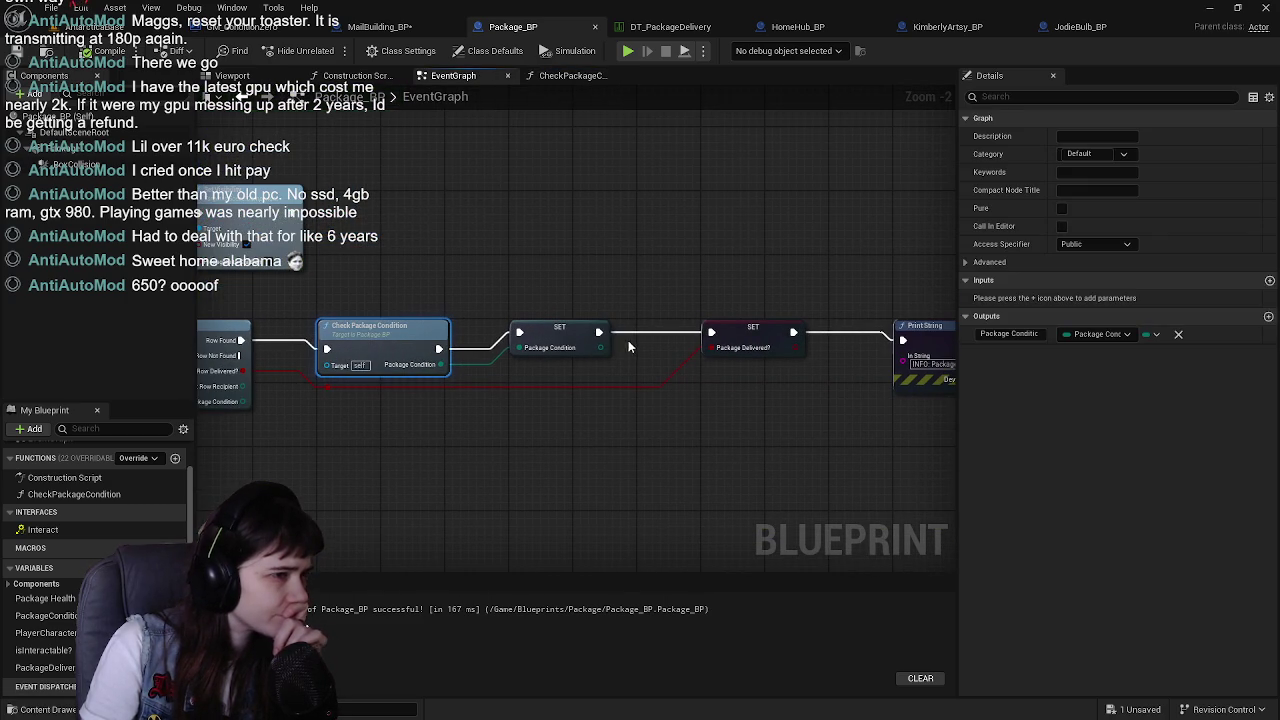
Add a Print String after SET Package Condition that prints the condition via Enum to String, before Package Delivered
right_click(651, 256)
text(print)
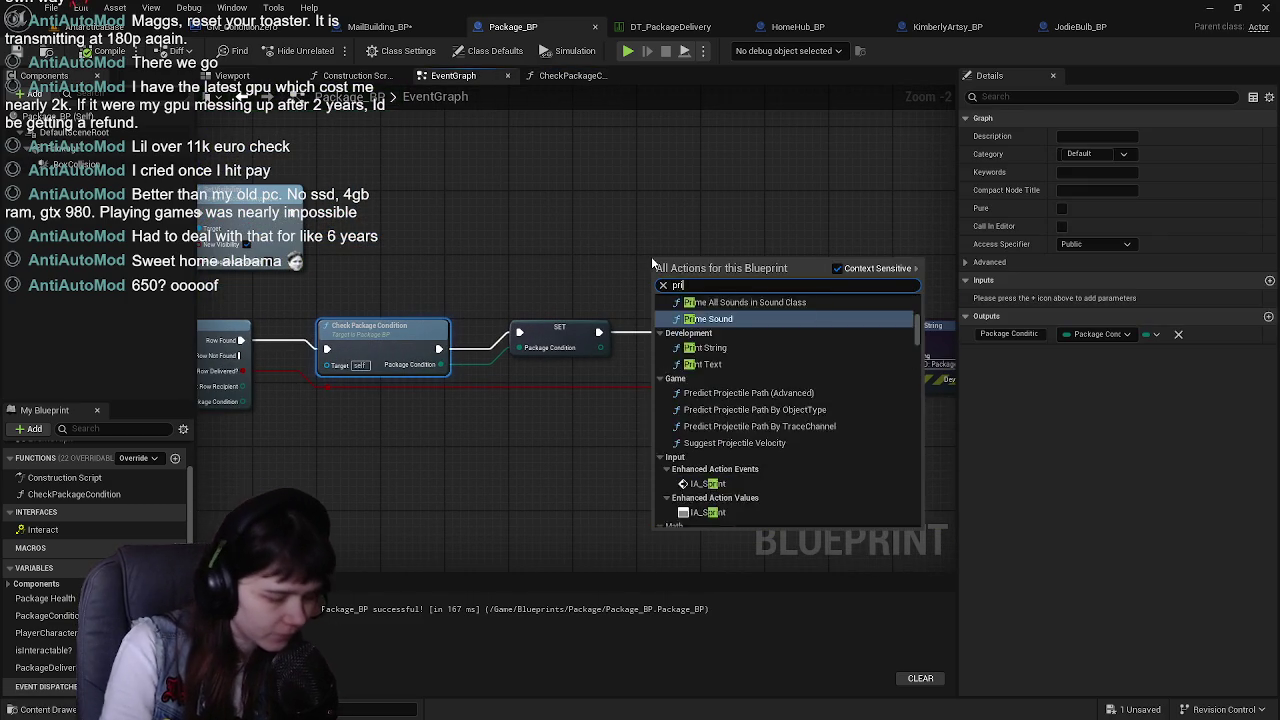
key(Return)
drag(651, 256, 644, 192)
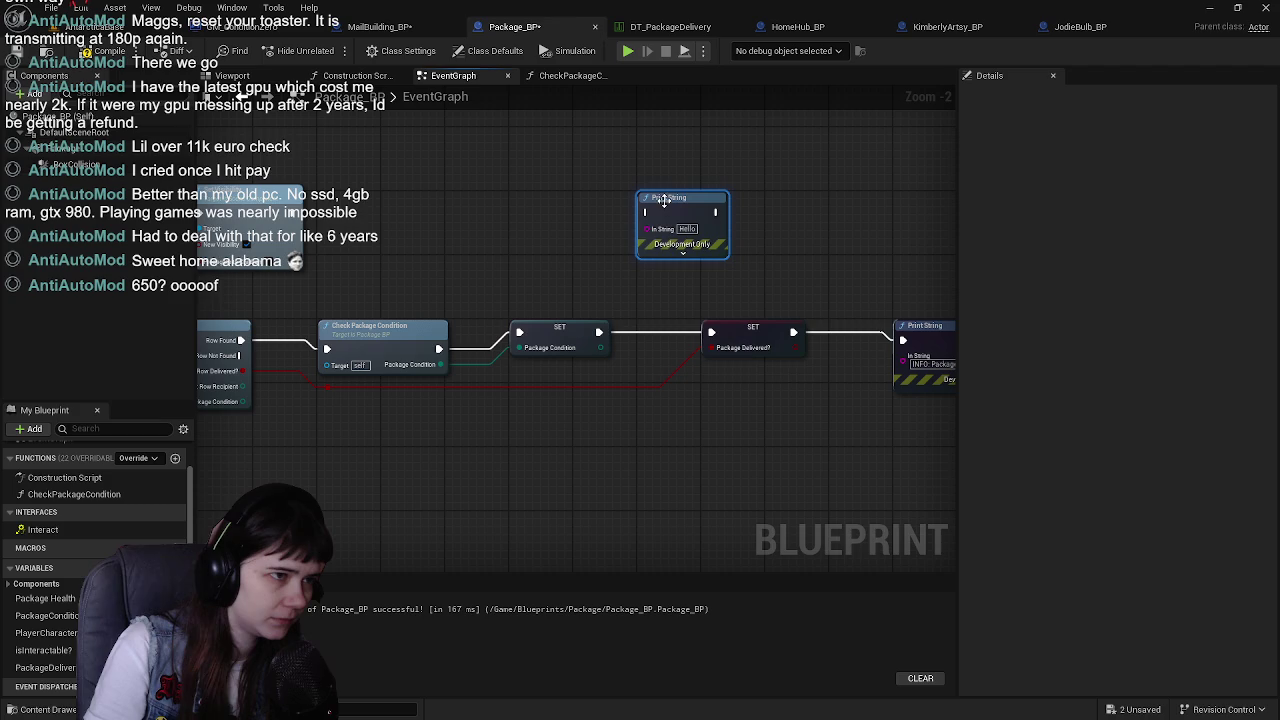
mouse_move(599, 332)
mouse_down()
mouse_move(622, 357)
mouse_move(647, 213)
mouse_up()
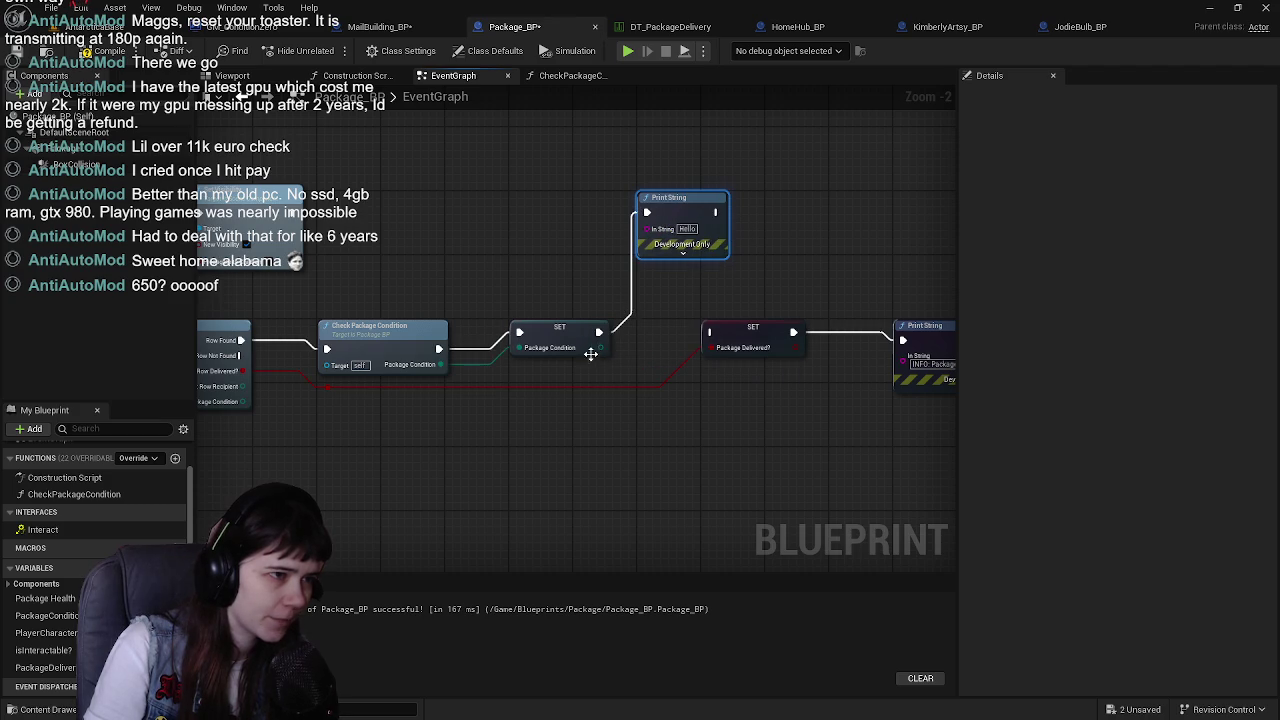
drag(600, 349, 648, 229)
drag(613, 268, 551, 299)
drag(697, 213, 710, 333)
Compile and save Package_BP, then look over the EventGraph's Print String nodes
click(104, 51)
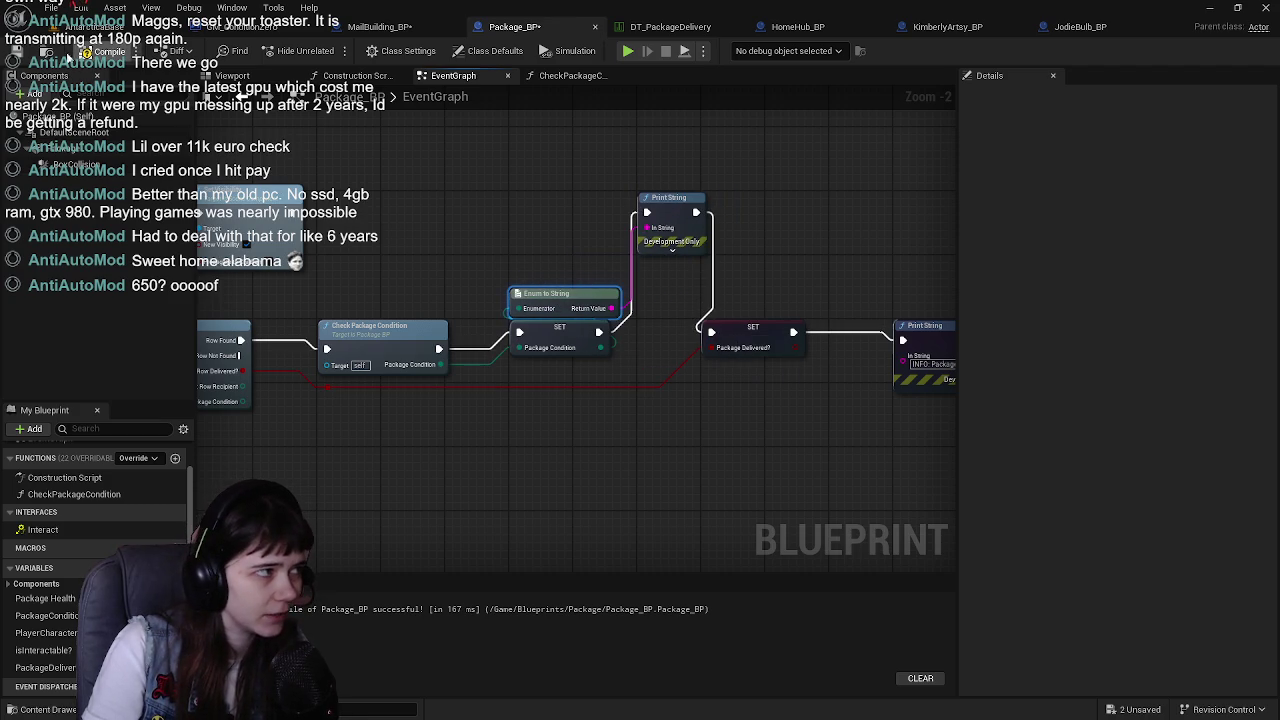
click(16, 51)
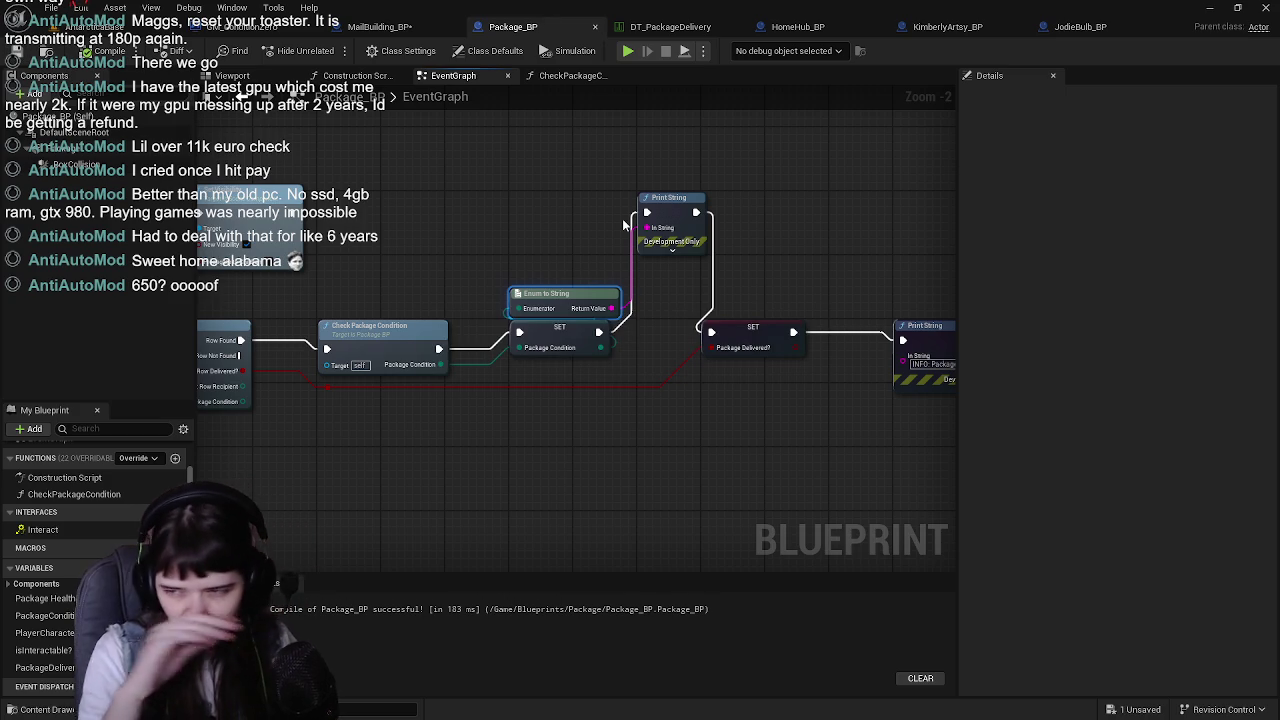
drag(470, 199, 584, 259)
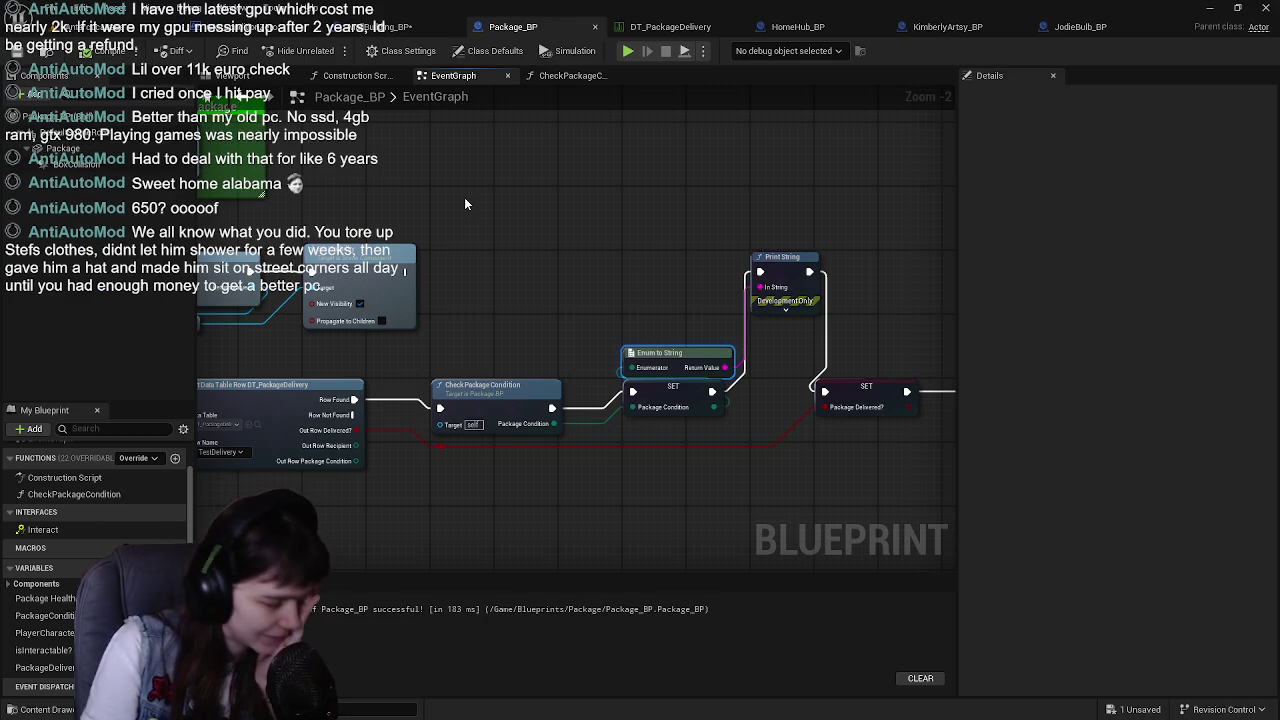
mouse_move(599, 246)
mouse_down()
mouse_move(741, 222)
mouse_move(790, 245)
mouse_move(815, 292)
mouse_move(797, 347)
mouse_move(923, 327)
mouse_move(741, 333)
mouse_move(612, 280)
mouse_move(494, 280)
mouse_up()
drag(772, 277, 576, 279)
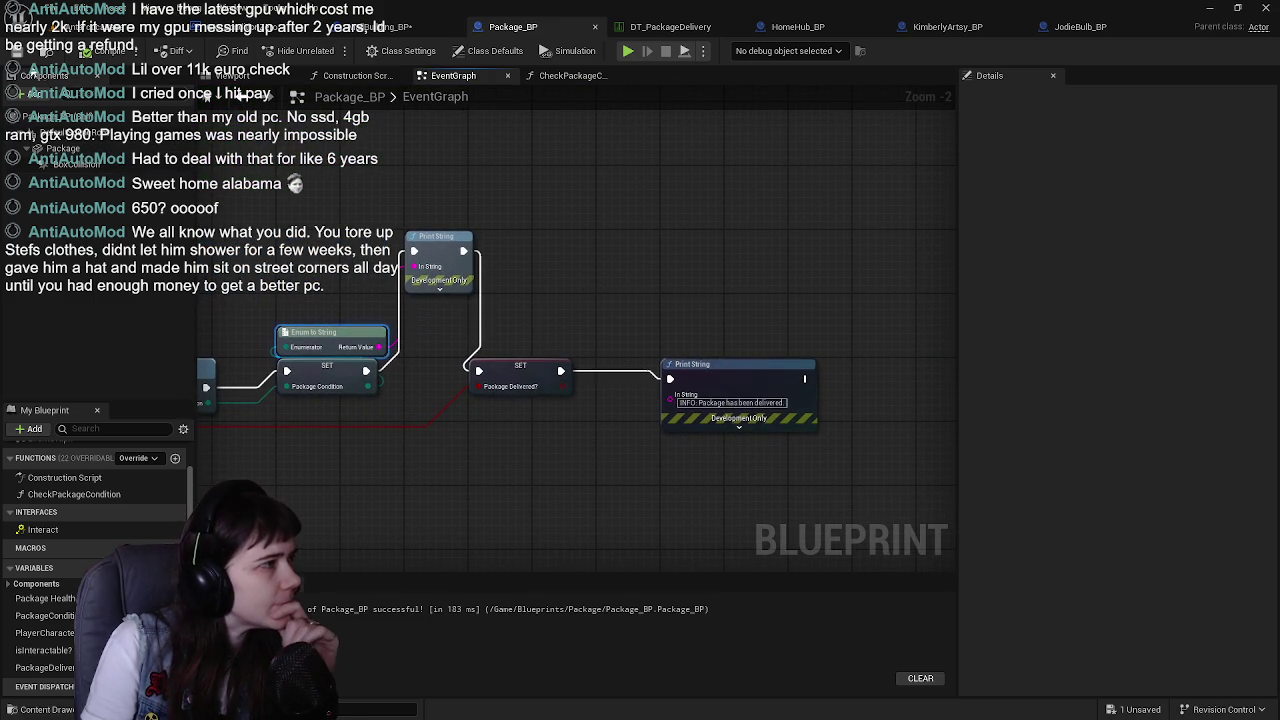
click(85, 27)
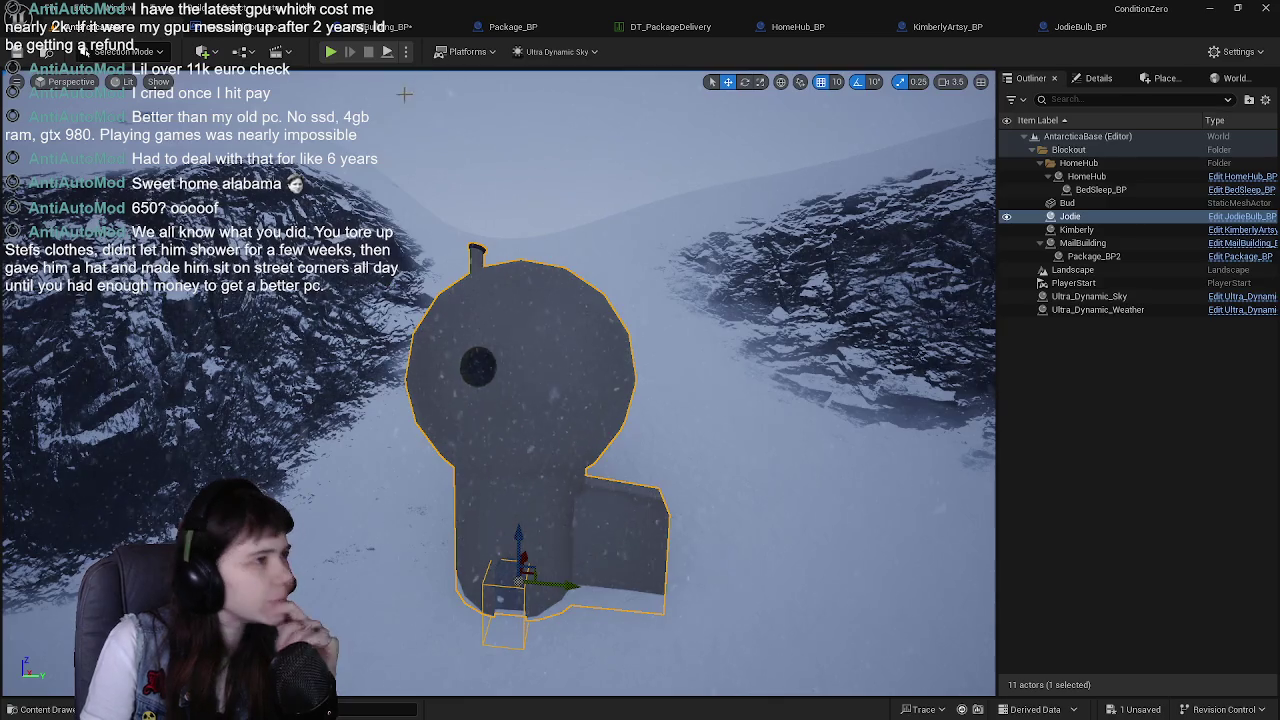
Play AntarcticaBase in the editor and run the mannequin forward across the snow
key(alt+p)
key(w)
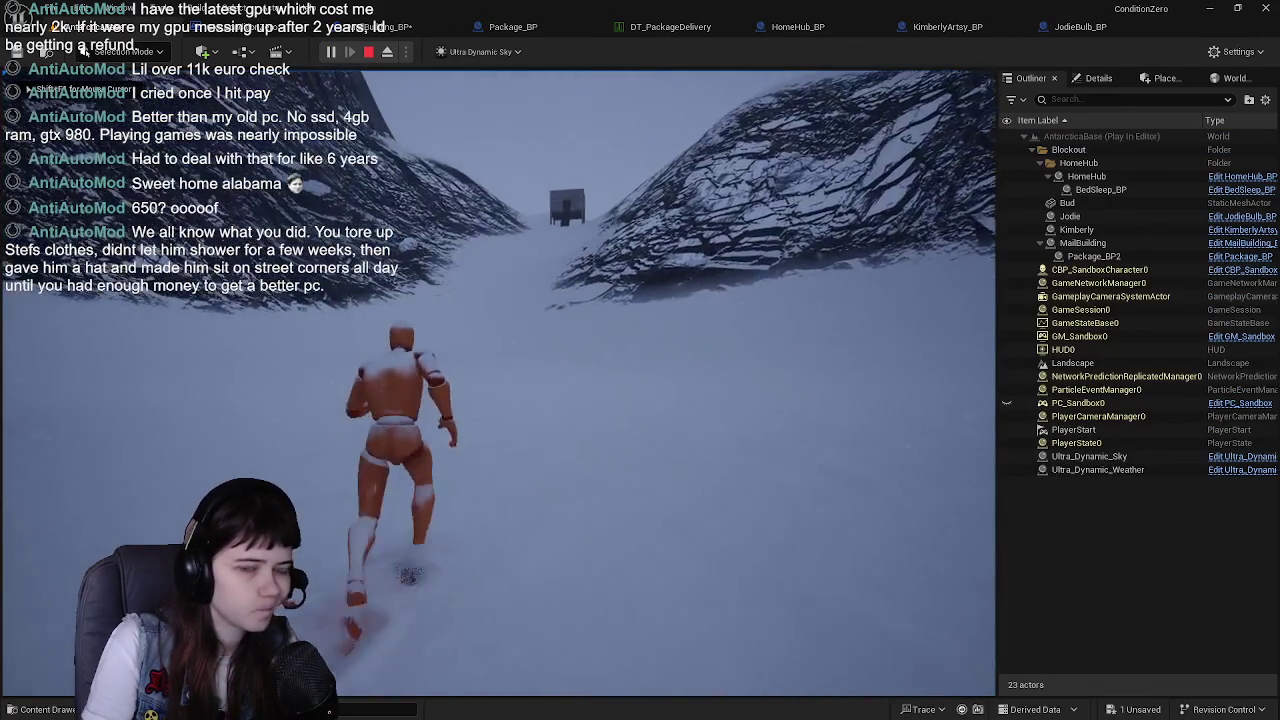
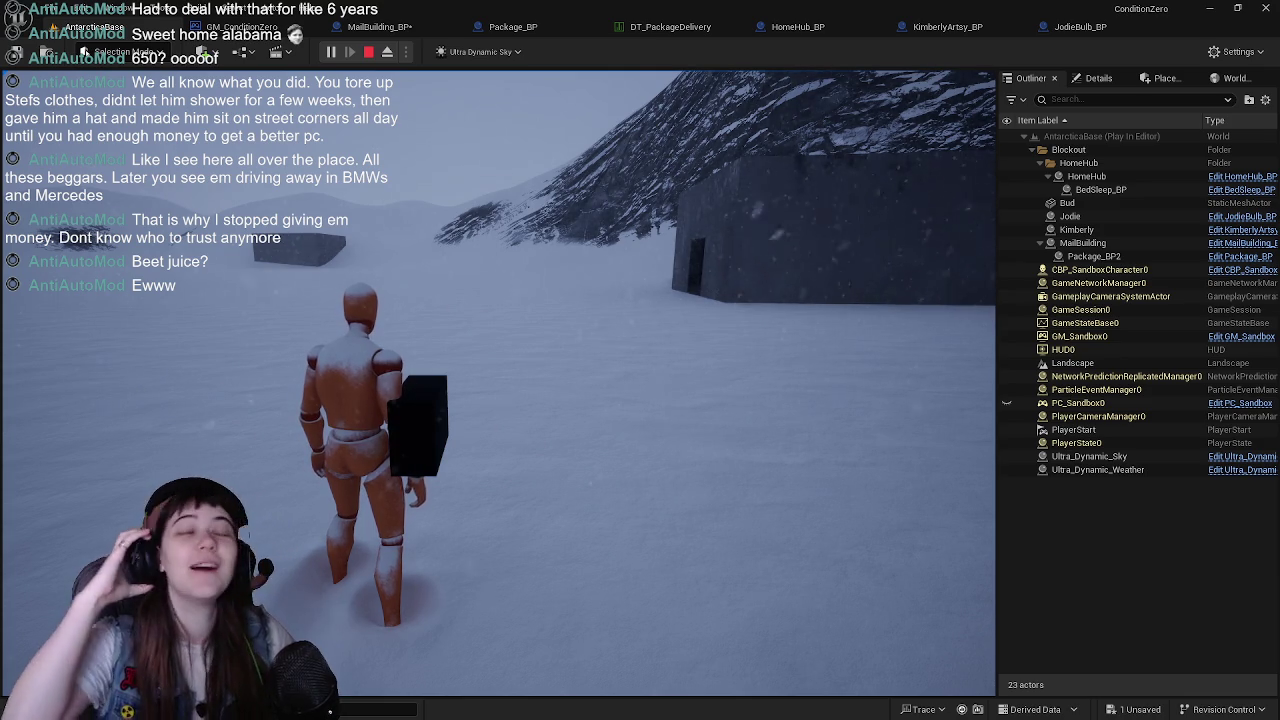
Run the character carrying the package across the snow and into the building's doorway
key(w)
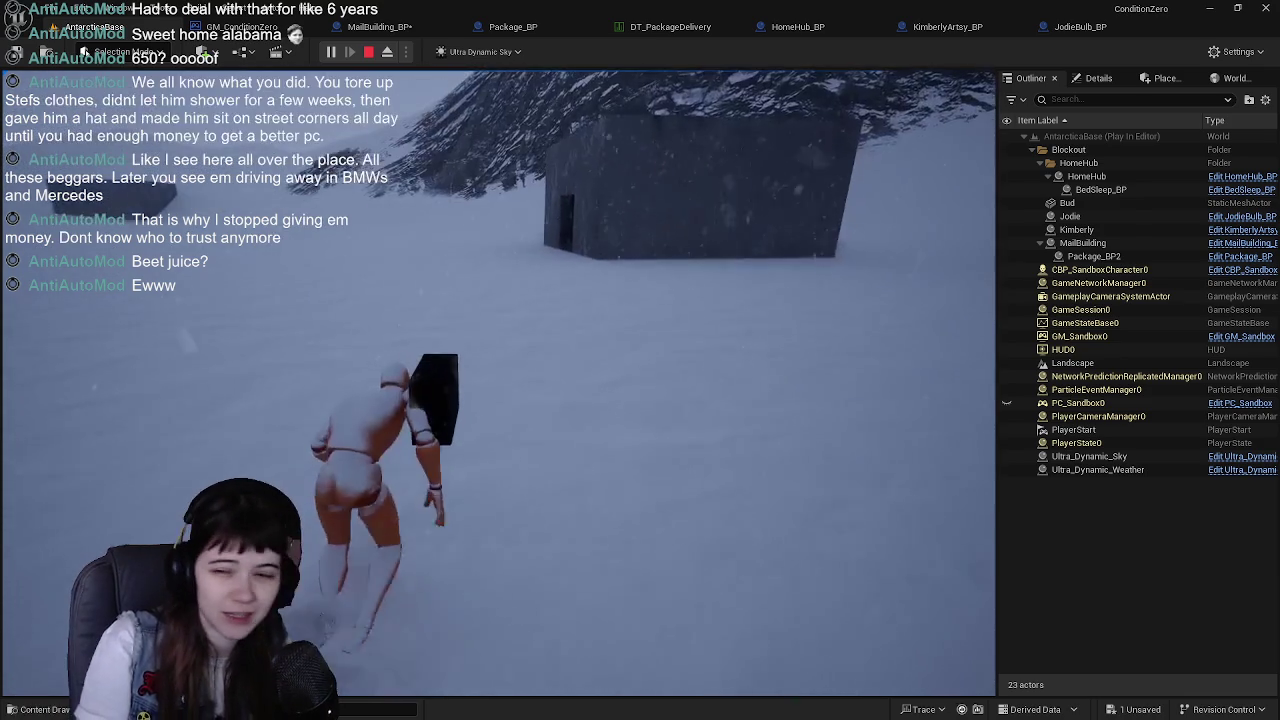
key(w)
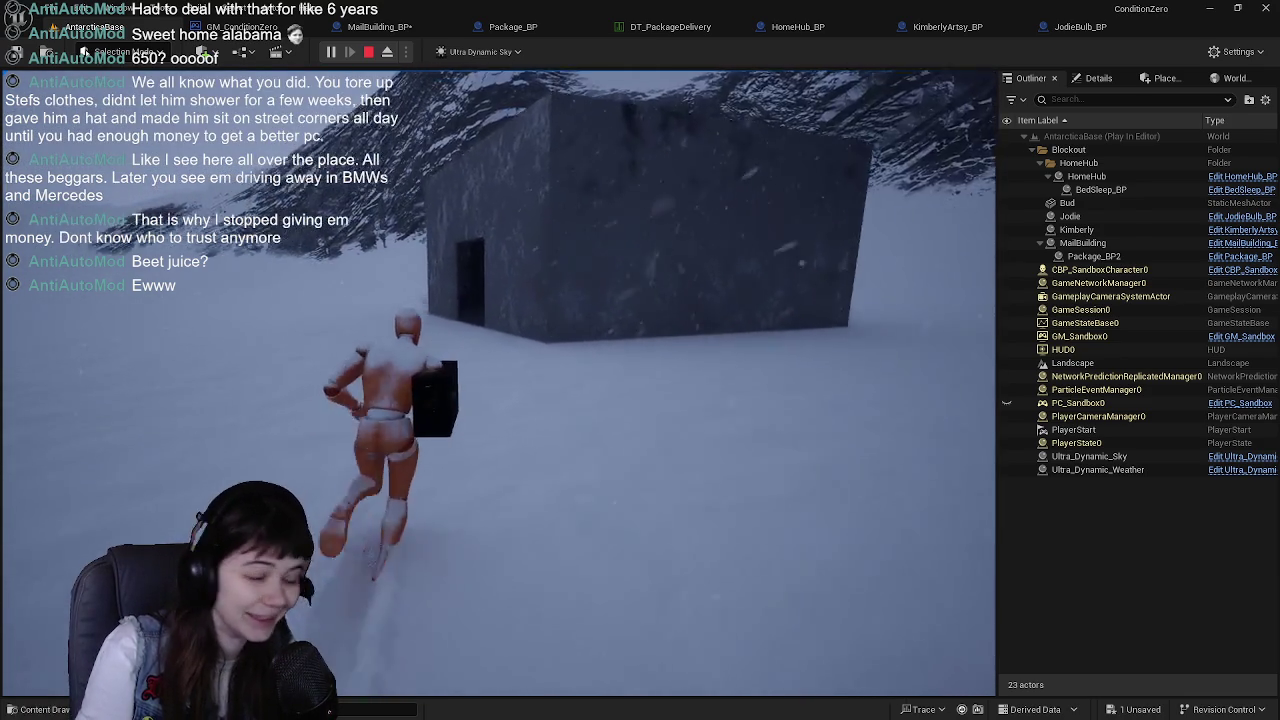
key(w)
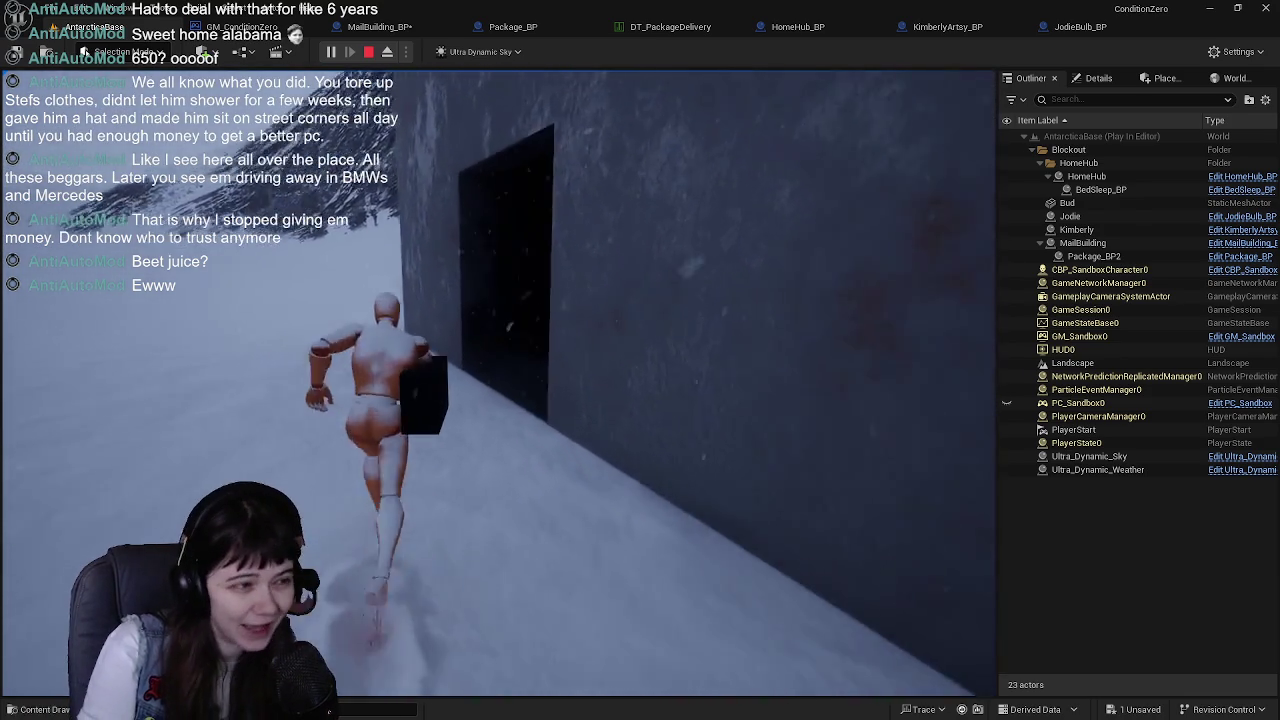
key(w)
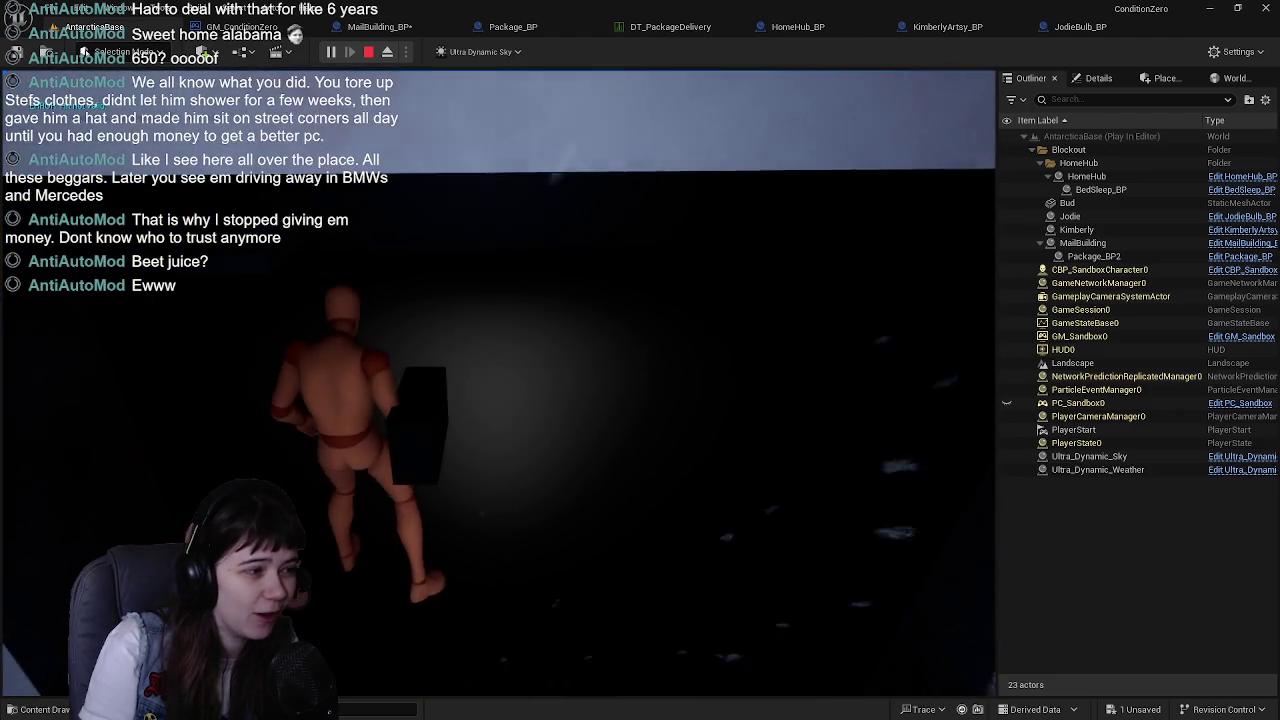
key(w)
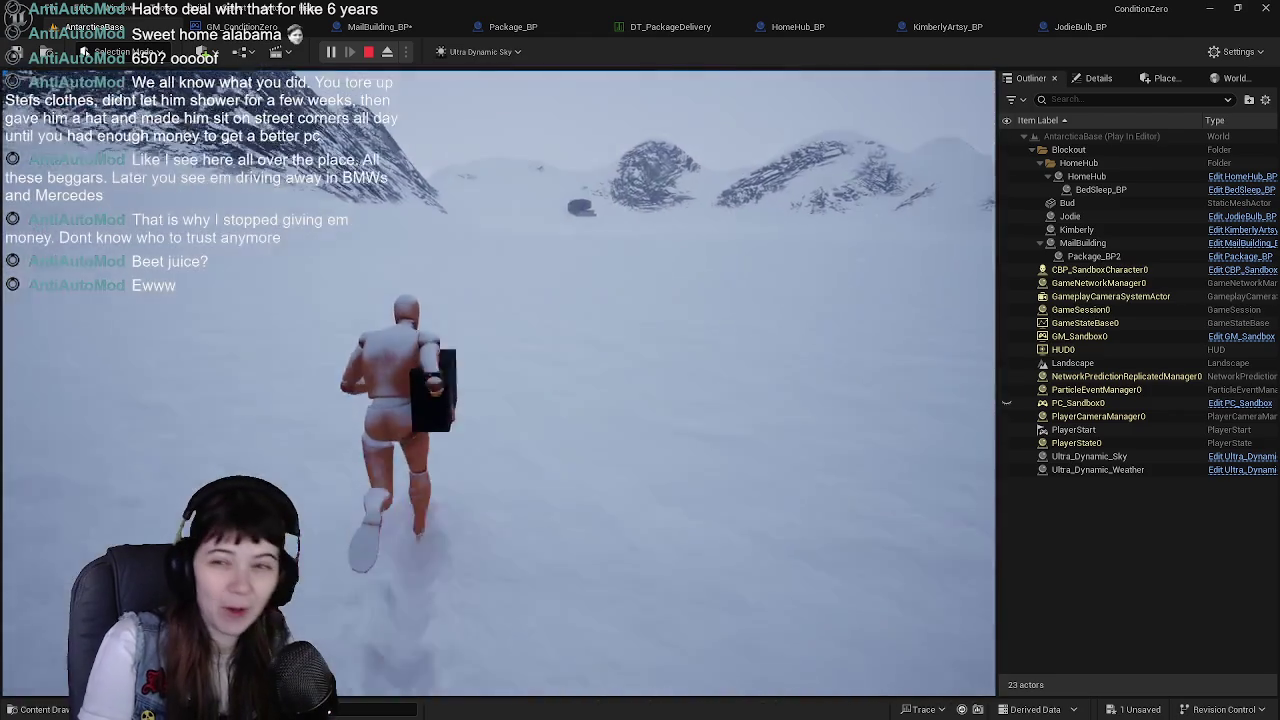
key(w)
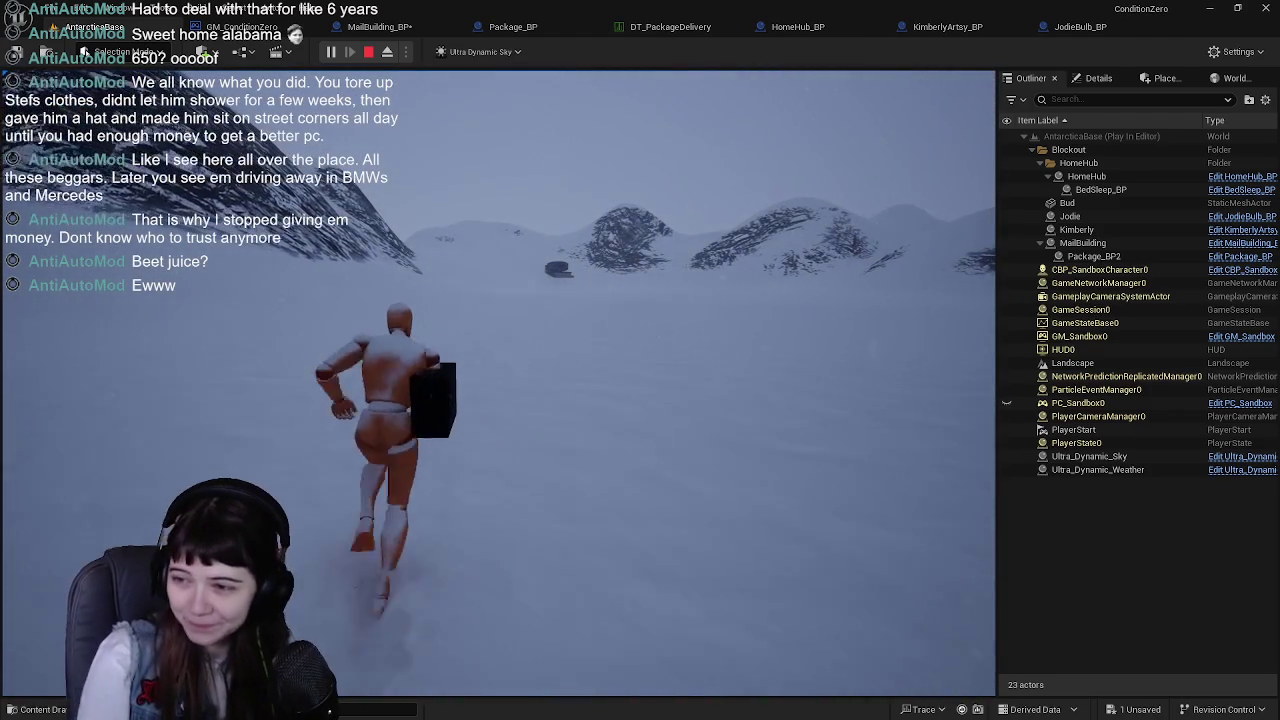
key(w)
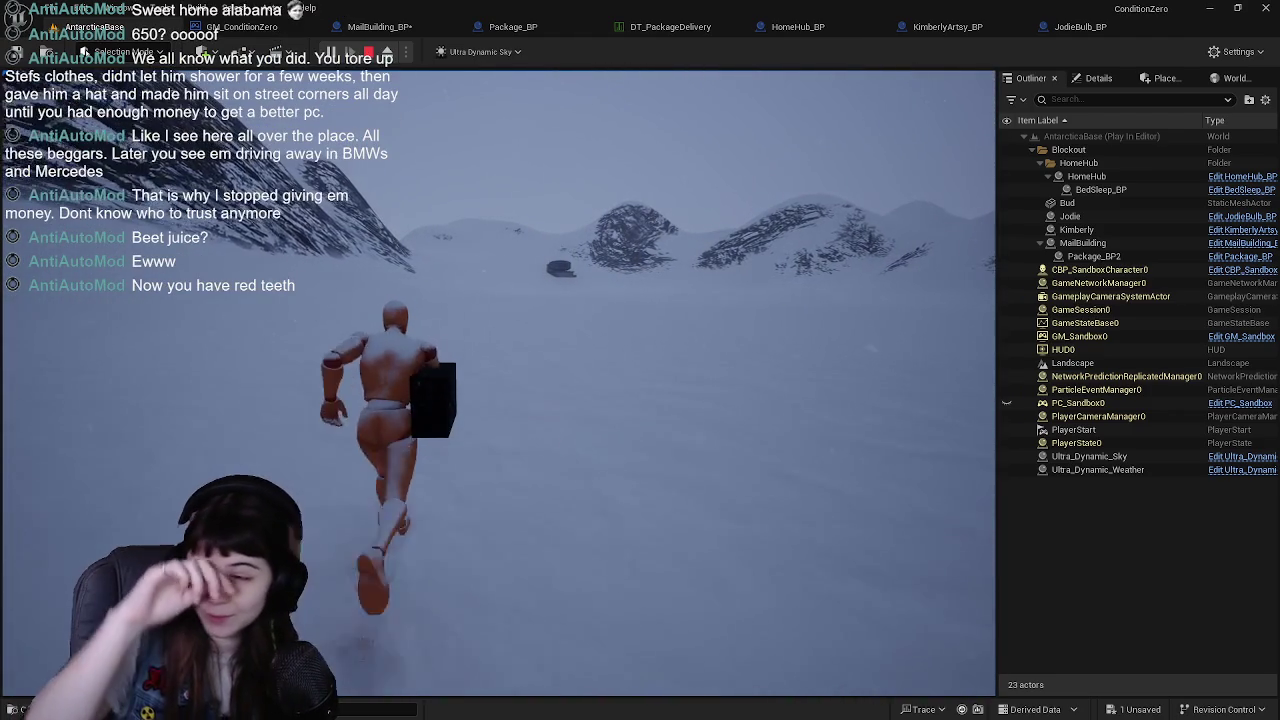
key(w)
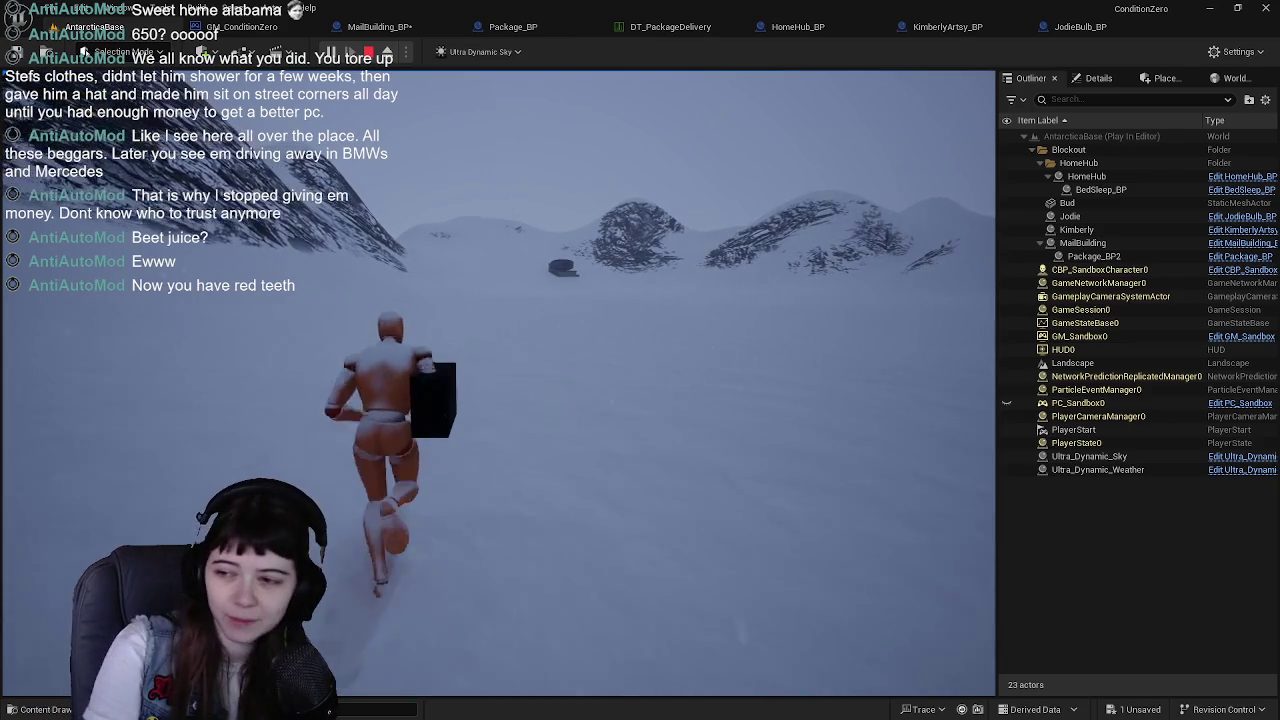
key(w)
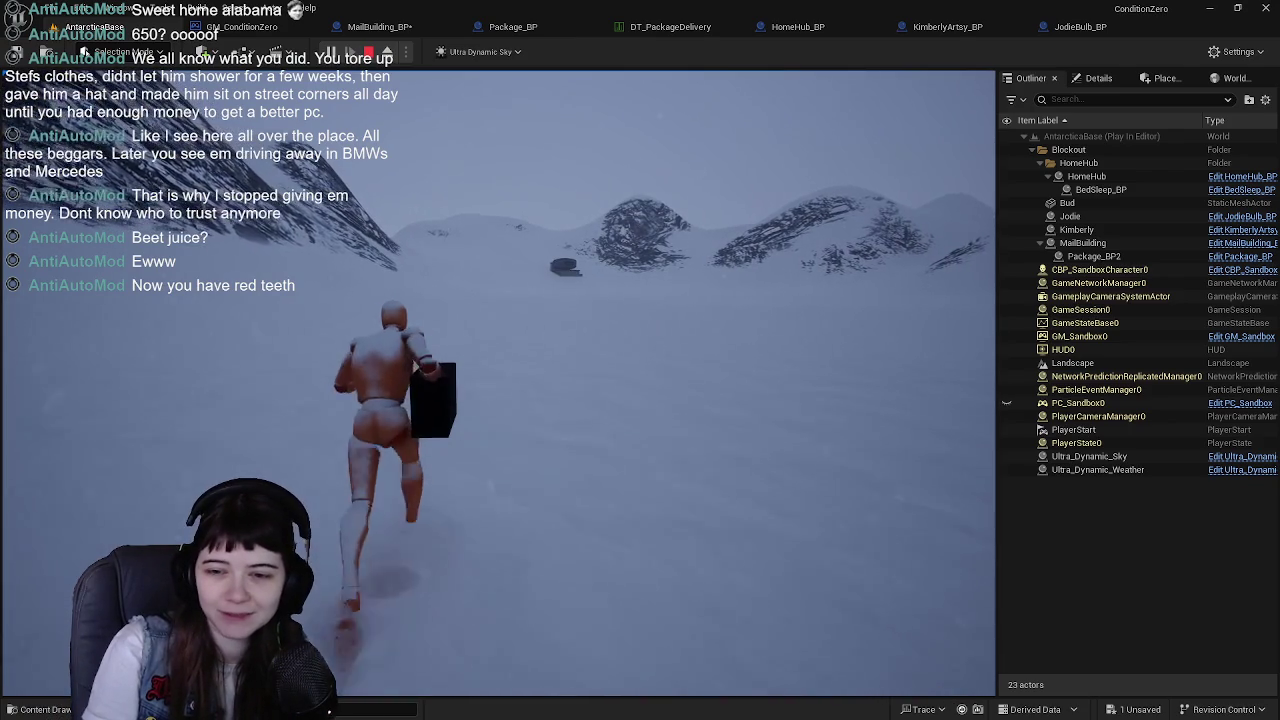
key(w)
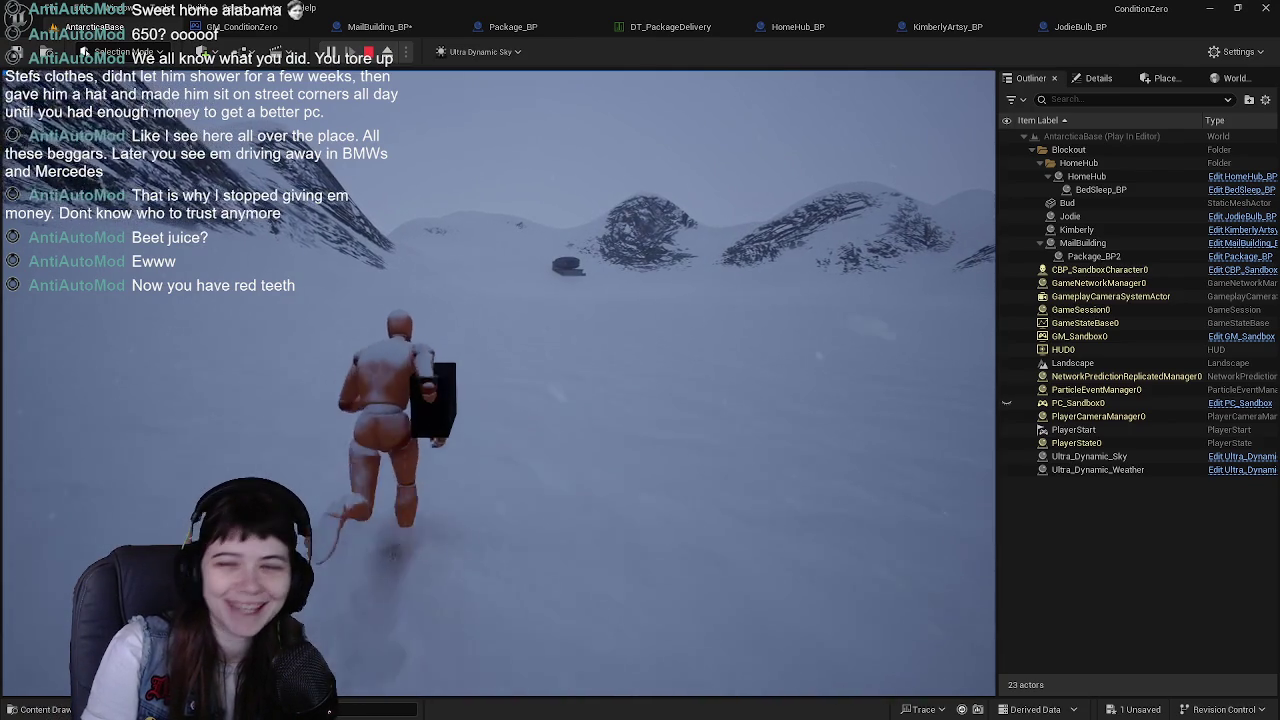
key(w)
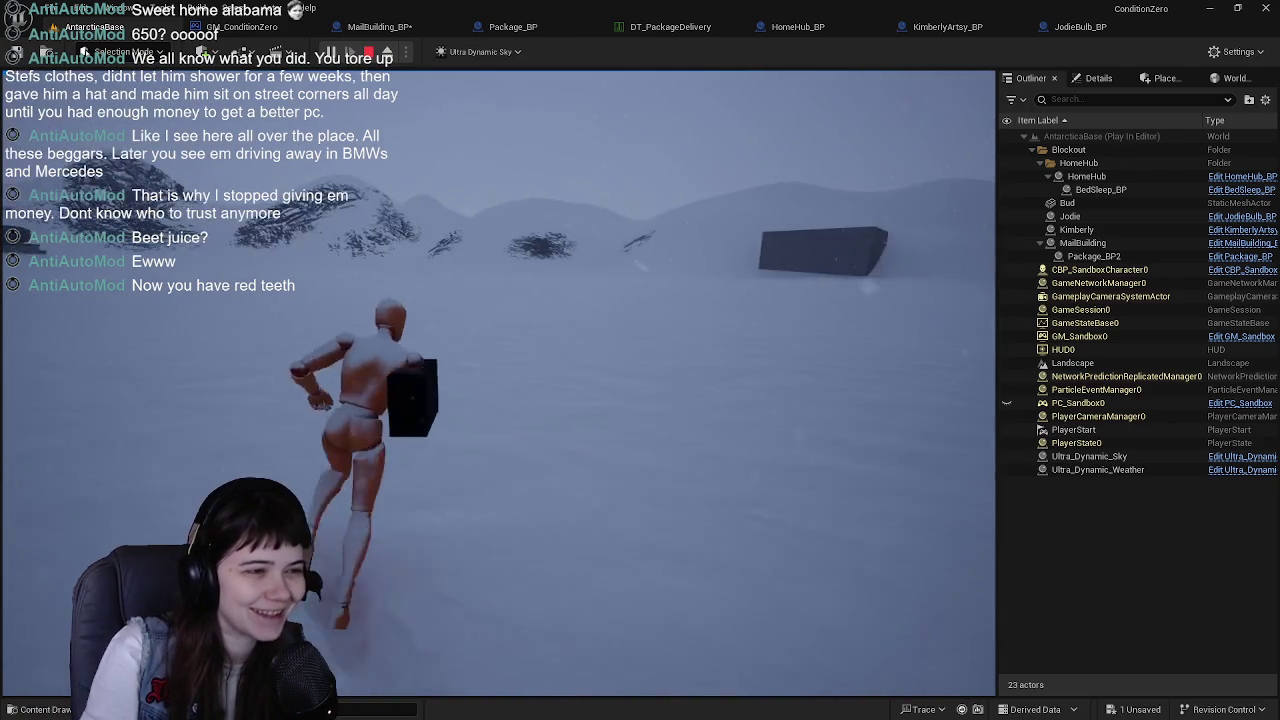
key(w)
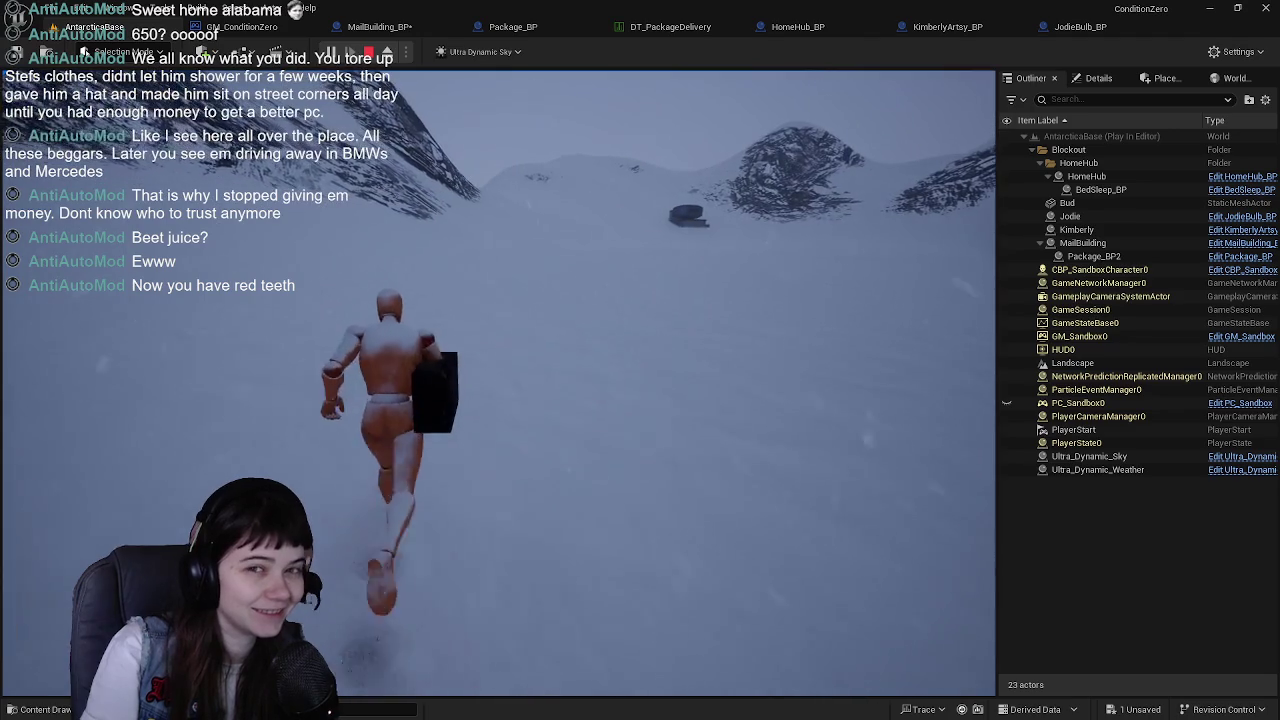
key(w)
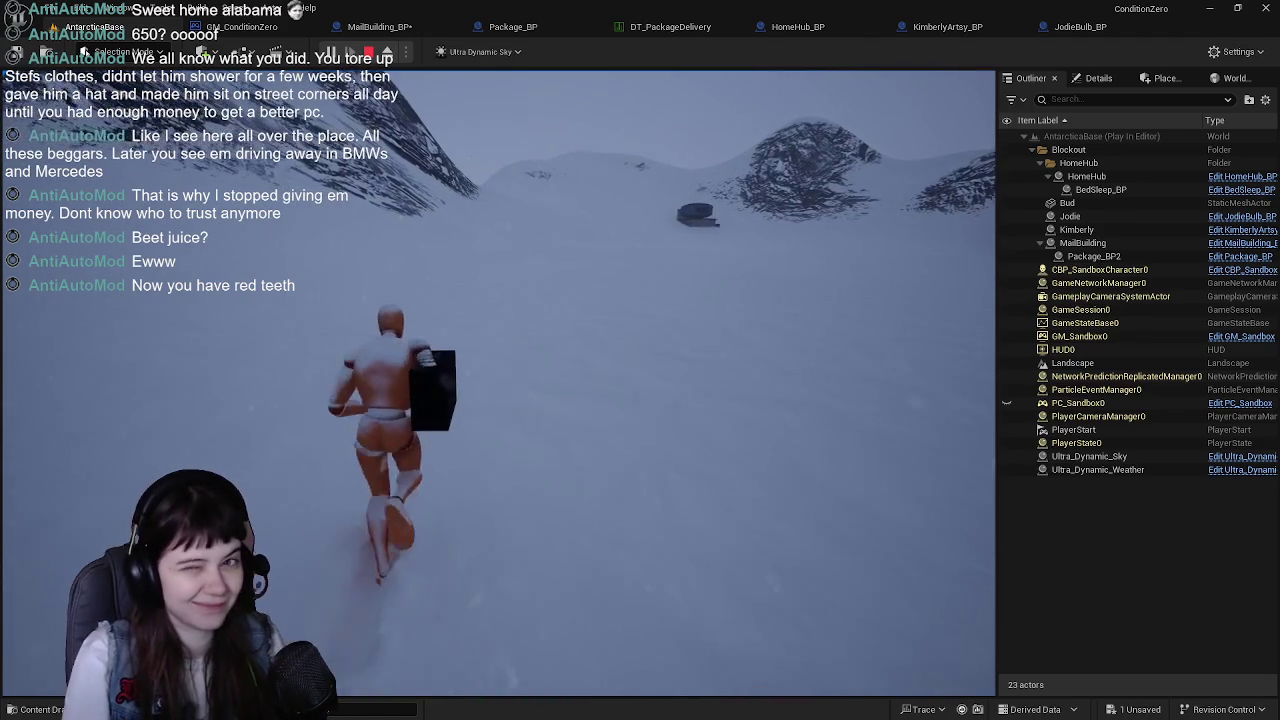
key(w)
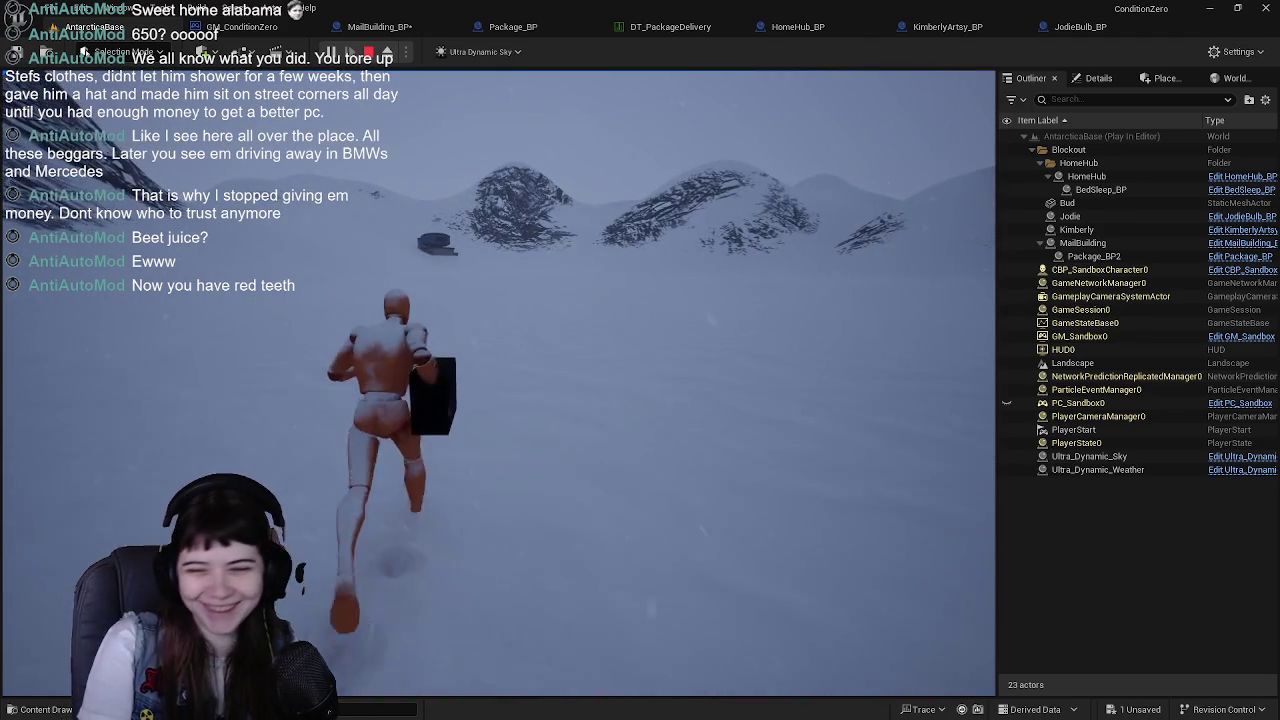
key(w)
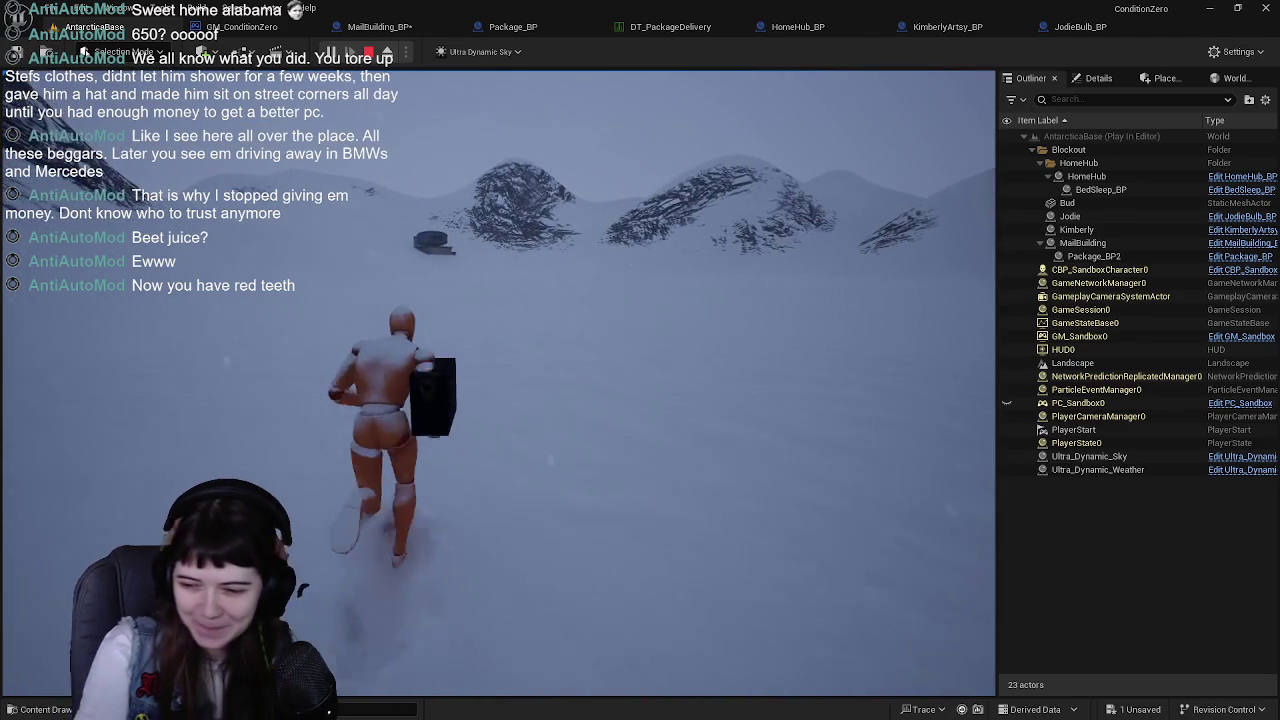
key(w)
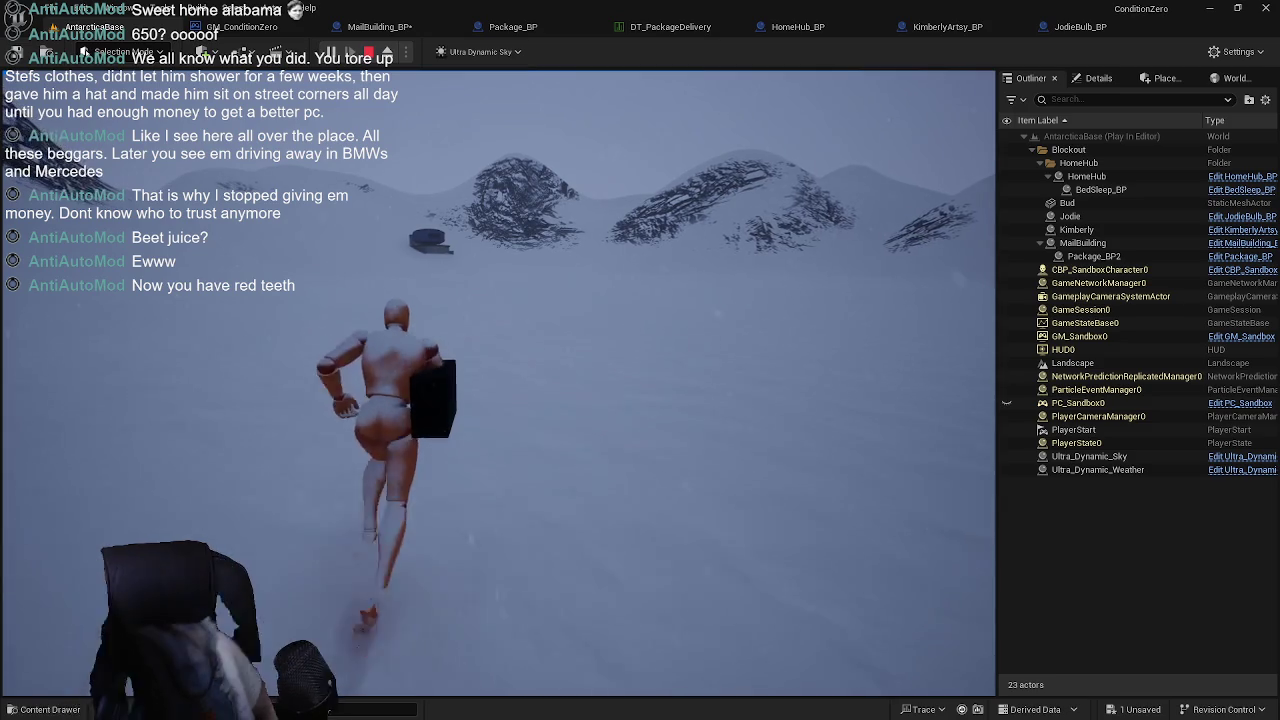
key(w)
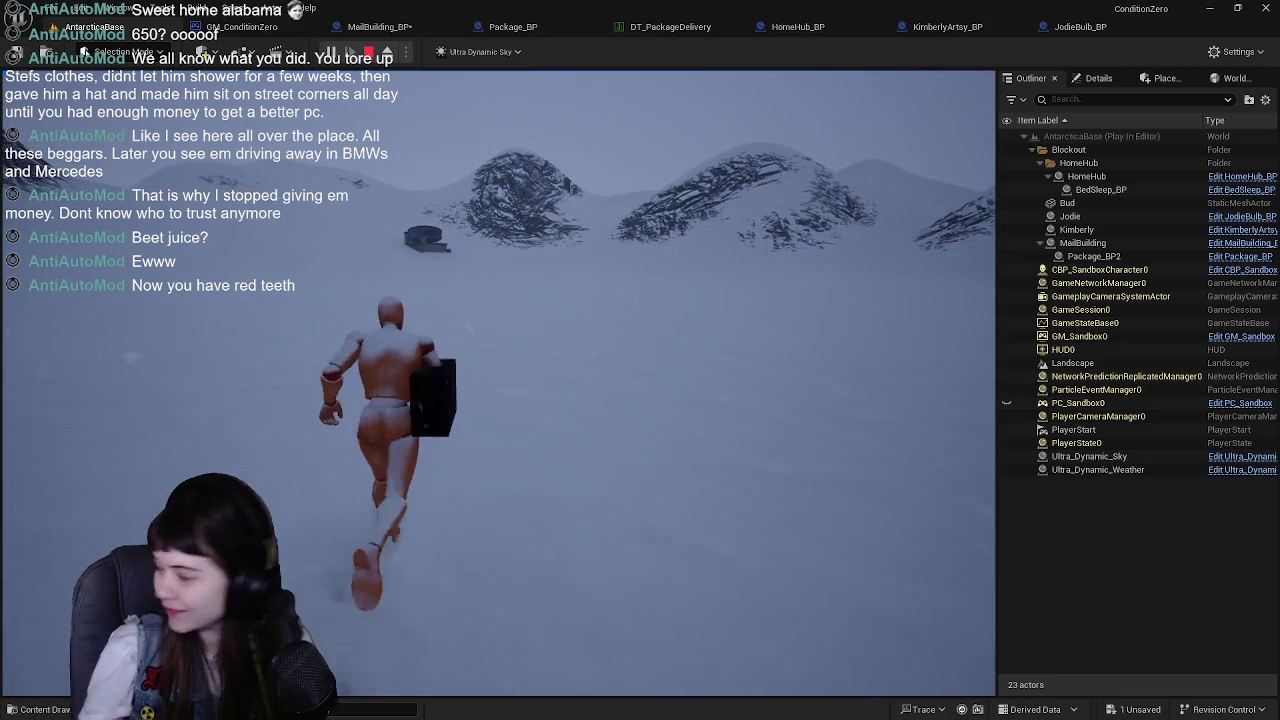
key(w)
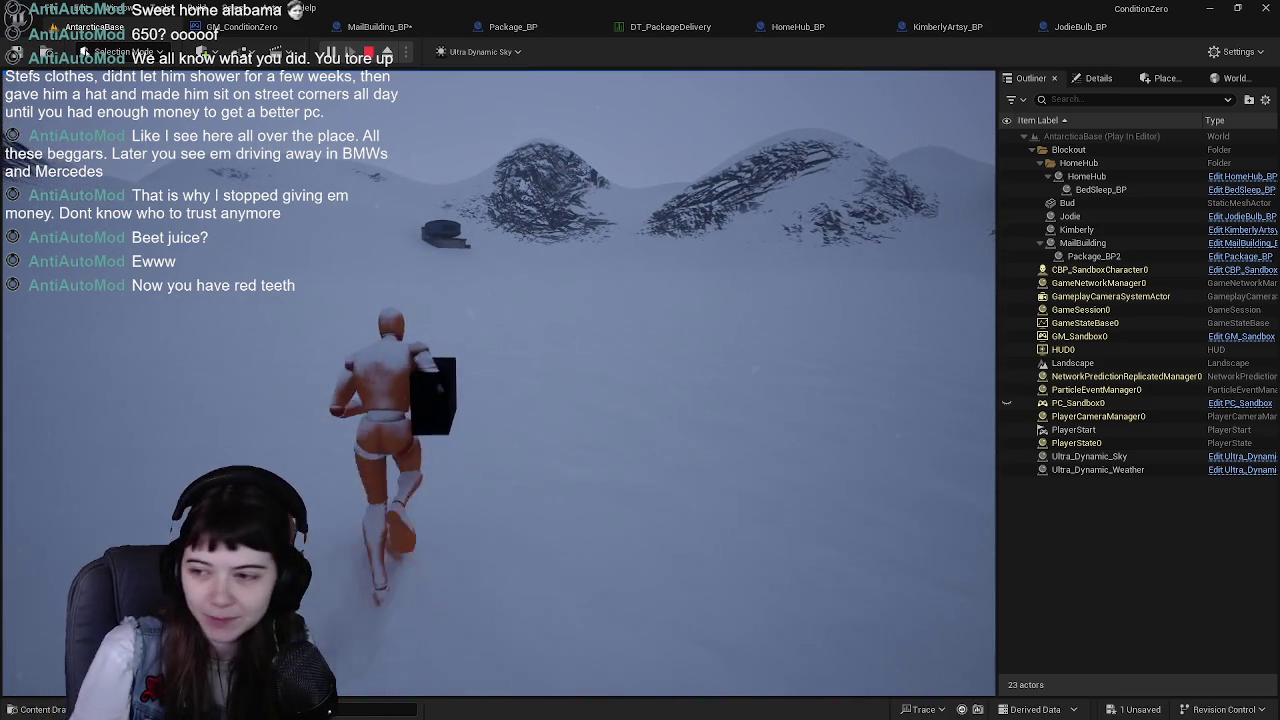
key(w)
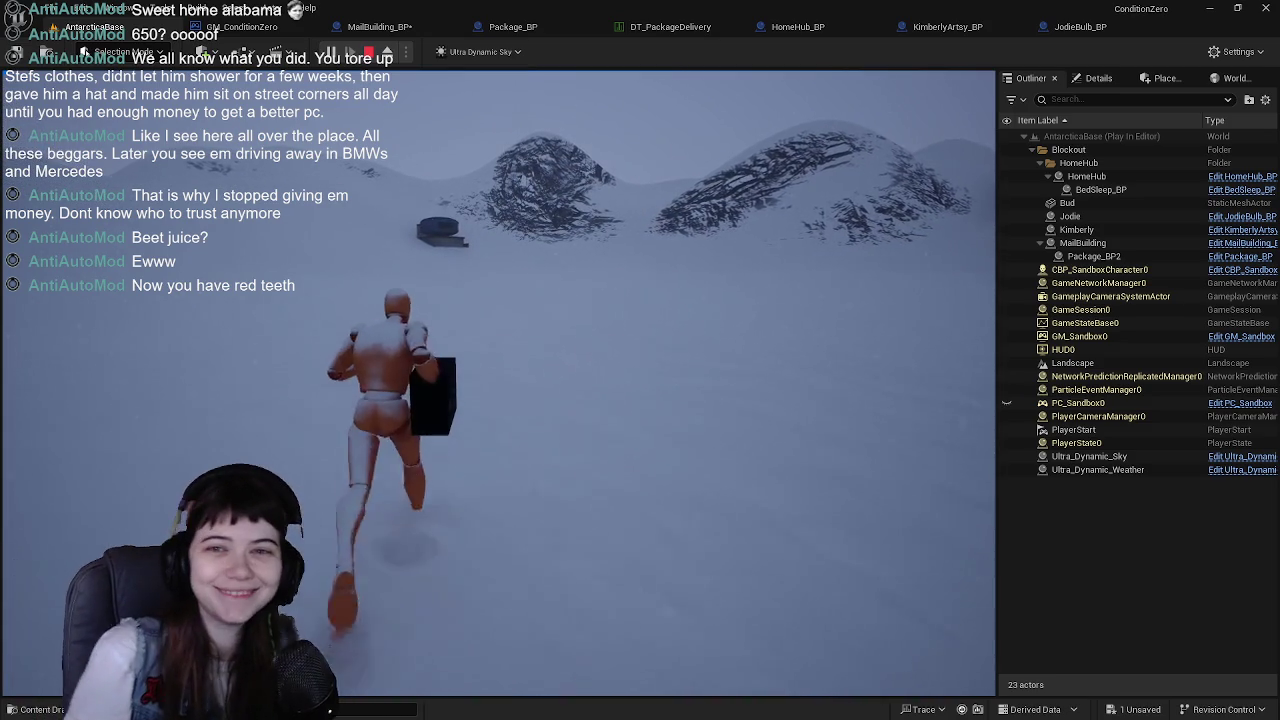
key(w)
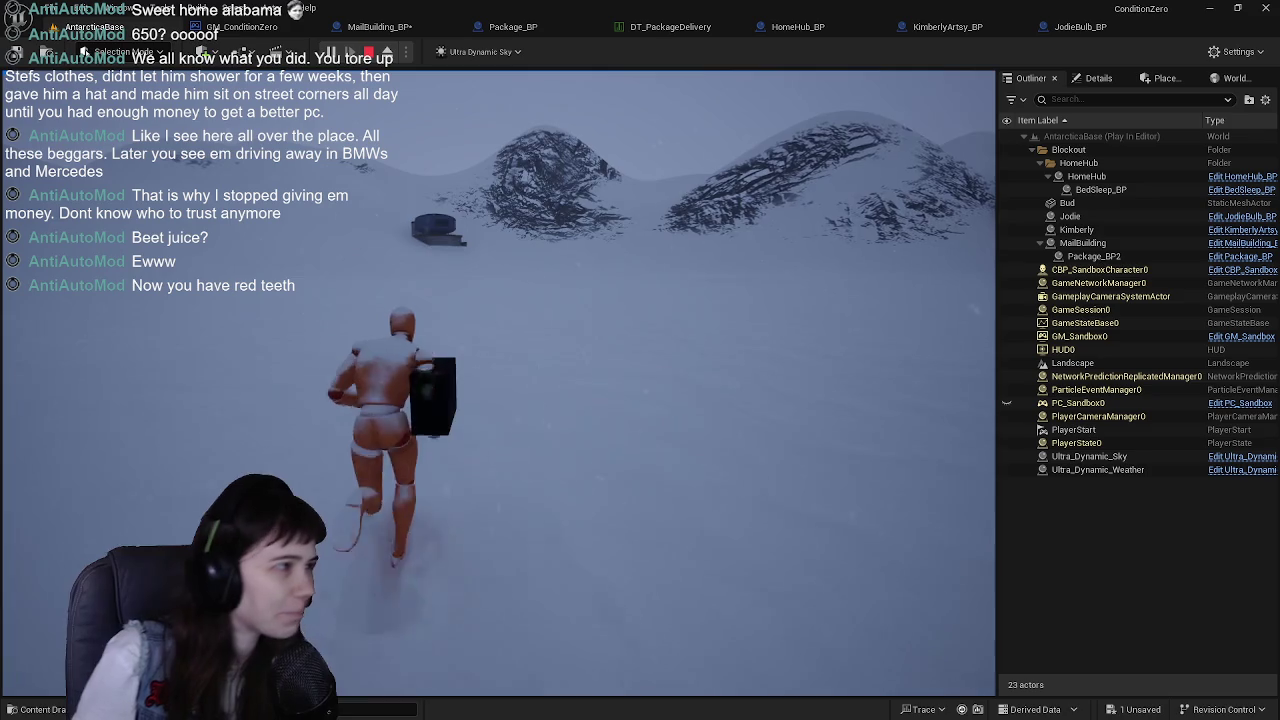
key(w)
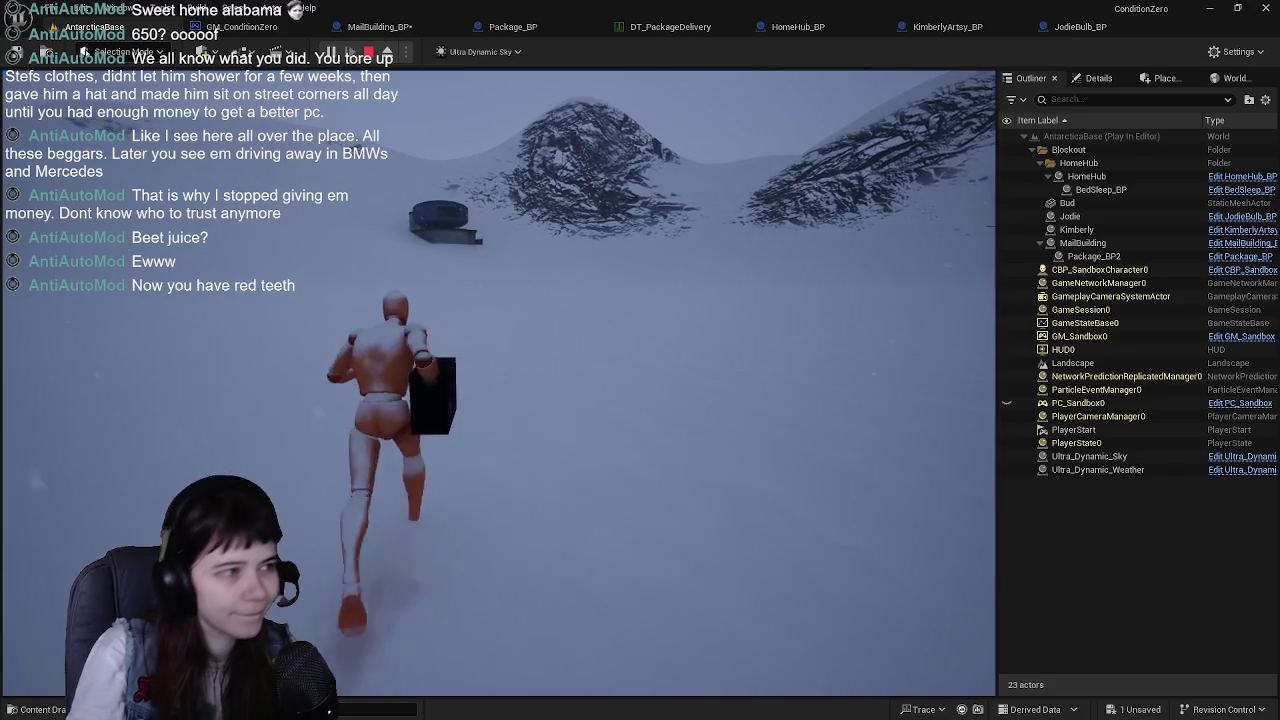
key(w)
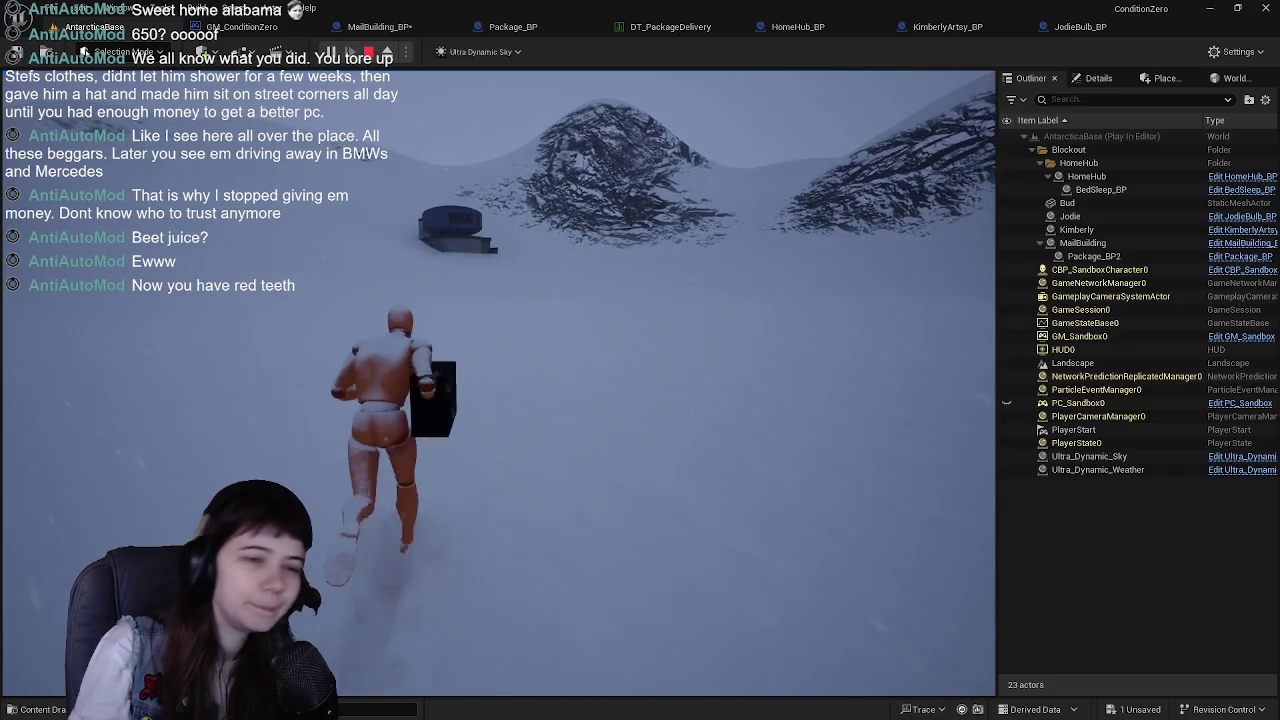
key(w)
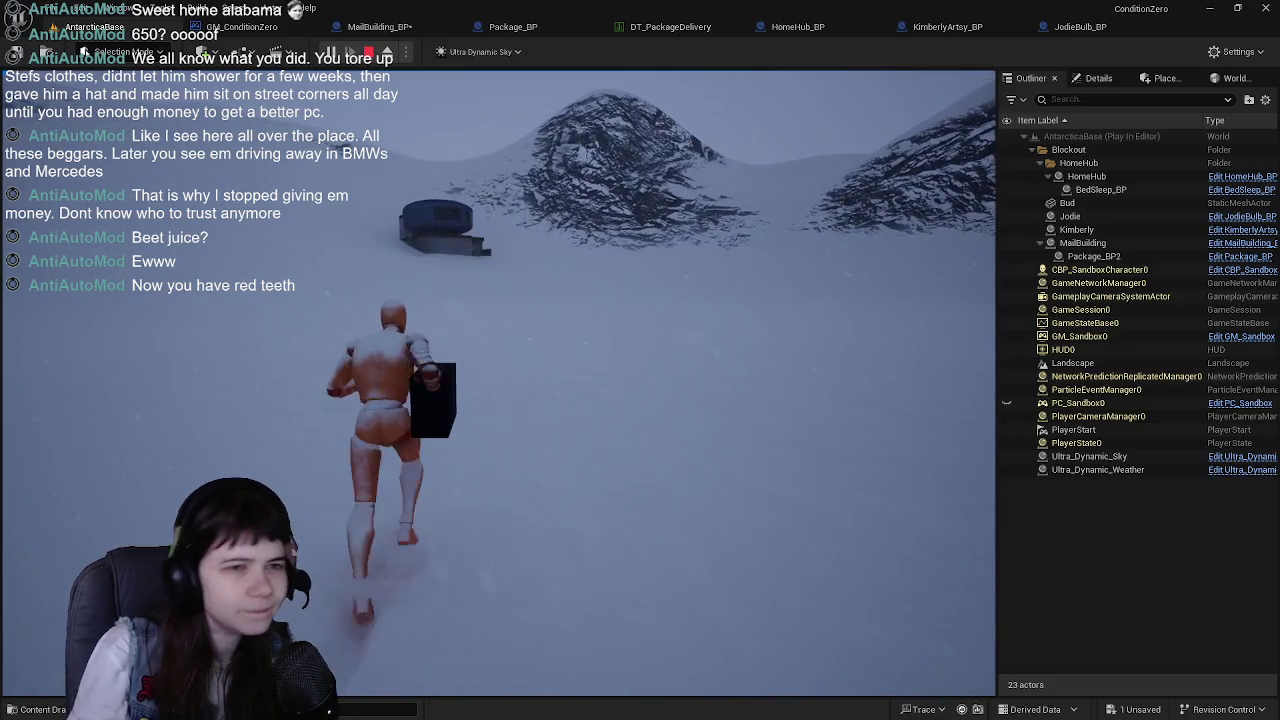
key(w)
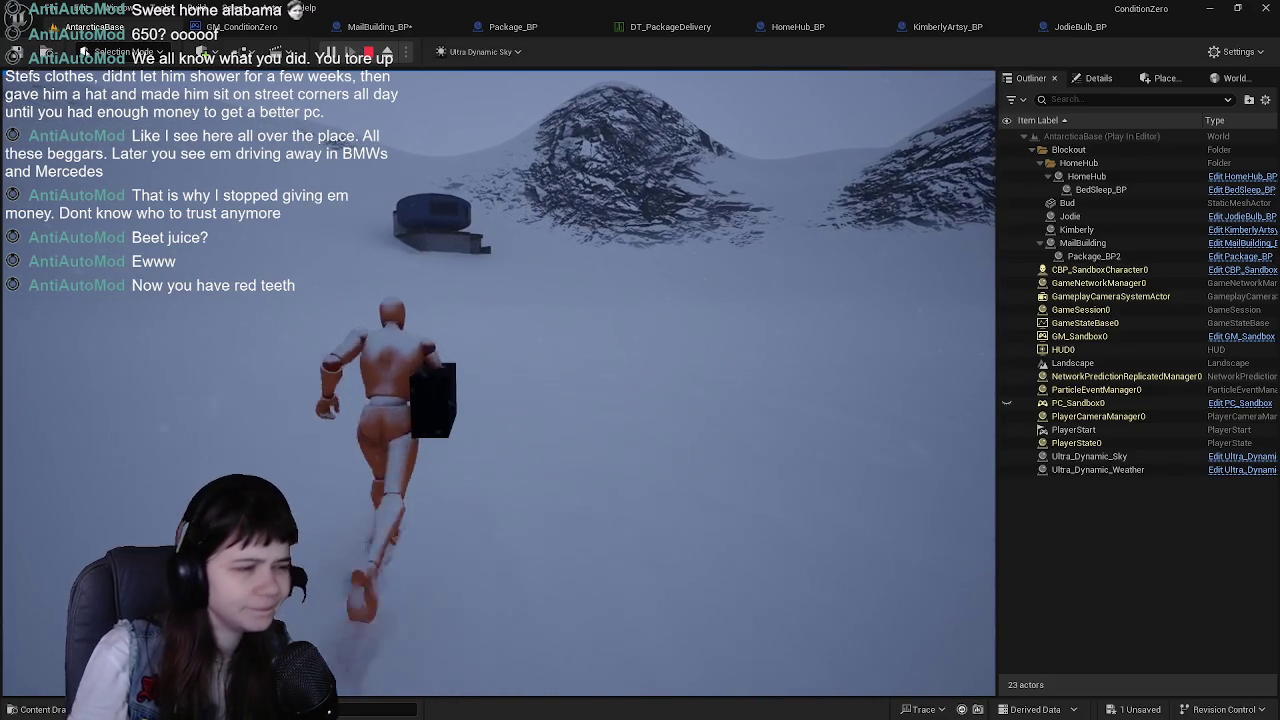
key(w)
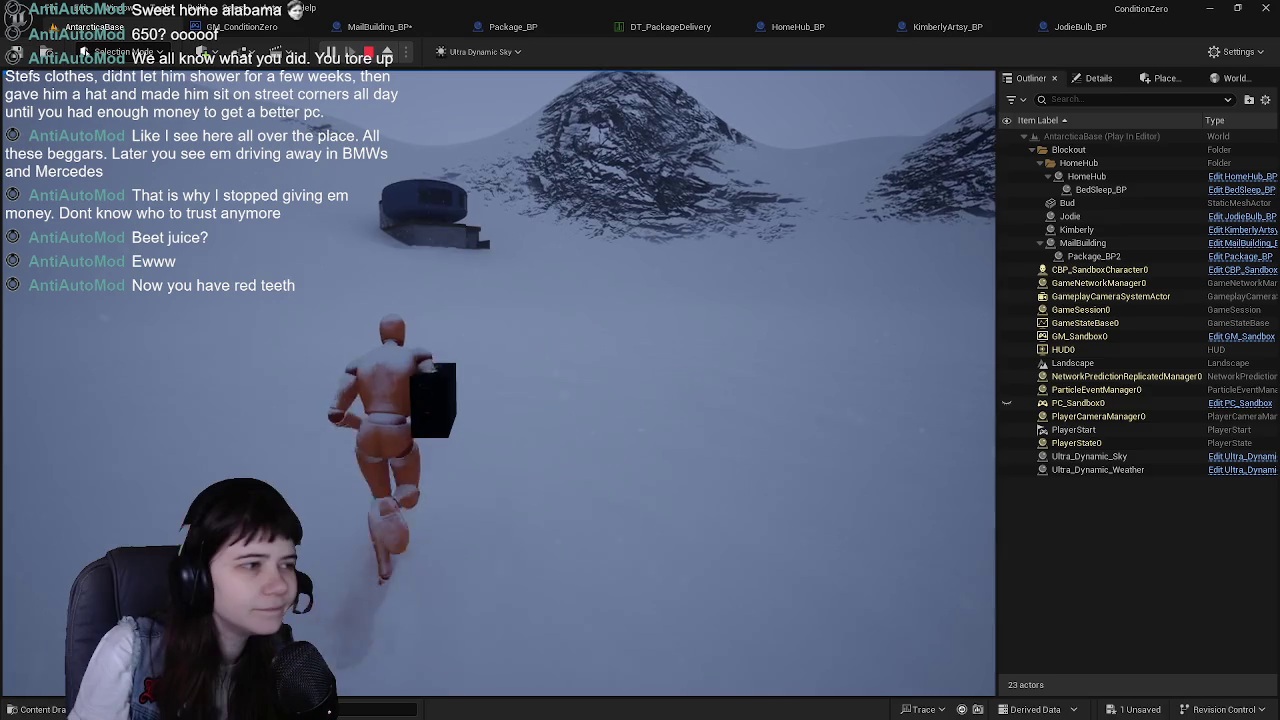
key(w)
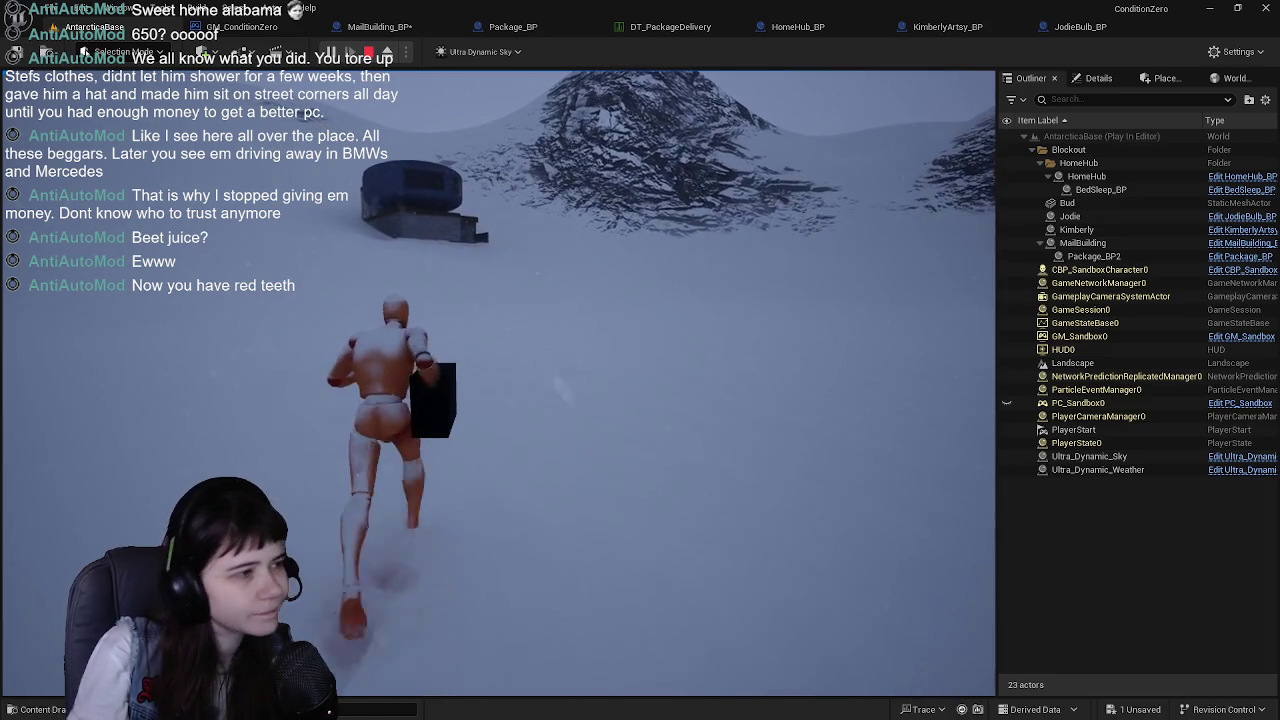
key(w)
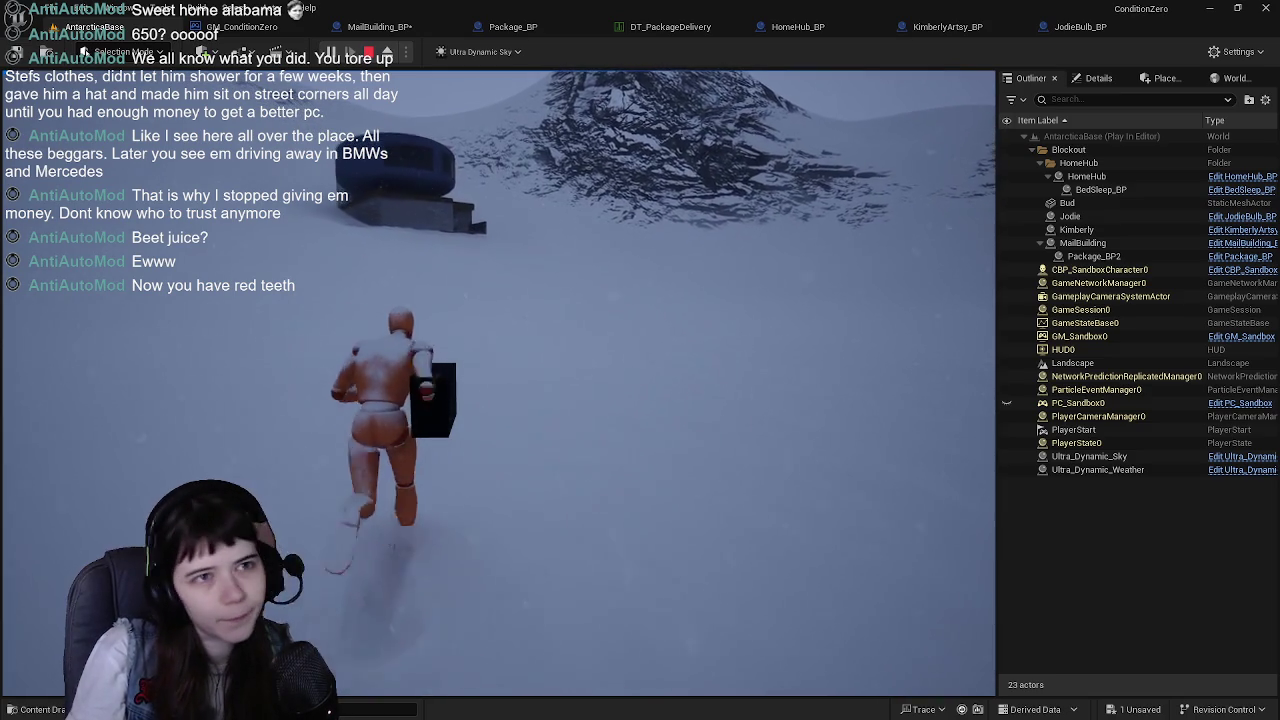
key(w)
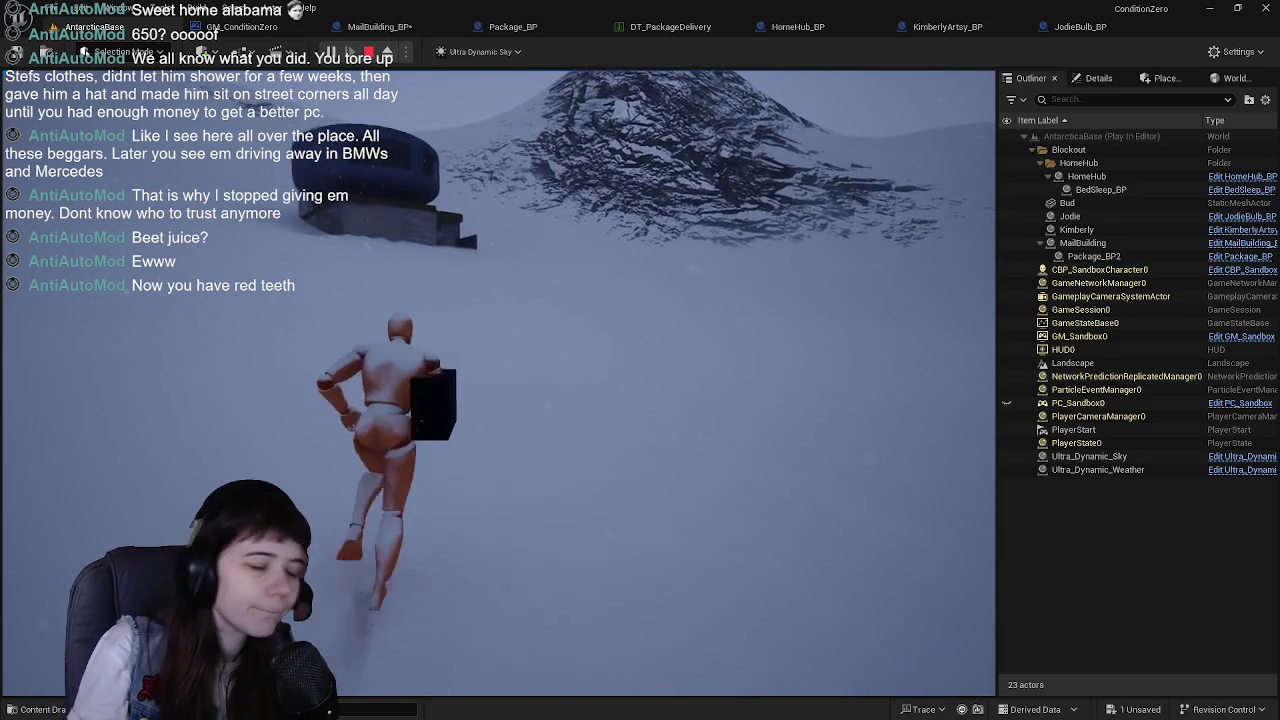
key(w)
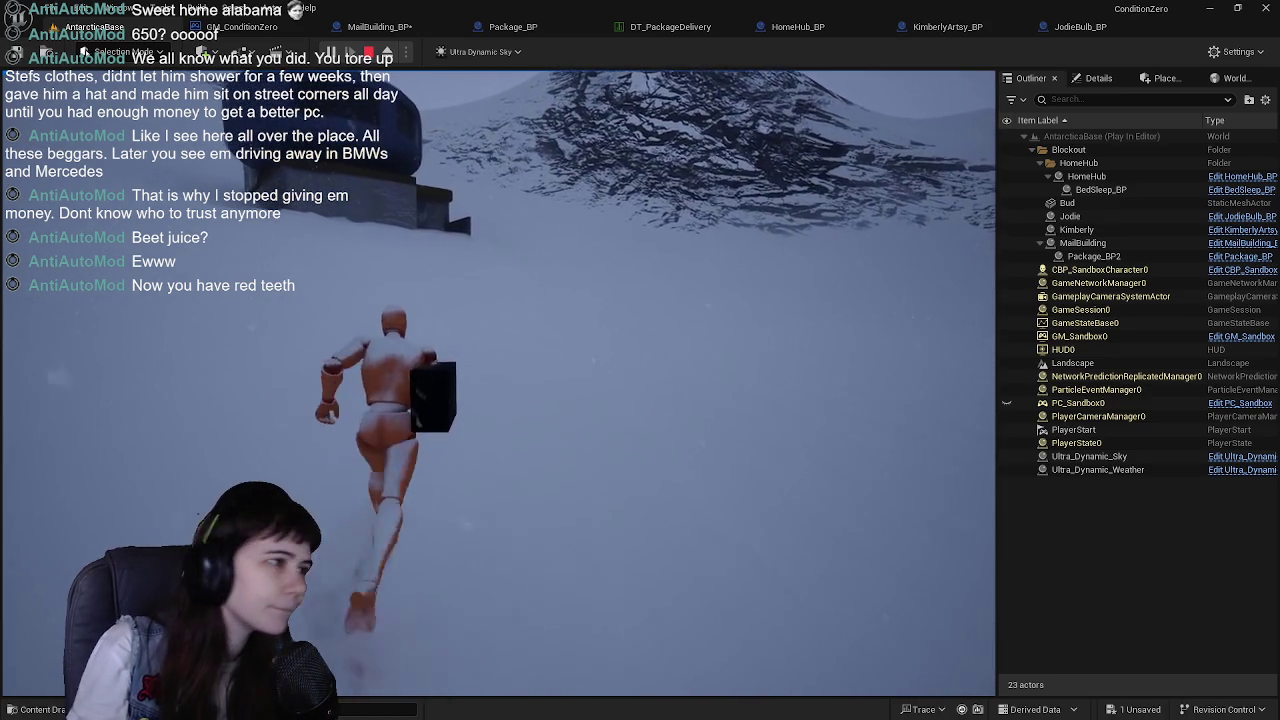
key(w)
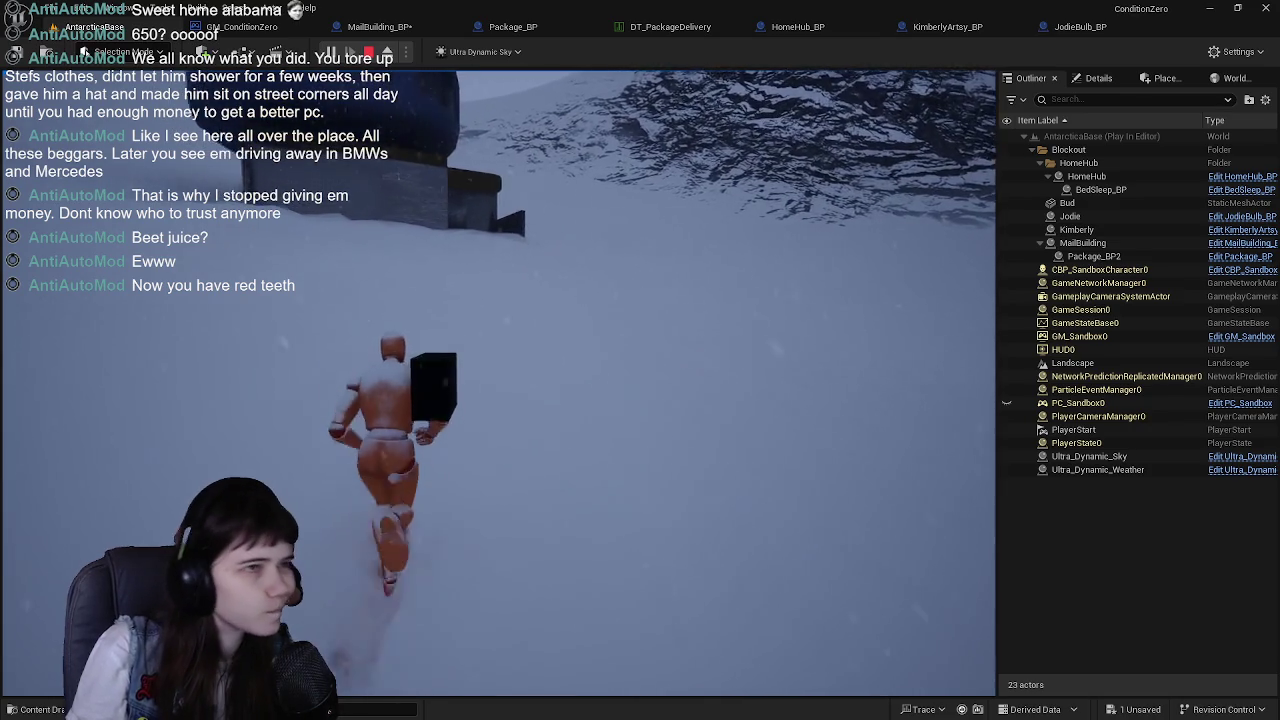
key(w)
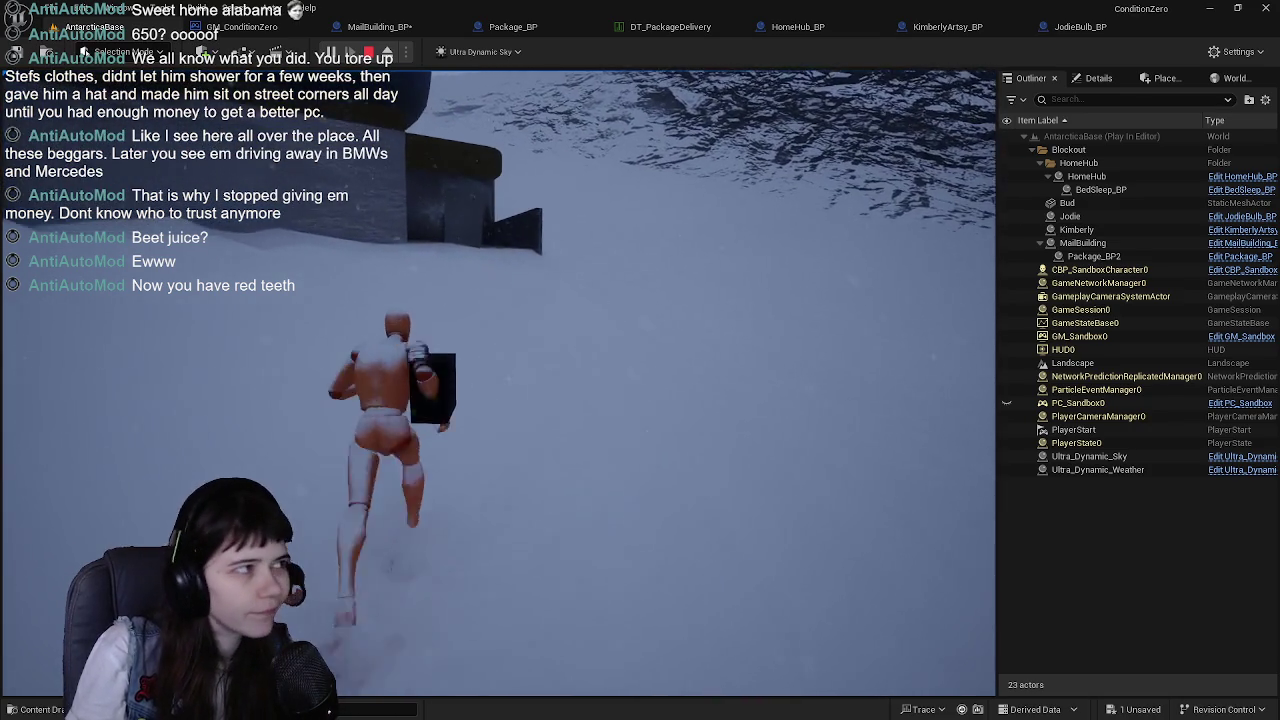
key(w)
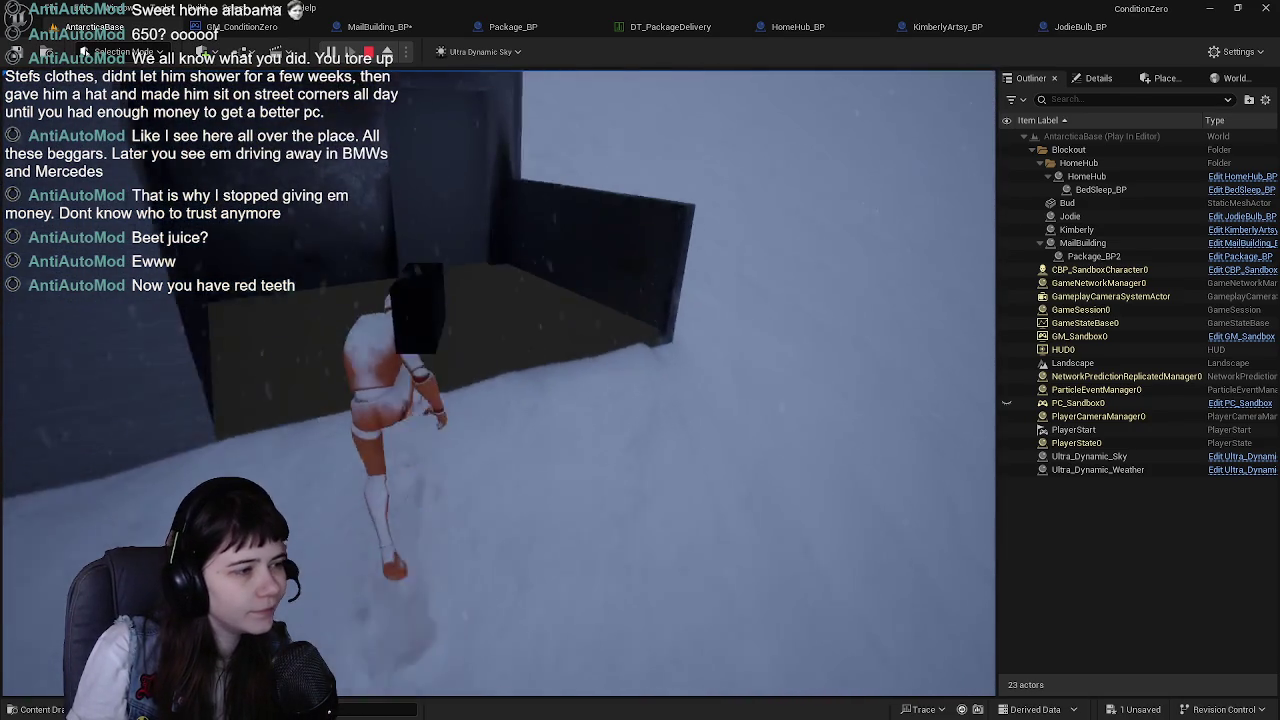
key(w)
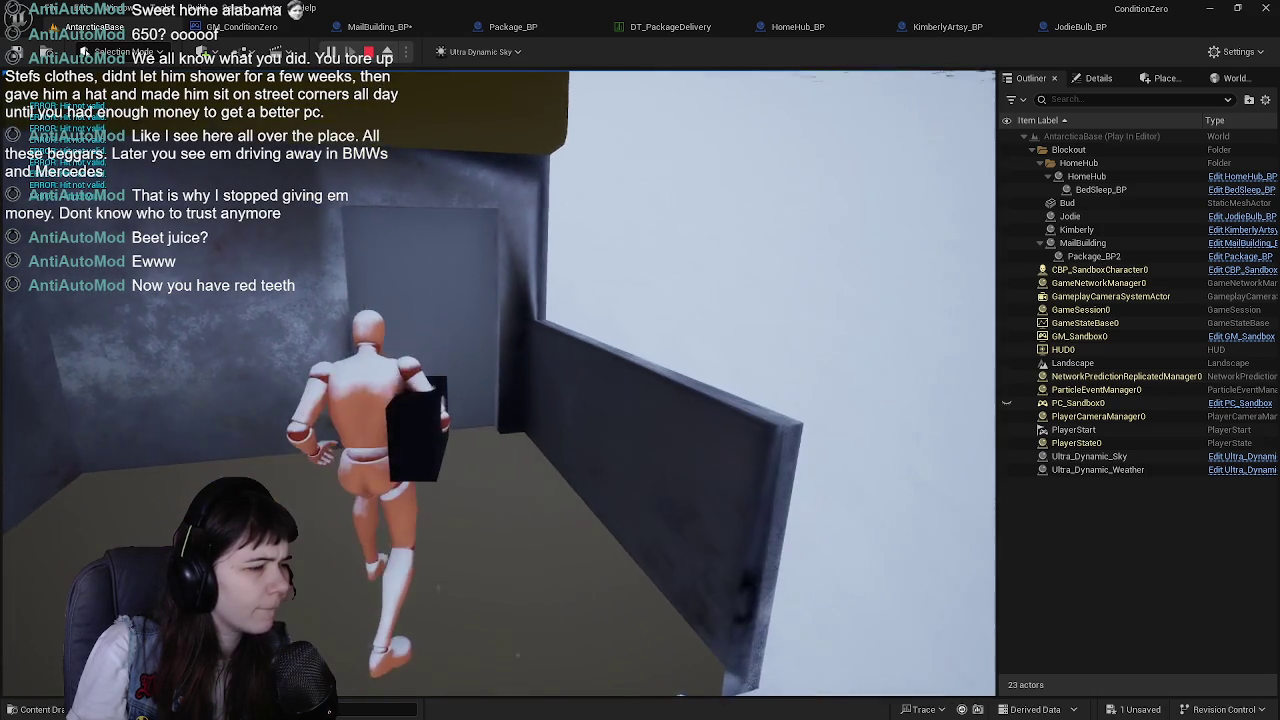
End the play session and select the Kimberly actor in the level
key(shift+F1)
key(Escape)
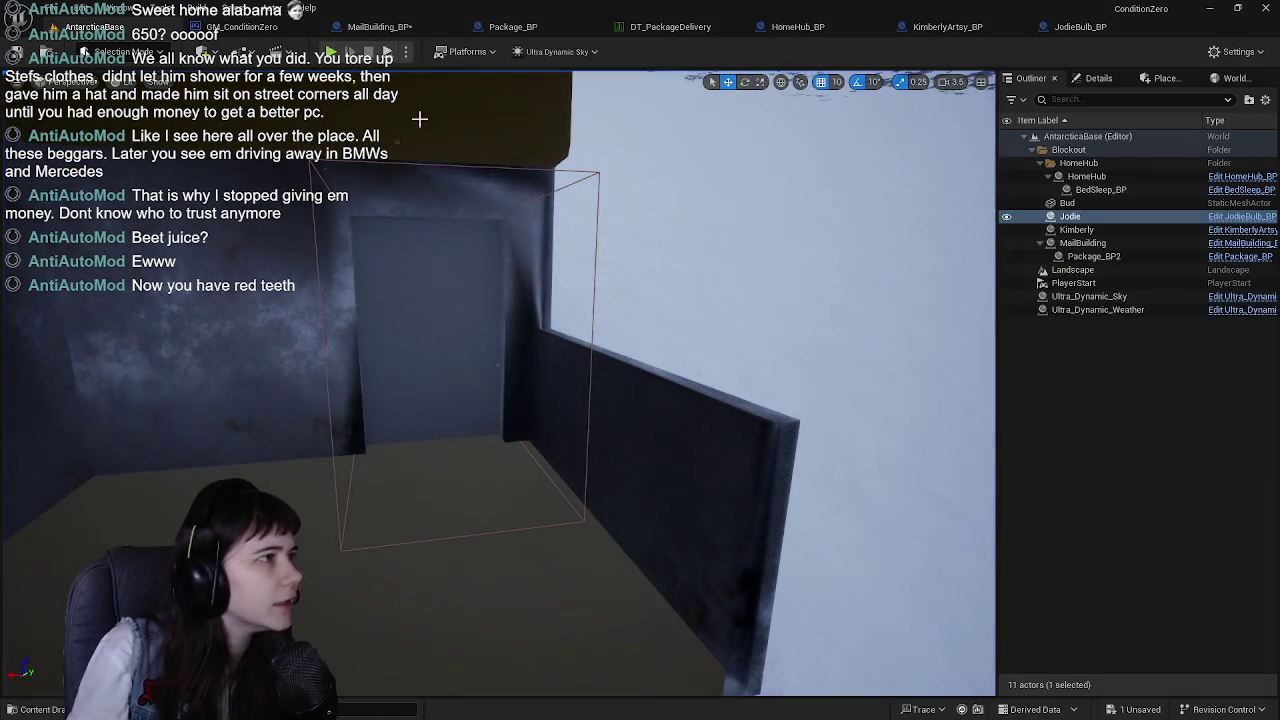
click(1076, 229)
In KimberlyArtsy_BP, delete the two overlap events and move the Event Interact chain up
click(1213, 233)
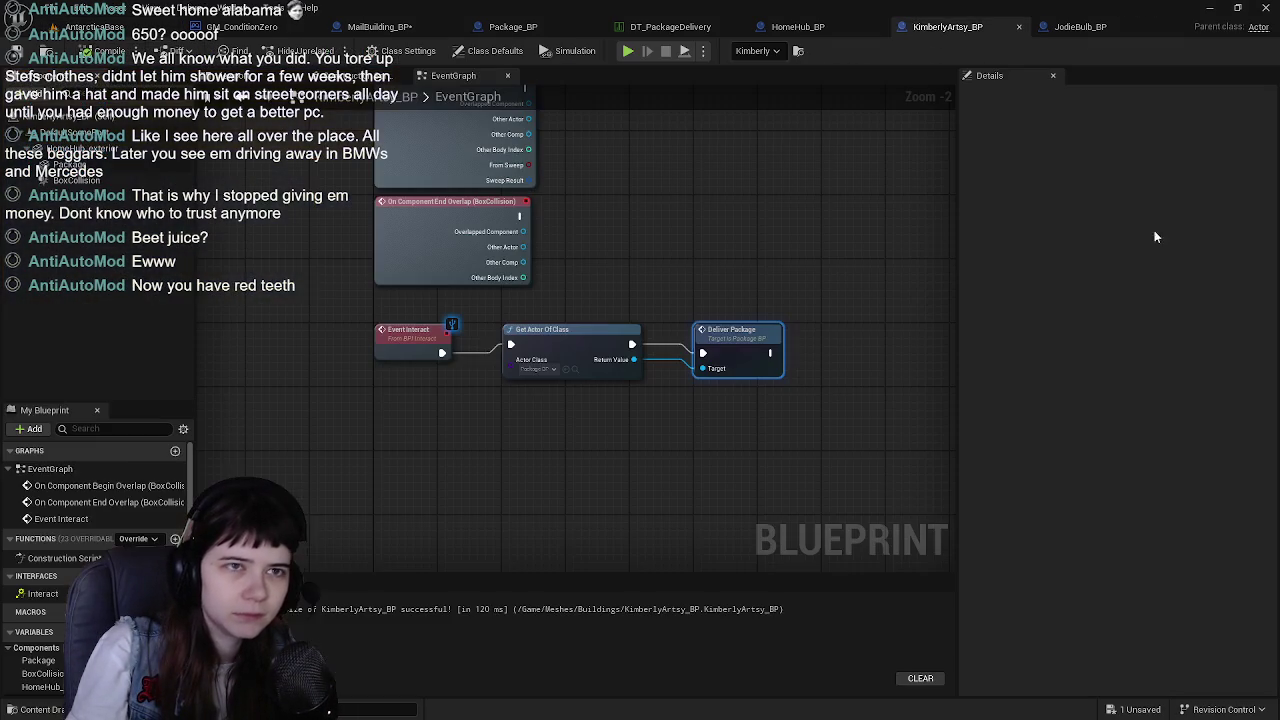
drag(597, 249, 583, 250)
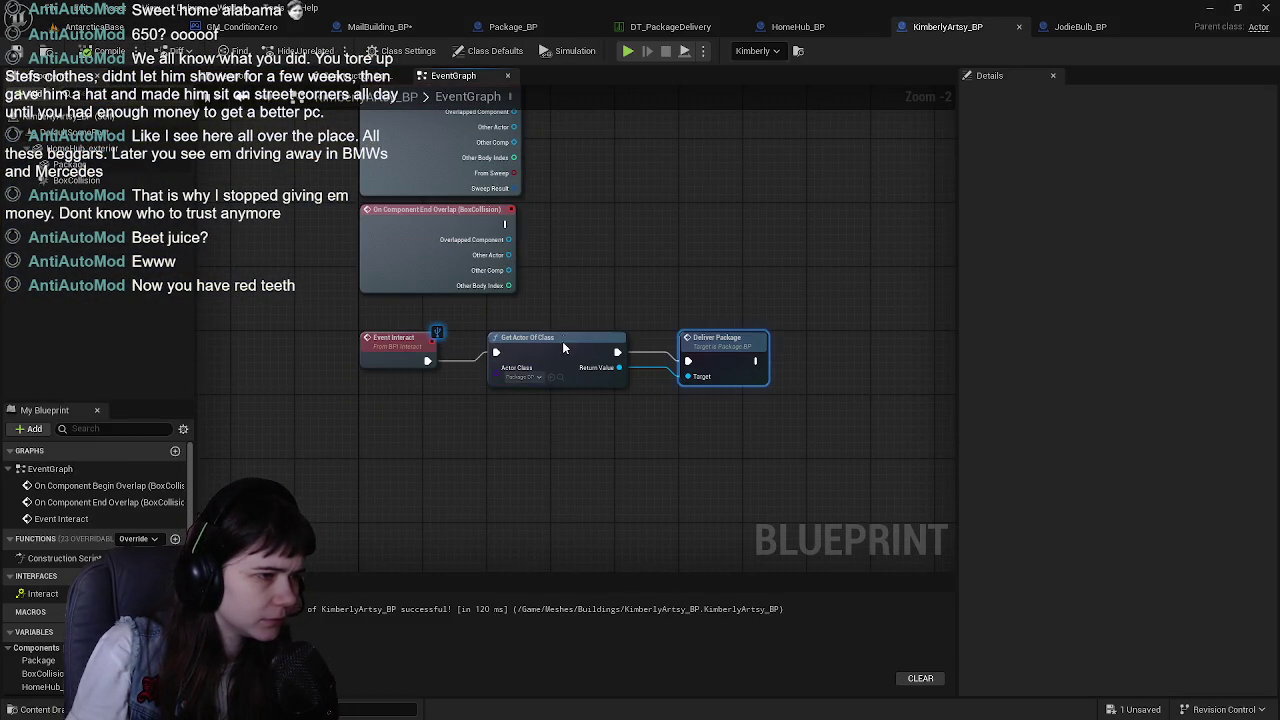
drag(563, 348, 484, 342)
scroll(636, 302, up, 1)
mouse_move(553, 318)
mouse_down()
mouse_move(521, 305)
mouse_move(621, 264)
mouse_move(604, 394)
mouse_move(561, 328)
mouse_move(581, 386)
mouse_move(431, 266)
mouse_up()
scroll(557, 366, down, 1)
key(Delete)
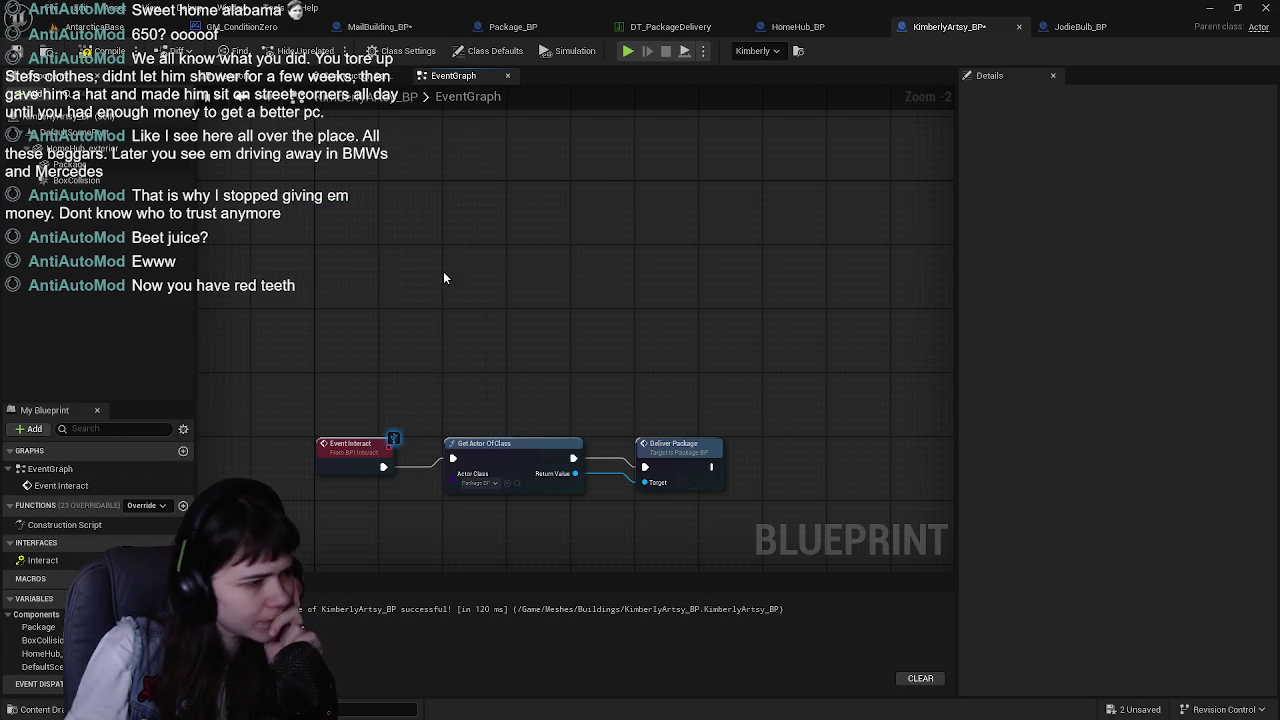
drag(327, 371, 570, 456)
drag(355, 447, 352, 197)
Check the Get Actor Of Class and Deliver Package nodes, then save KimberlyArtsy_BP
click(400, 50)
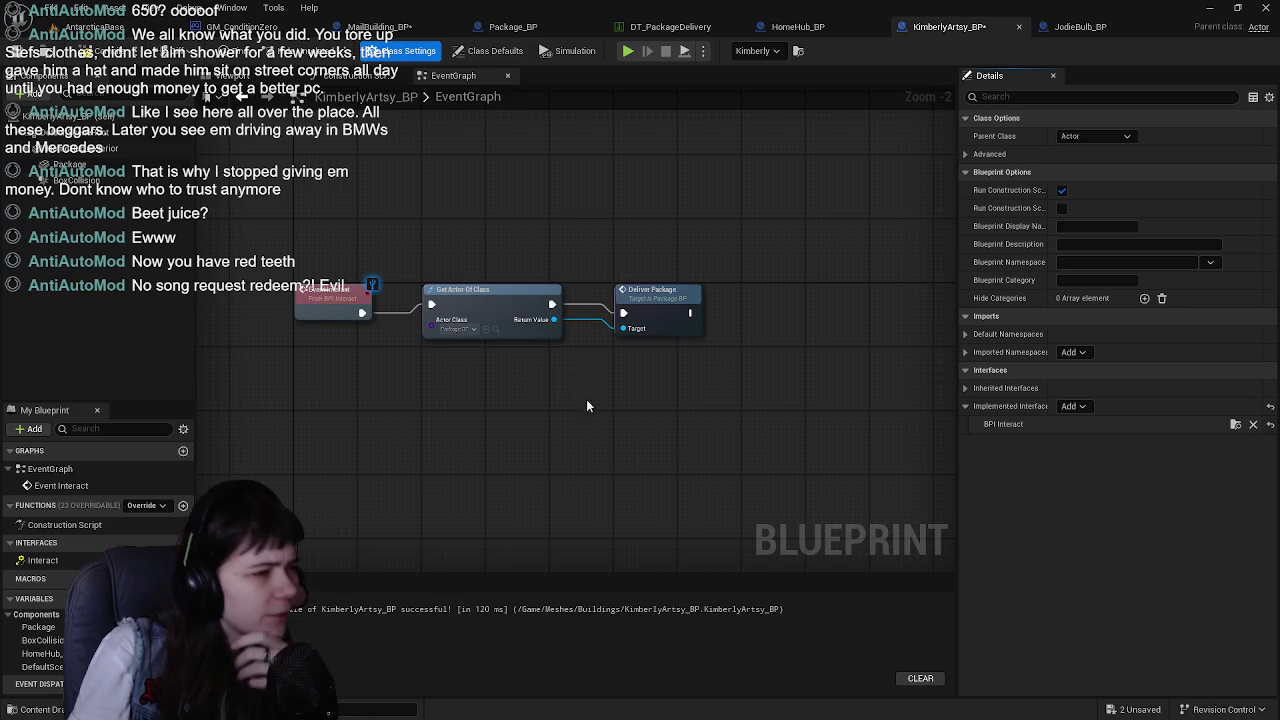
click(480, 291)
scroll(521, 357, up, 2)
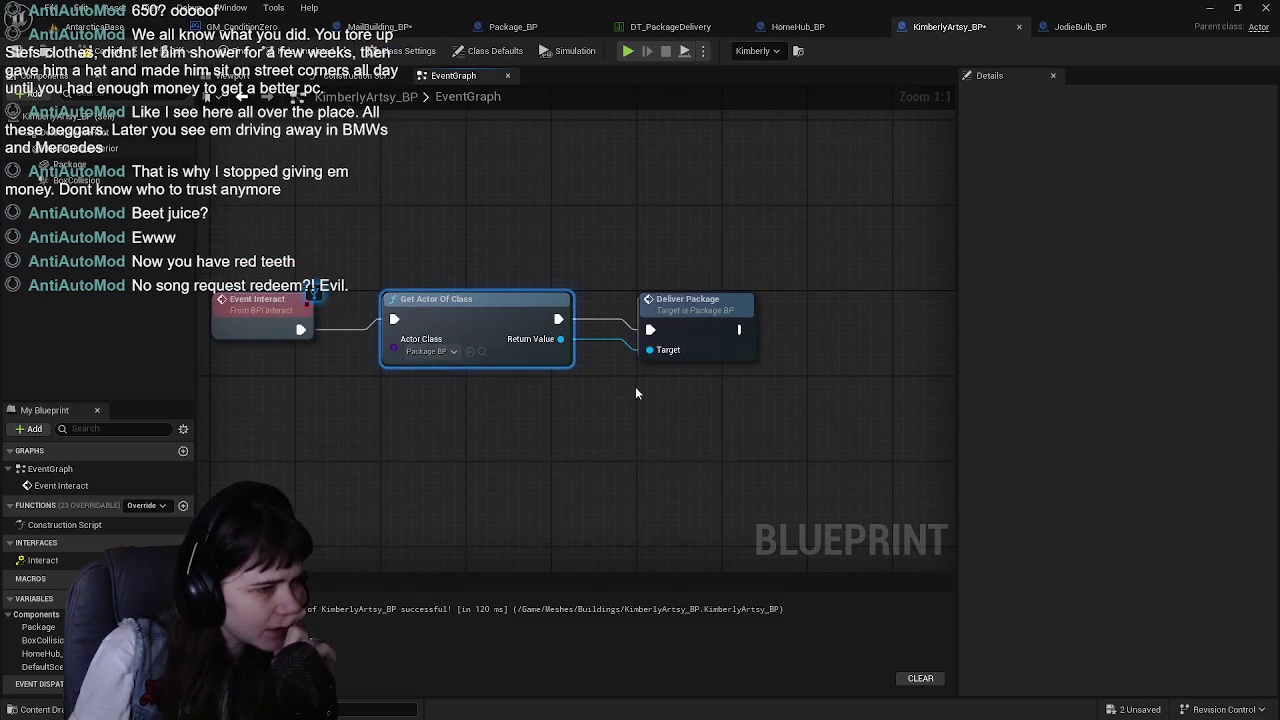
scroll(635, 393, down, 2)
click(593, 318)
drag(593, 318, 683, 337)
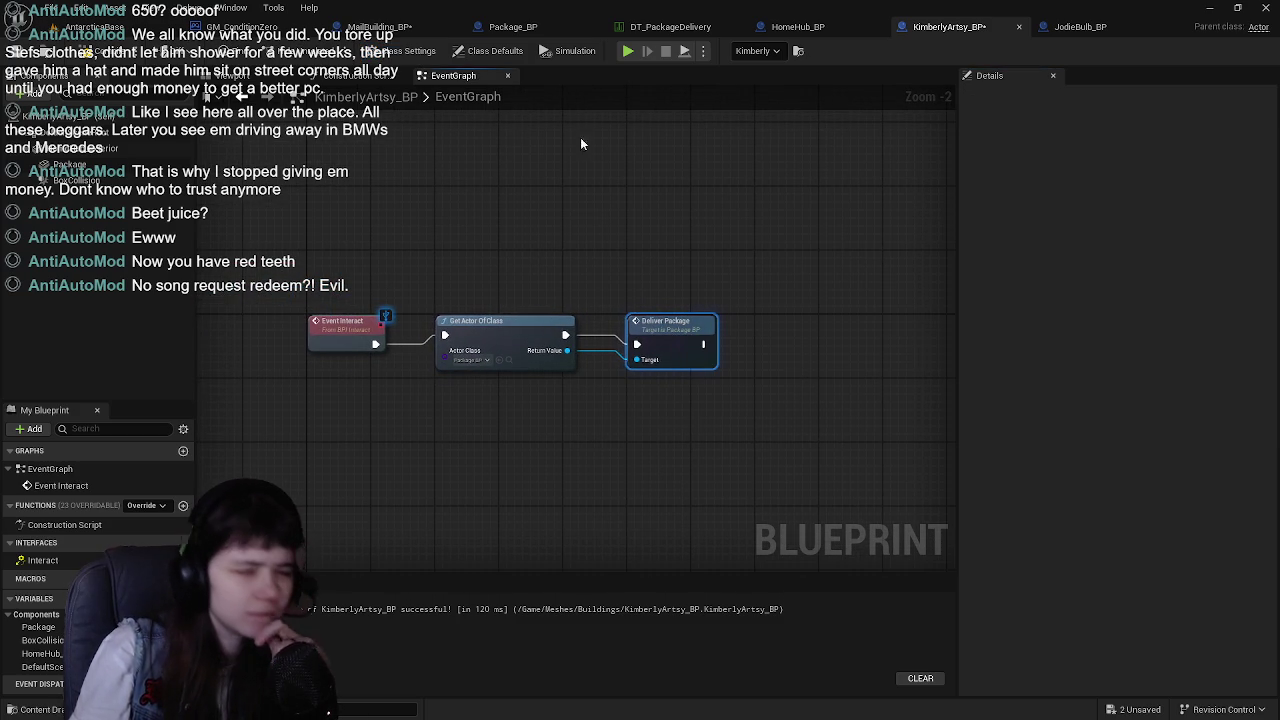
click(22, 56)
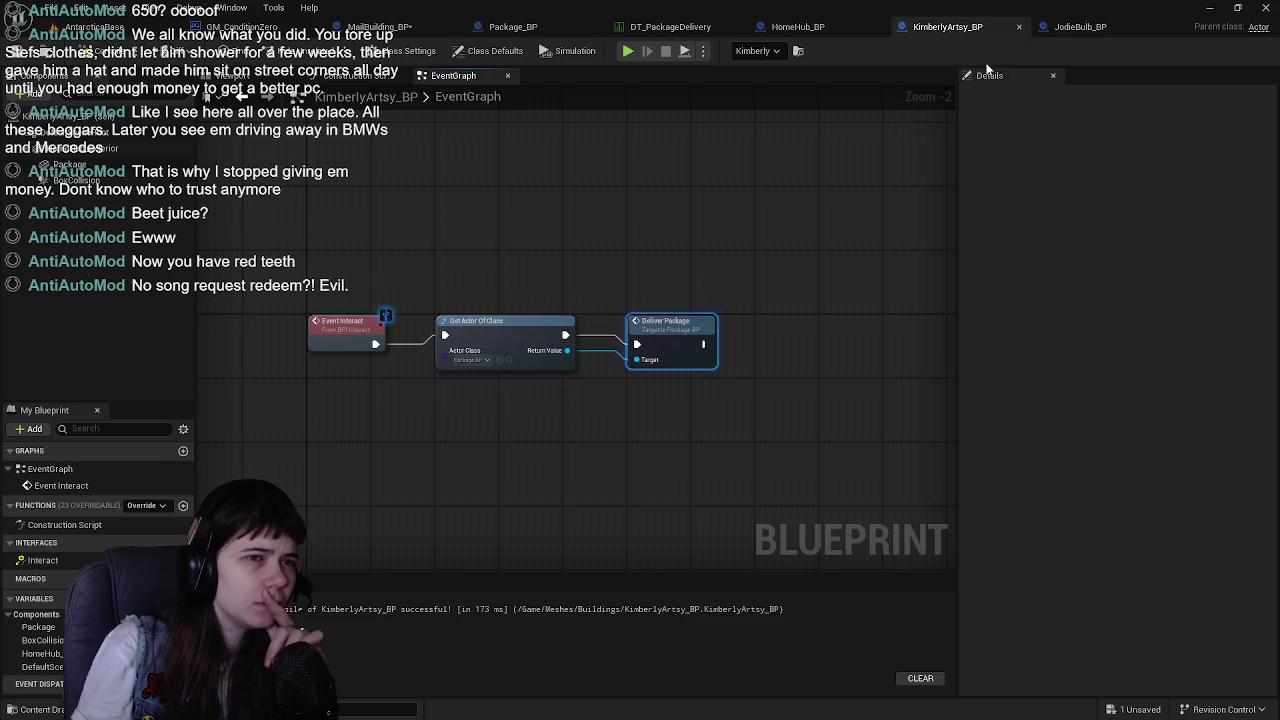
In JodieBulb_BP, delete both overlap events, move the Event Interact chain up, and save
click(1083, 27)
drag(586, 289, 310, 155)
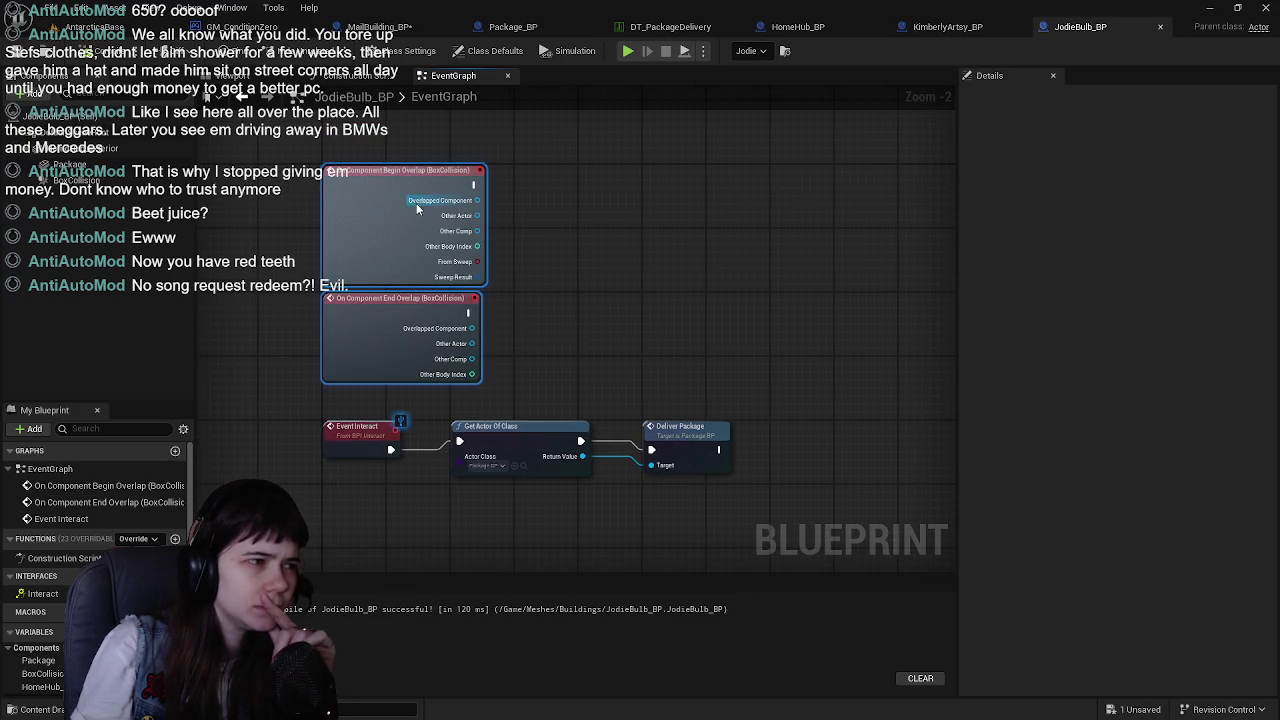
key(Delete)
key(ctrl+a)
mouse_move(363, 434)
mouse_down()
mouse_move(378, 338)
mouse_move(362, 180)
mouse_move(326, 258)
mouse_up()
click(55, 62)
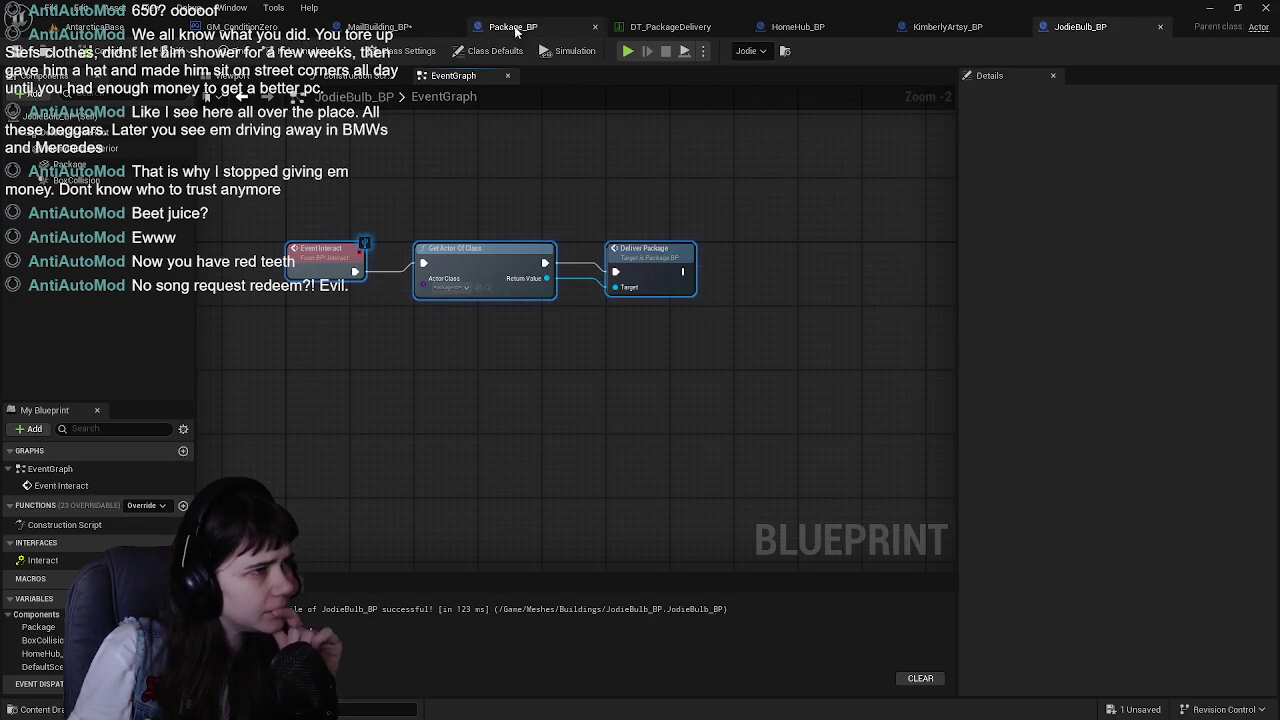
click(93, 26)
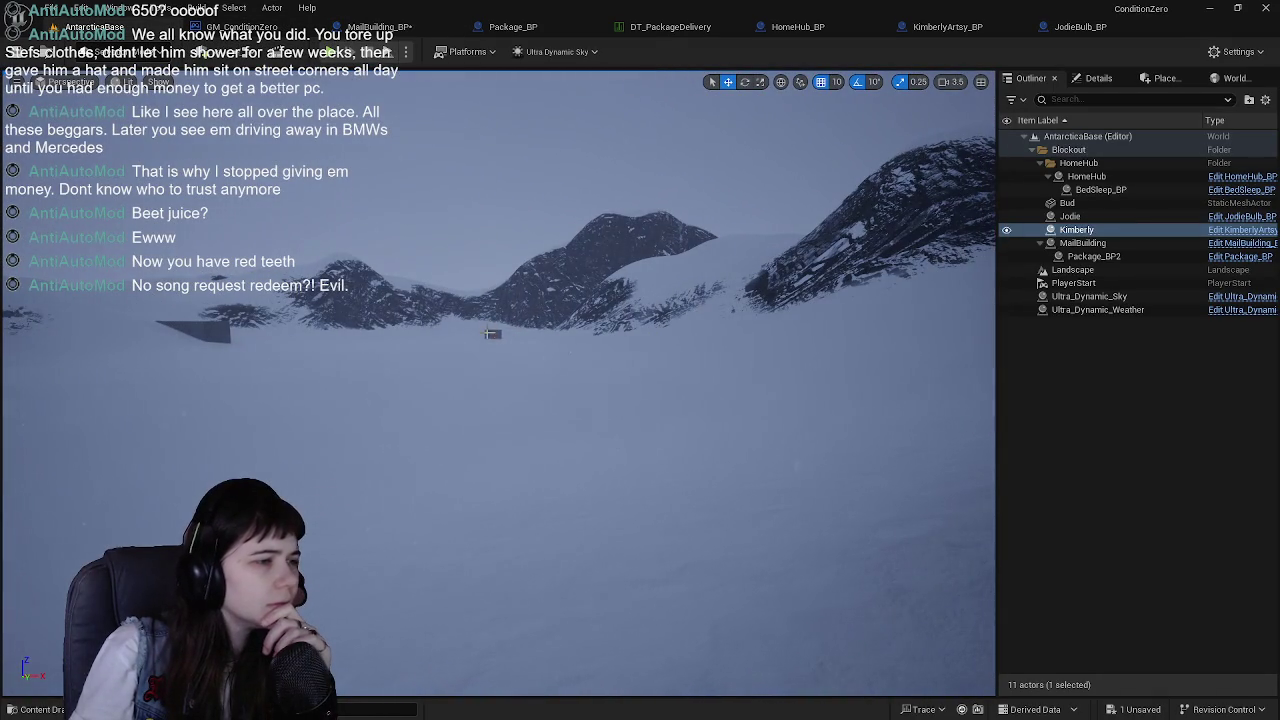
Open HomeHub_BP, add BPI Interact as an implemented interface, and save
click(492, 333)
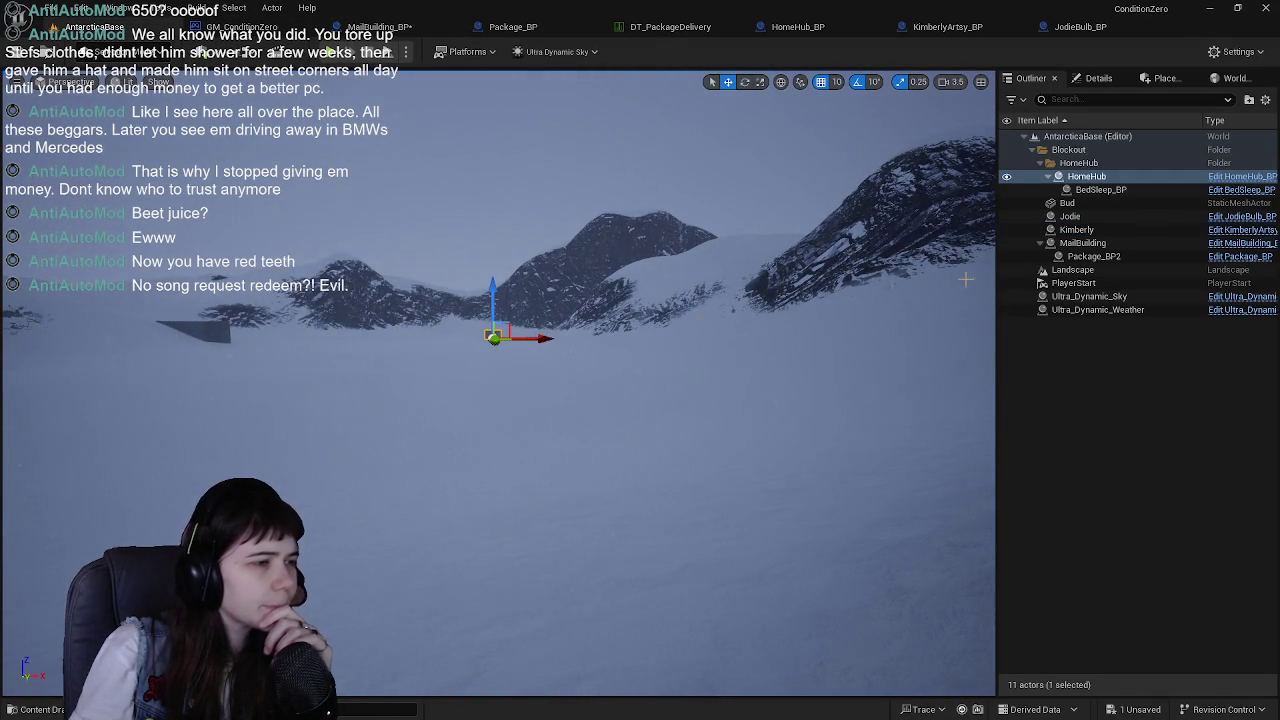
key(ctrl+e)
drag(450, 344, 472, 325)
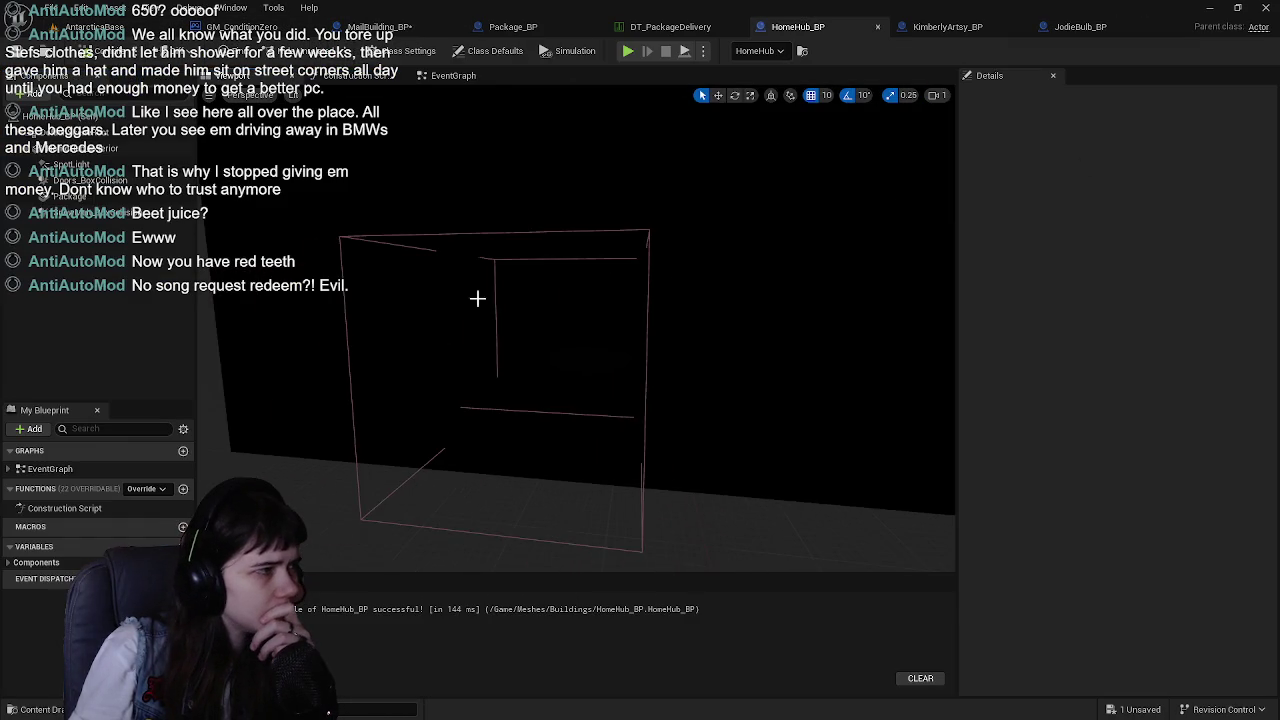
click(463, 81)
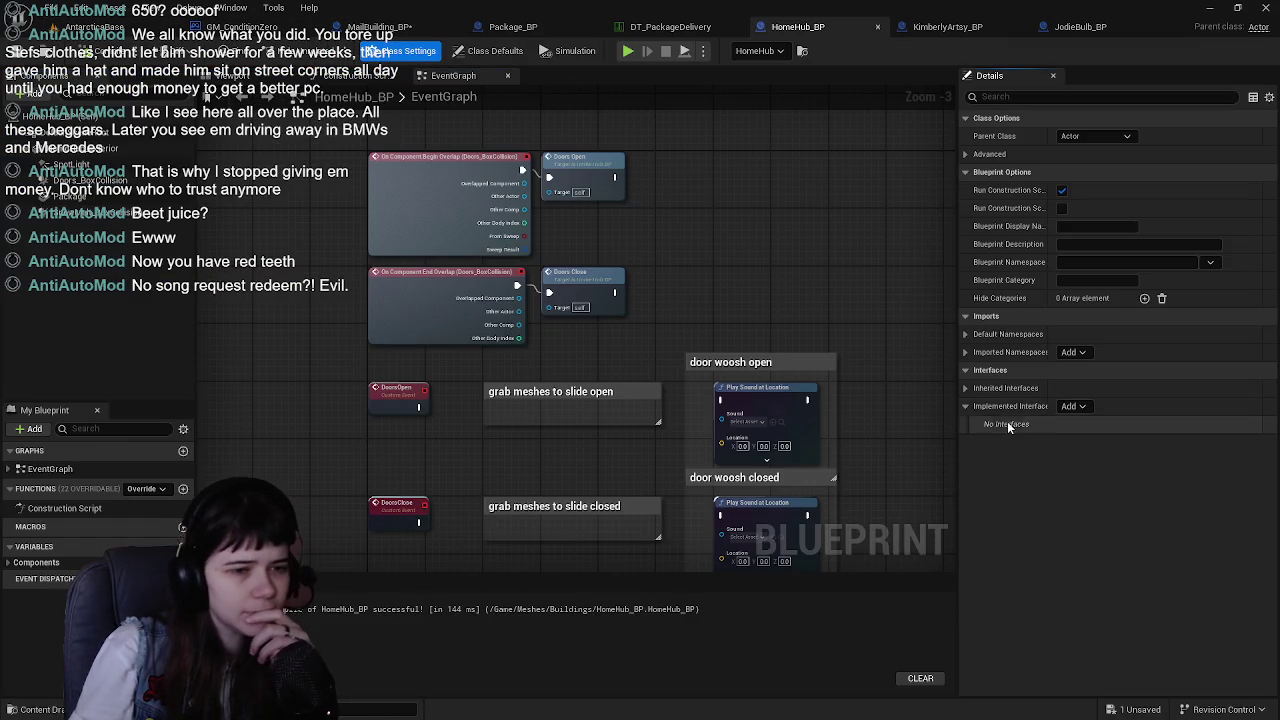
click(1070, 406)
text(in)
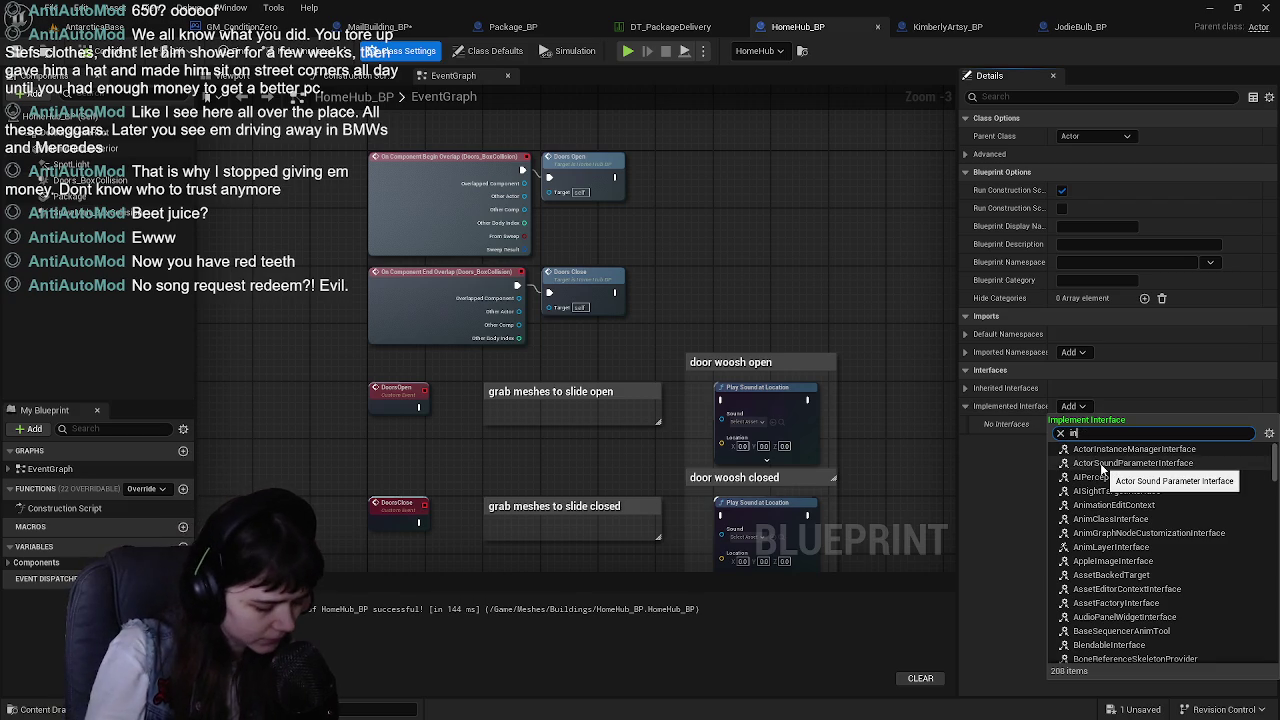
text(ct)
click(1101, 465)
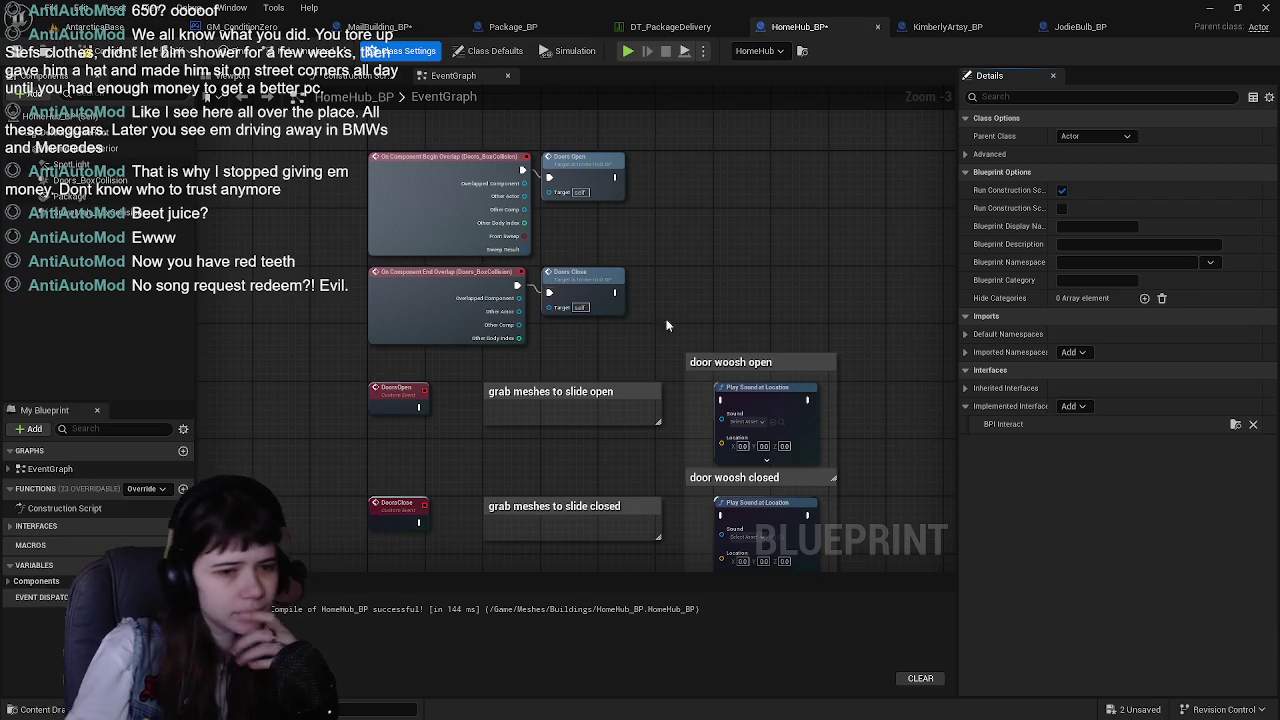
key(ctrl+s)
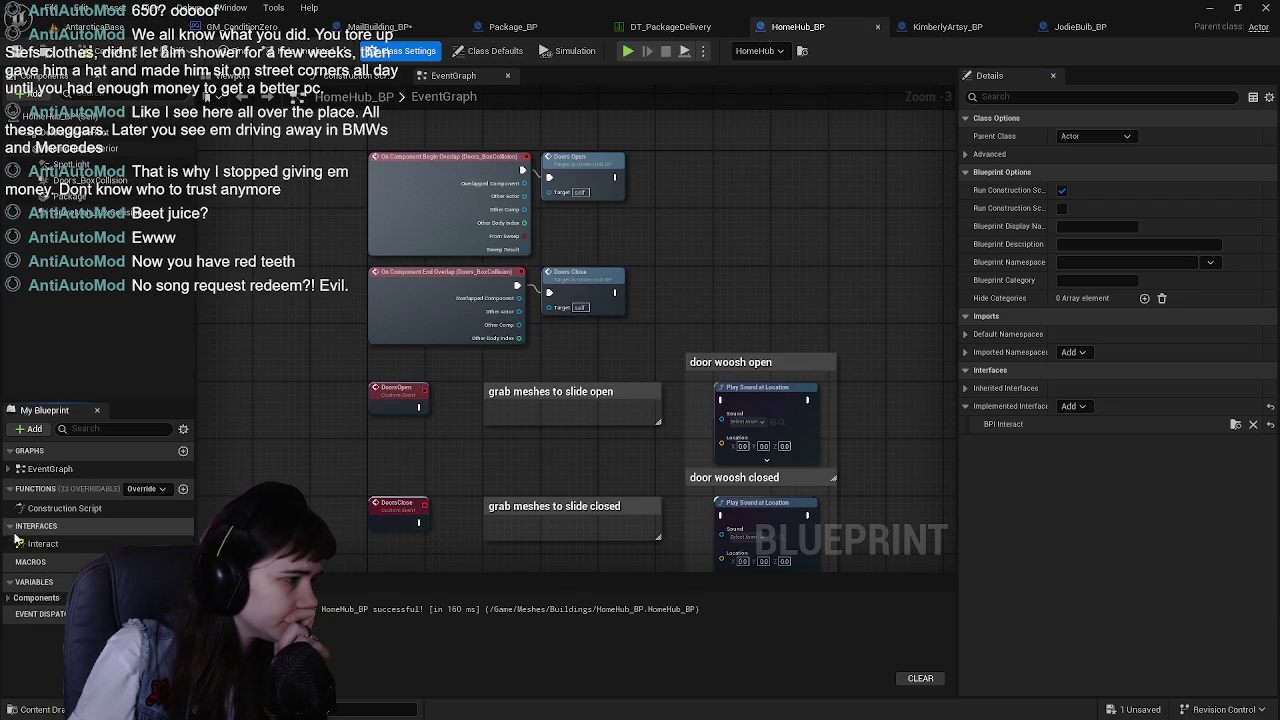
Implement the Interact event in HomeHub_BP's graph and position the Event Interact node
right_click(41, 546)
click(60, 586)
scroll(681, 310, down, 1)
drag(416, 496, 380, 205)
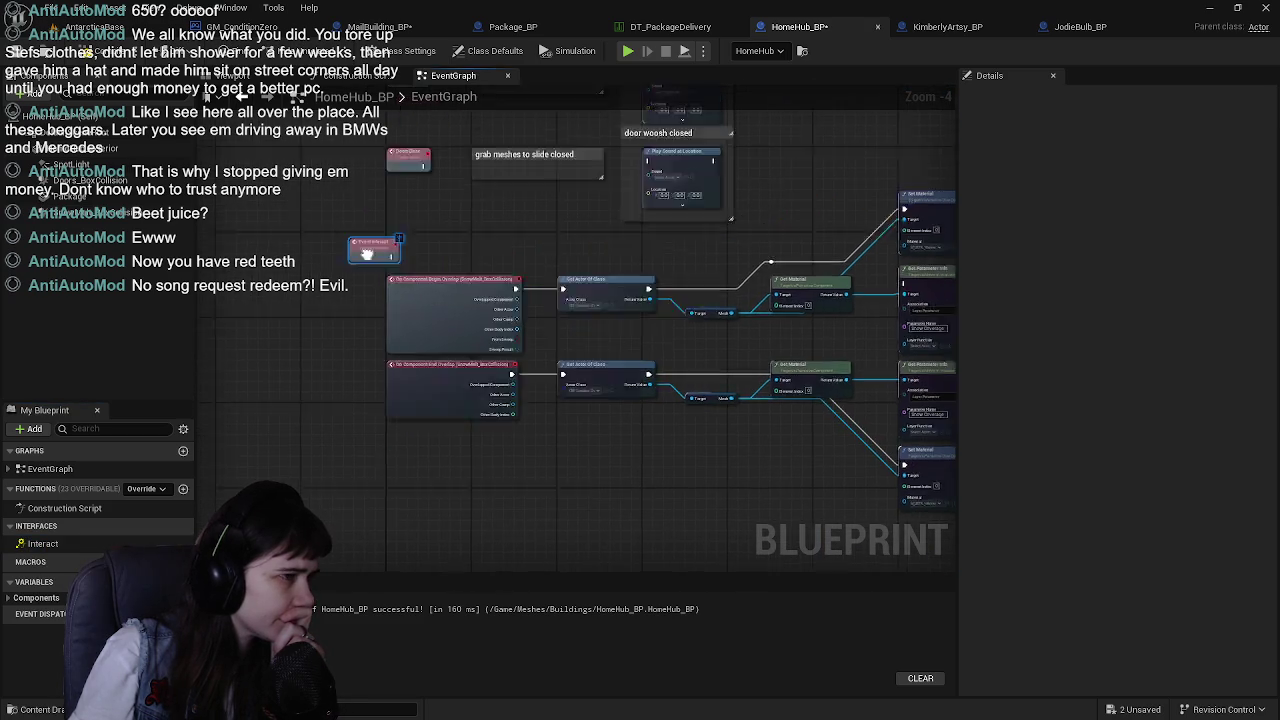
mouse_move(558, 225)
mouse_down()
mouse_move(657, 540)
mouse_move(491, 296)
mouse_move(418, 262)
mouse_up()
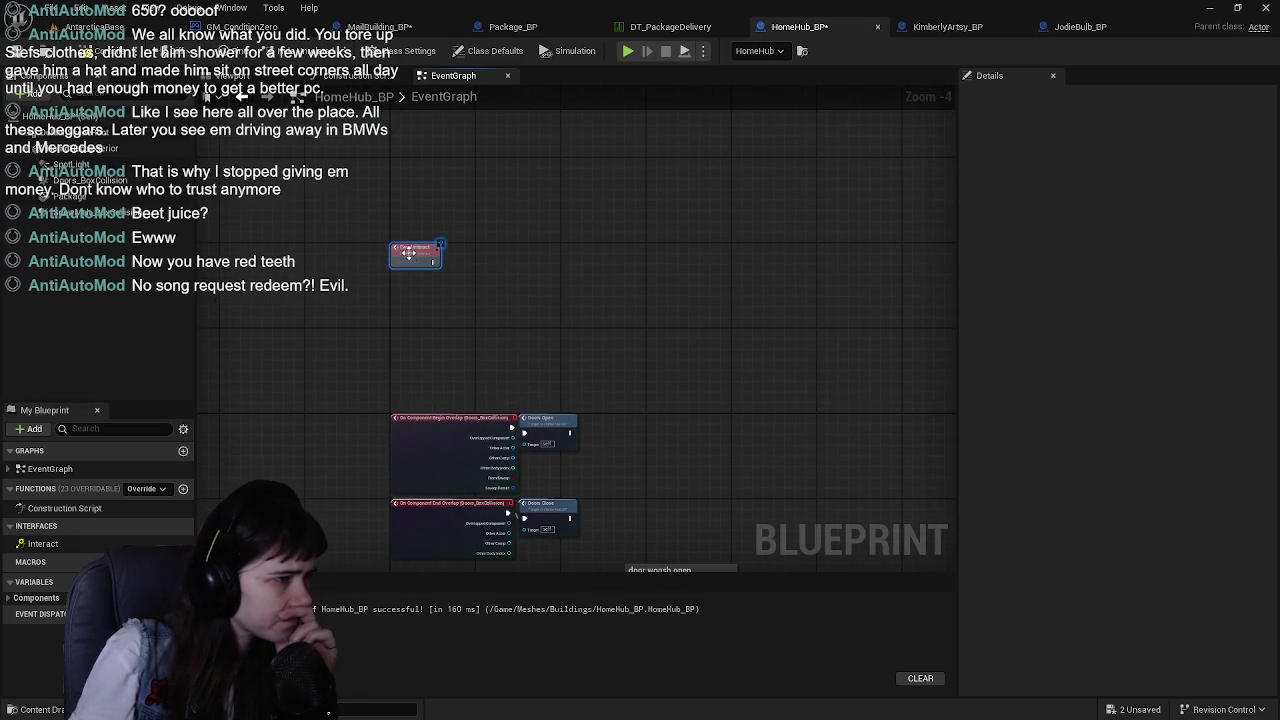
scroll(455, 290, up, 2)
click(940, 26)
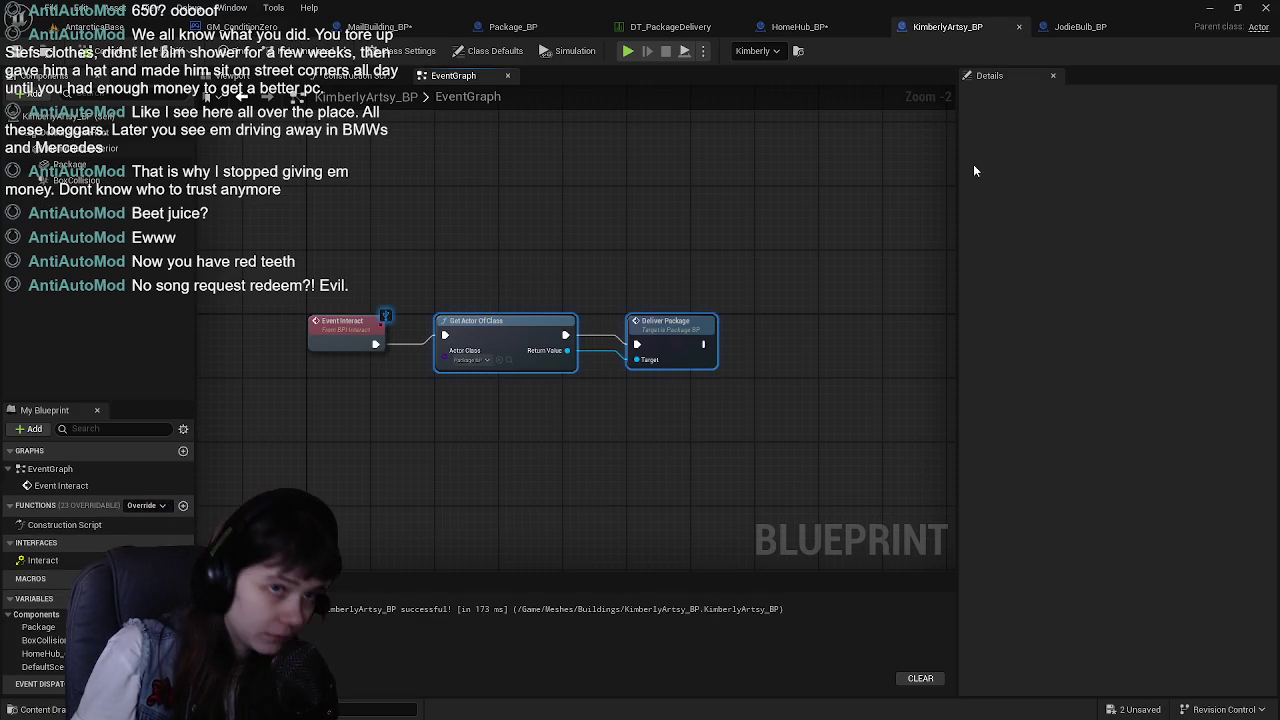
click(820, 32)
drag(363, 251, 370, 378)
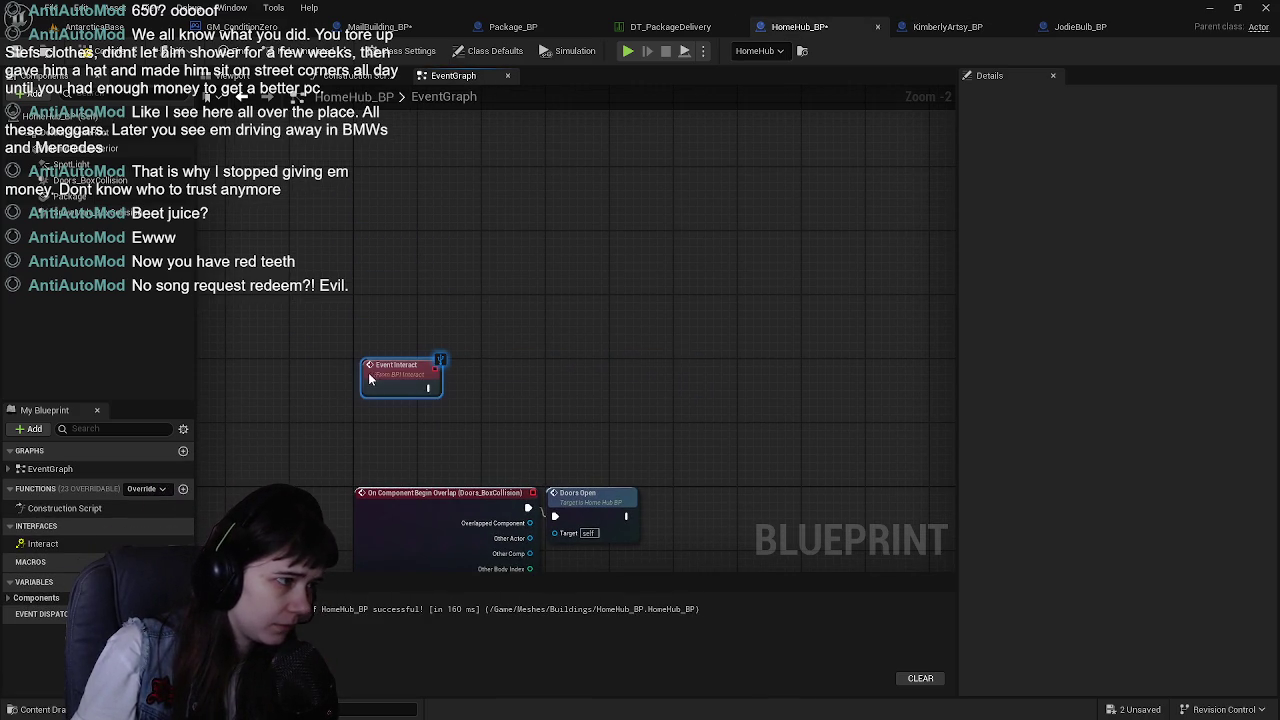
Paste Get Actor Of Class and Deliver Package, wire Event Interact into them, and save
key(ctrl+v)
drag(511, 389, 522, 368)
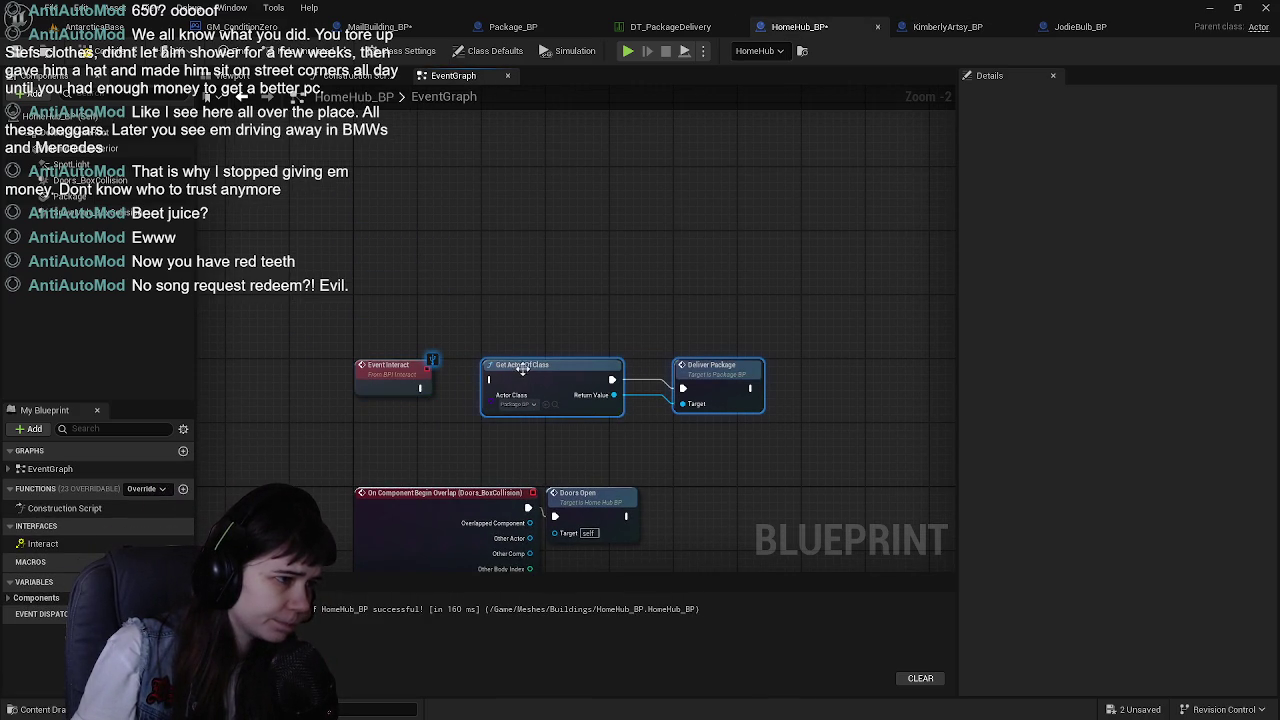
drag(419, 388, 490, 381)
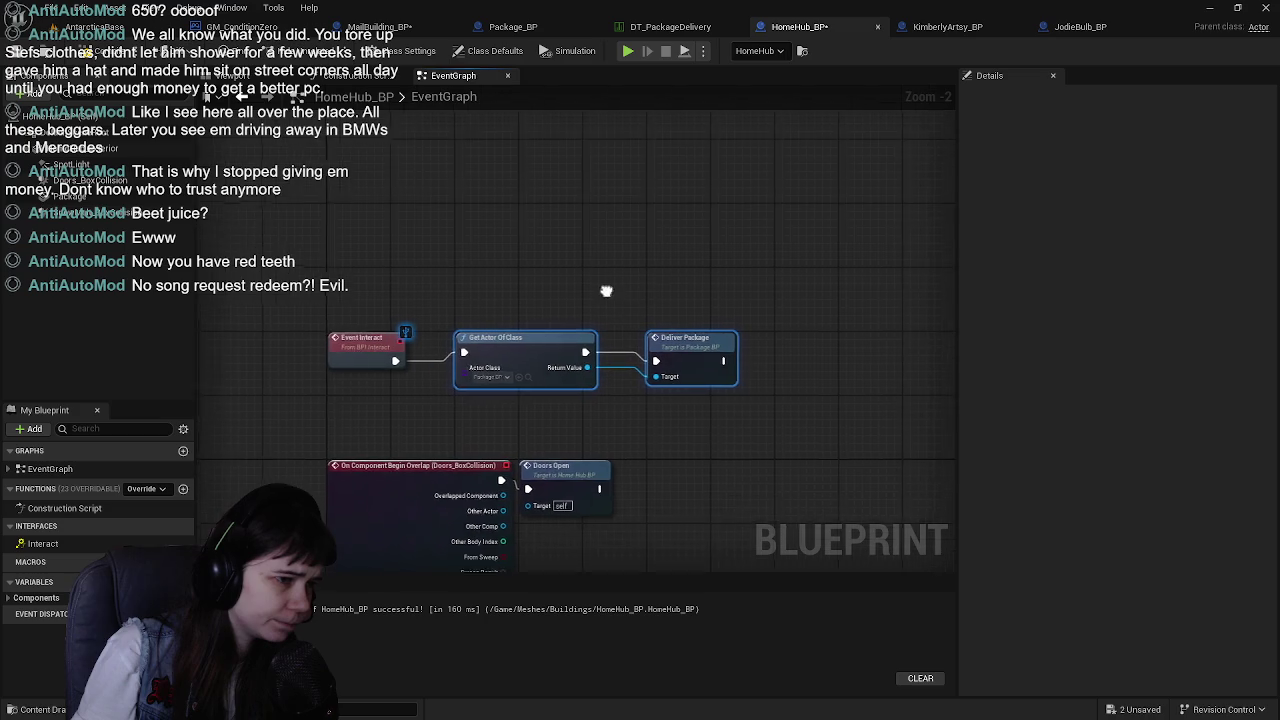
click(16, 51)
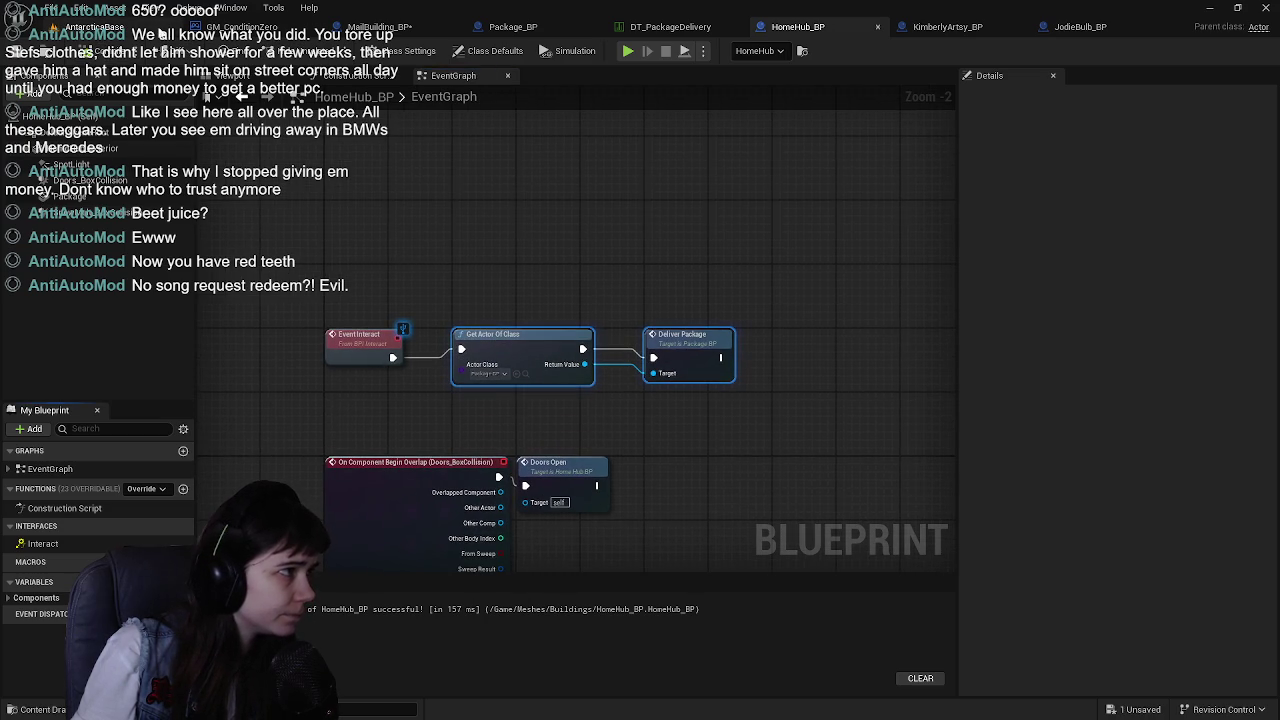
click(232, 75)
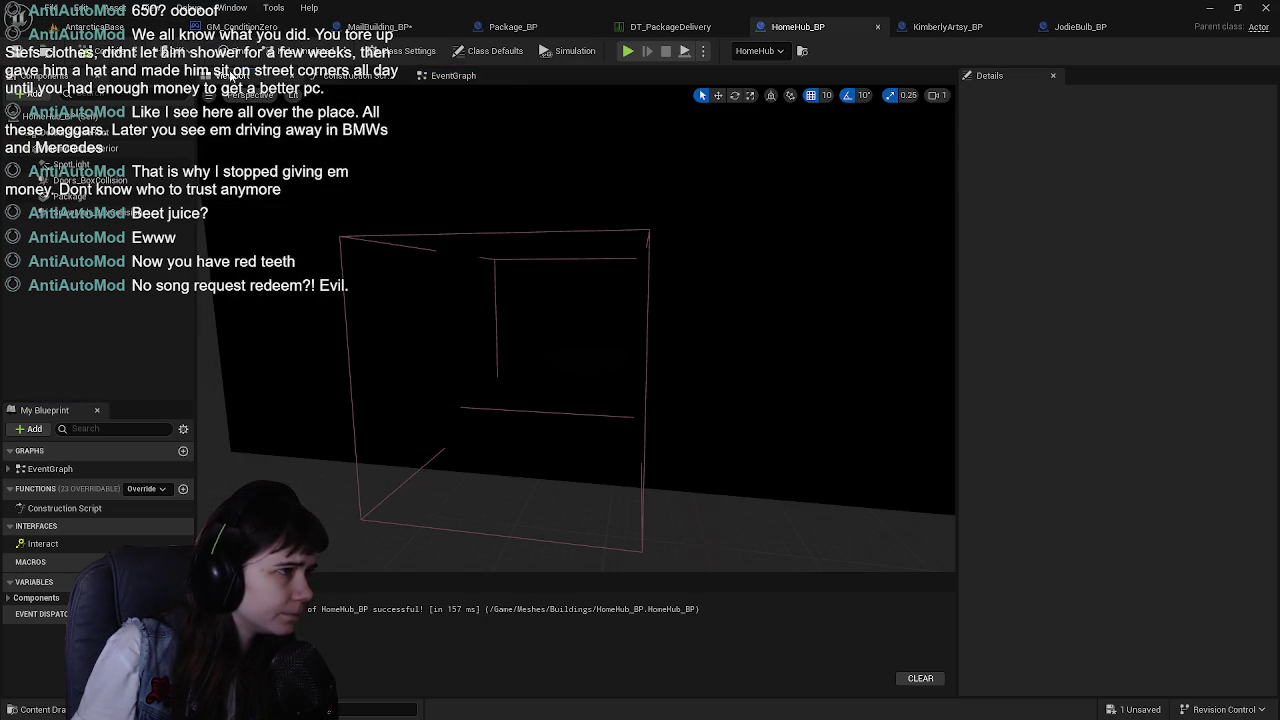
Select and frame HomeHub_BP's exterior mesh in the viewport preview
click(711, 237)
key(w)
key(f)
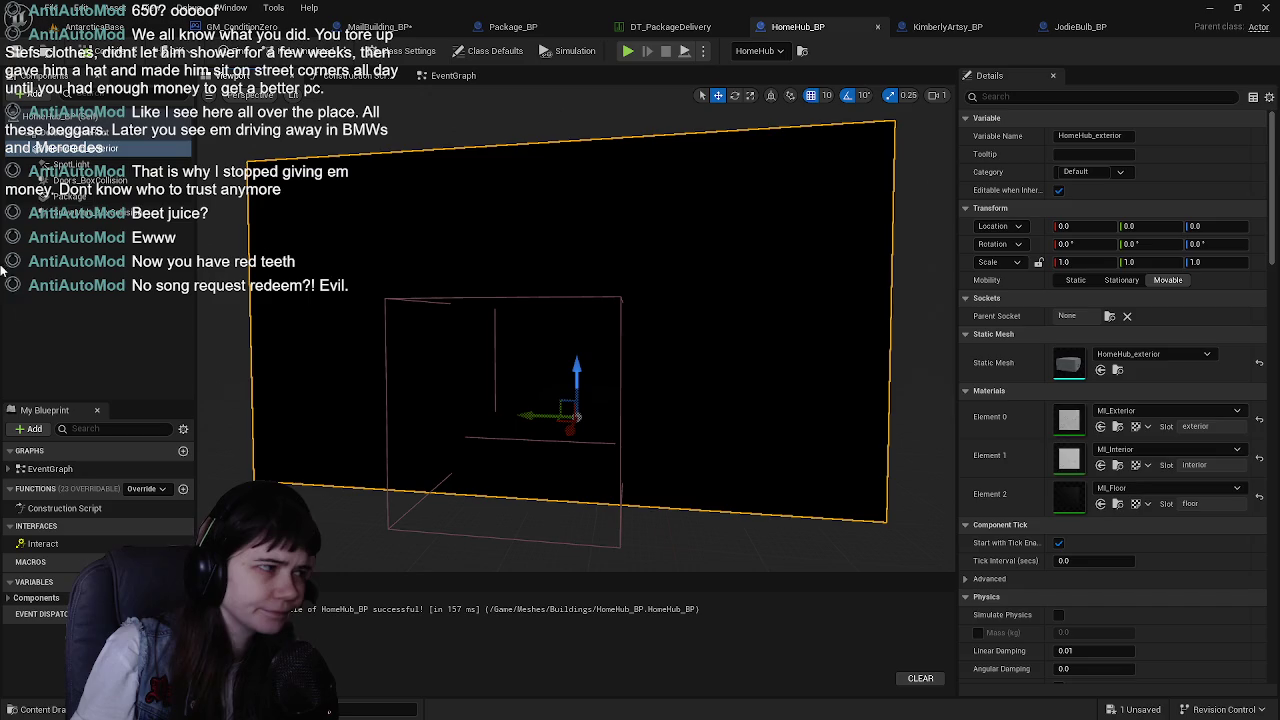
click(64, 320)
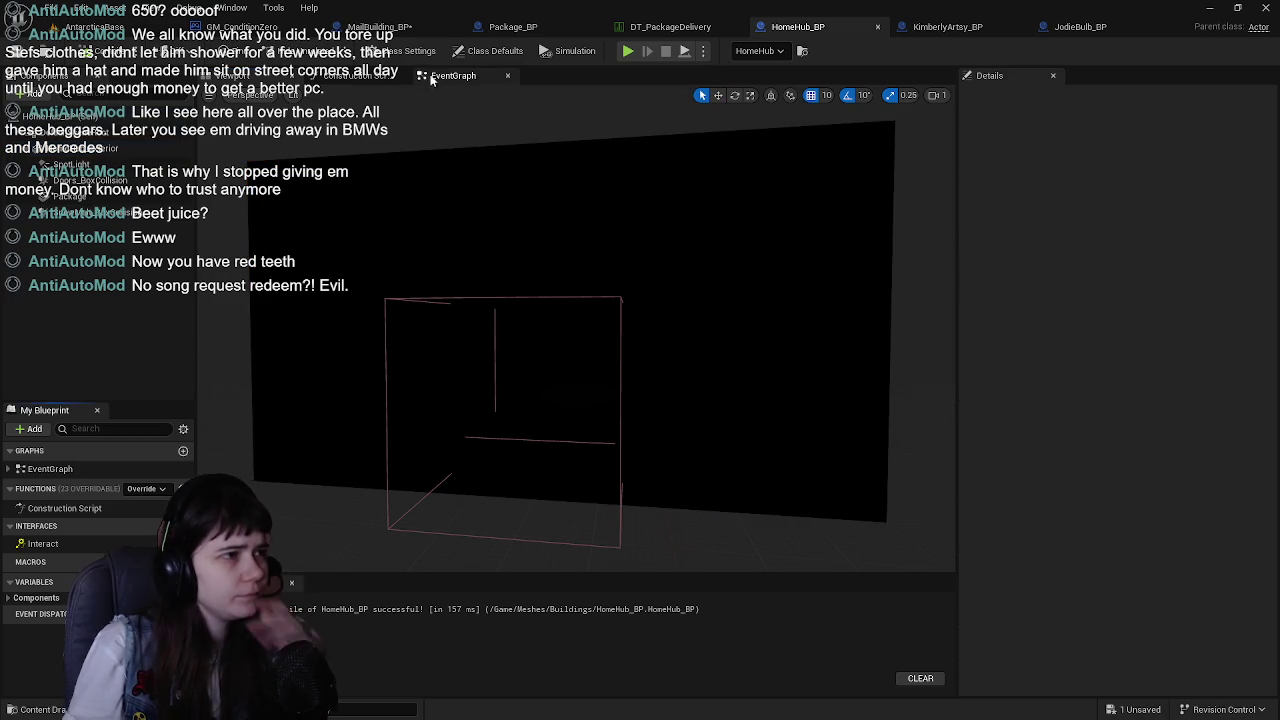
click(453, 75)
mouse_move(663, 443)
mouse_down()
mouse_move(641, 442)
mouse_move(646, 371)
mouse_move(652, 398)
mouse_up()
click(232, 76)
Set the exterior mesh's Collision Presets to Custom, blocking the Interaction trace channel
click(70, 148)
scroll(1140, 535, down, 10)
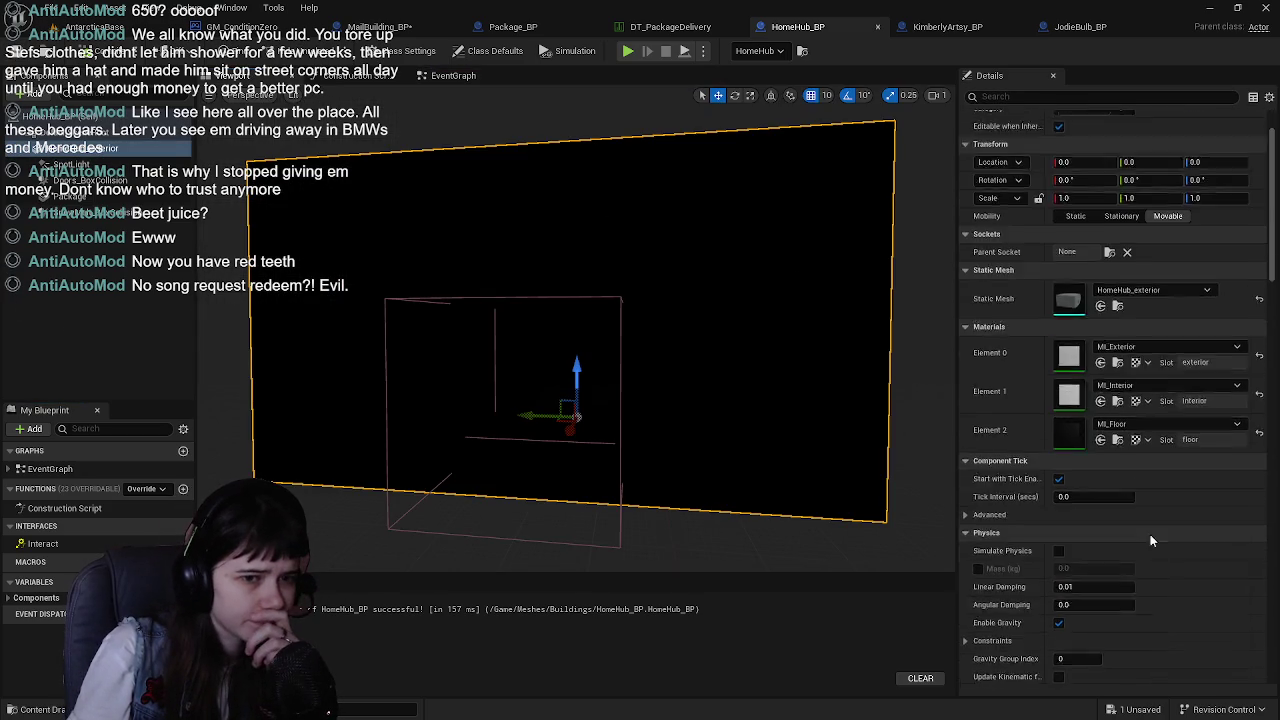
scroll(1120, 537, down, 3)
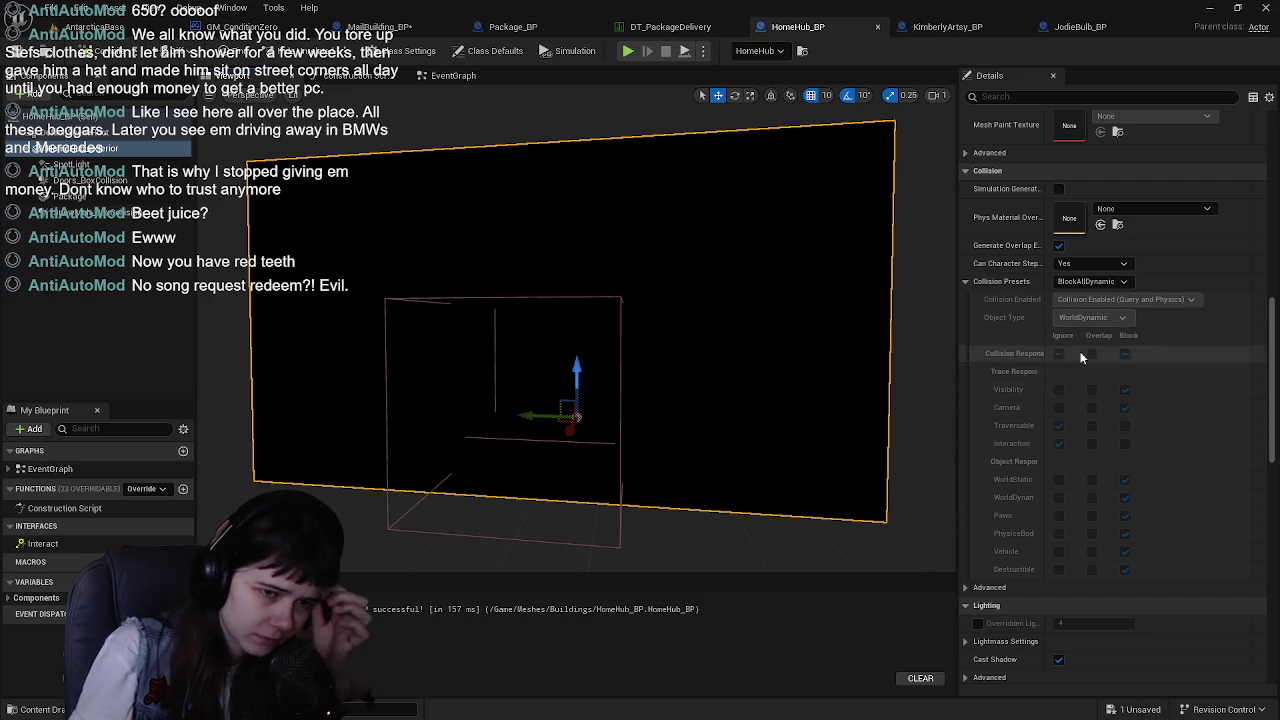
click(1103, 284)
click(1104, 309)
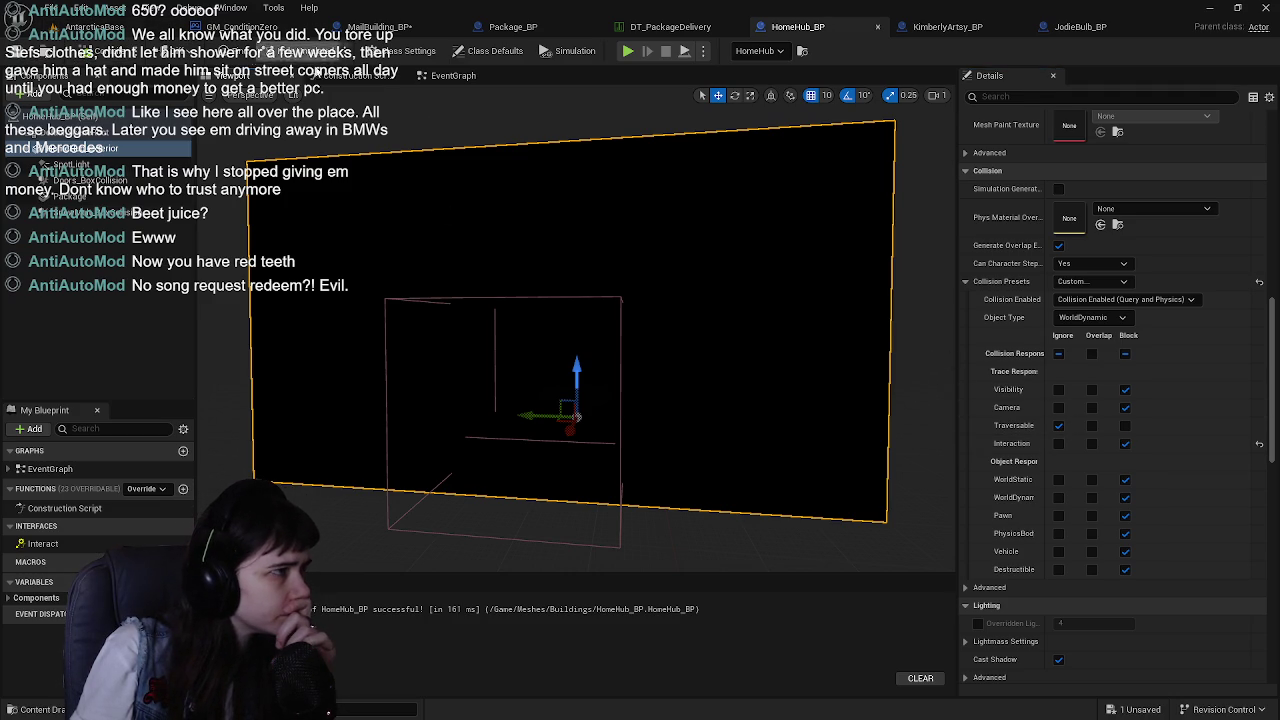
click(456, 77)
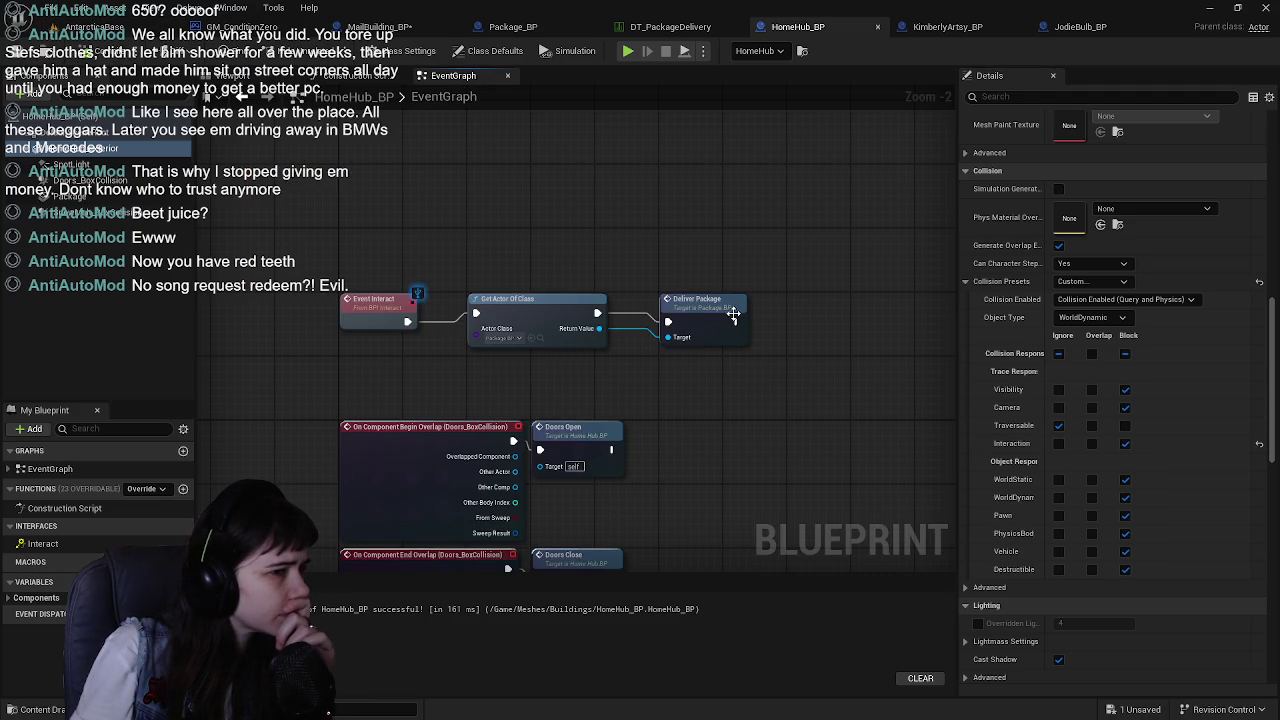
click(95, 27)
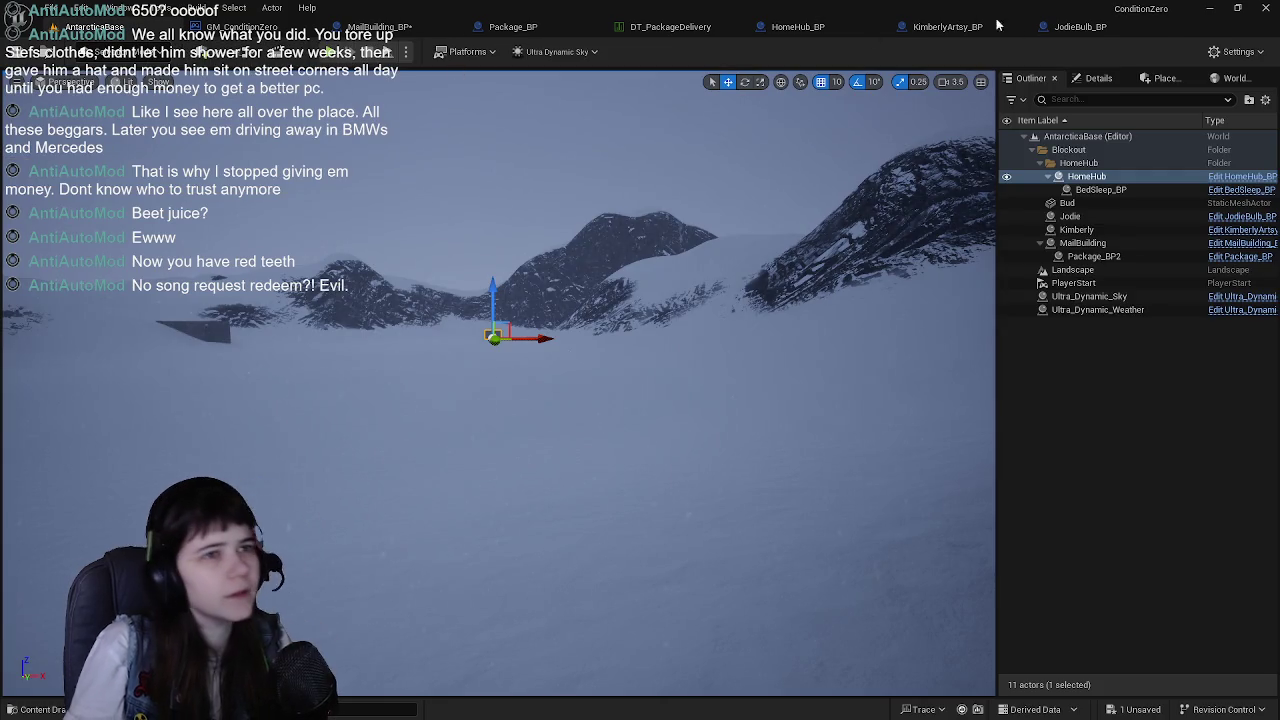
click(800, 28)
click(95, 27)
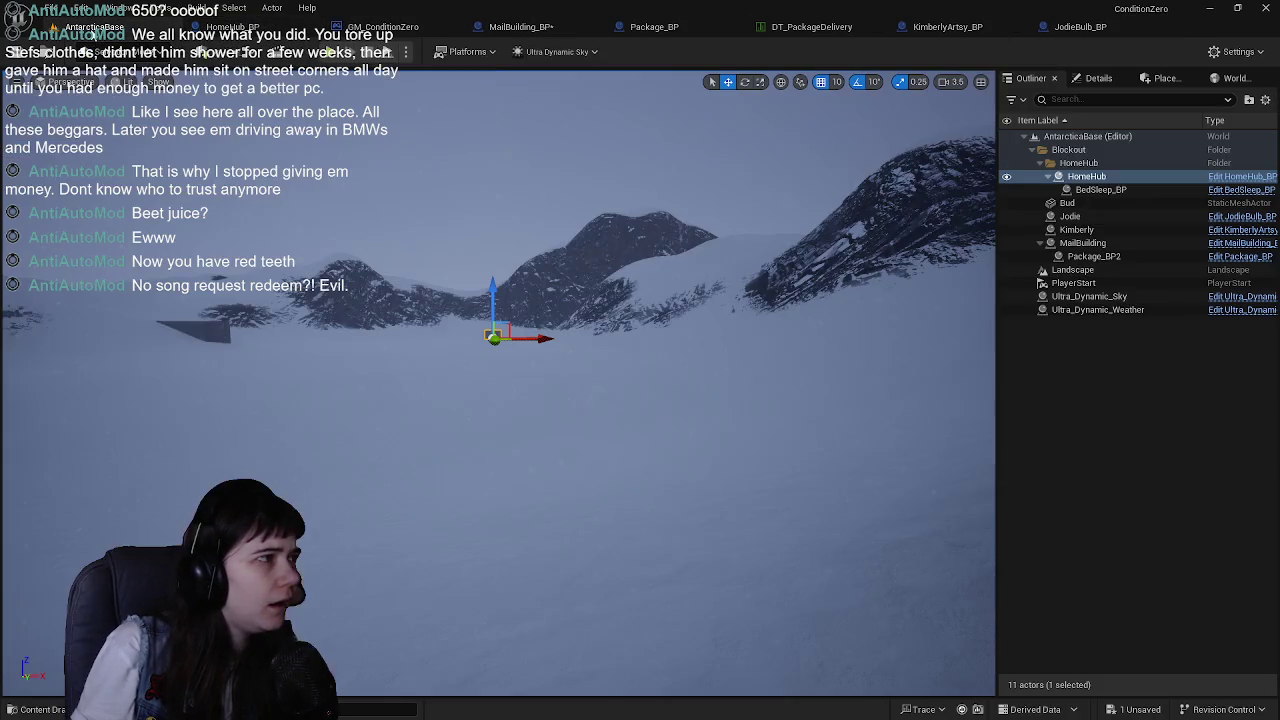
Playtest by running the package-carrying character into the hut, then reopen HomeHub_BP's event graph
click(338, 52)
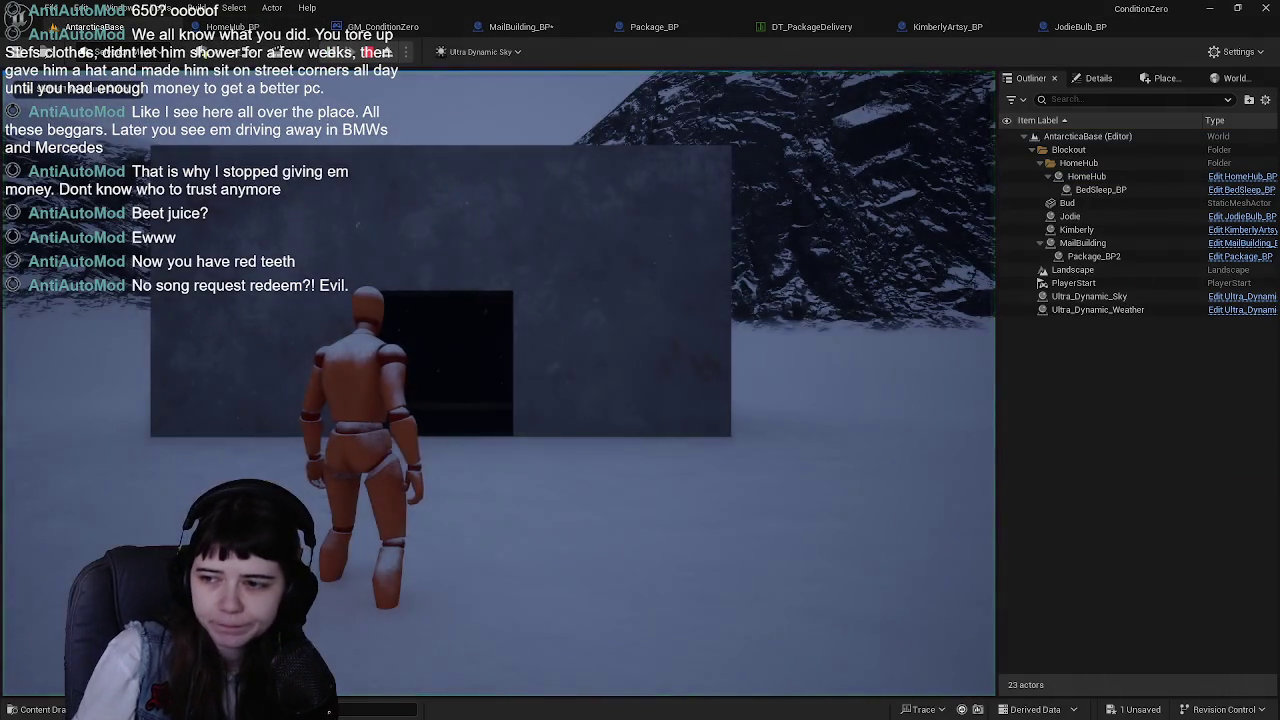
key(w)
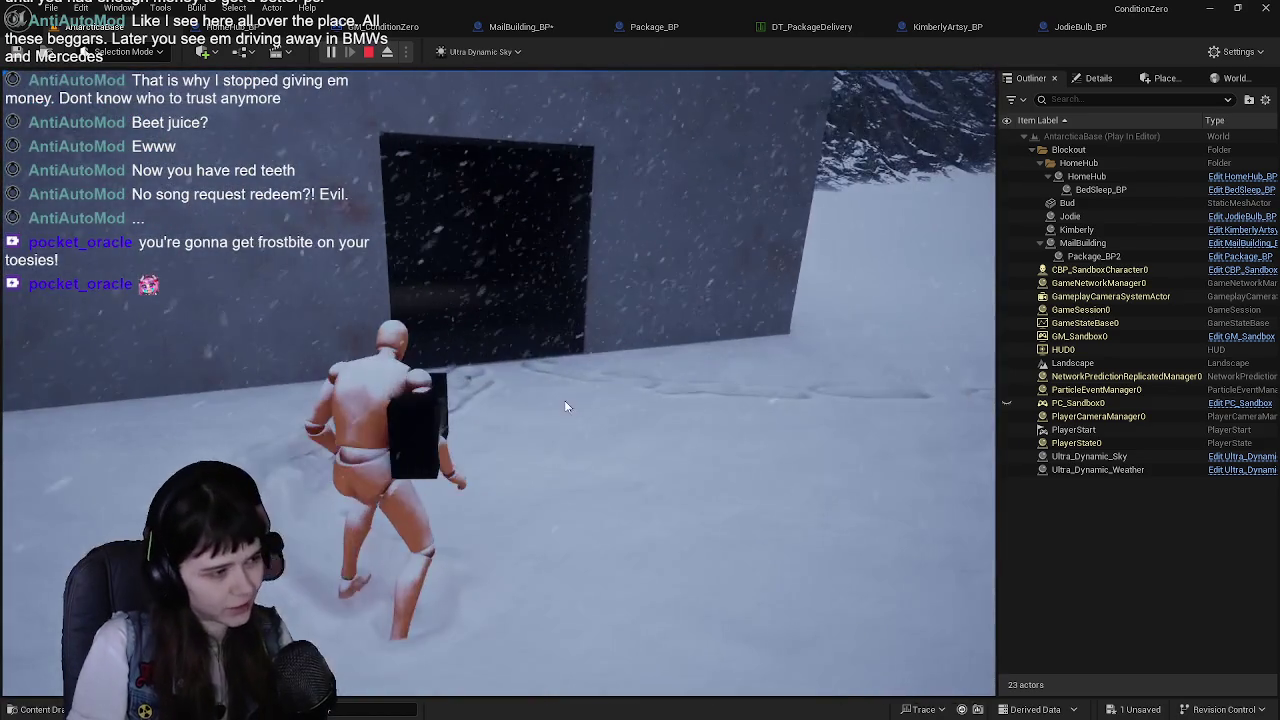
key(Escape)
click(232, 26)
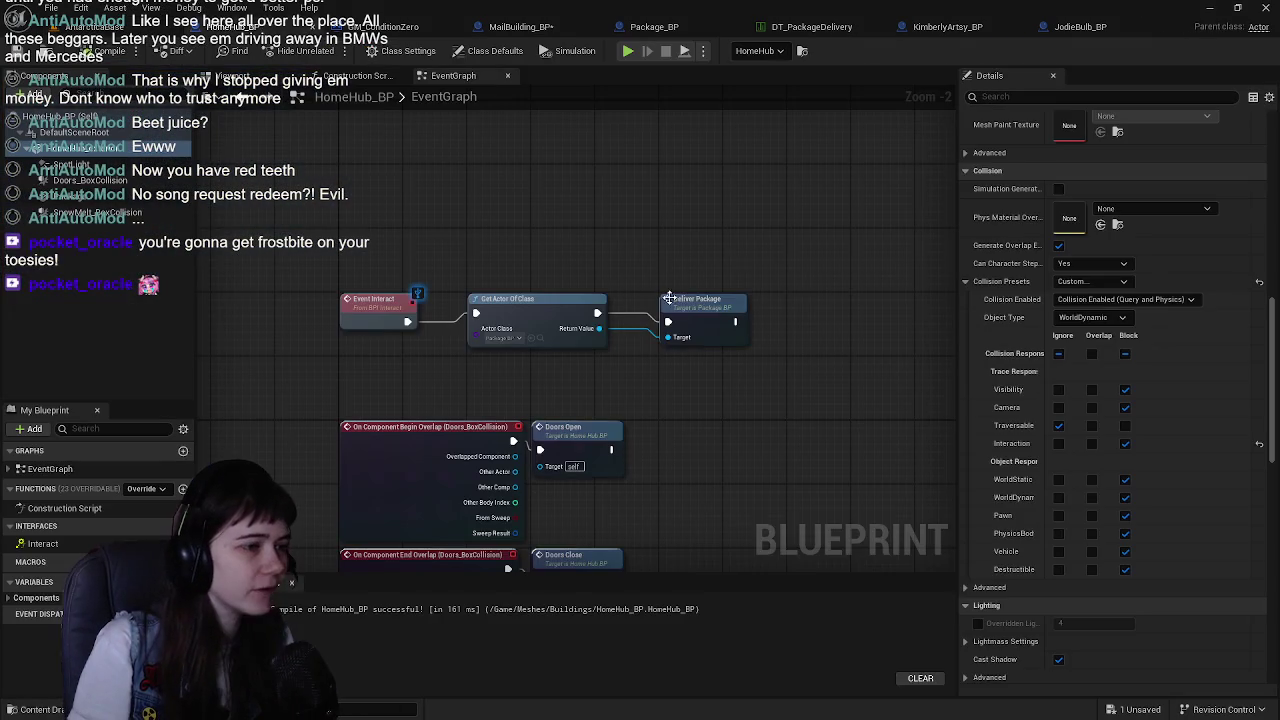
Open Package_BP's event graph and move the Print String node up and left
double_click(646, 292)
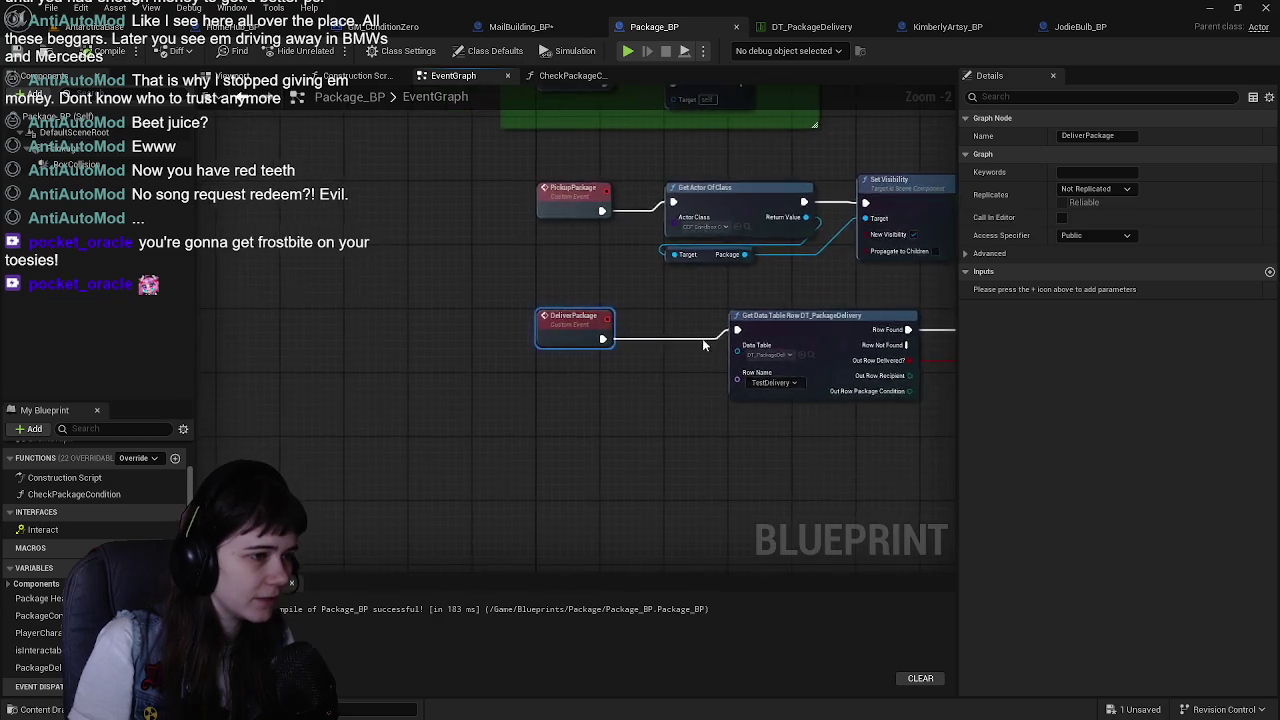
drag(489, 306, 285, 304)
scroll(285, 304, down, 1)
mouse_move(698, 287)
mouse_down()
mouse_move(563, 277)
mouse_move(691, 269)
mouse_move(534, 272)
mouse_move(537, 302)
mouse_move(697, 272)
mouse_move(515, 302)
mouse_up()
scroll(537, 302, up, 1)
drag(720, 329, 557, 323)
mouse_move(457, 314)
mouse_down()
mouse_move(411, 193)
mouse_move(552, 195)
mouse_up()
Add a Get Actor Of Class node with Actor Class set to CBP_SandboxCharacter
right_click(616, 345)
text(get)
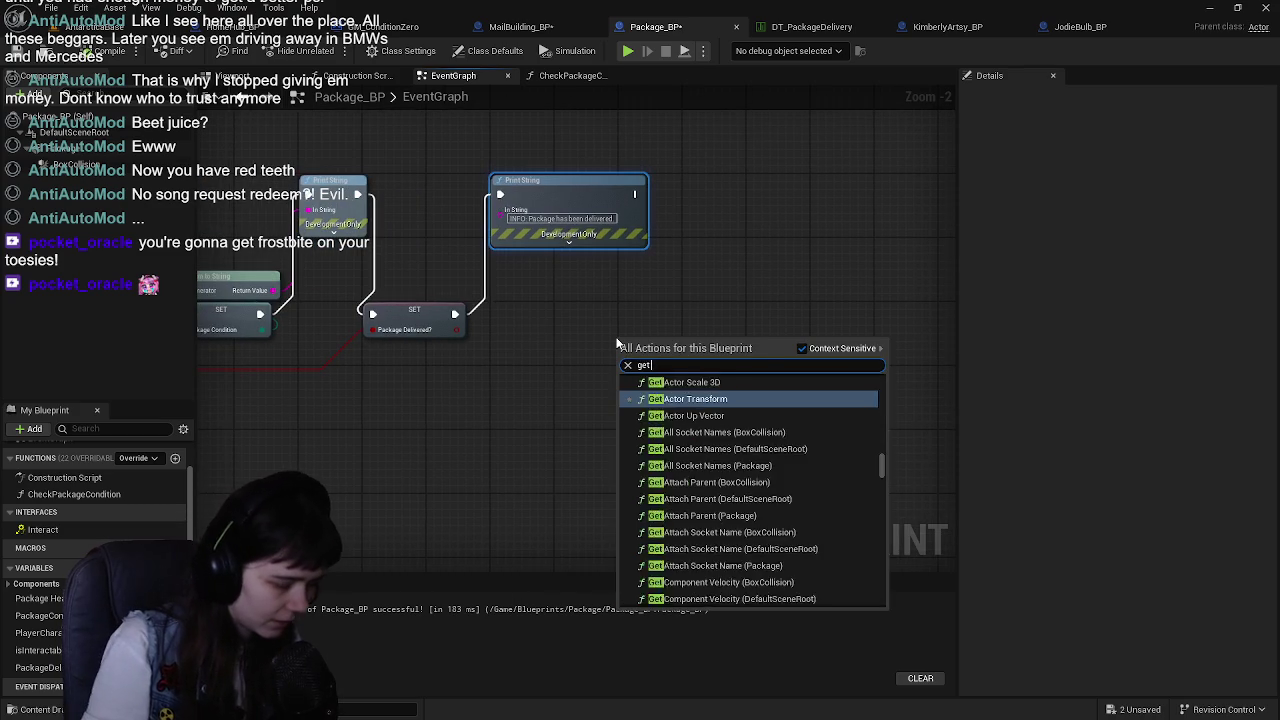
text( actor of class)
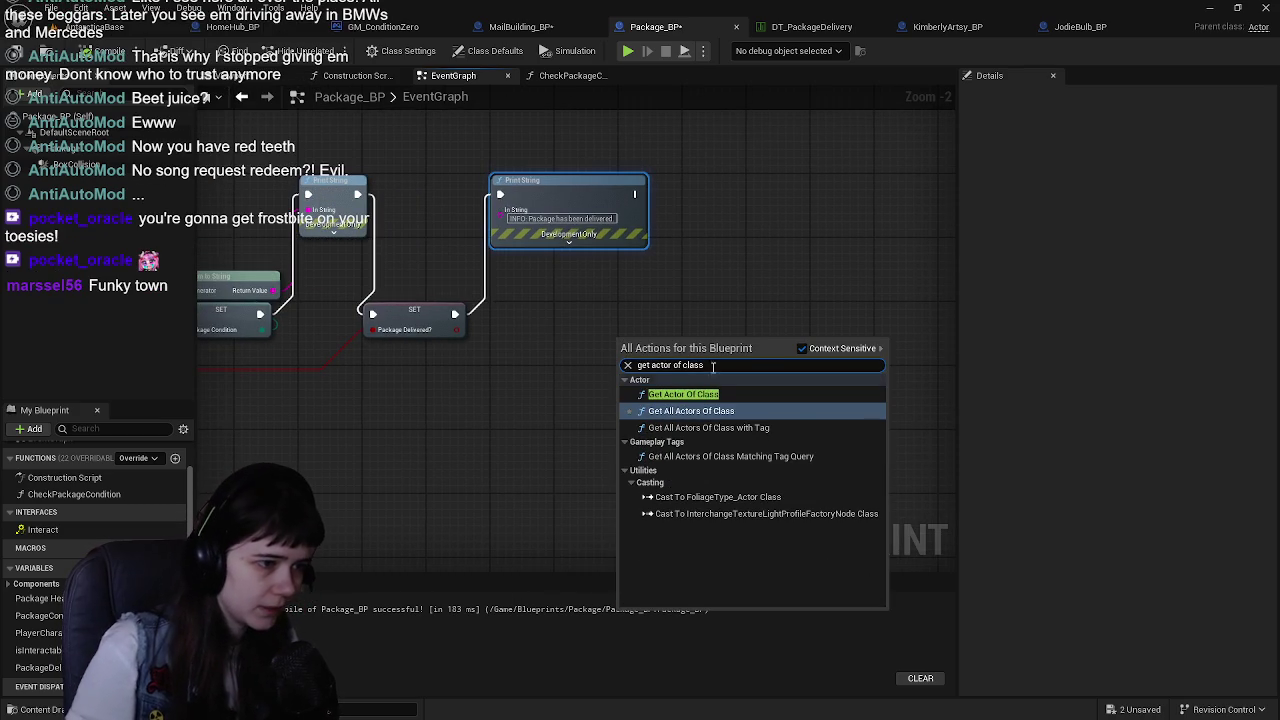
click(745, 396)
click(667, 347)
text(dbox)
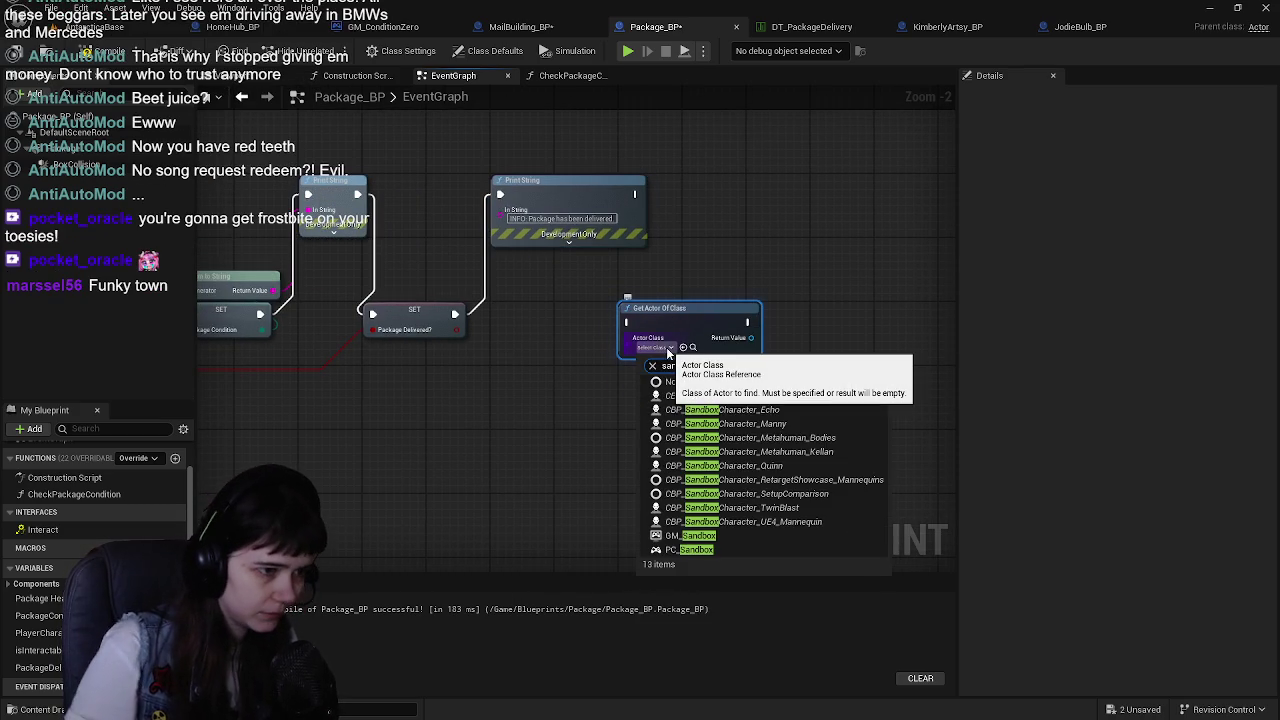
click(760, 396)
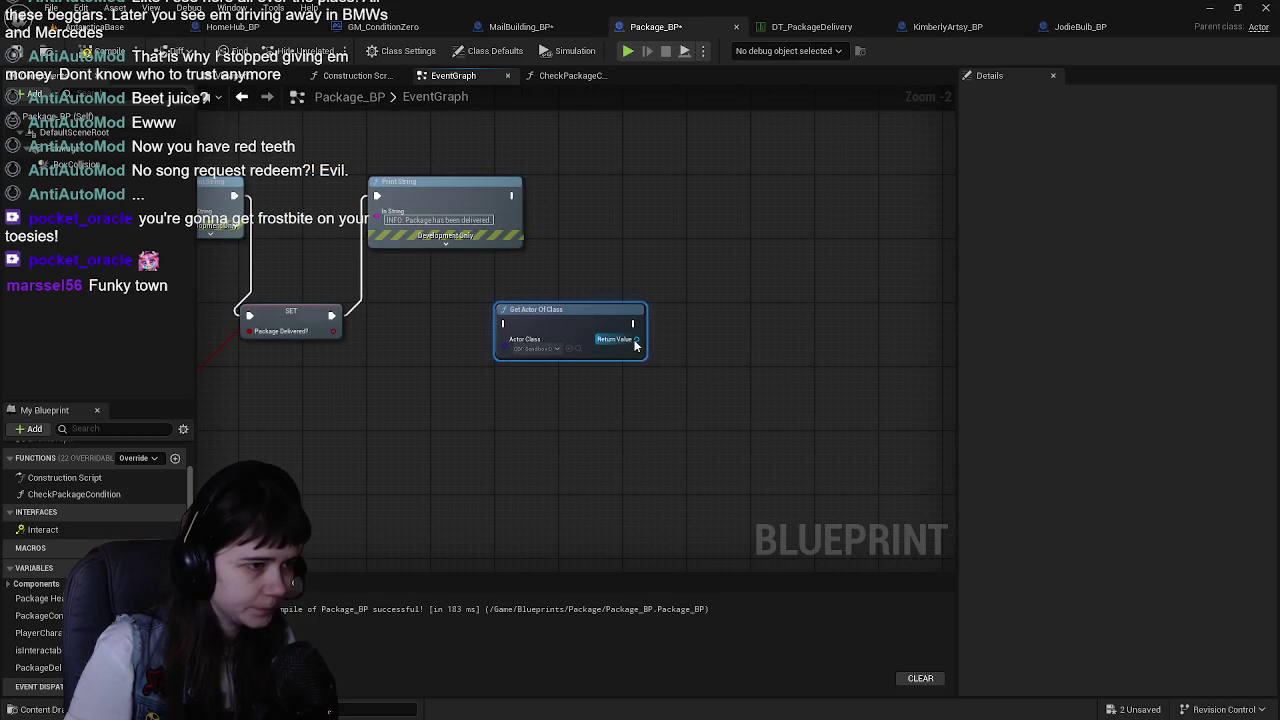
Add a Package getter wired from Get Actor Of Class's Return Value
drag(635, 340, 717, 336)
text(get package)
scroll(857, 502, down, 5)
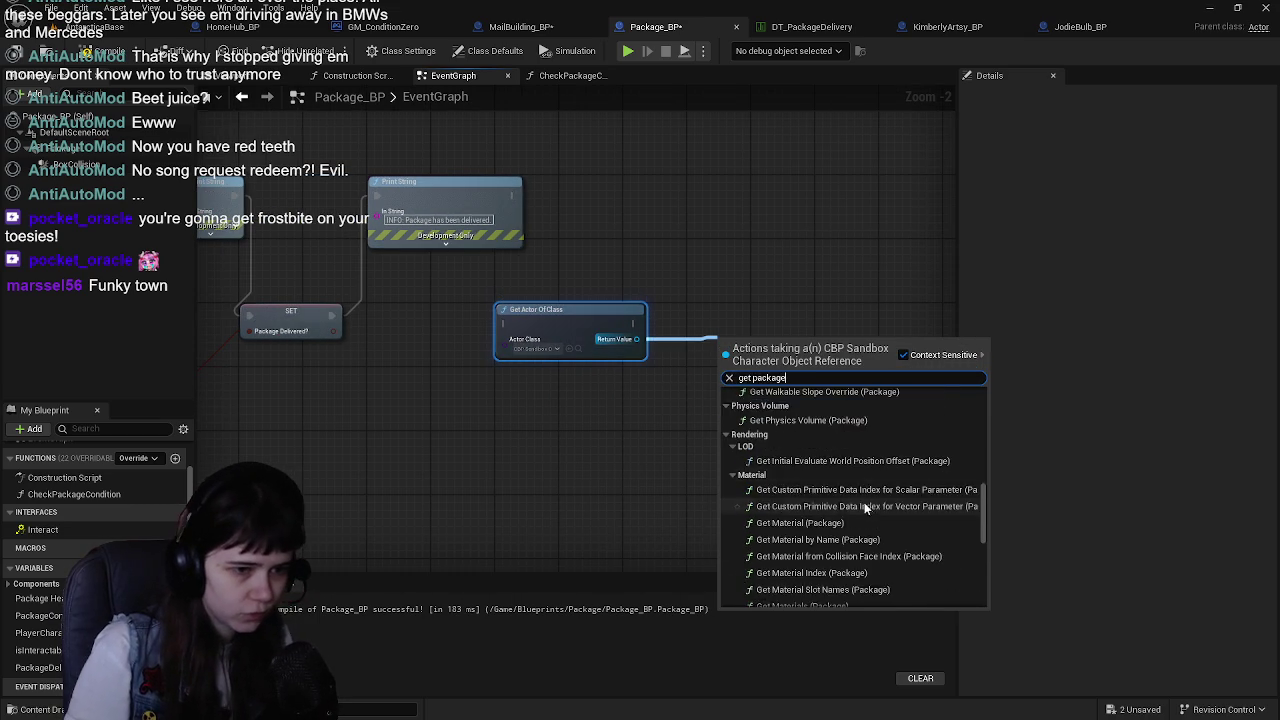
click(780, 566)
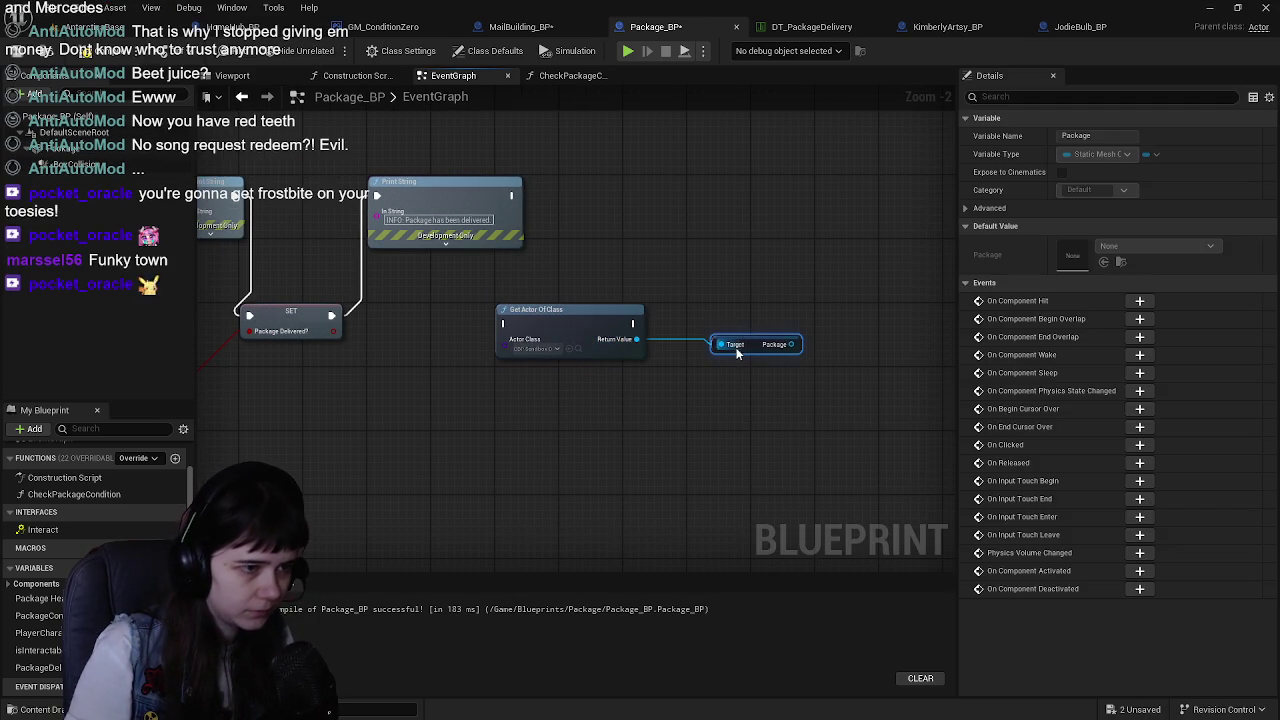
drag(665, 395, 651, 374)
key(Escape)
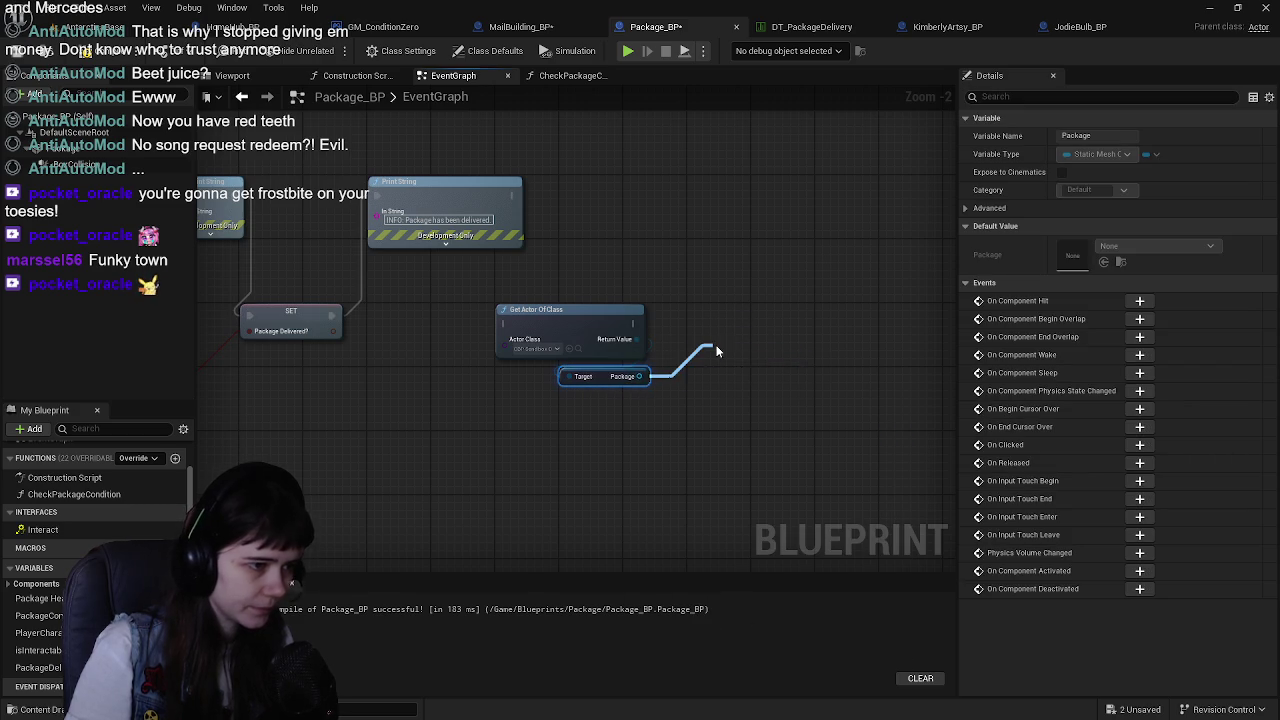
Add a Set Visibility node driven by the Package getter, then play the level
drag(715, 350, 716, 350)
text(set visib)
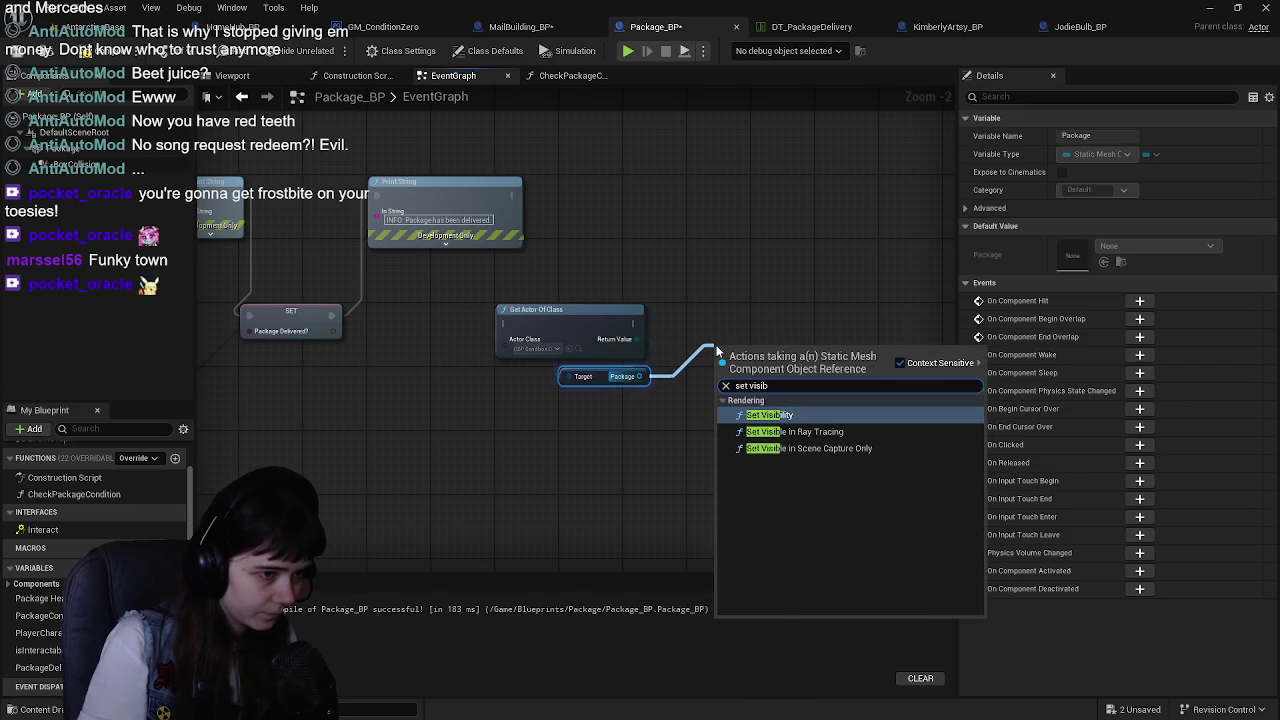
key(Return)
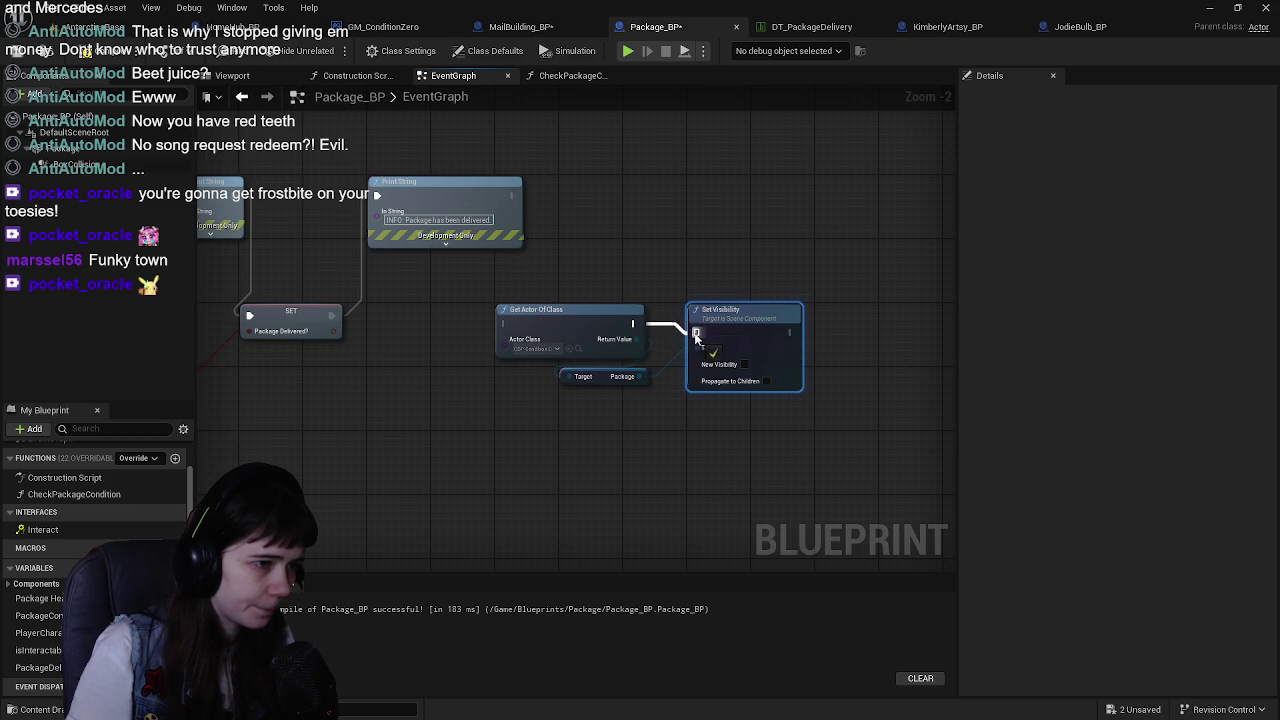
scroll(693, 439, up, 1)
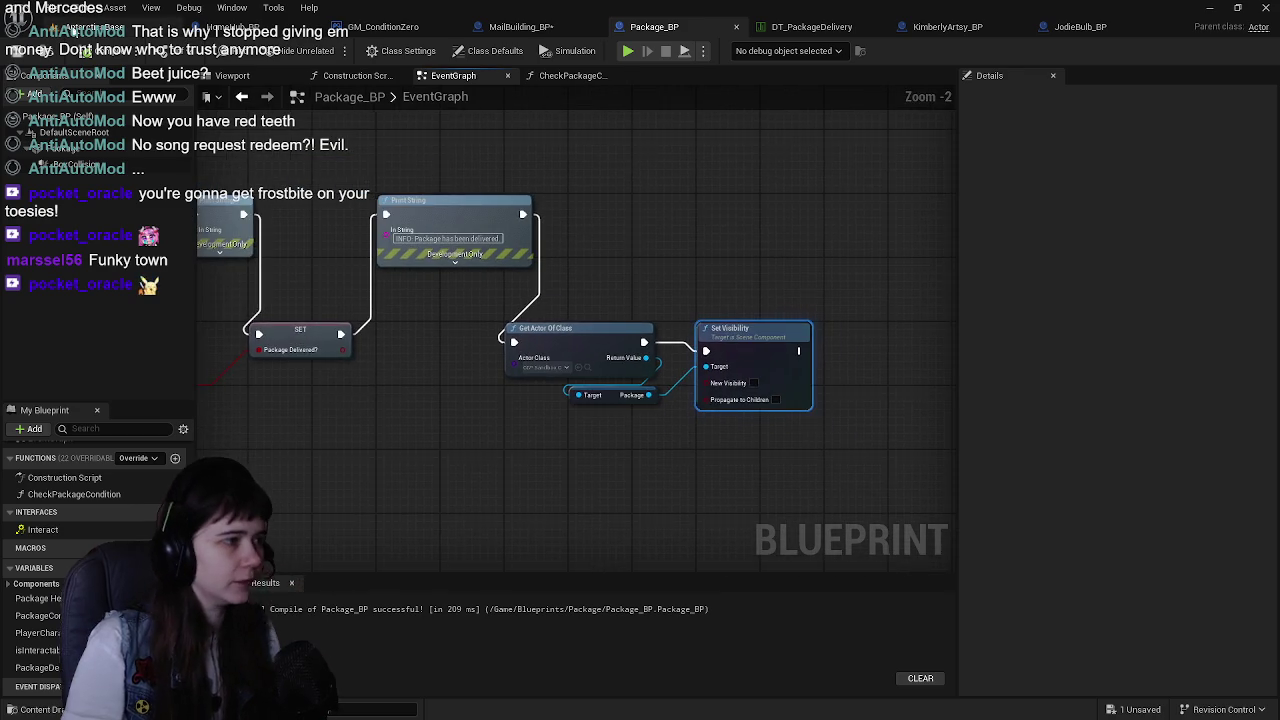
click(112, 27)
click(330, 52)
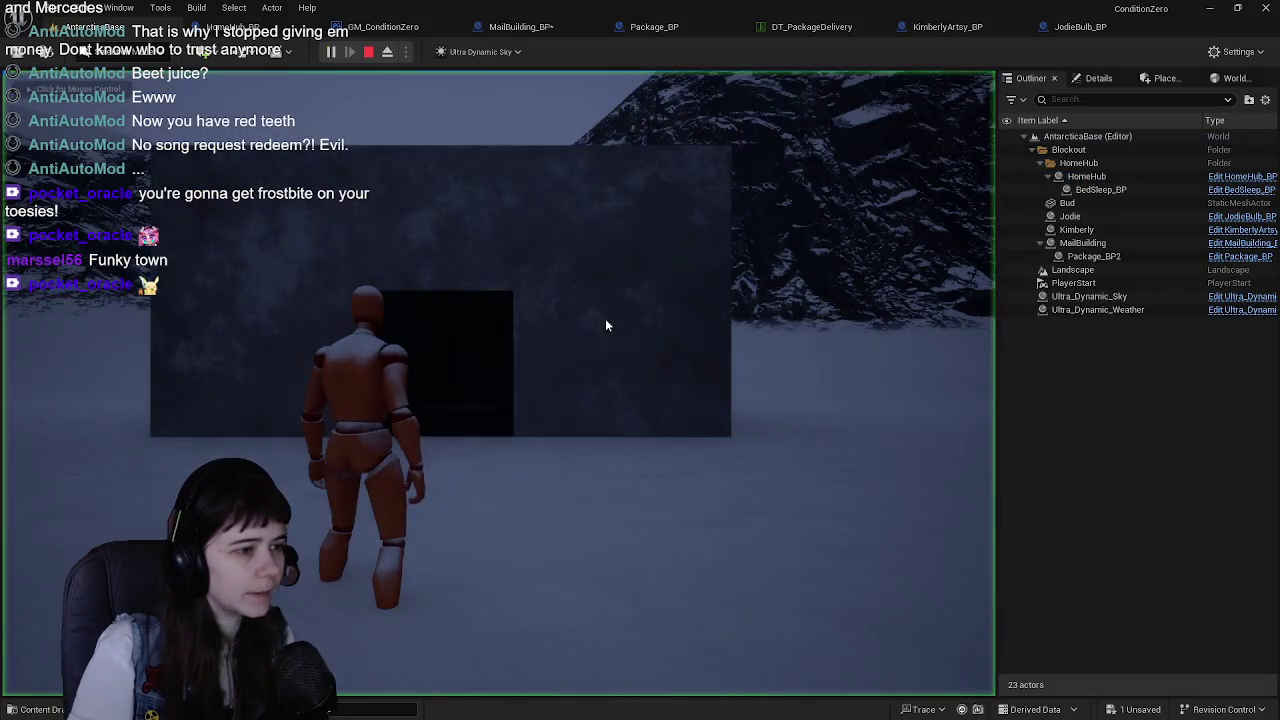
Walk the character with the package into the home hub, then stop the play session
key(w)
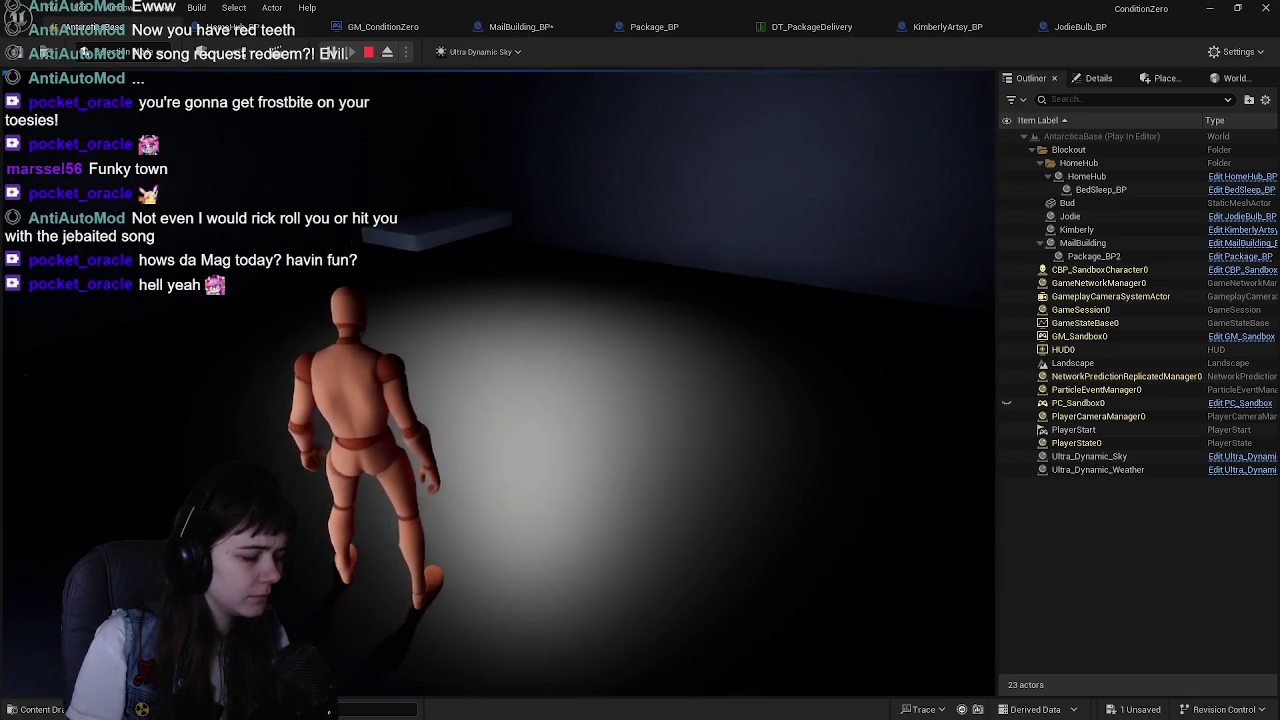
key(Escape)
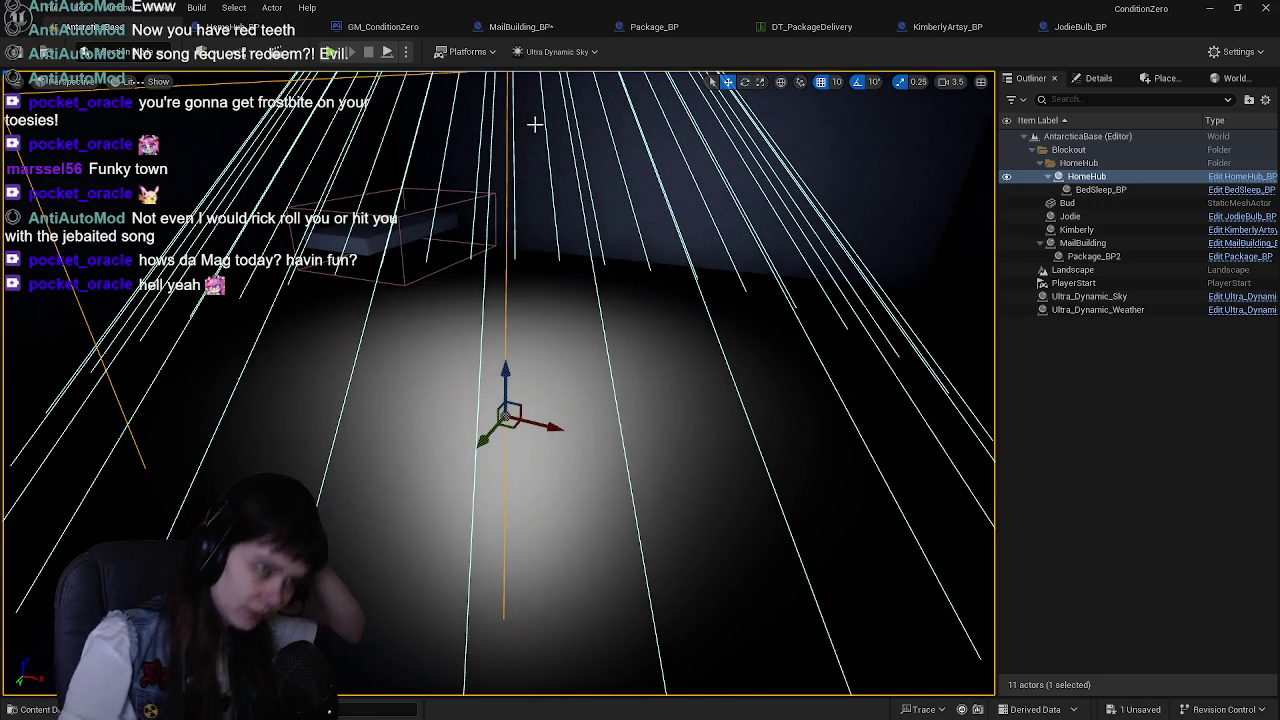
In HomeHub_BP, add a Package getter feeding a new Set Visibility node
click(213, 30)
scroll(574, 261, down, 2)
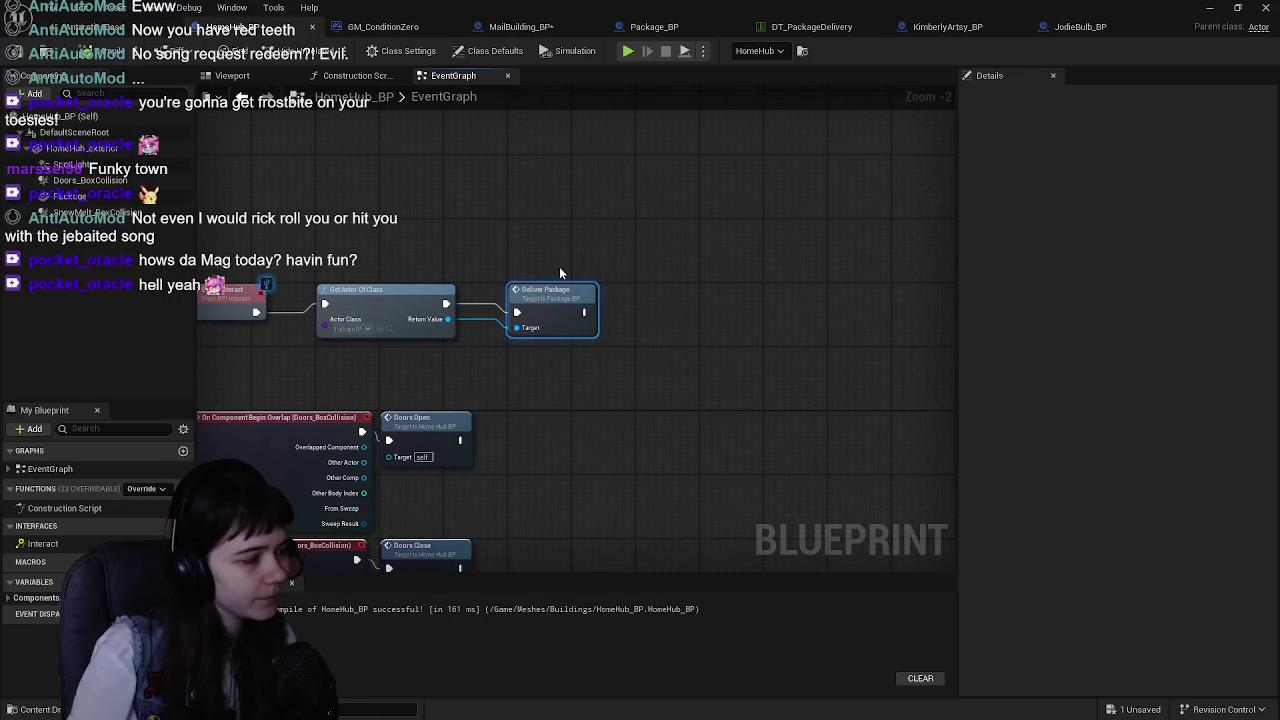
scroll(526, 237, up, 1)
drag(500, 292, 569, 292)
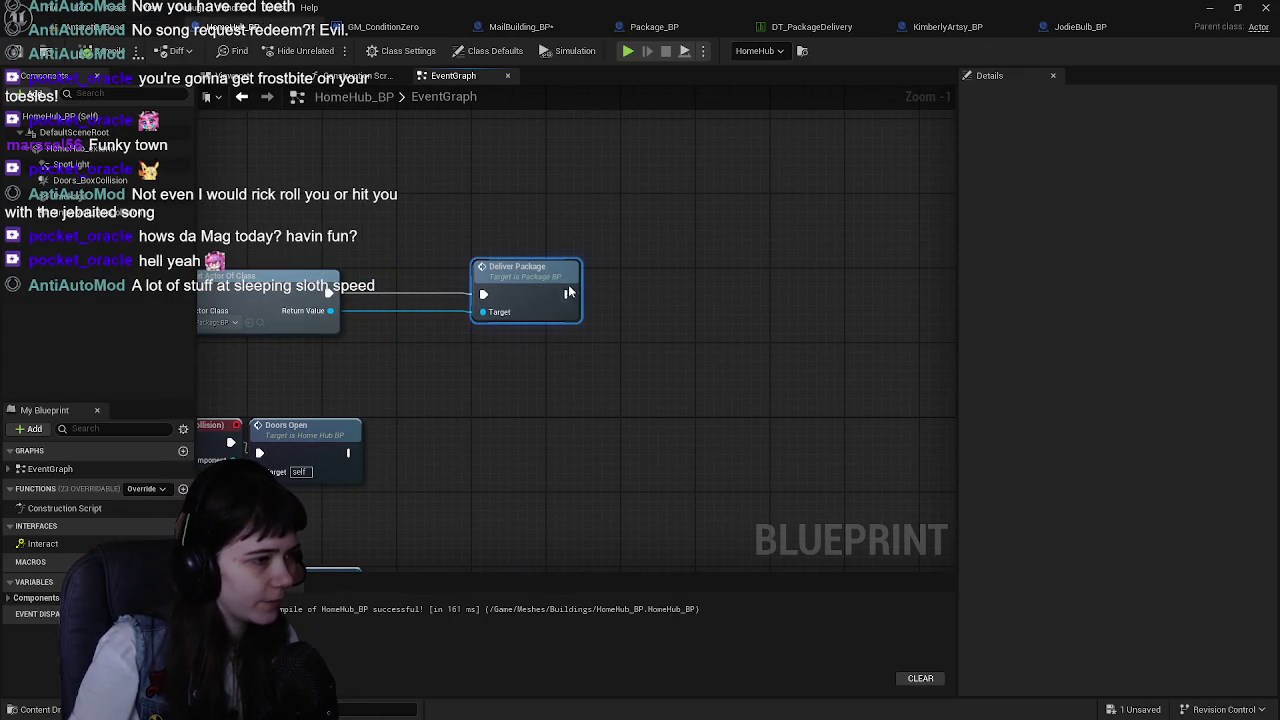
drag(55, 205, 400, 357)
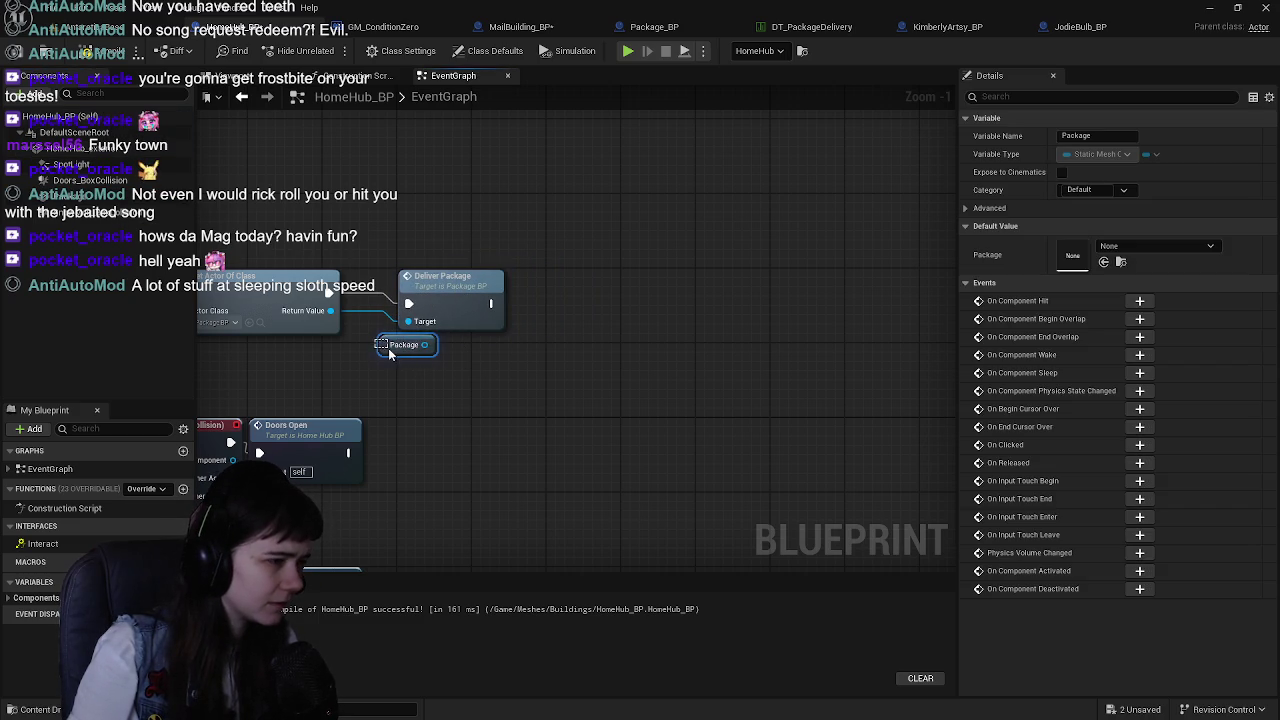
mouse_move(385, 349)
mouse_down()
mouse_move(400, 360)
mouse_move(540, 343)
mouse_move(530, 335)
mouse_up()
text(set visibil)
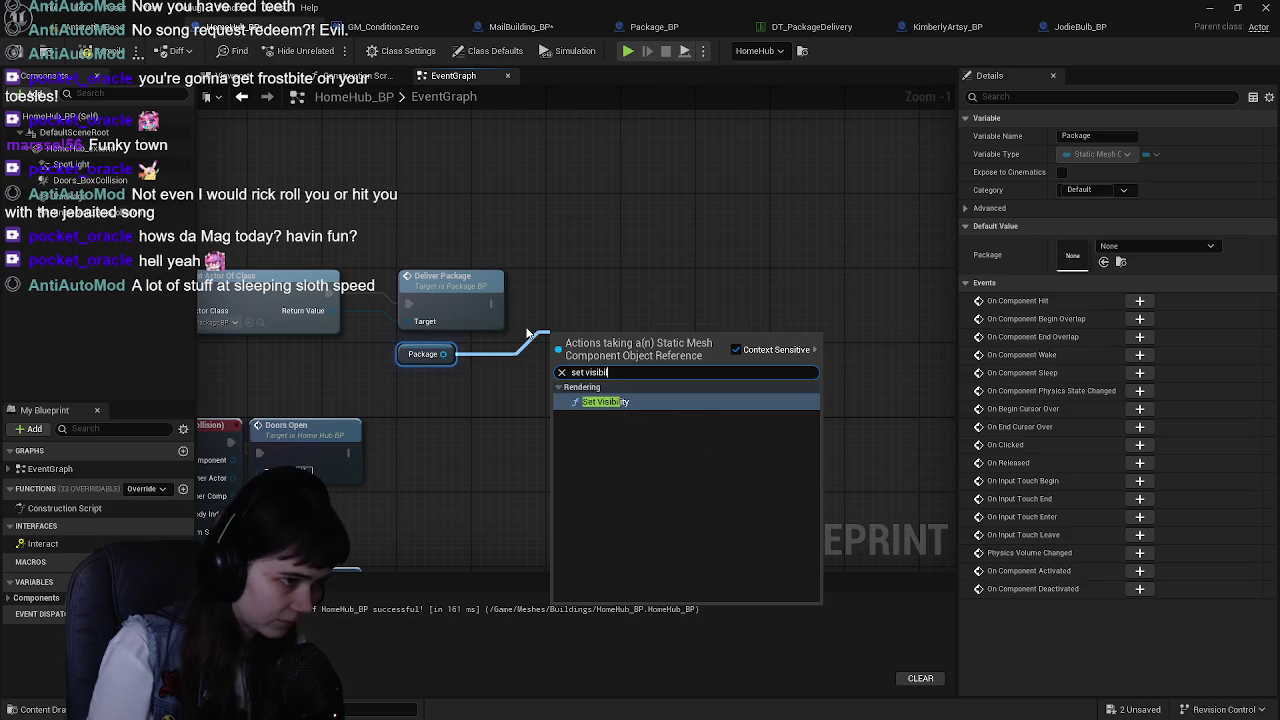
key(Return)
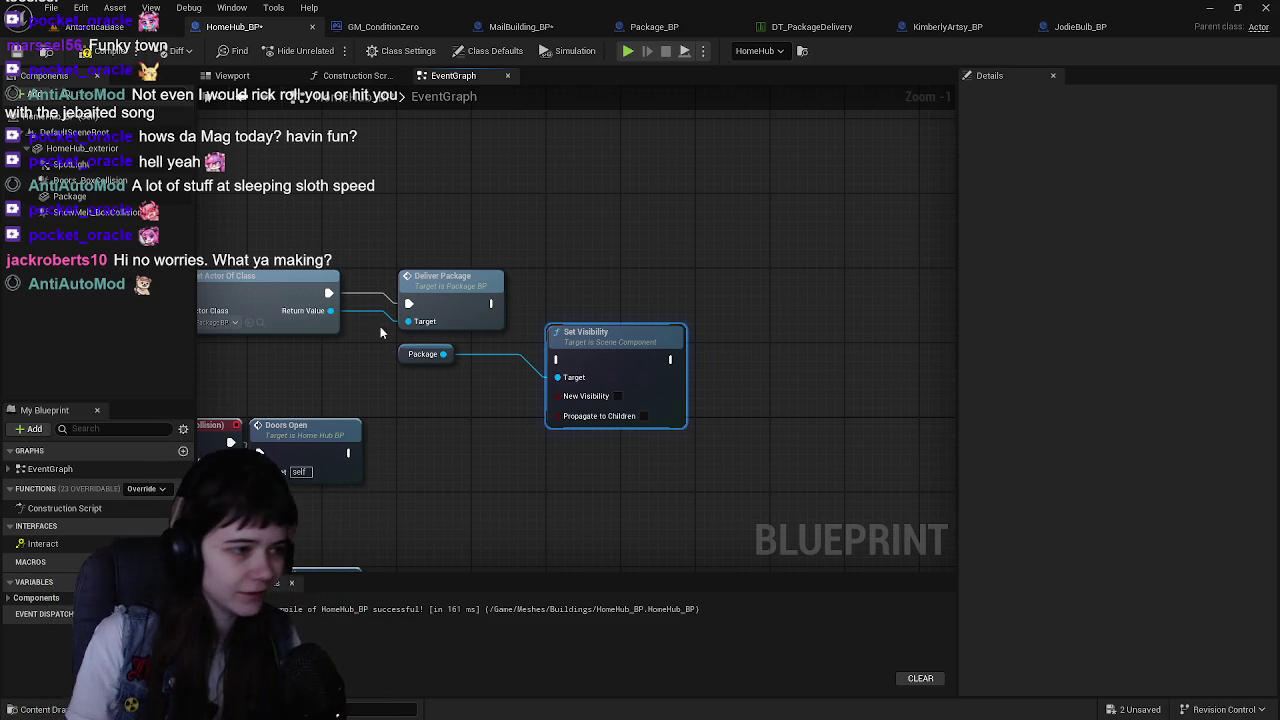
Wire Deliver Package's execution into Set Visibility, then return to the AntarcticaBase level
drag(640, 342, 640, 287)
drag(488, 312, 558, 303)
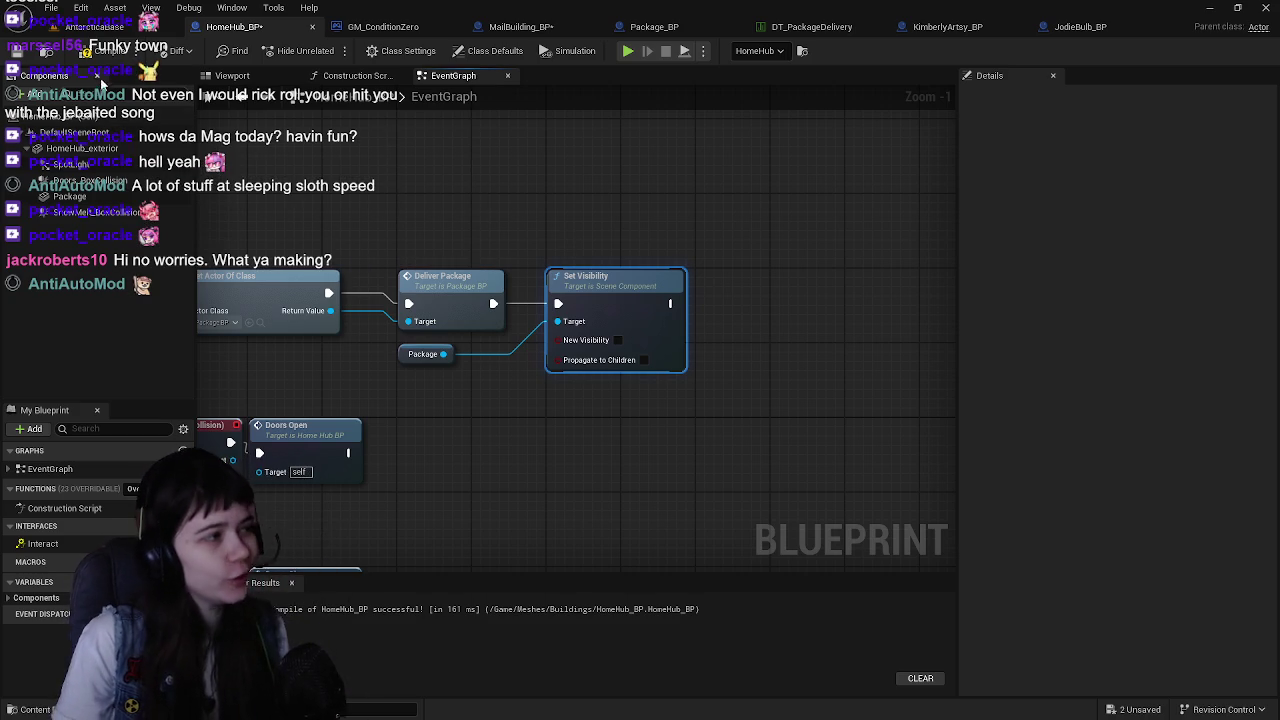
click(118, 30)
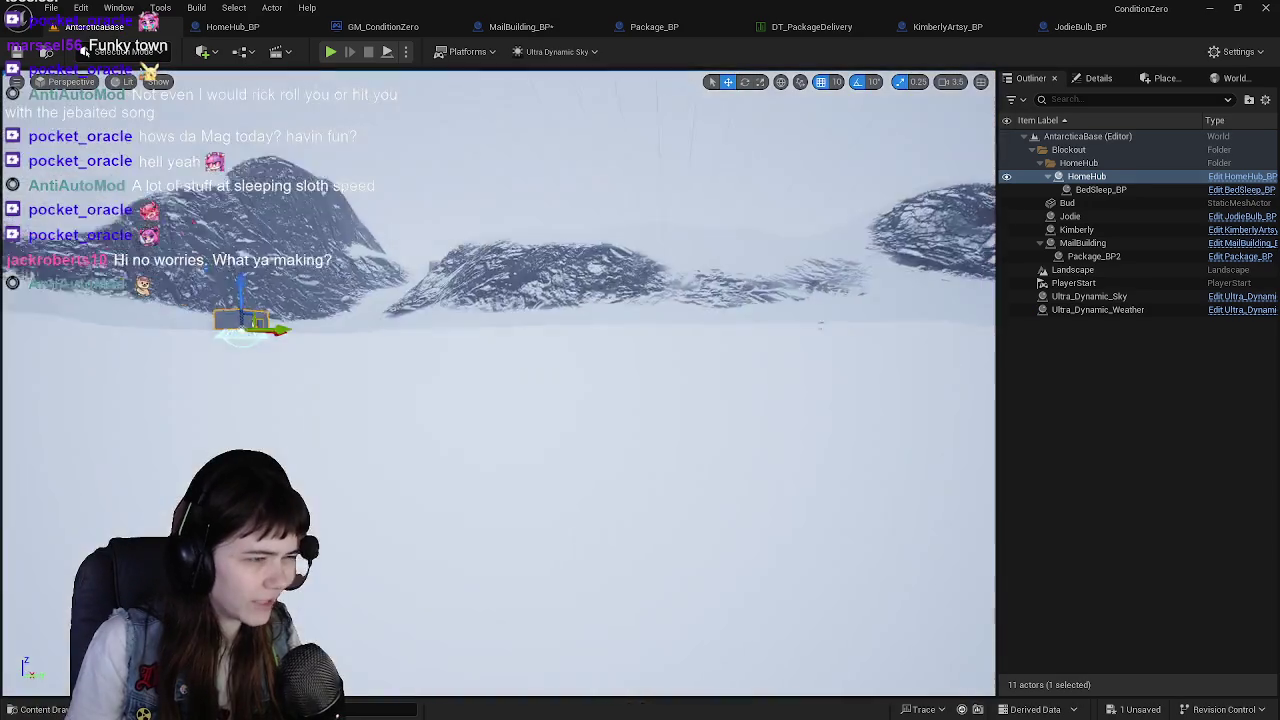
Focus HomeHub in the viewport, then tick New Visibility on HomeHub_BP's Set Visibility node
key(f)
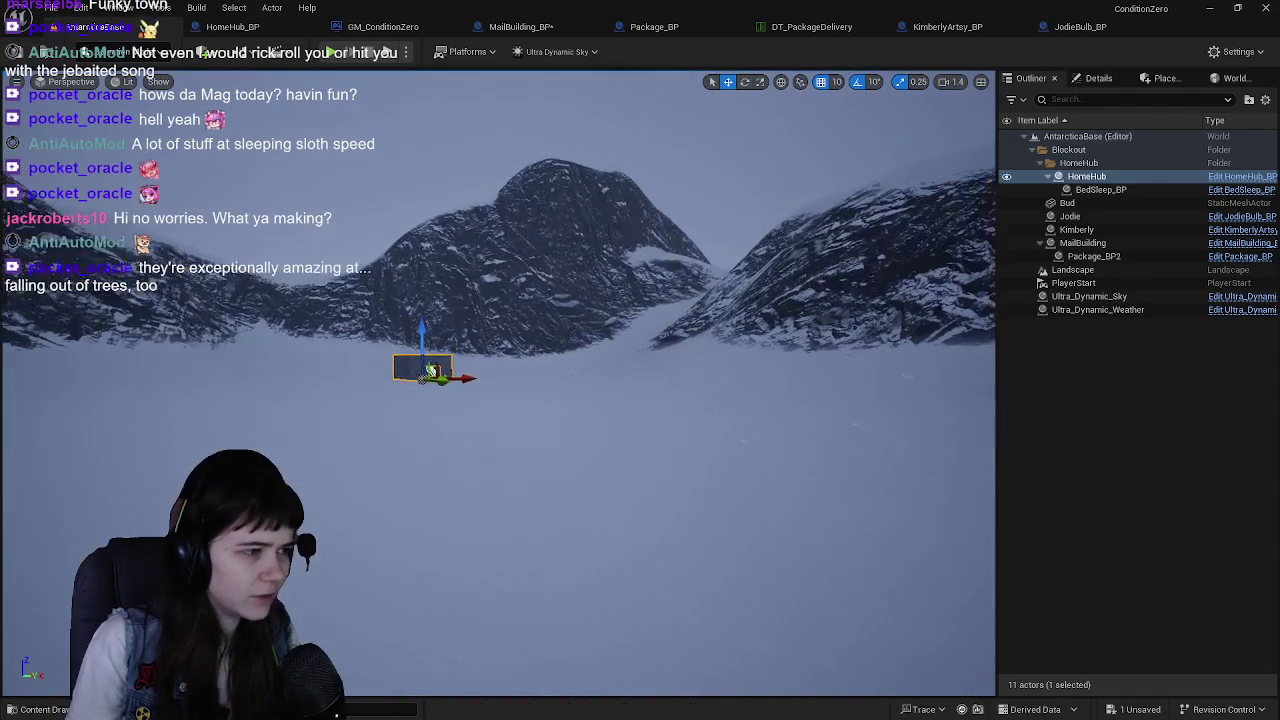
scroll(437, 368, up, 5)
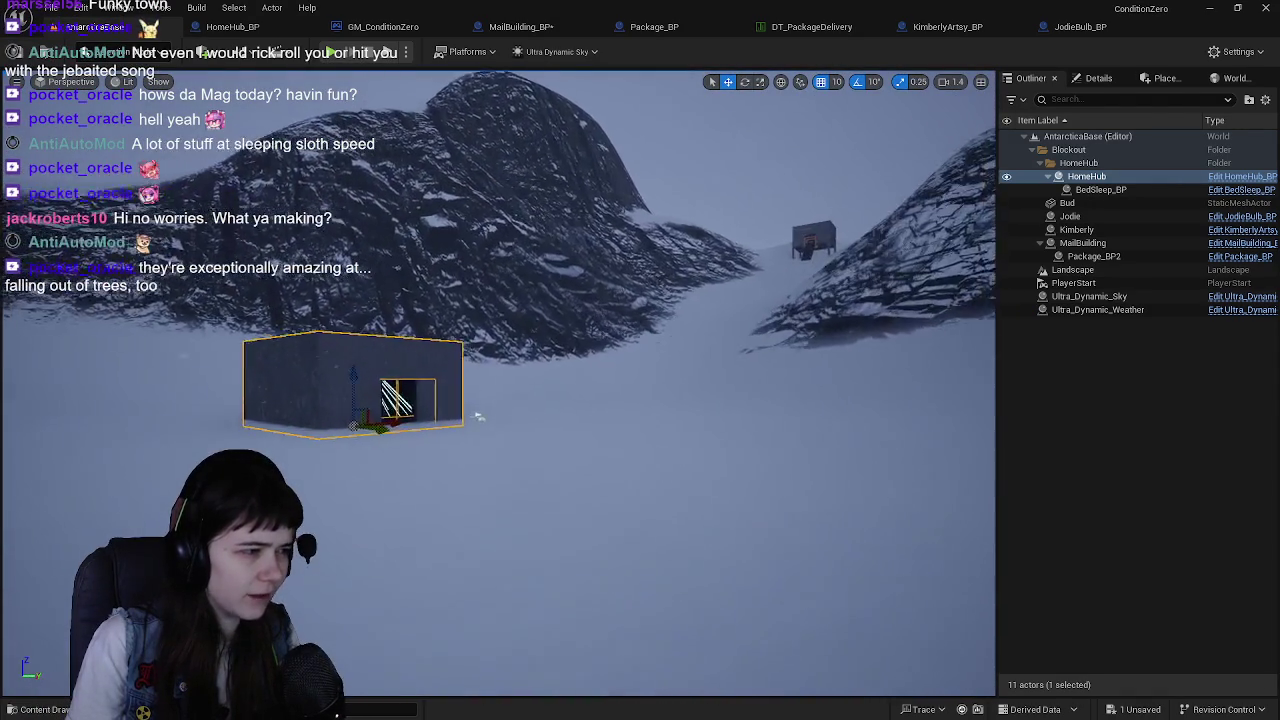
scroll(498, 380, up, 6)
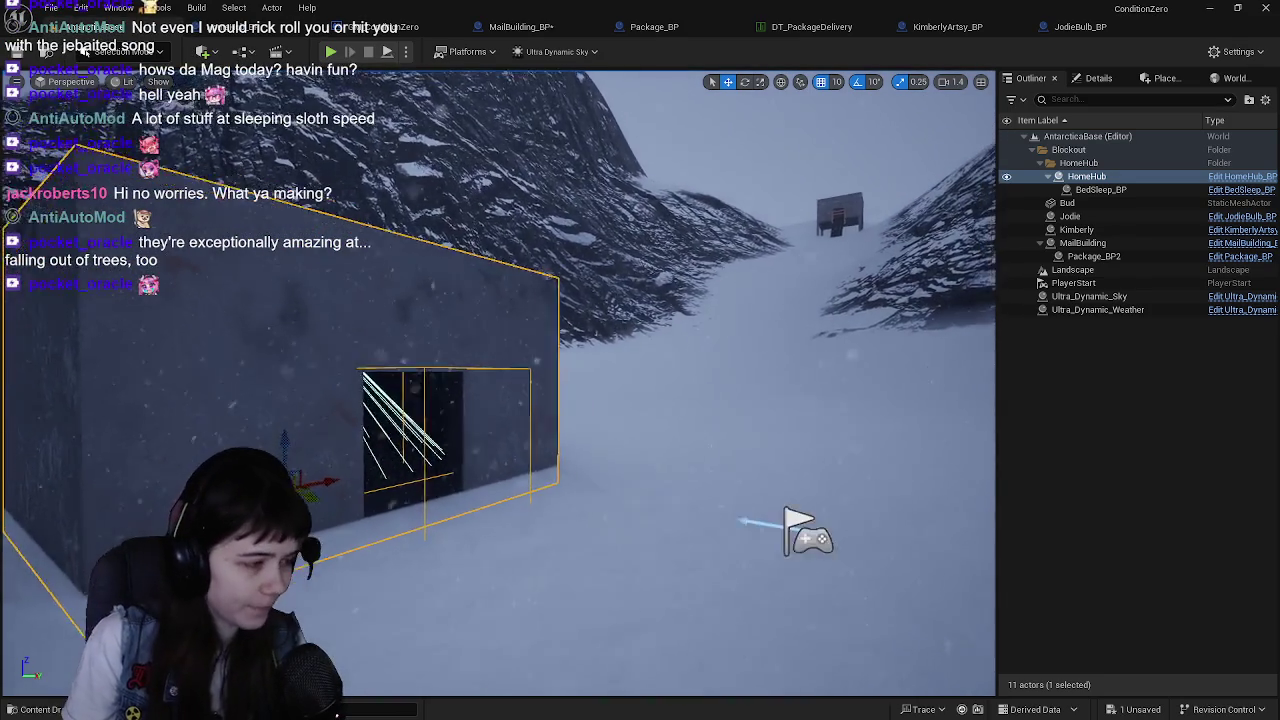
scroll(498, 380, down, 4)
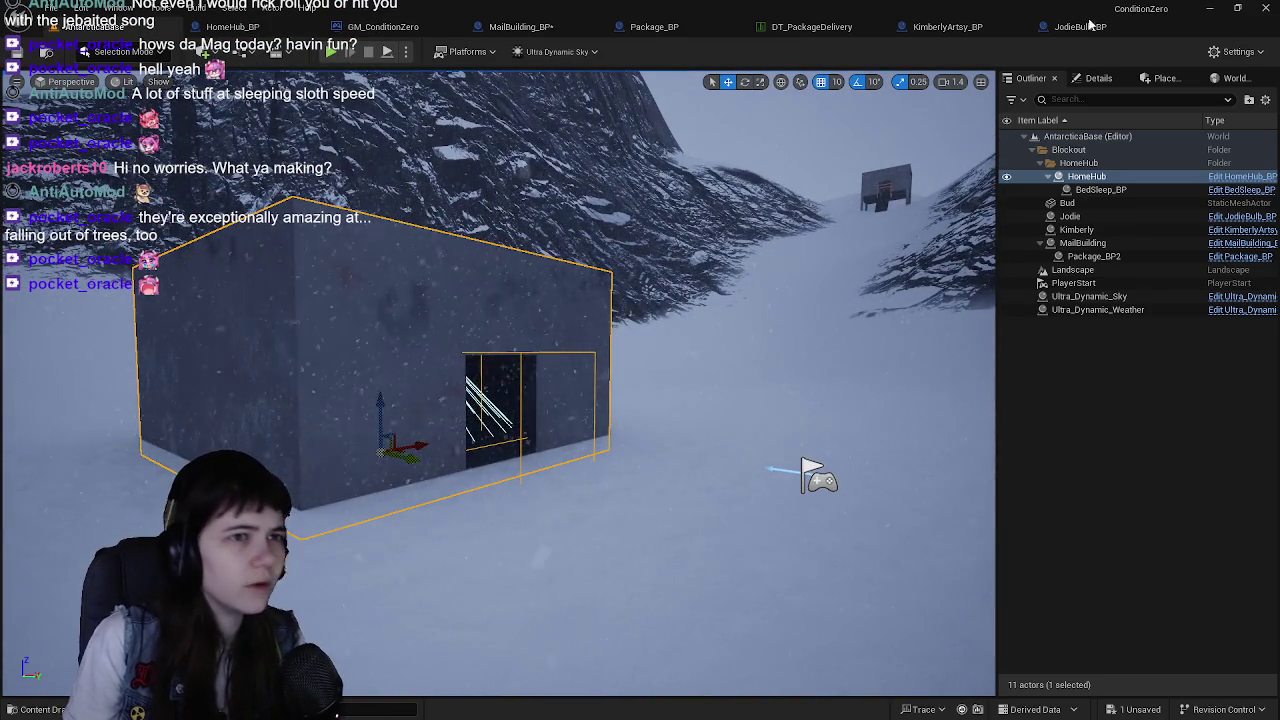
click(233, 26)
click(617, 340)
drag(425, 225, 614, 226)
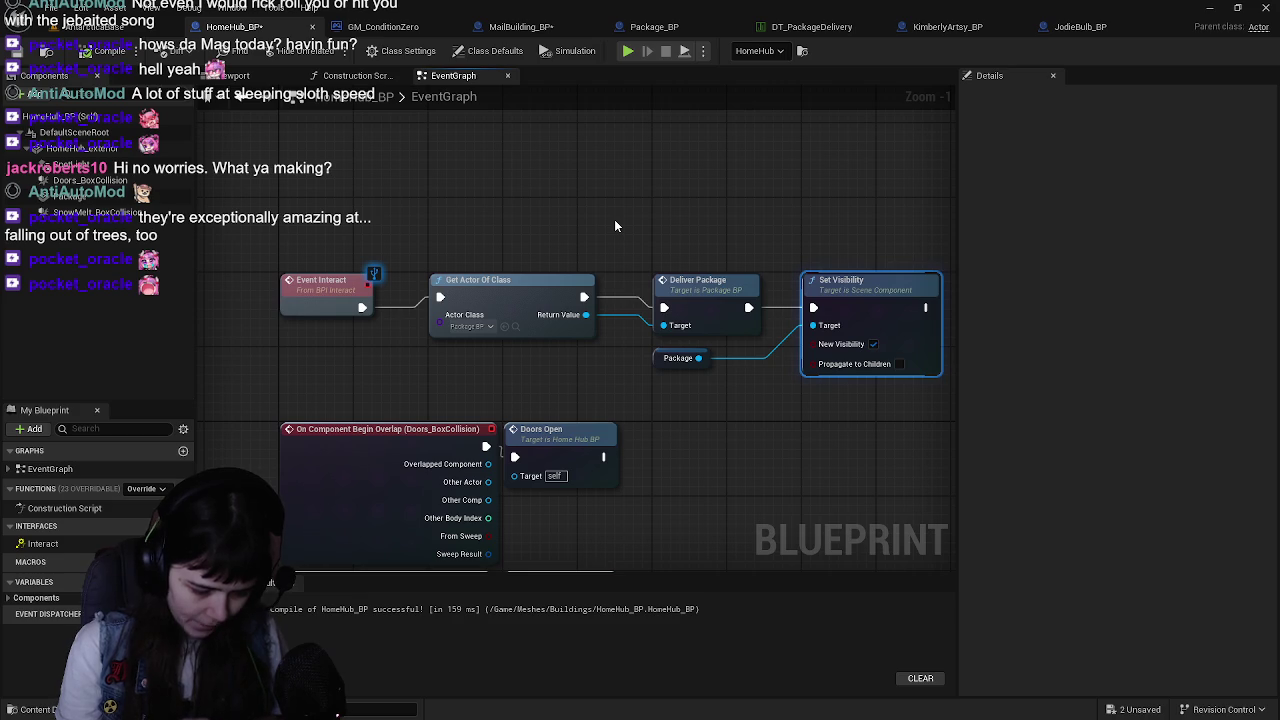
Move the Package getter below Set Visibility, then play-test AntarcticaBase with Alt+P and stop with Esc
drag(657, 363, 805, 391)
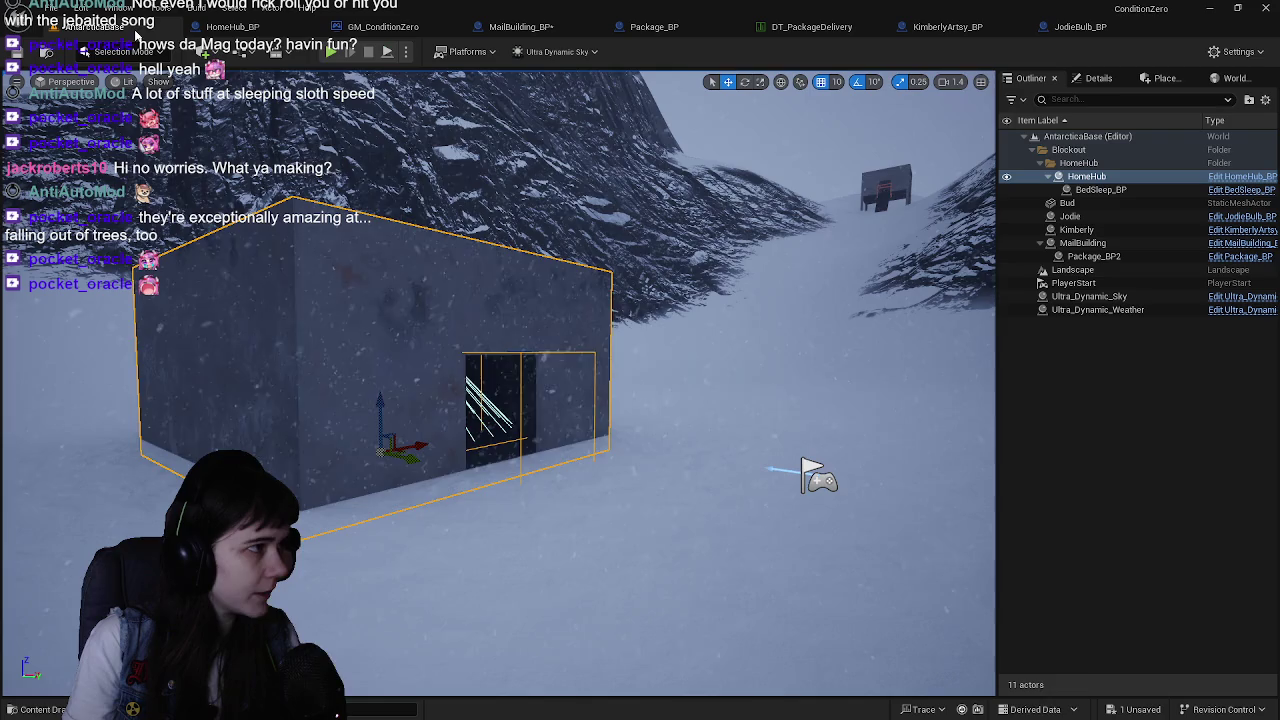
click(25, 26)
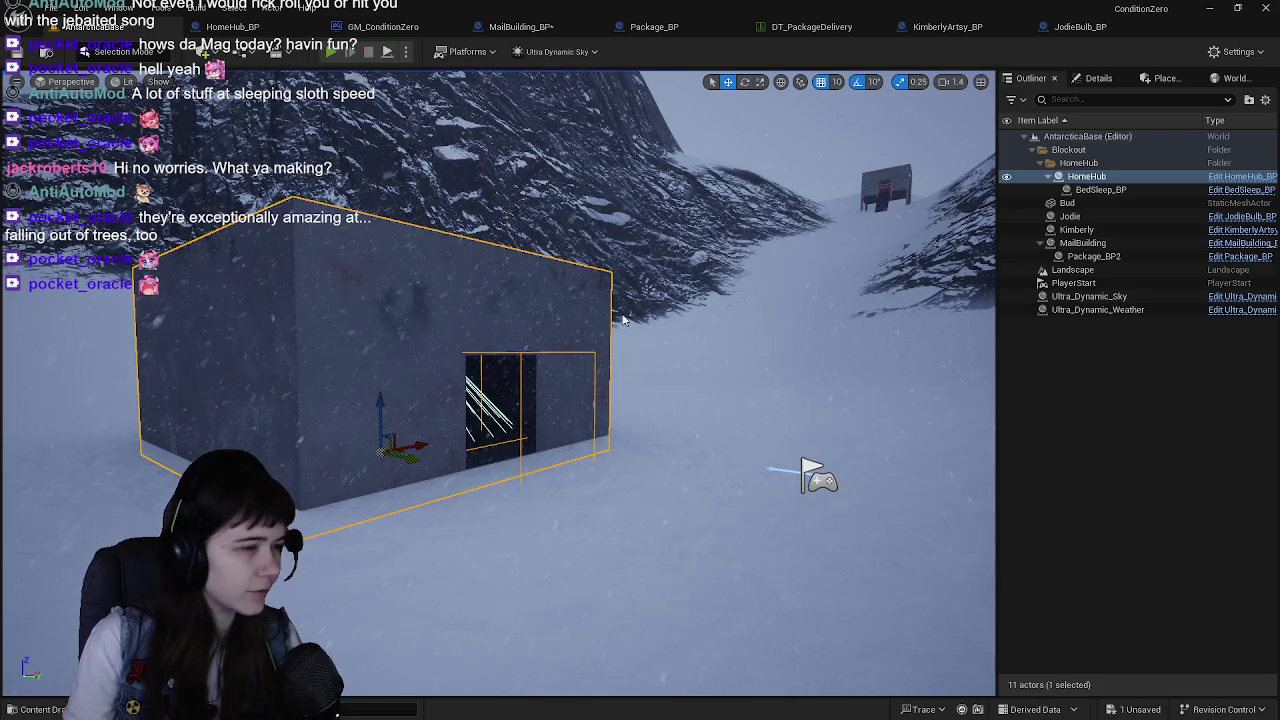
key(alt+p)
key(w)
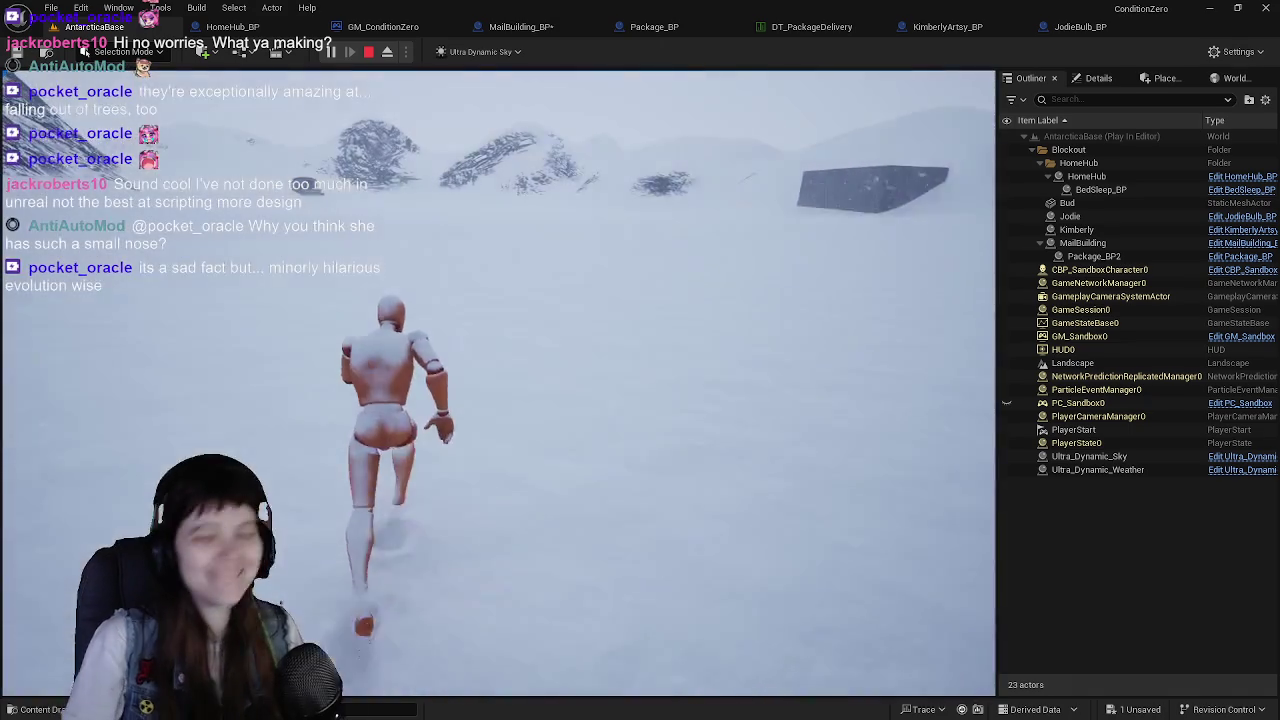
key(Escape)
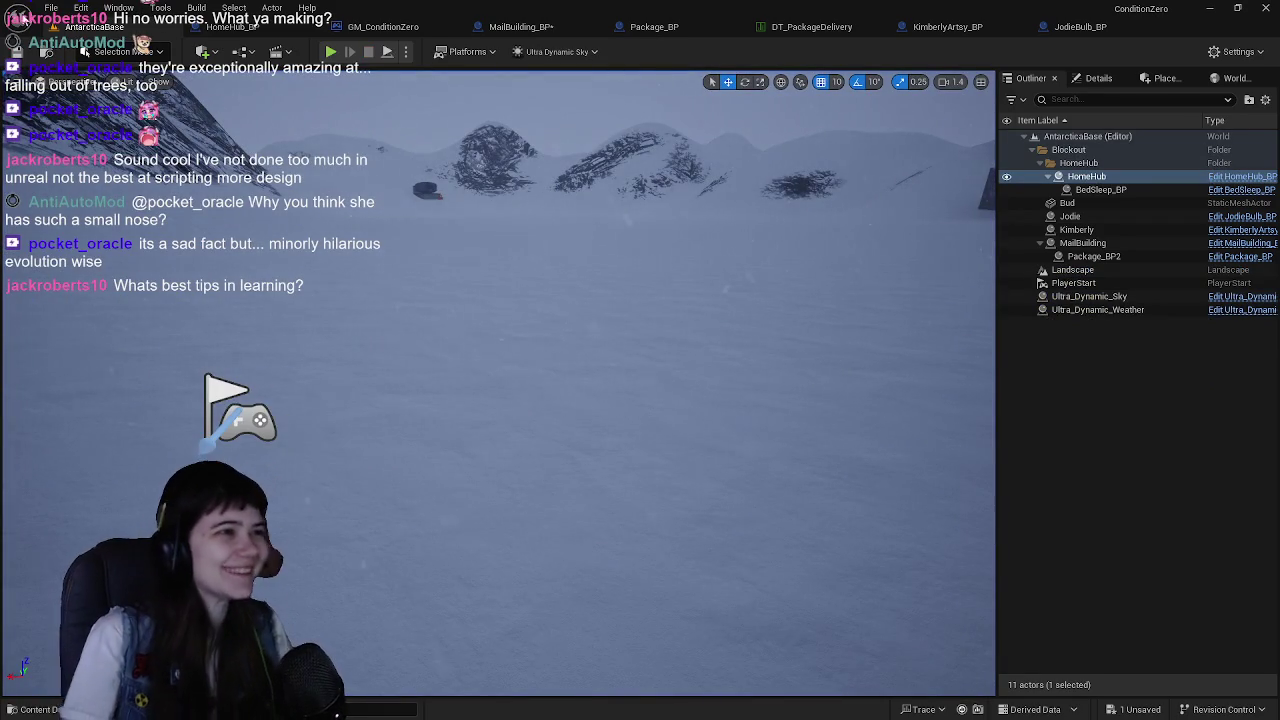
Orbit MailBuilding_BP's viewport camera around the stairs and the package box at their top
click(520, 26)
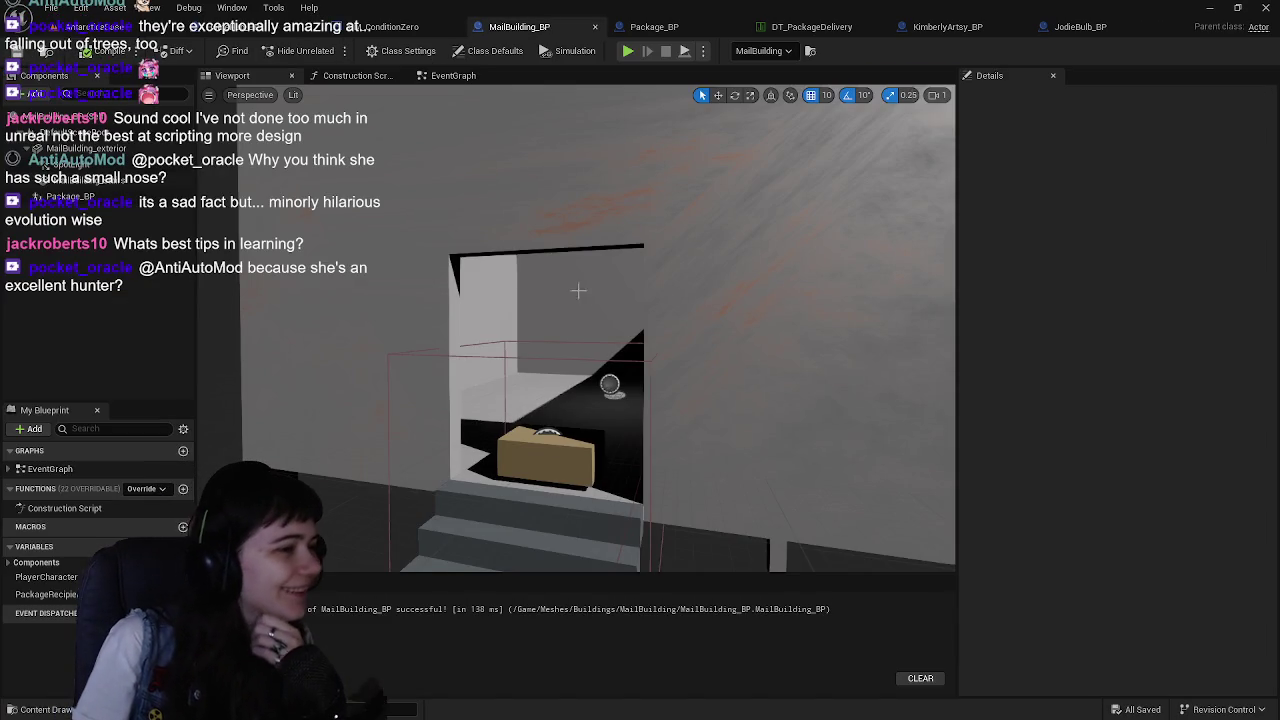
mouse_move(584, 253)
mouse_down()
mouse_move(584, 240)
mouse_move(584, 253)
mouse_up()
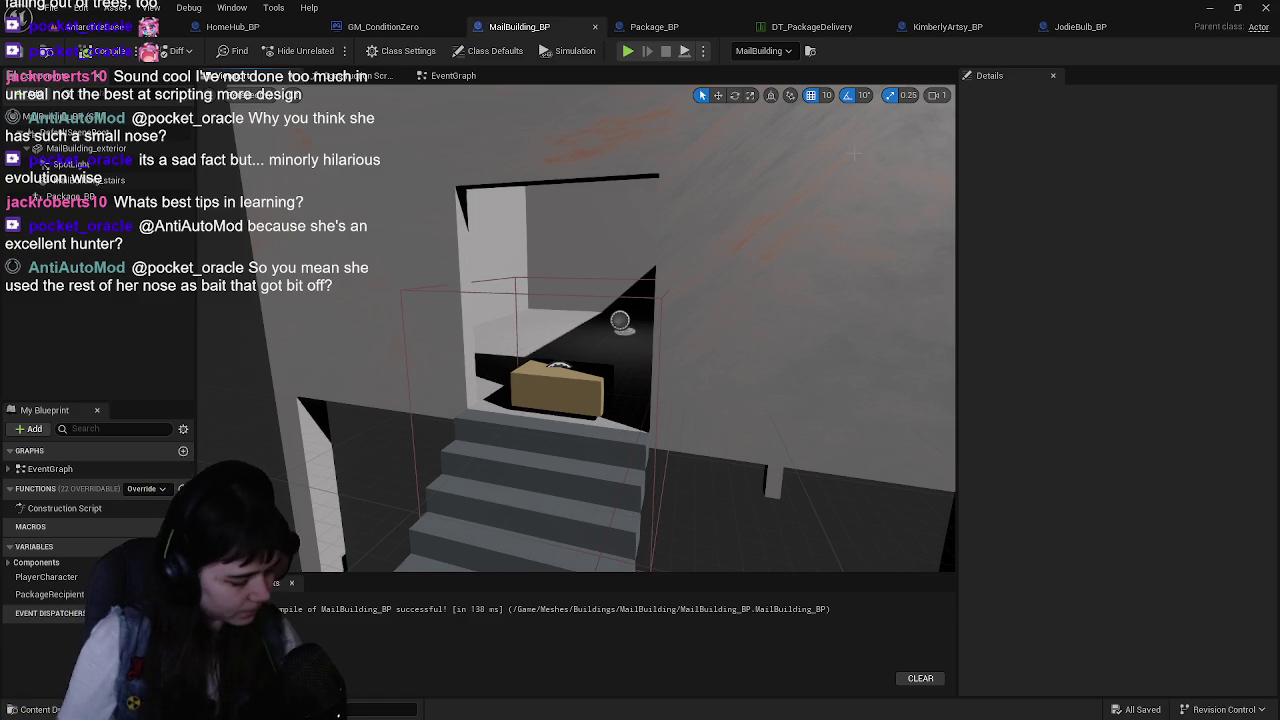
drag(386, 398, 535, 101)
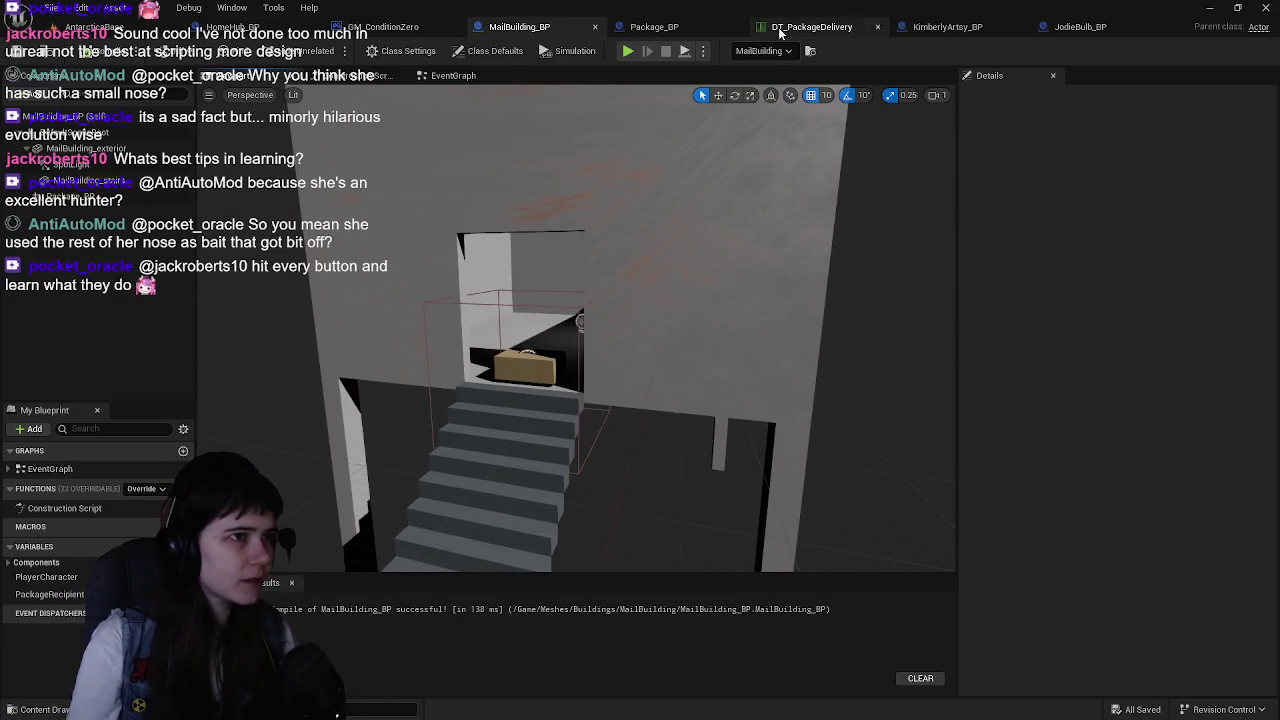
Pan Package_BP's graph to Deliver Package and Get Data Table Row, then select the isInteractable? variable
click(685, 26)
scroll(686, 298, down, 1)
mouse_move(686, 298)
mouse_down()
mouse_move(760, 302)
mouse_move(704, 294)
mouse_move(514, 318)
mouse_move(786, 297)
mouse_move(472, 237)
mouse_up()
scroll(586, 318, up, 1)
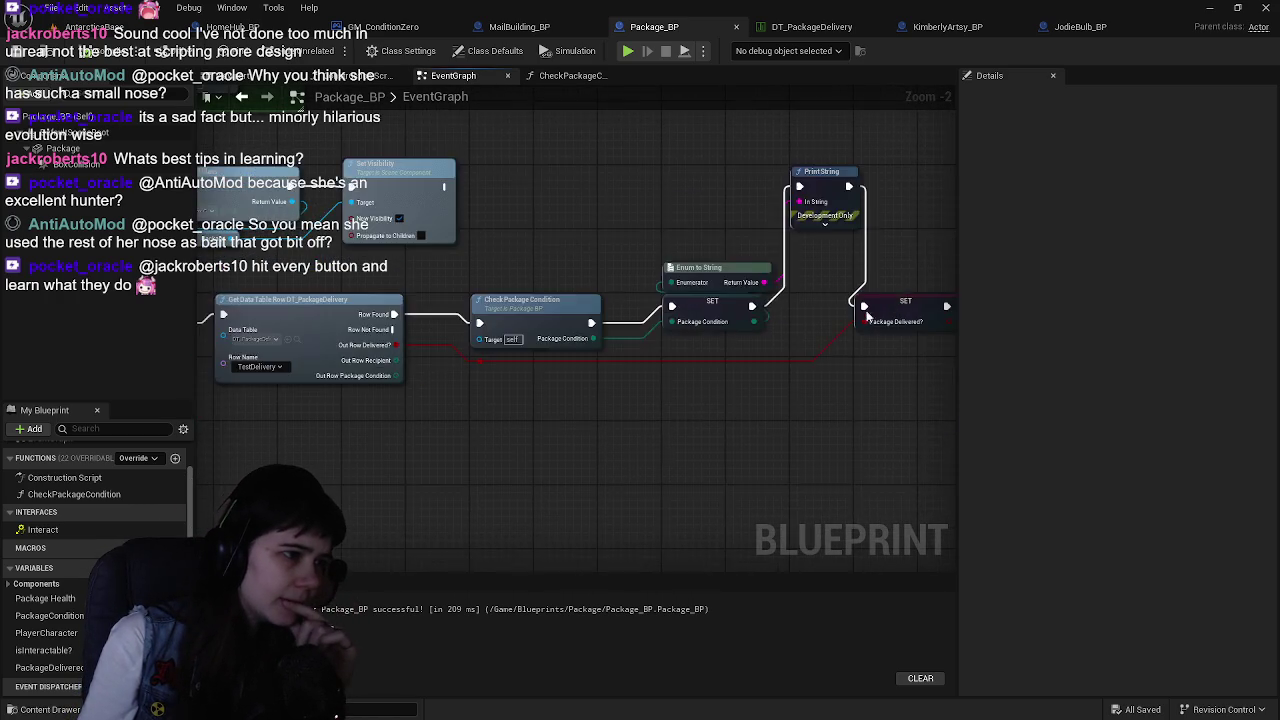
drag(833, 446, 783, 336)
mouse_move(536, 321)
mouse_down()
mouse_move(678, 321)
mouse_move(578, 366)
mouse_up()
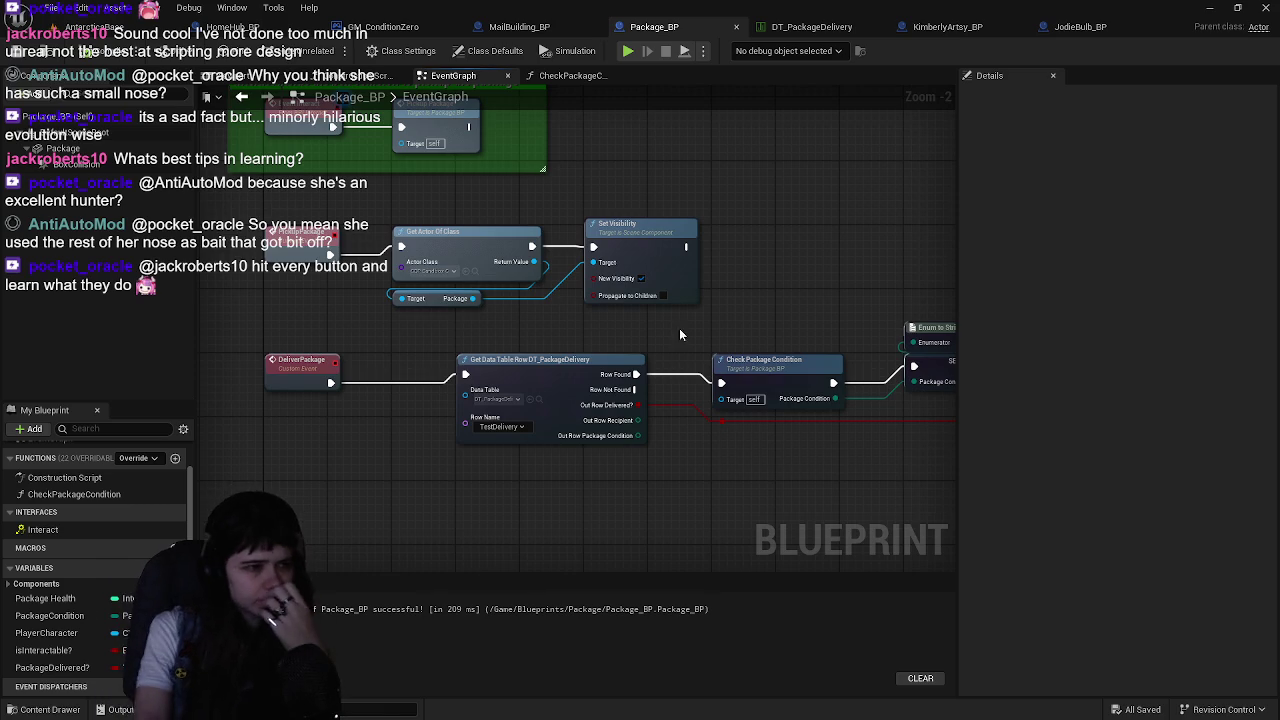
mouse_move(681, 333)
mouse_down()
mouse_move(719, 390)
mouse_move(613, 390)
mouse_up()
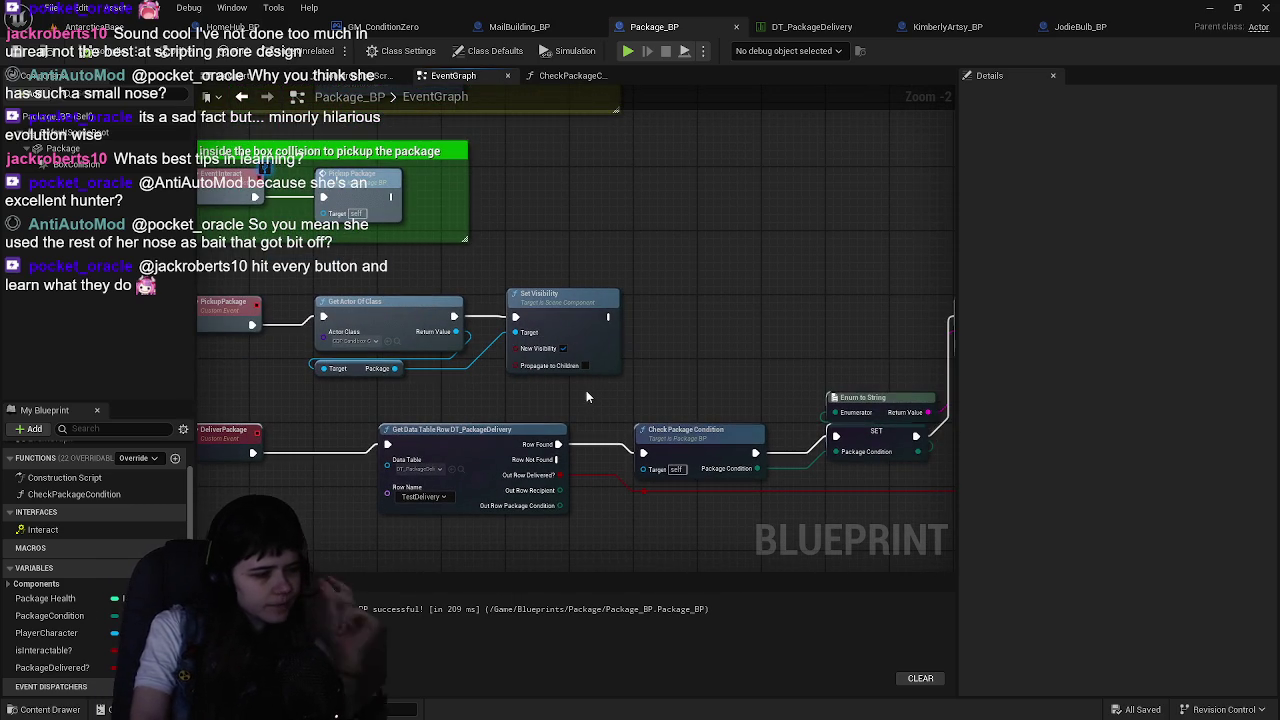
click(45, 651)
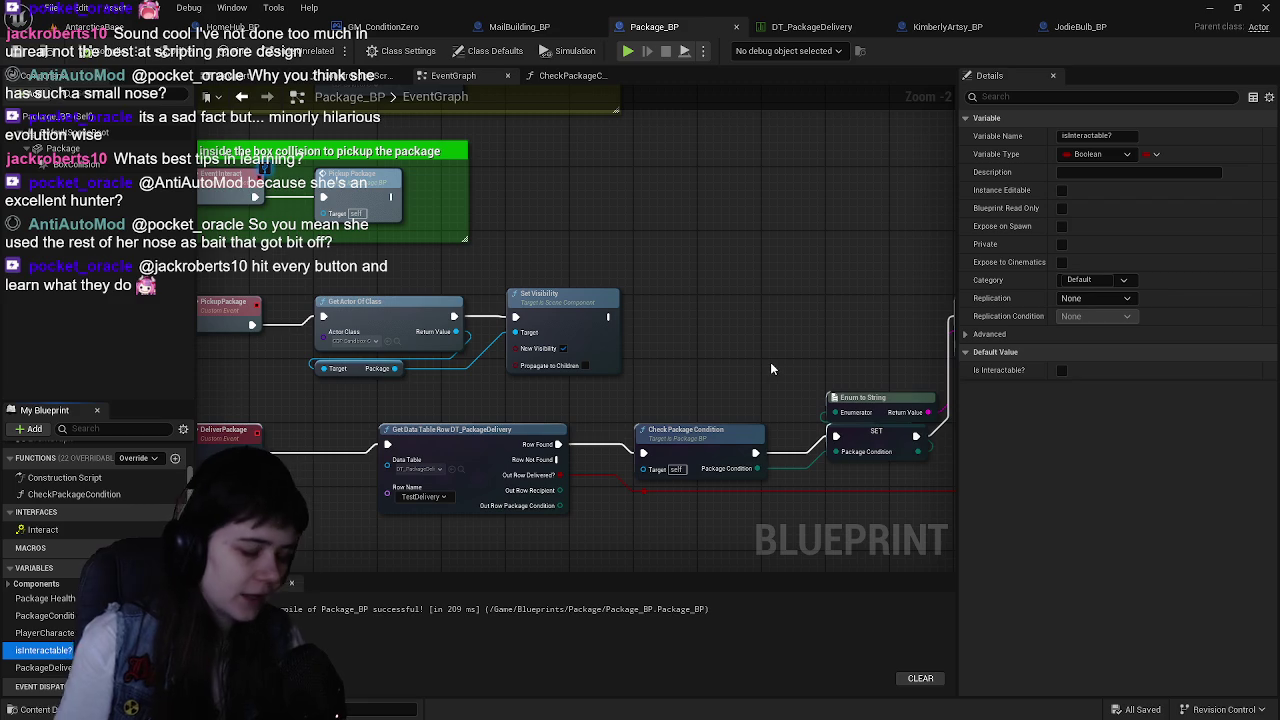
click(45, 650)
text(HoldingPackage)
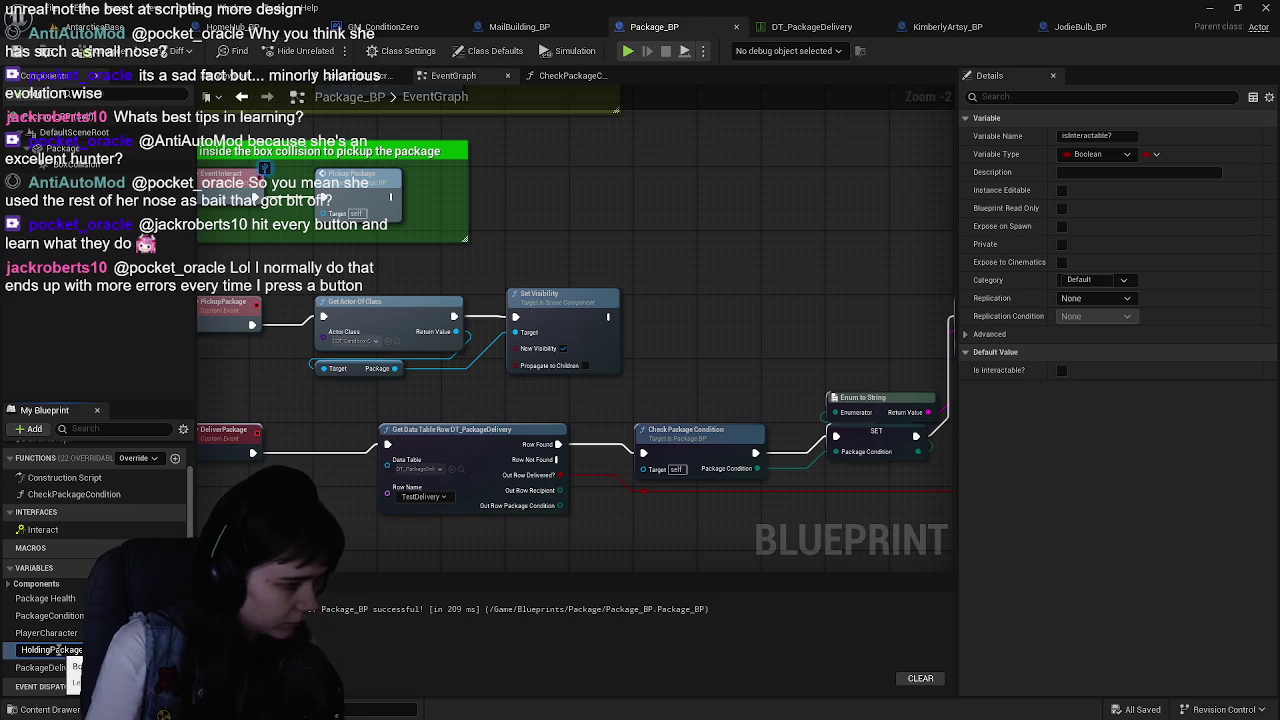
Confirm the new HoldingPackage variable name, then compile and save Package_BP
key(Return)
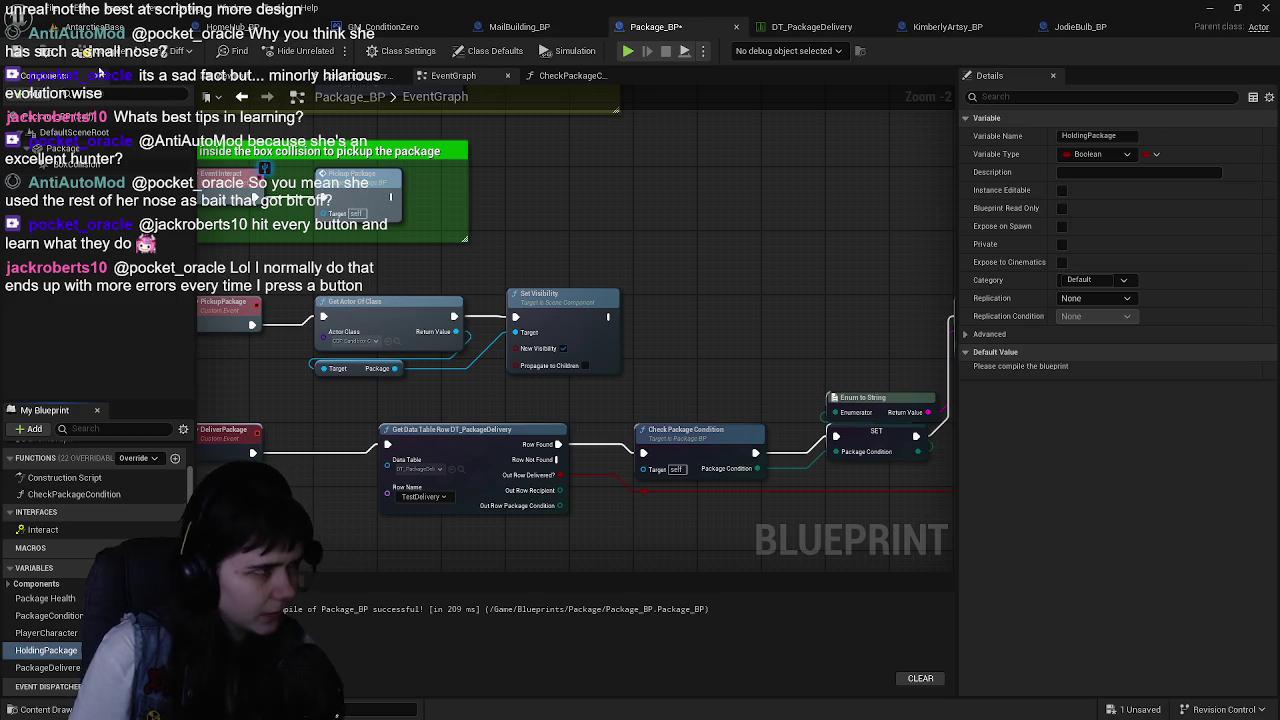
click(100, 52)
key(ctrl+s)
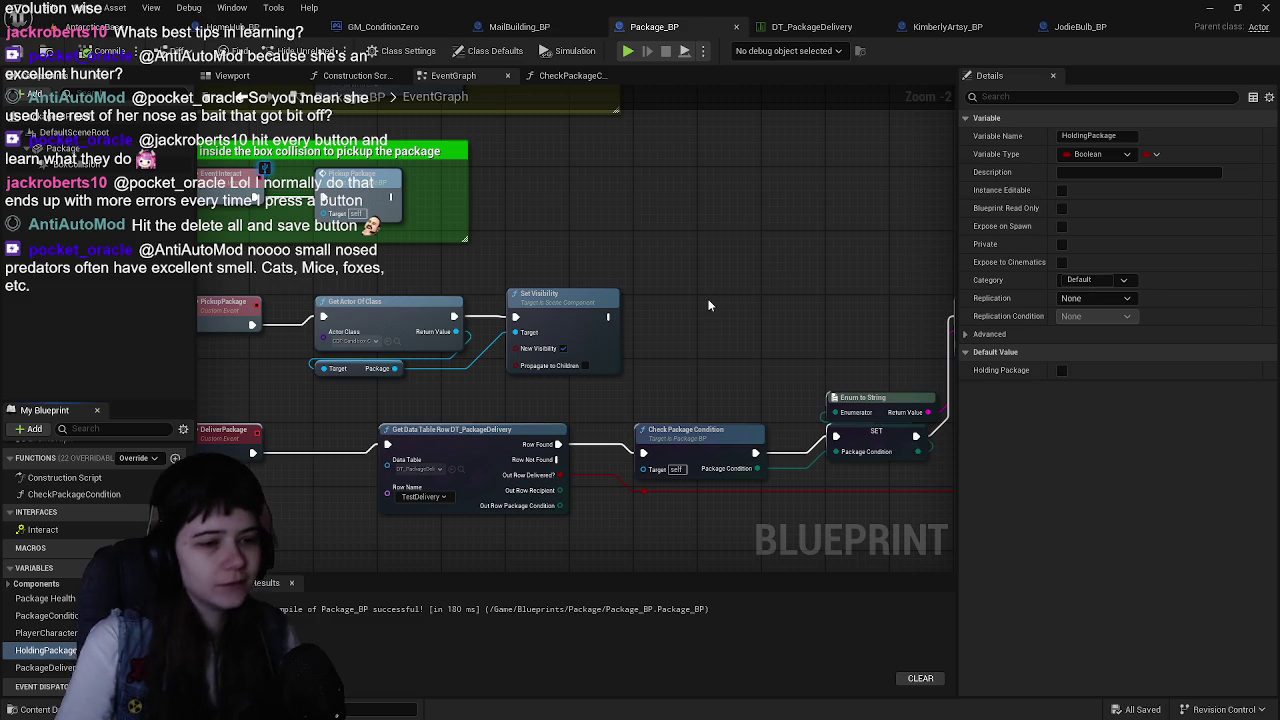
drag(617, 341, 630, 294)
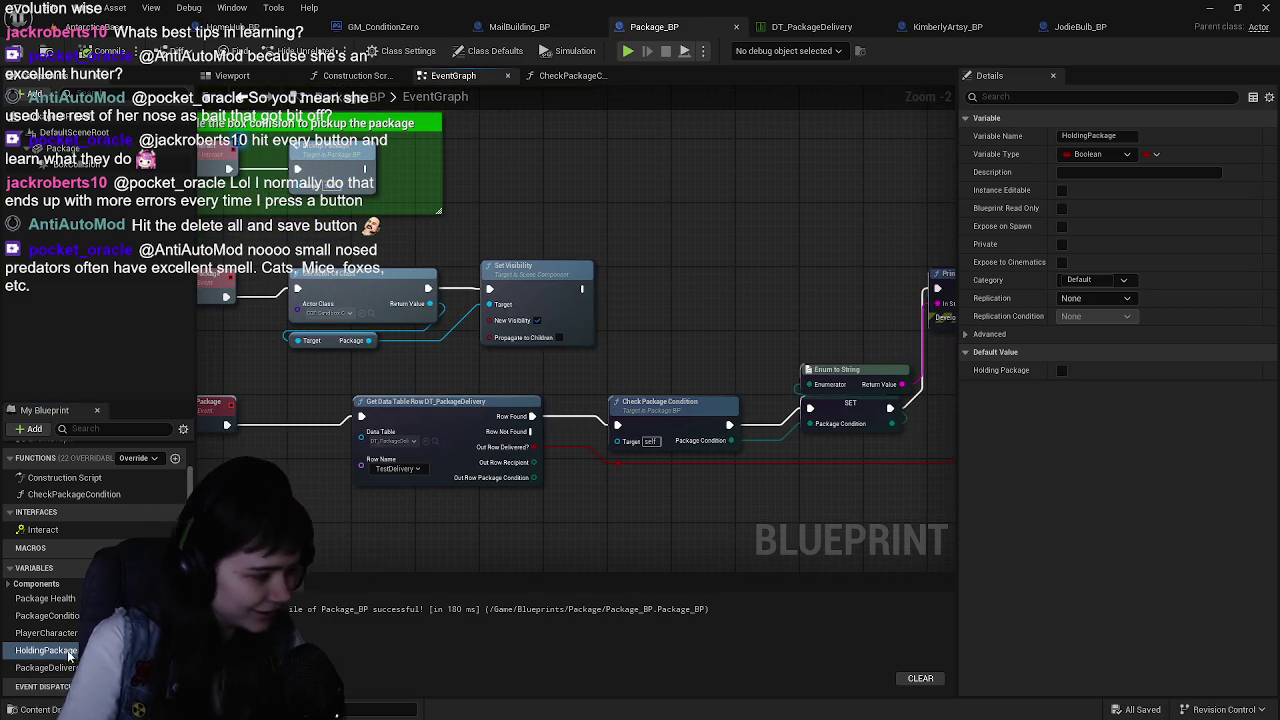
Wire a Set HoldingPackage node after Set Visibility, compile, and drop in a PackageDelivered? getter
drag(46, 650, 677, 305)
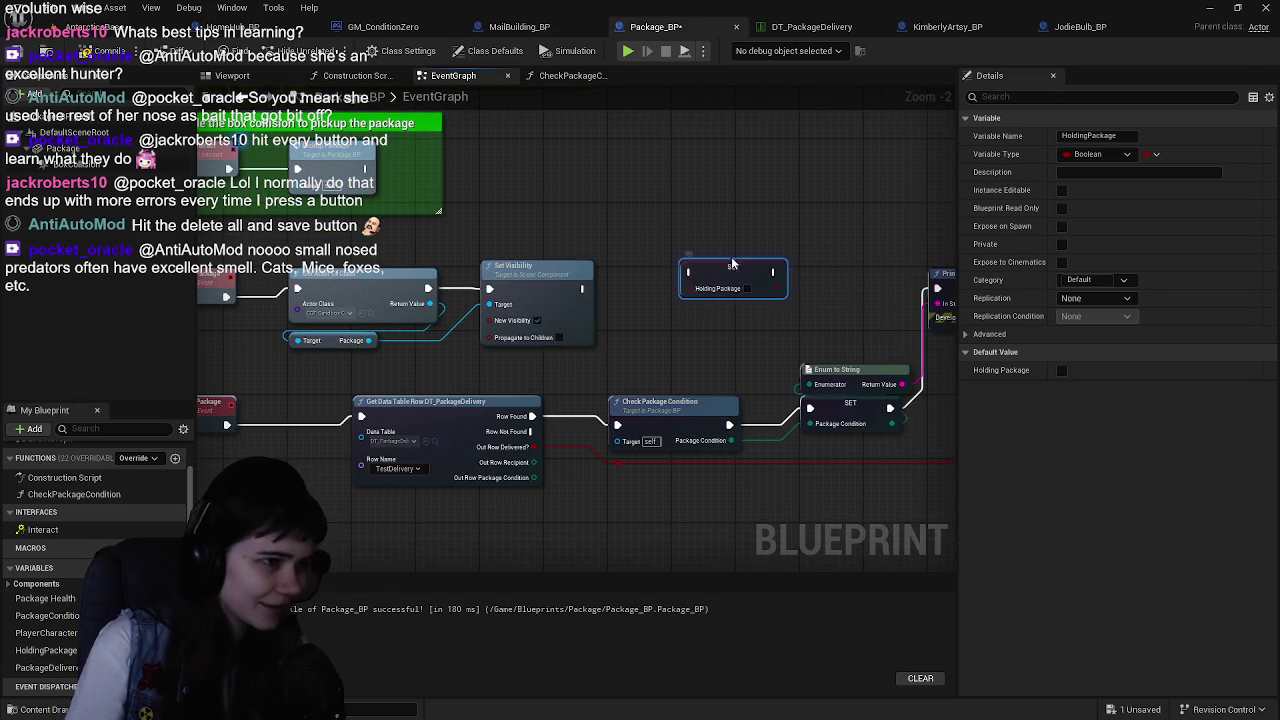
click(750, 292)
drag(600, 343, 526, 343)
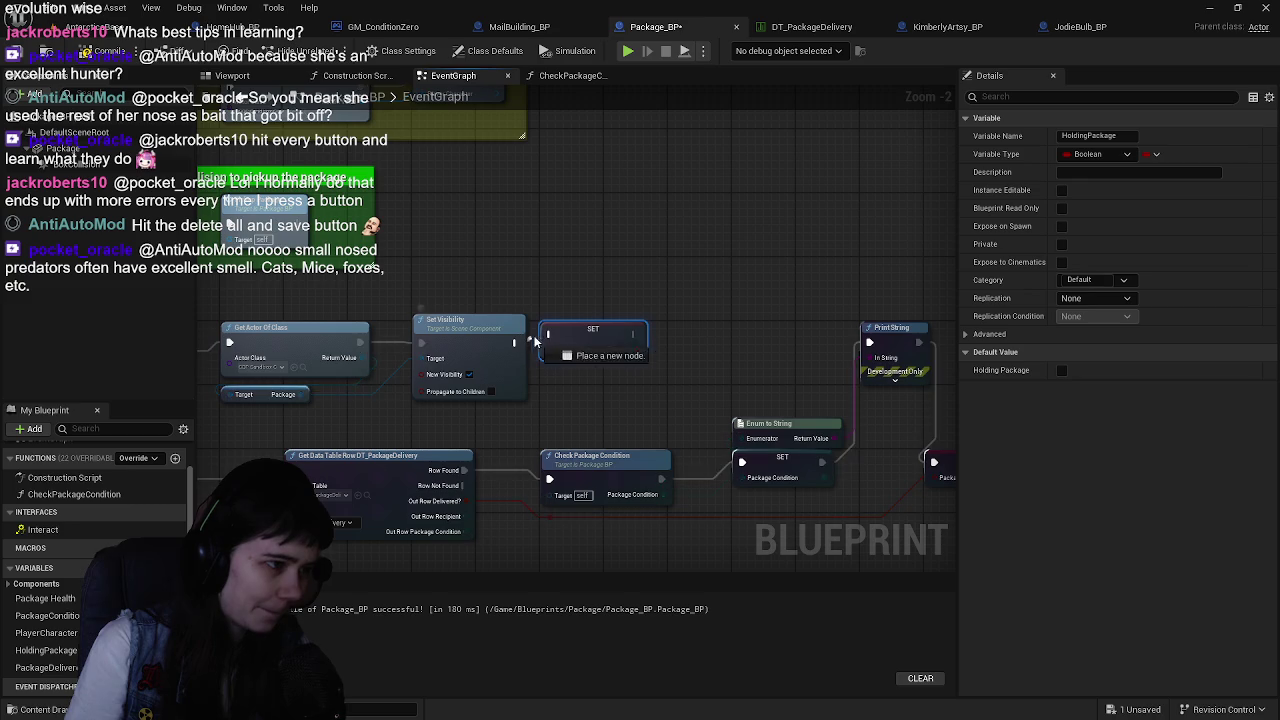
click(100, 55)
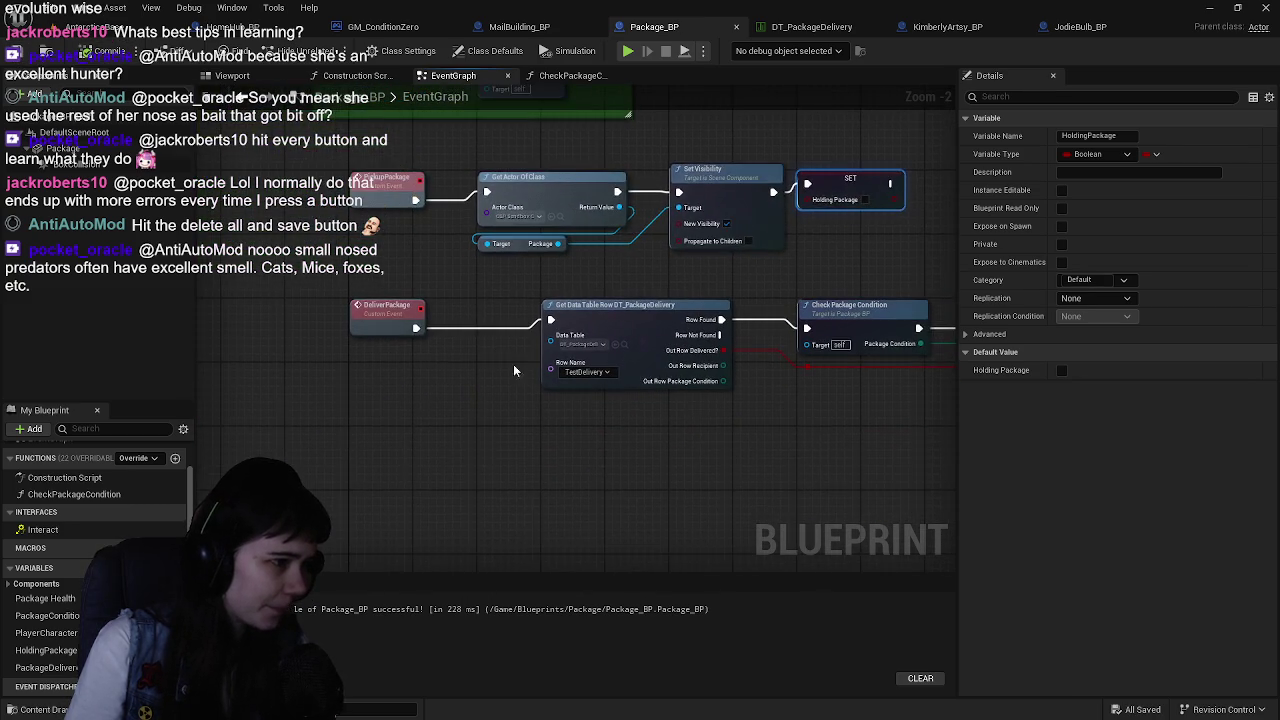
mouse_move(50, 668)
mouse_down()
mouse_move(300, 443)
mouse_move(258, 444)
mouse_up()
right_click(385, 460)
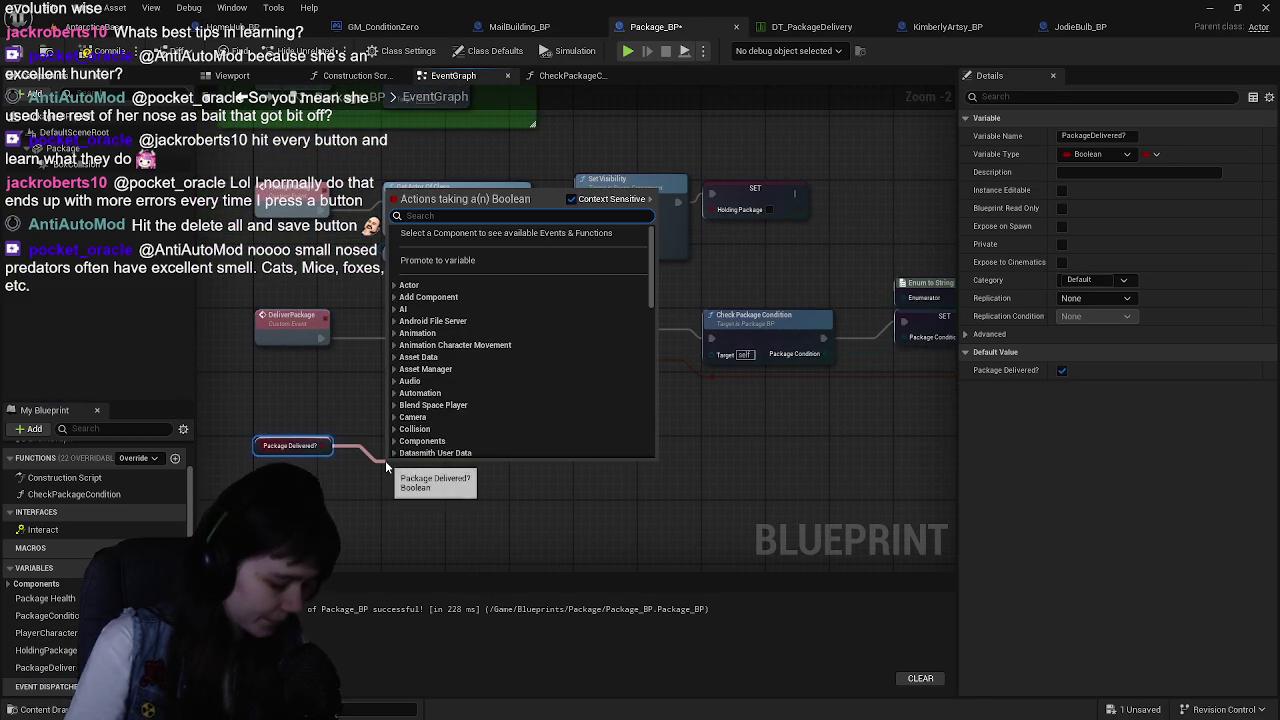
Add a Branch node and move it in front of Get Data Table Row
click(388, 386)
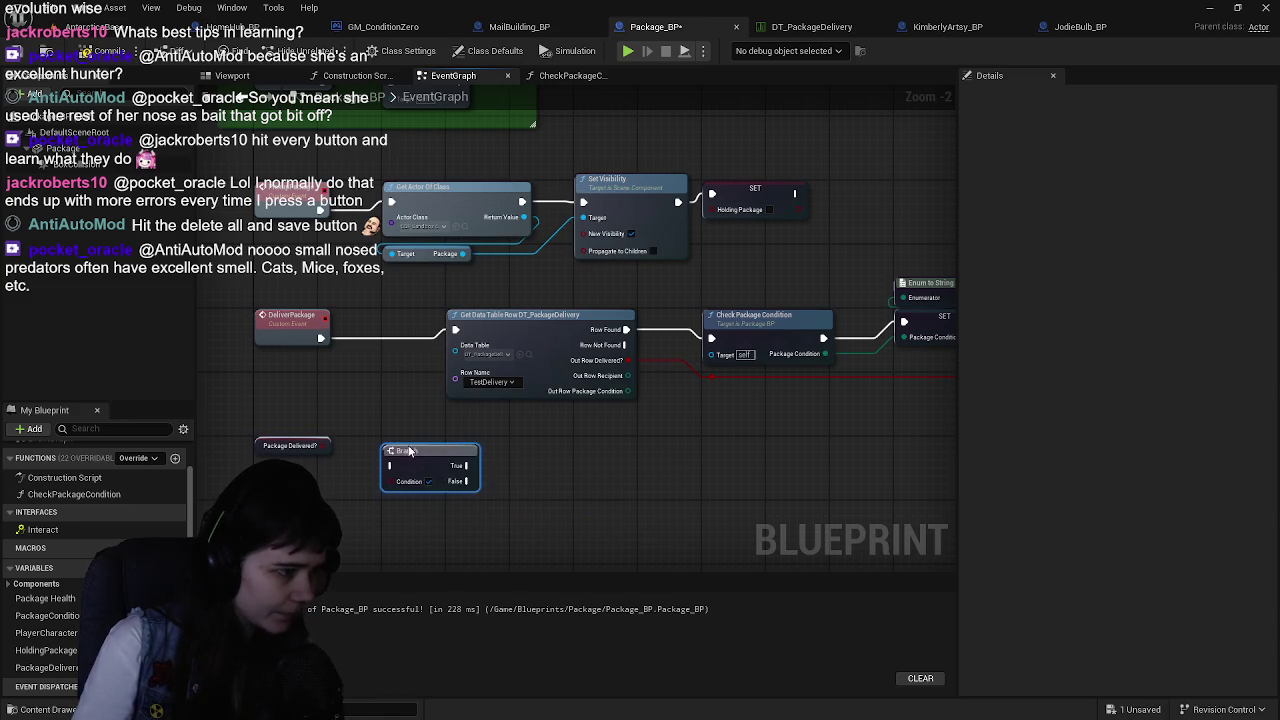
scroll(516, 366, down, 1)
mouse_move(371, 271)
mouse_down()
mouse_move(804, 414)
mouse_move(905, 414)
mouse_up()
scroll(503, 447, down, 2)
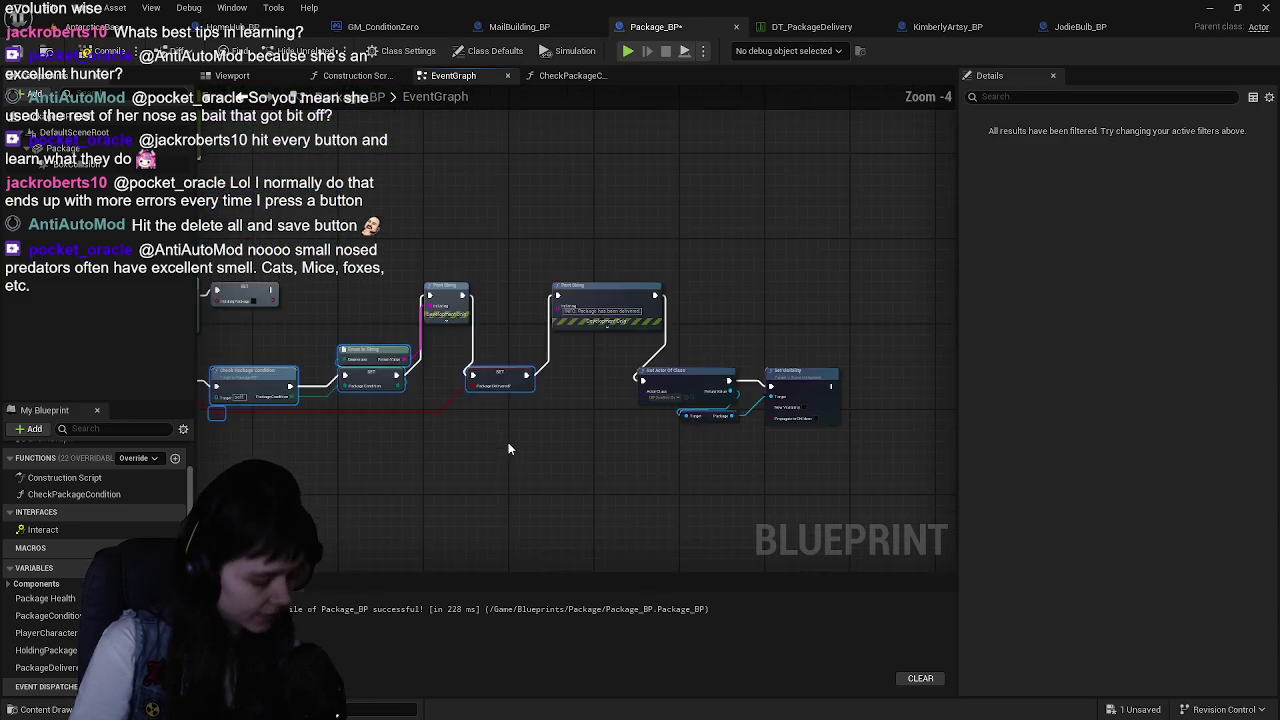
scroll(495, 463, up, 2)
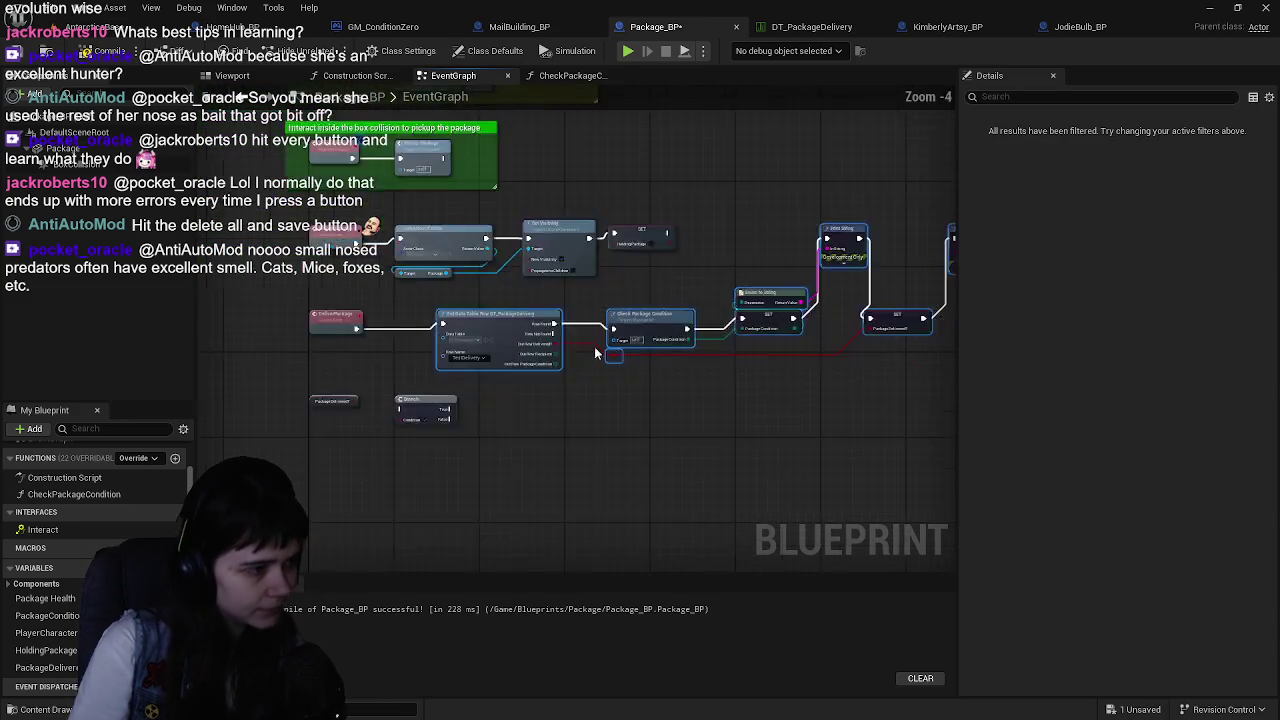
drag(574, 309, 672, 273)
drag(475, 378, 533, 264)
scroll(533, 264, down, 4)
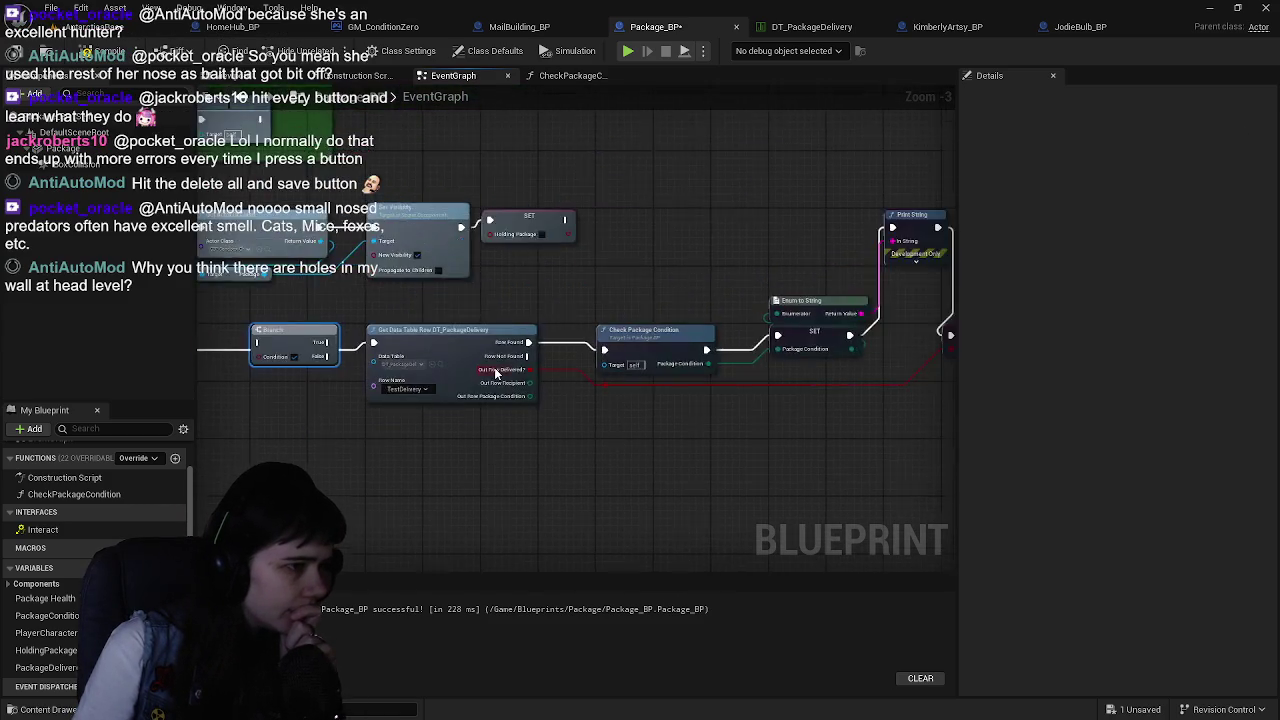
Line up Branch with Get Data Table Row, wiring Package Delivered? to Condition and DeliverPackage into Branch
mouse_move(480, 343)
mouse_down()
mouse_move(747, 419)
mouse_move(851, 429)
mouse_up()
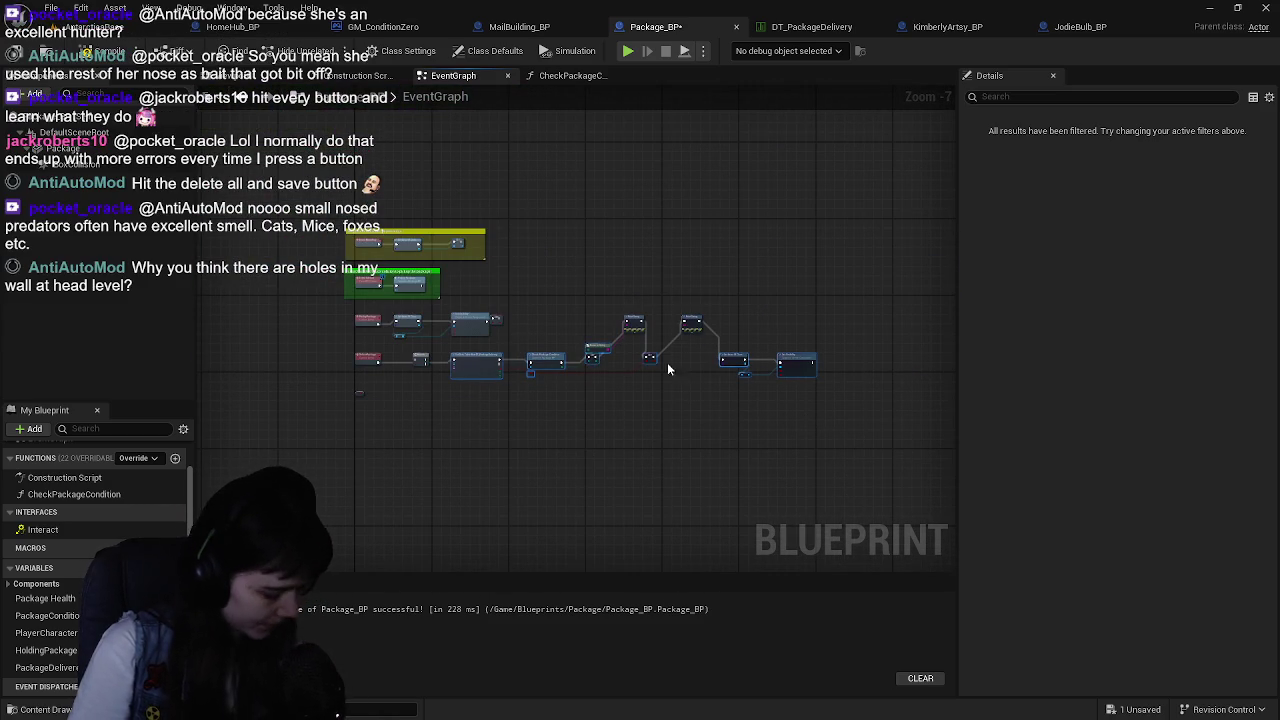
scroll(378, 395, up, 5)
mouse_move(637, 285)
mouse_down()
mouse_move(582, 340)
mouse_move(612, 343)
mouse_up()
drag(530, 320, 597, 320)
mouse_move(313, 452)
mouse_down()
mouse_move(438, 388)
mouse_move(574, 347)
mouse_up()
mouse_move(696, 333)
mouse_down()
mouse_move(663, 363)
mouse_move(569, 334)
mouse_move(696, 333)
mouse_move(651, 366)
mouse_move(724, 464)
mouse_move(665, 457)
mouse_up()
Add a Print String on Branch False with 'Package not picked up.' and compile
text(print)
key(Return)
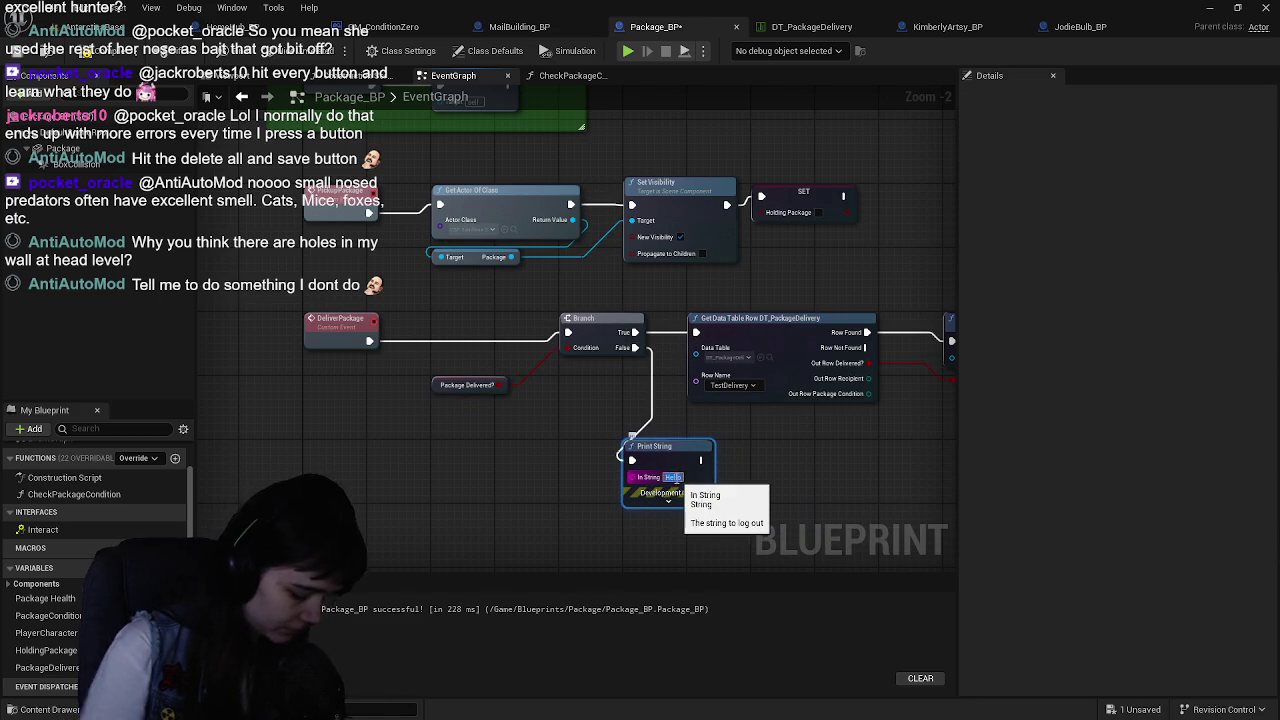
click(675, 478)
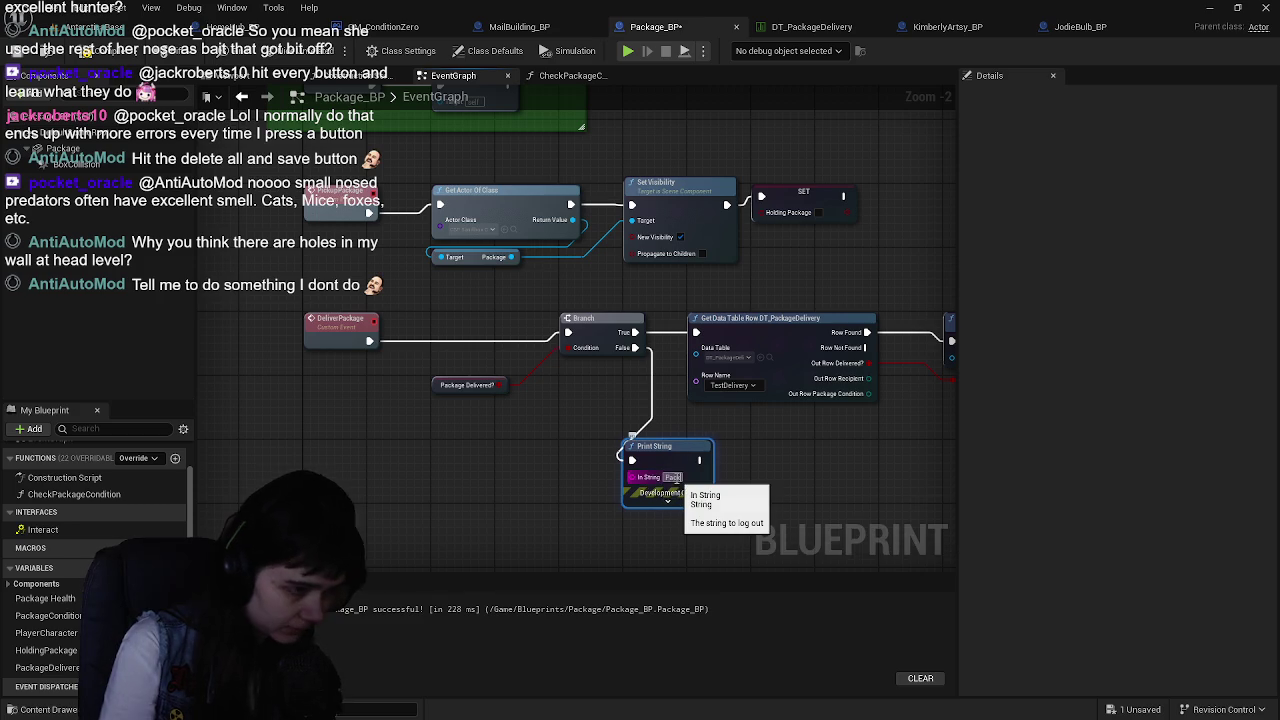
text(Package delivPackage not picked up.)
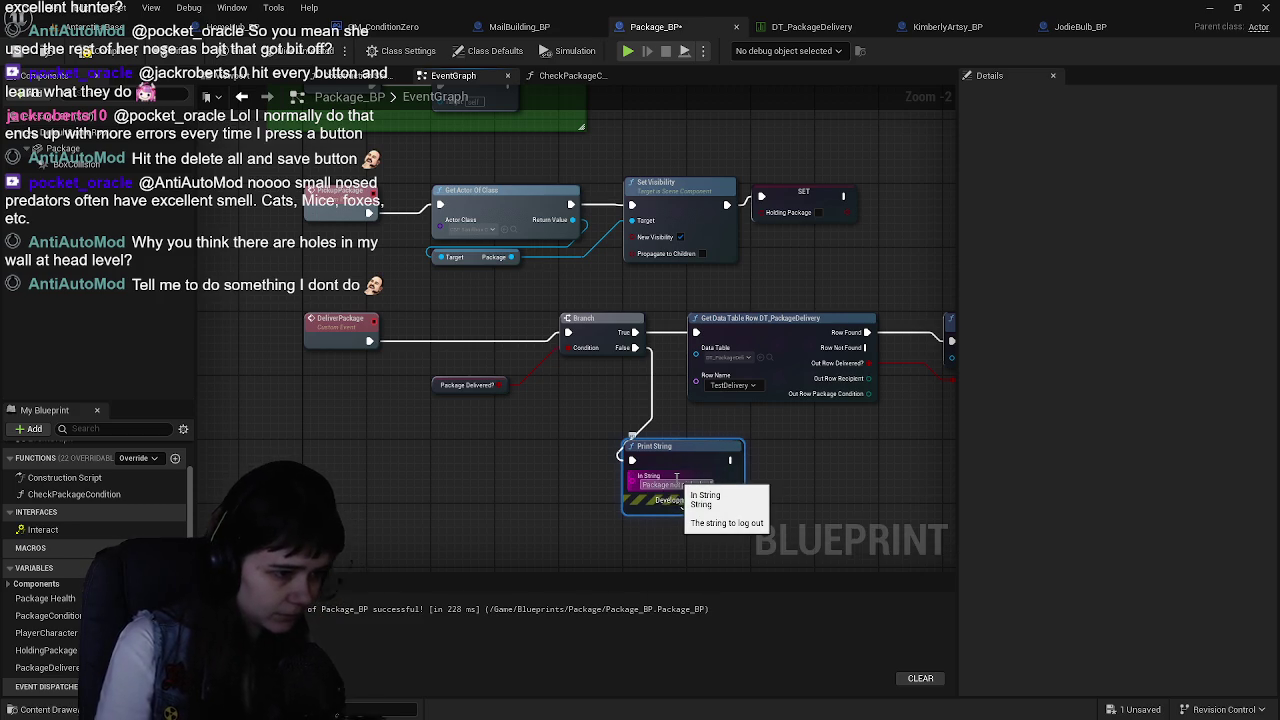
click(95, 53)
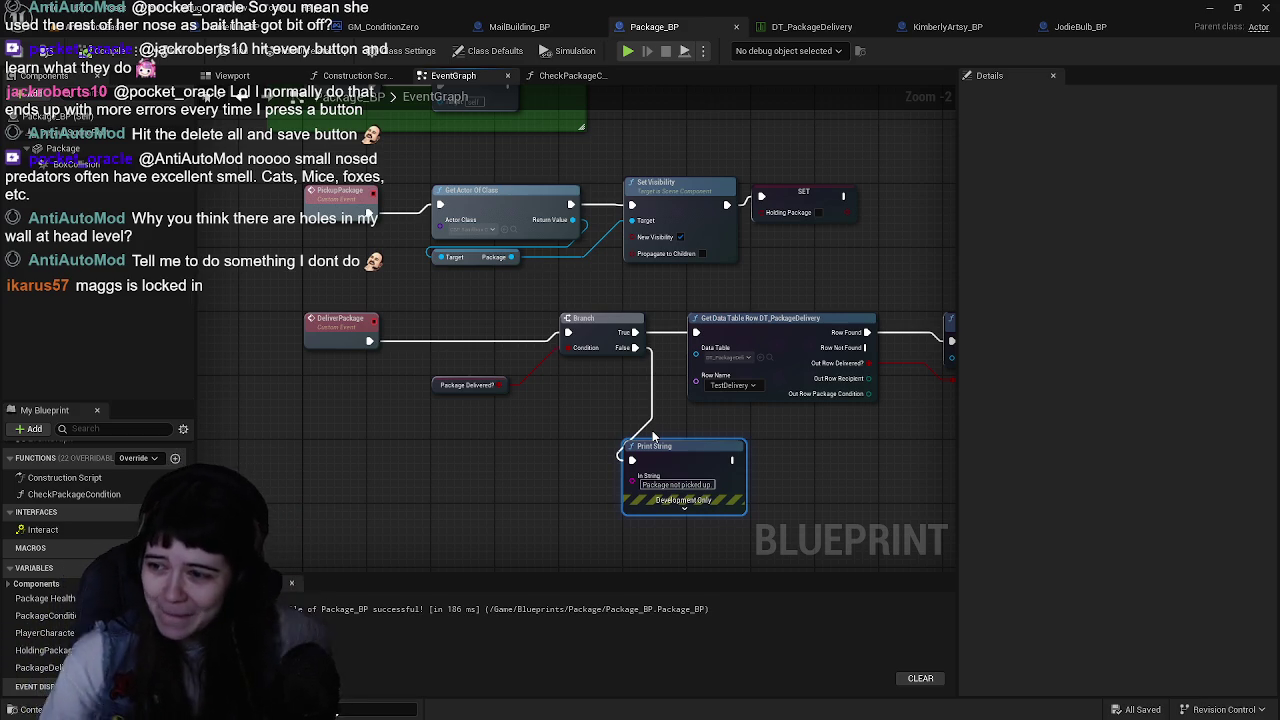
Tidy the delivery nodes by shifting Branch left and Print String right
drag(590, 330, 525, 330)
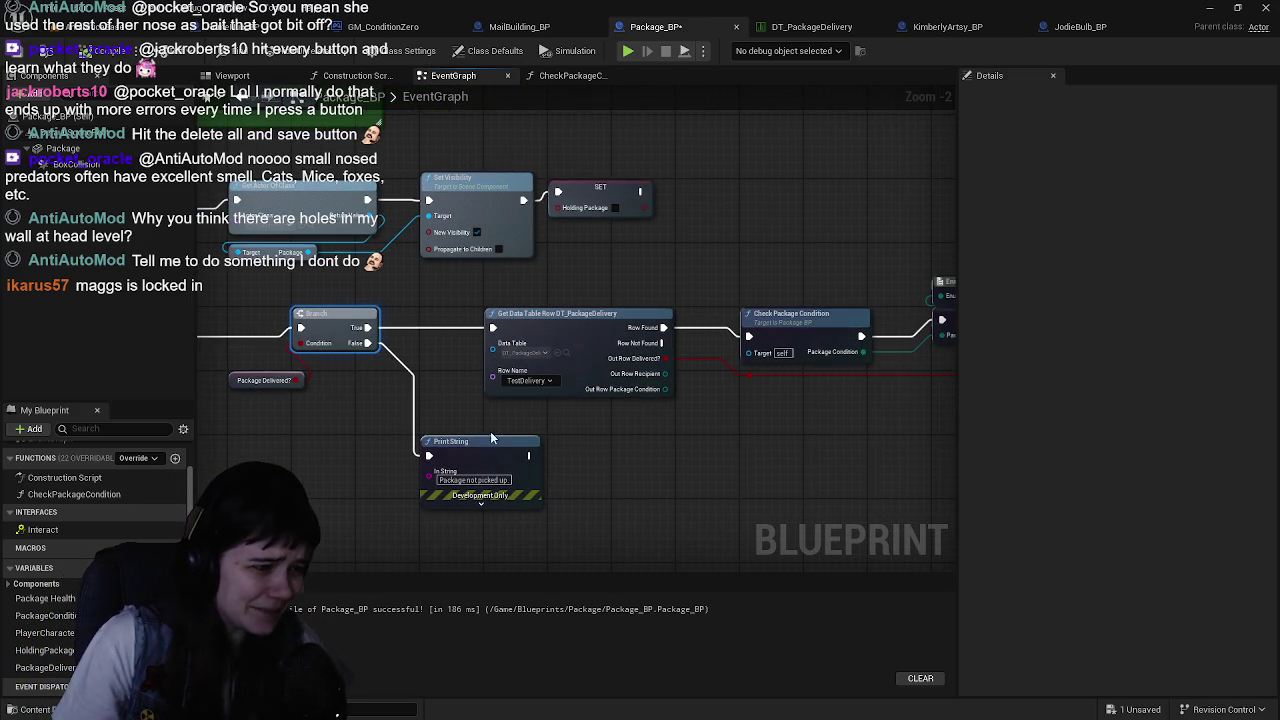
drag(474, 439, 537, 439)
click(260, 416)
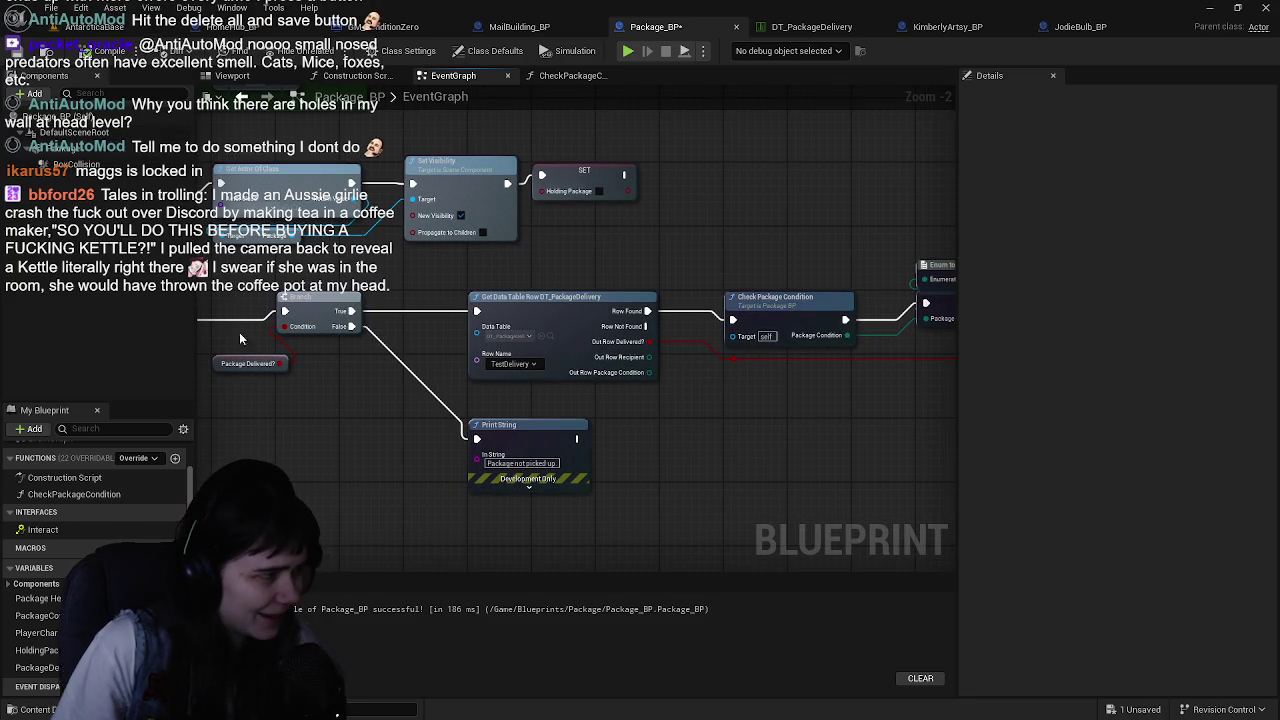
scroll(715, 263, down, 1)
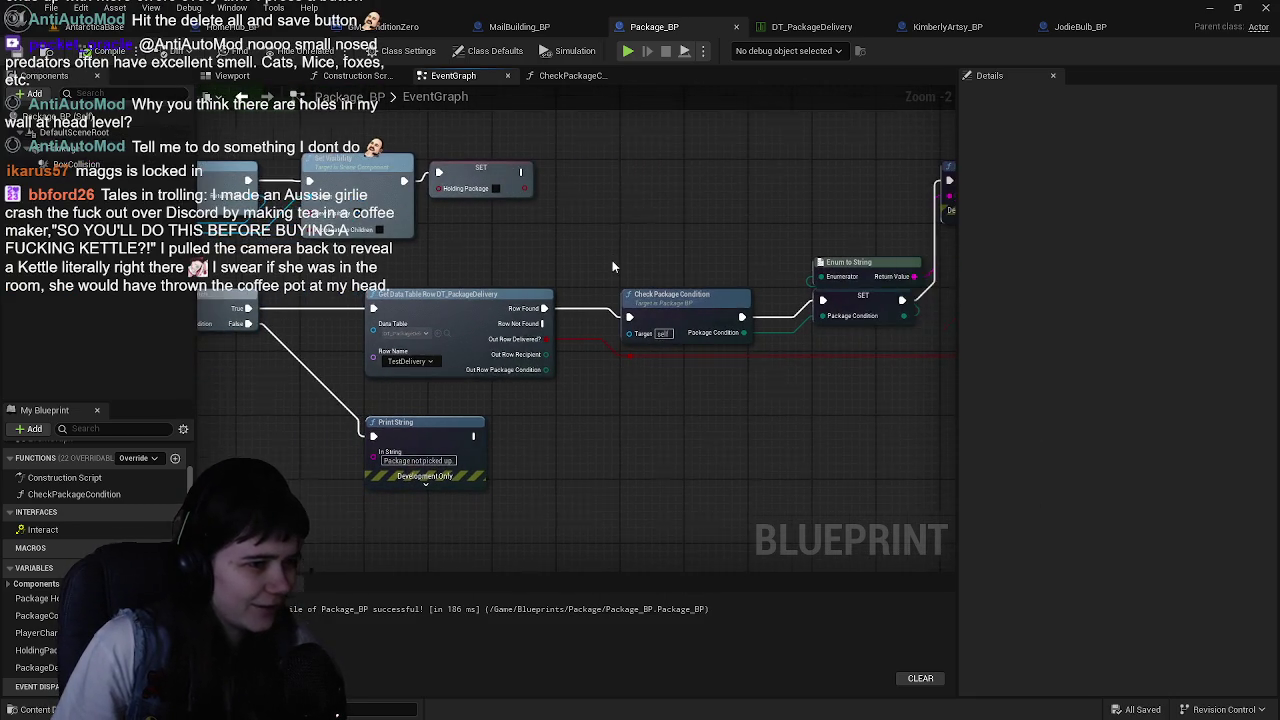
drag(609, 240, 607, 257)
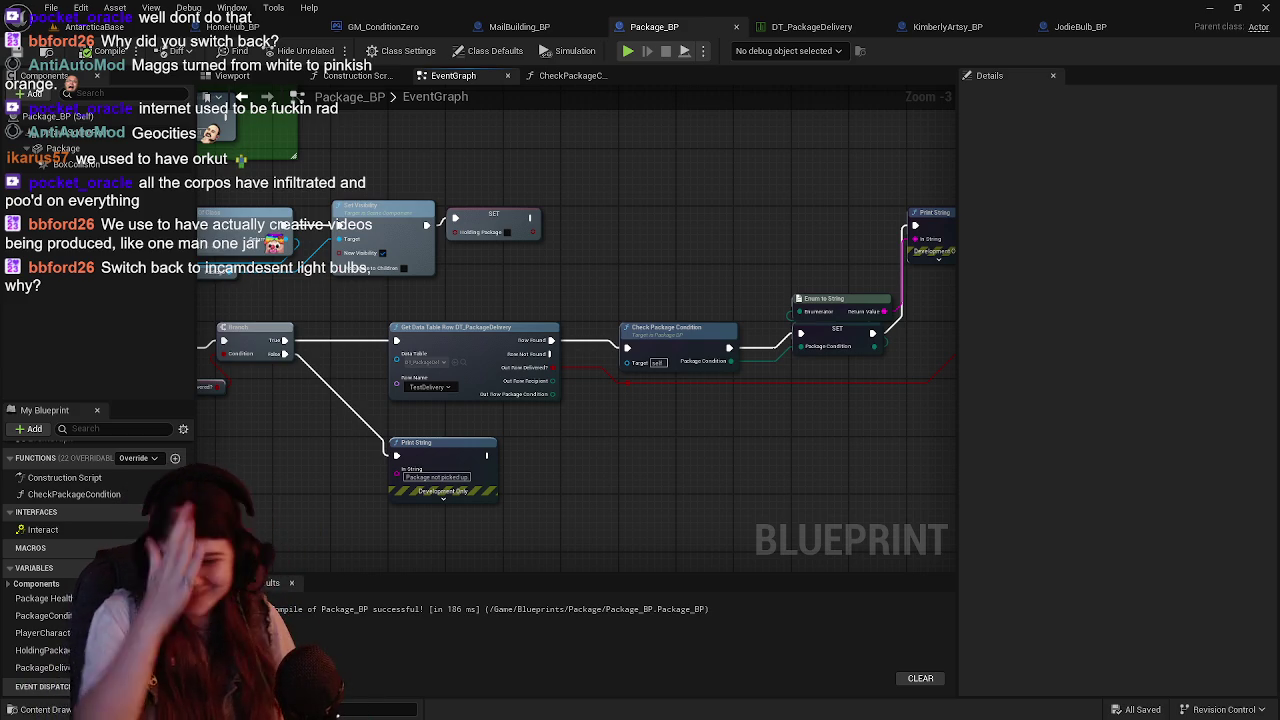
mouse_move(573, 258)
mouse_down()
mouse_move(463, 288)
mouse_move(559, 218)
mouse_up()
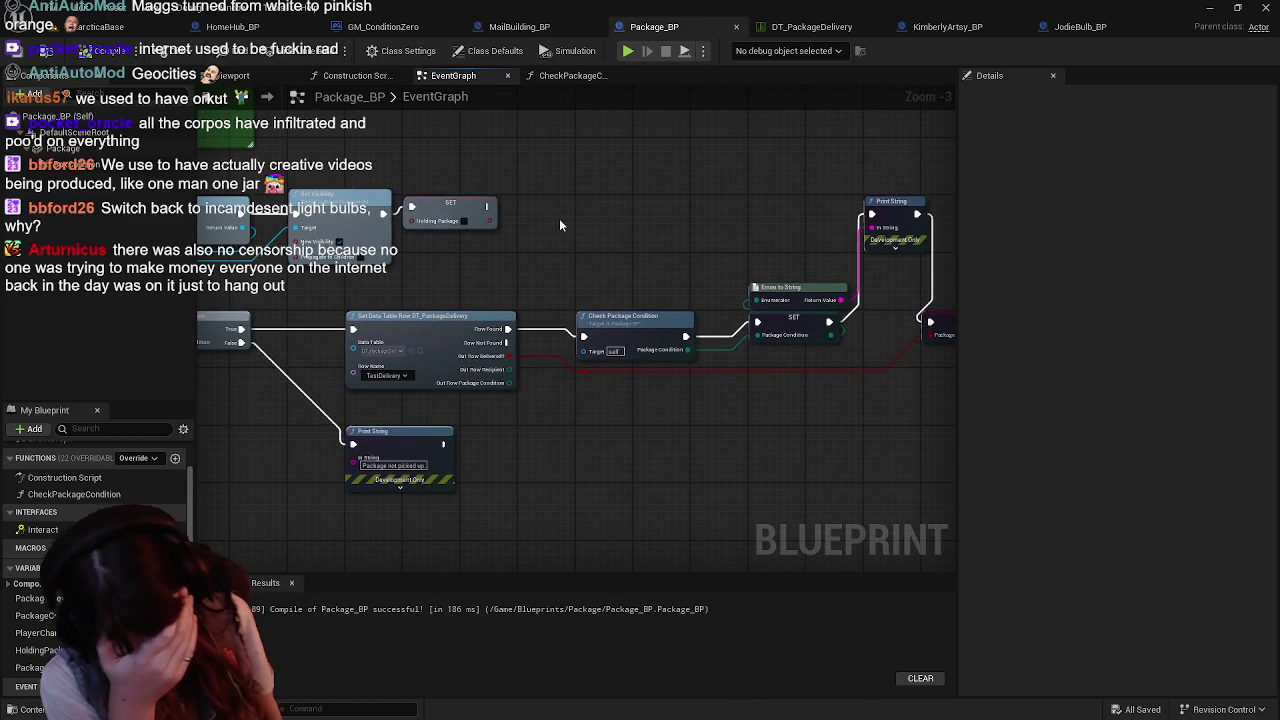